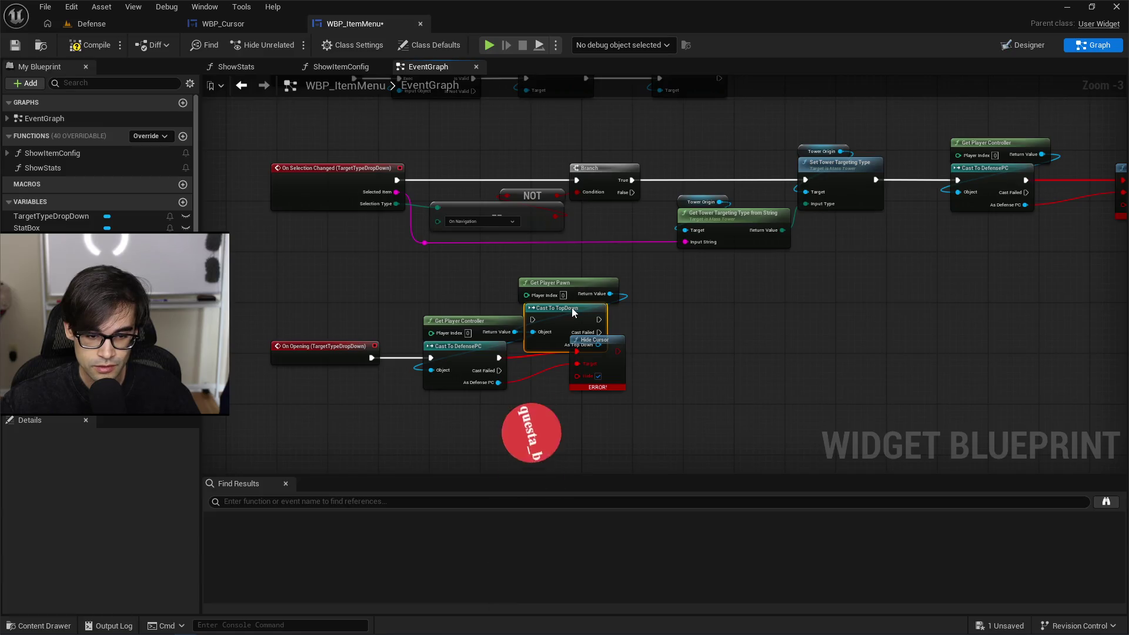
Step: Replace Get Player Controller and Cast To DefensePC so On Opening feeds Cast To TopDown
mouse_move(575, 313)
left_mouse_down()
mouse_move(856, 389)
mouse_move(711, 360)
left_mouse_up()
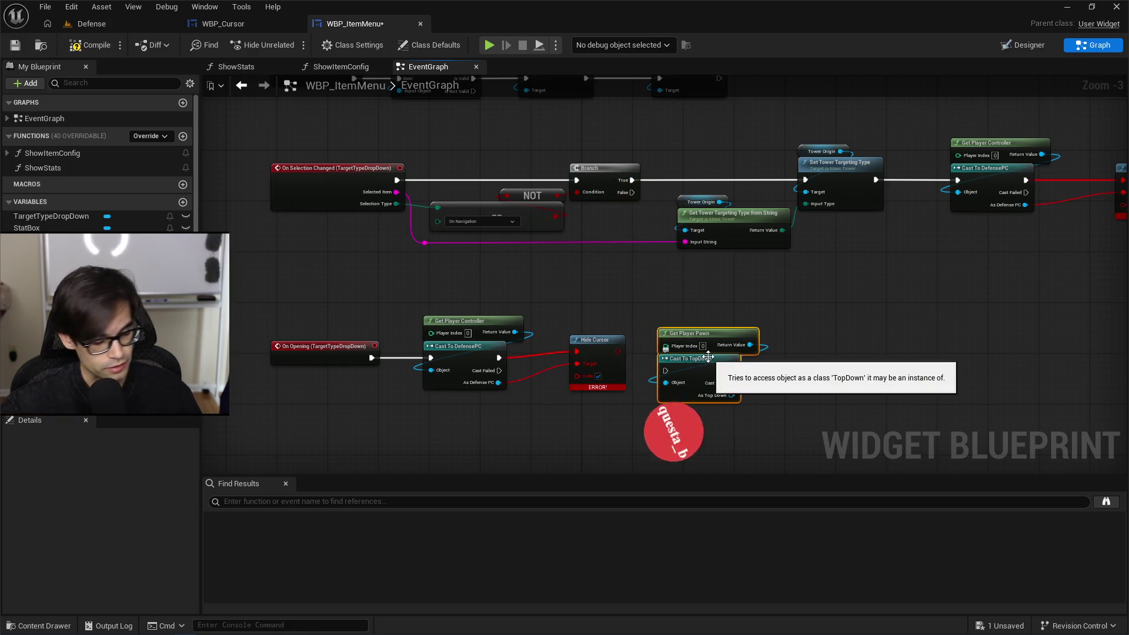
left_click_drag(458, 287, 566, 423)
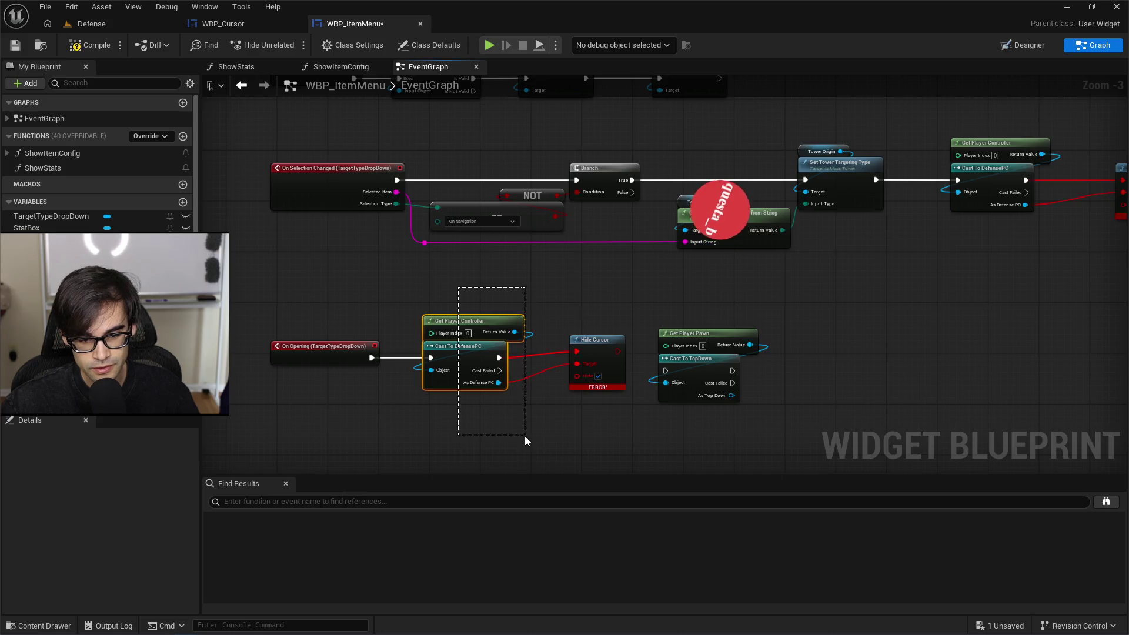
key("Delete")
mouse_move(665, 312)
left_mouse_down()
mouse_move(713, 362)
mouse_move(451, 347)
left_mouse_up()
mouse_move(371, 358)
left_mouse_down()
mouse_move(588, 356)
mouse_move(550, 370)
mouse_move(594, 351)
mouse_move(600, 370)
left_mouse_up()
Step: Add a new Hide Cursor off As Top Down and delete the erroring old Hide Cursor
left_click_drag(517, 344, 559, 322)
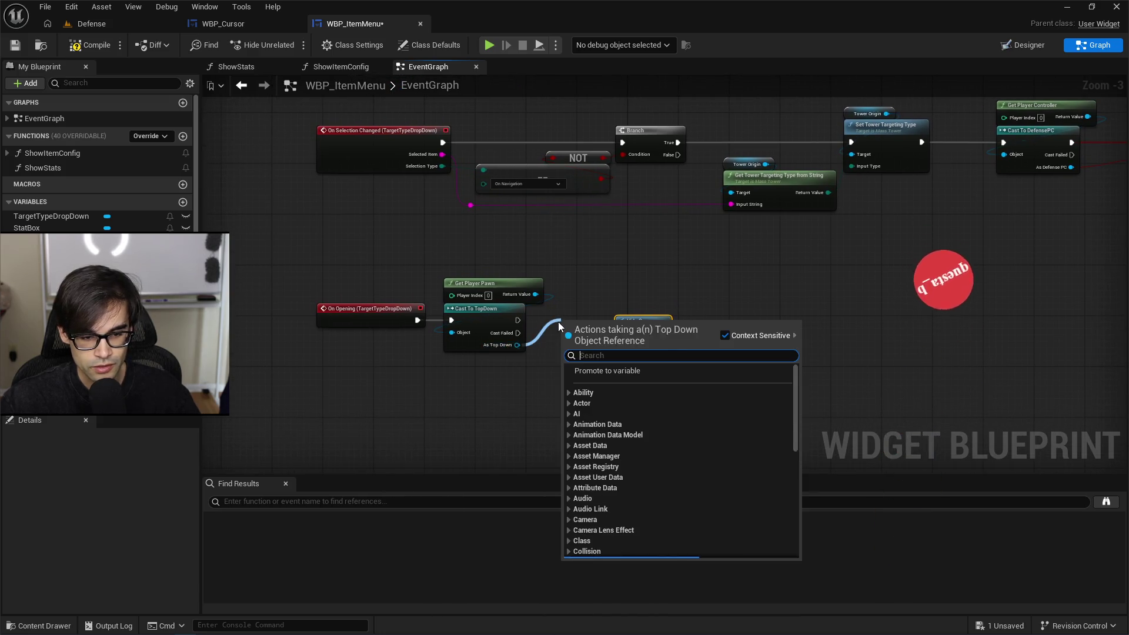
type("hide cursor")
key("Return")
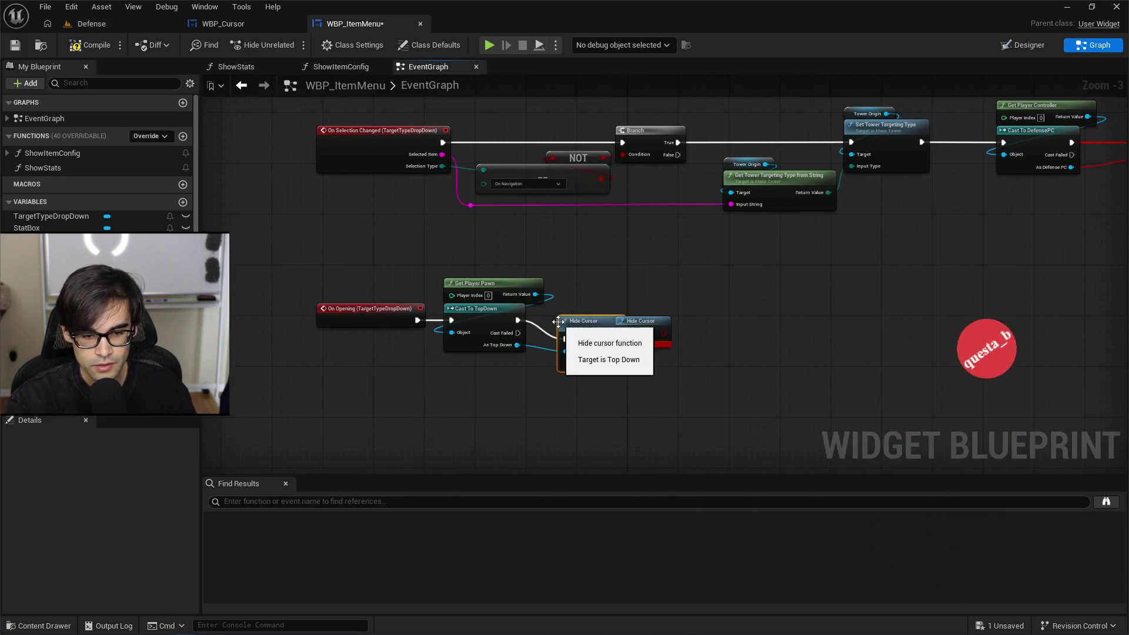
left_click(644, 335)
key("Delete")
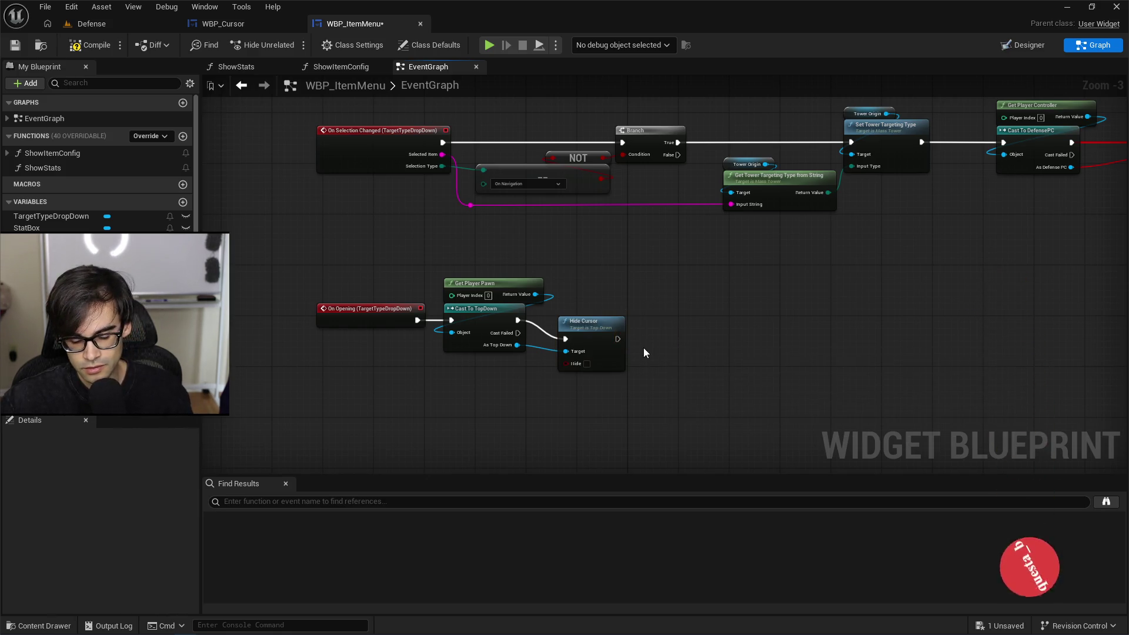
mouse_move(582, 327)
left_mouse_down()
mouse_move(600, 314)
mouse_move(584, 310)
left_mouse_up()
Step: Tick Hide on the Hide Cursor node in the On Opening chain
scroll(627, 369, "up", 3)
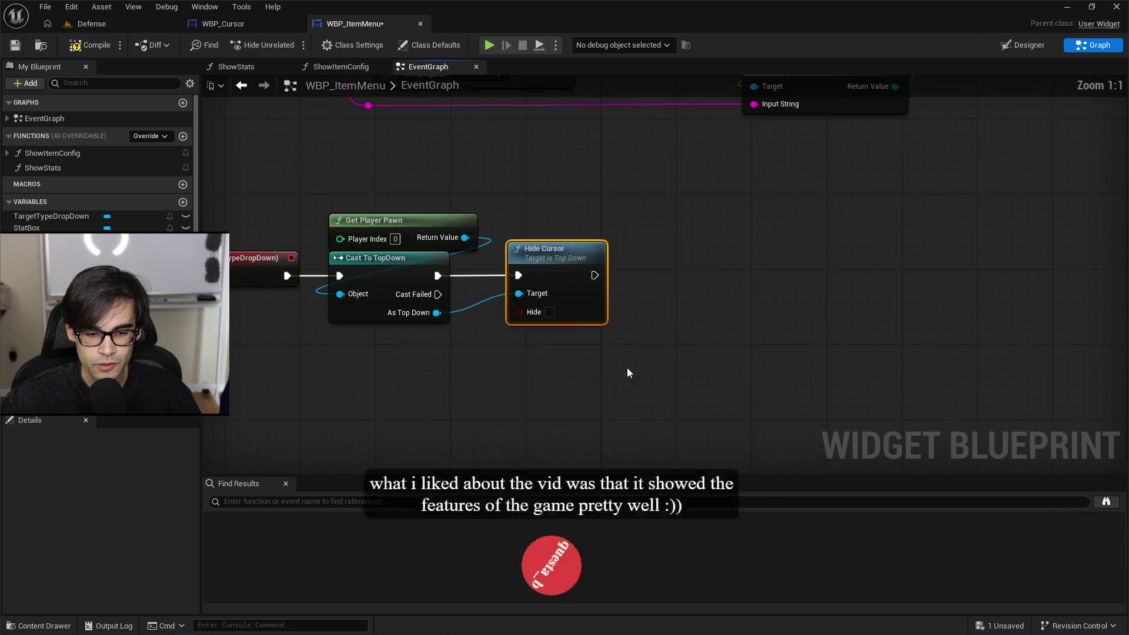
scroll(518, 373, "down", 2)
left_click_drag(324, 476, 552, 428)
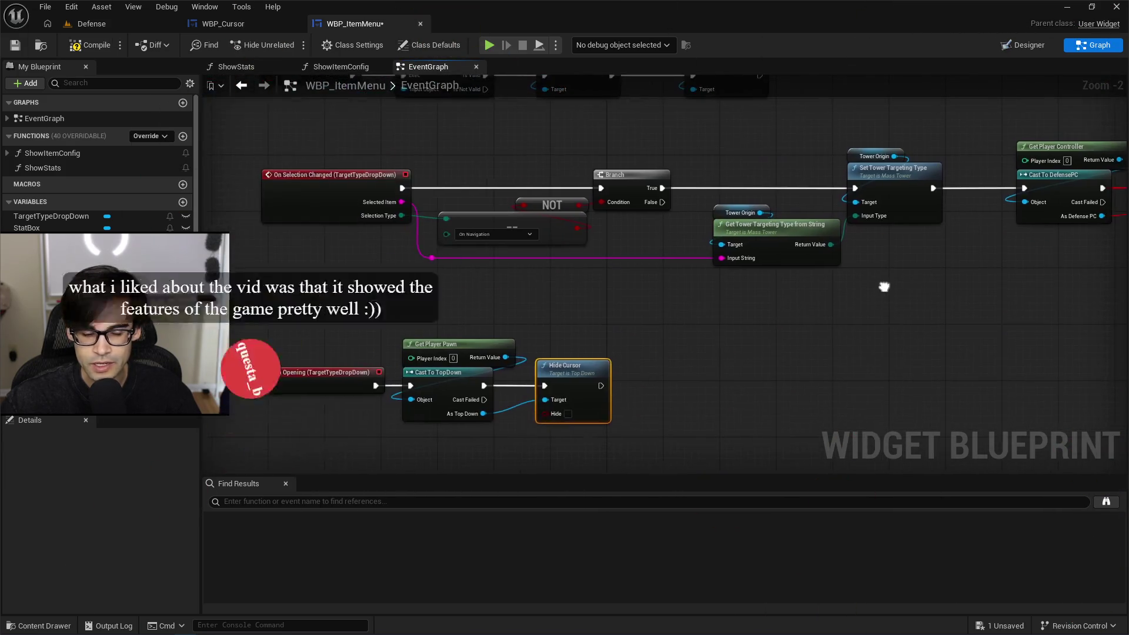
left_click(568, 414)
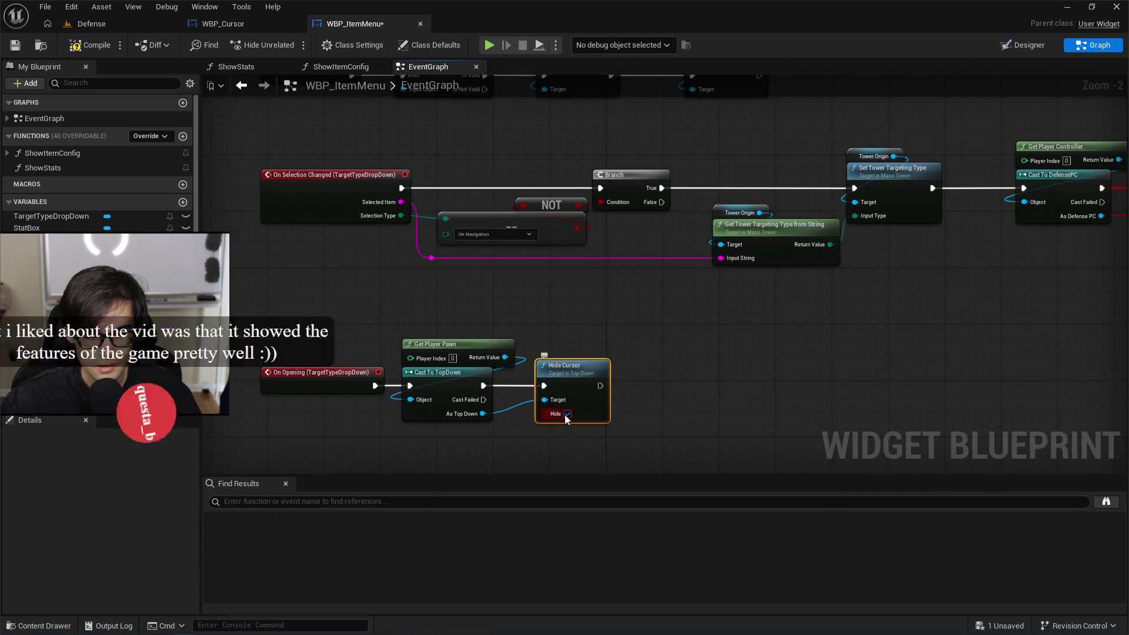
left_click(715, 404)
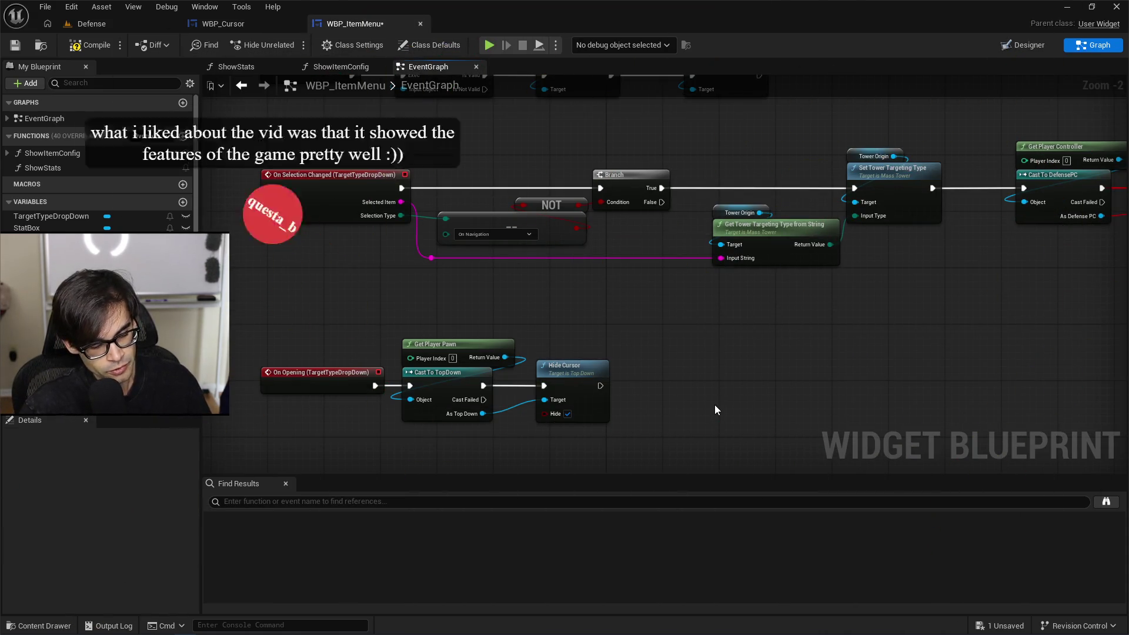
Step: Shift the three TopDown cursor nodes slightly right and save WBP_ItemMenu
left_click_drag(446, 310, 656, 448)
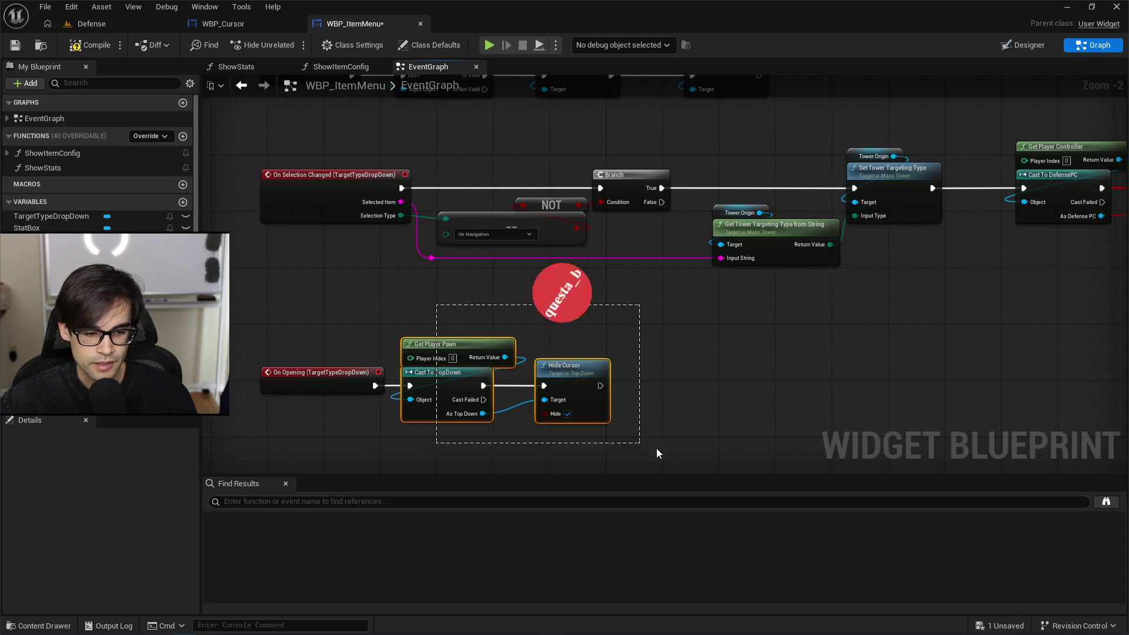
left_click_drag(452, 373, 466, 373)
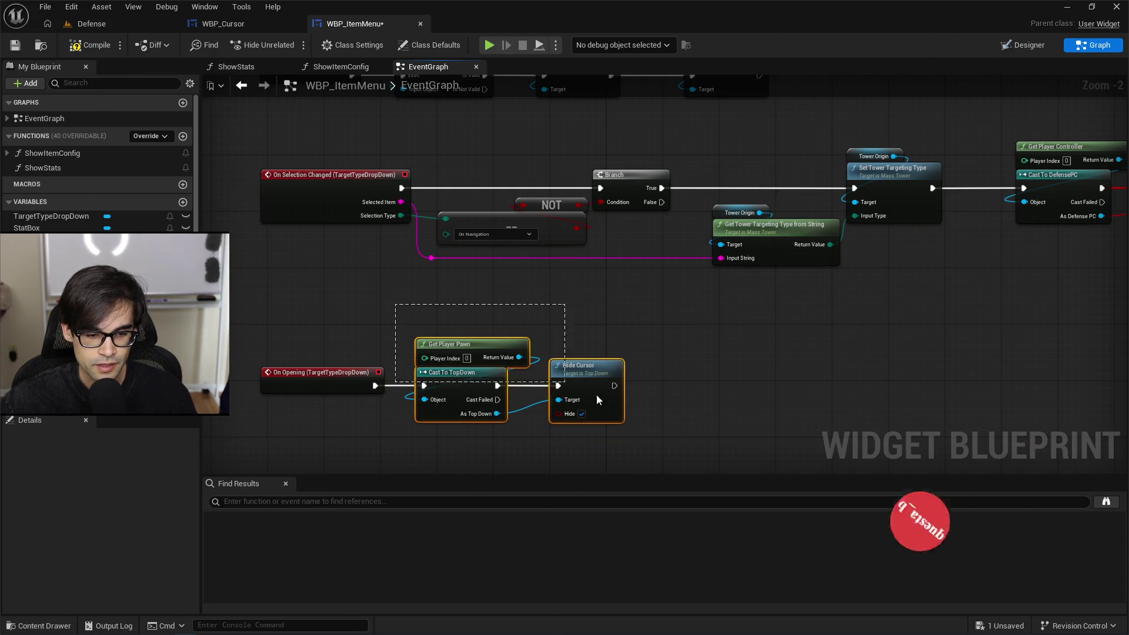
left_click(672, 422)
key("ctrl+s")
left_click_drag(740, 335, 353, 363)
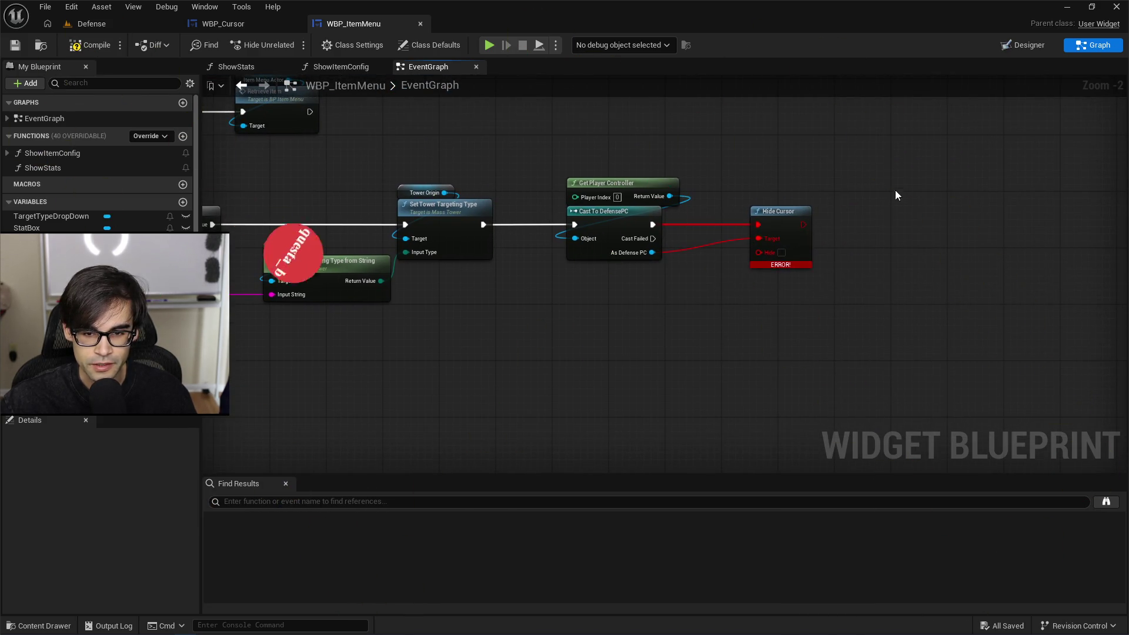
Step: Delete the erroring Hide Cursor plus Get Player Controller and Cast To DefensePC nodes
left_click_drag(895, 190, 760, 301)
key("Delete")
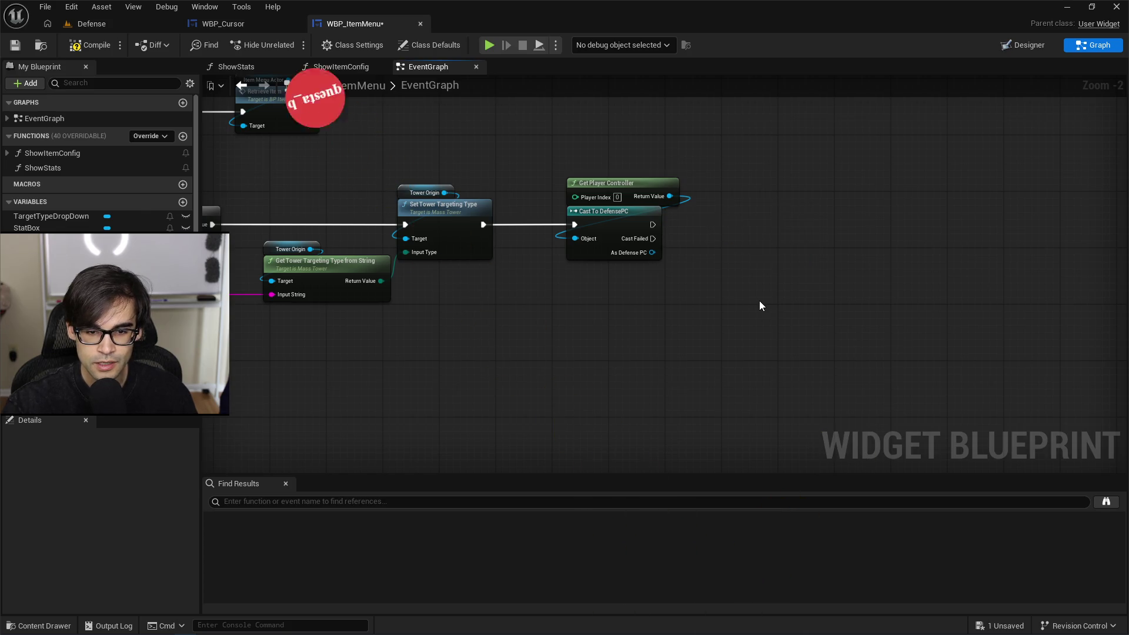
mouse_move(504, 340)
left_mouse_down()
mouse_move(751, 227)
mouse_move(432, 308)
left_mouse_up()
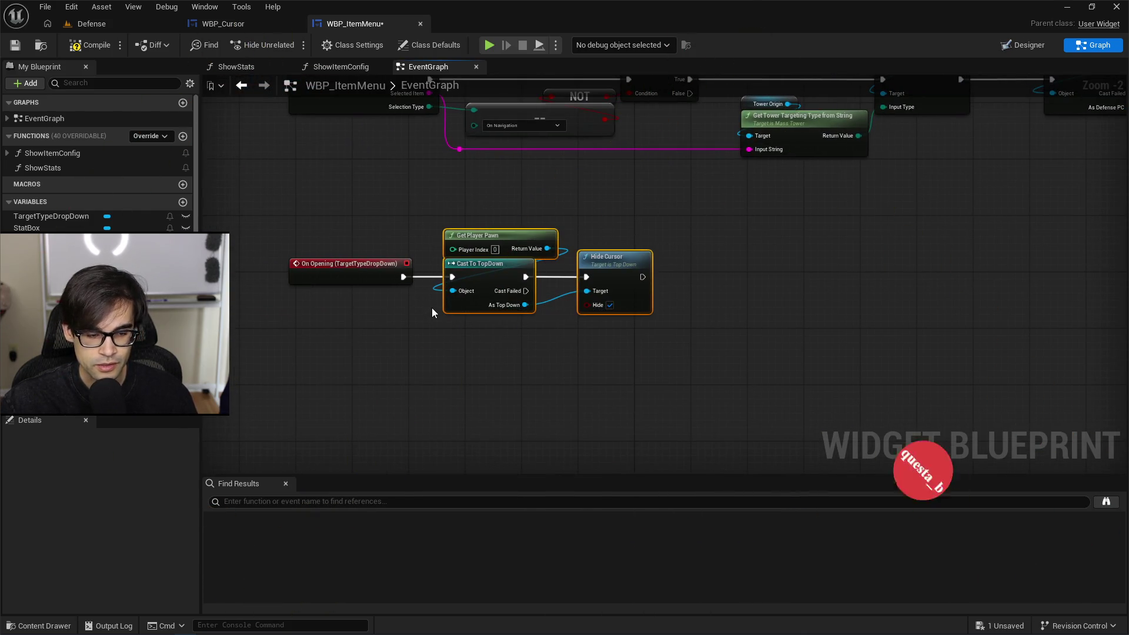
left_click_drag(834, 237, 485, 384)
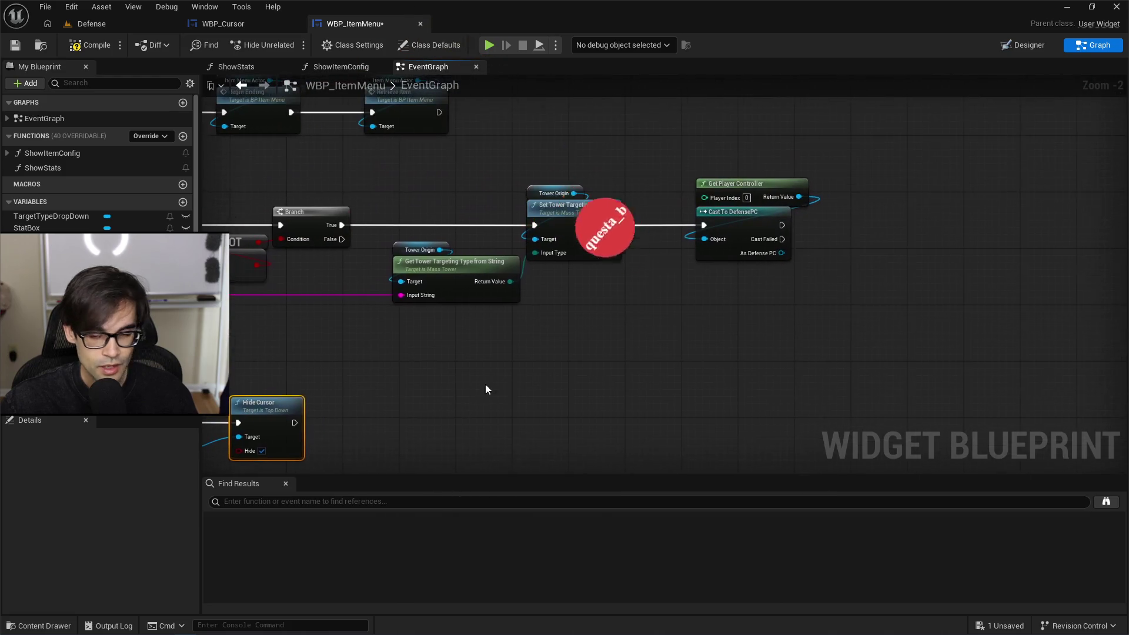
left_click_drag(686, 303, 825, 166)
key("Delete")
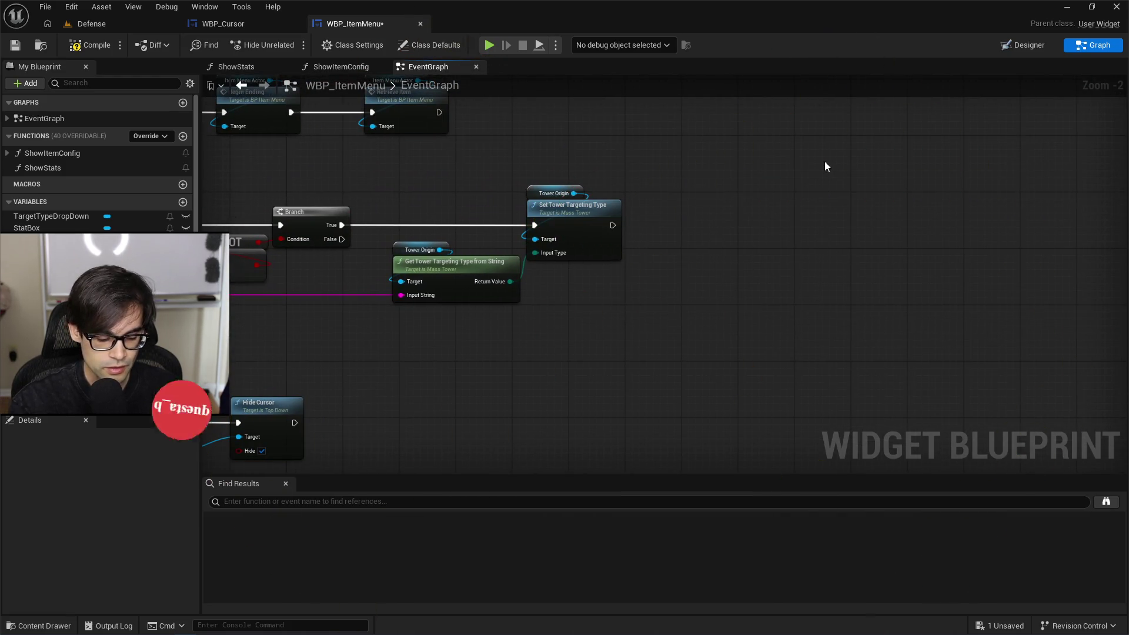
Step: Paste the TopDown and Hide Cursor nodes after Set Tower Targeting Type and wire them in
key("ctrl+v")
left_click_drag(613, 225, 690, 246)
left_click_drag(697, 174, 896, 286)
left_click_drag(740, 239, 739, 218)
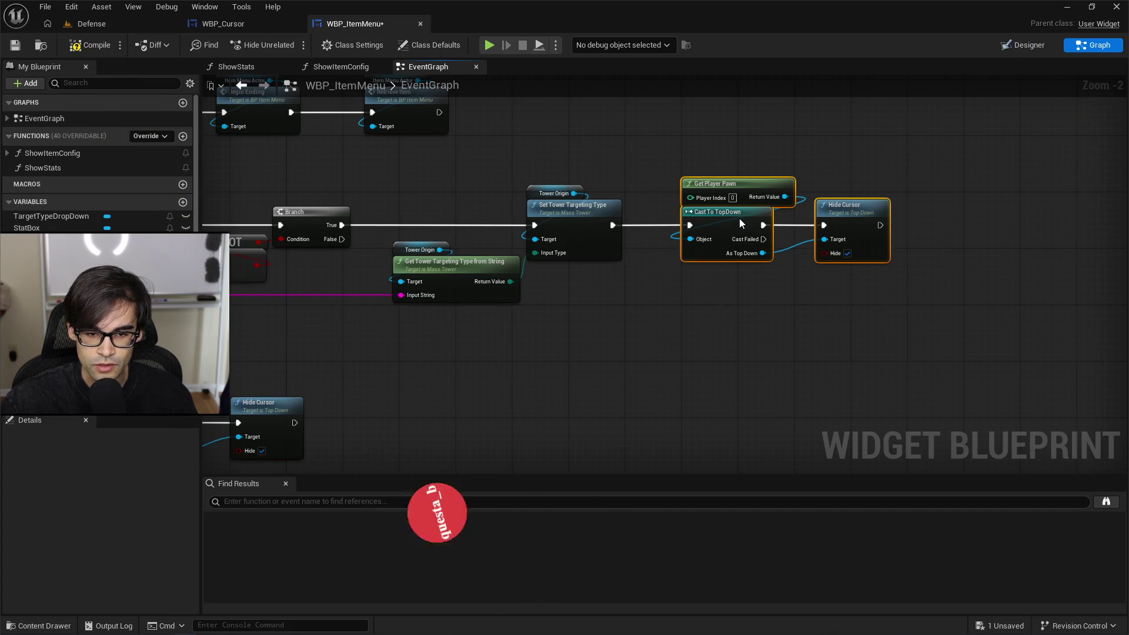
left_click(665, 178)
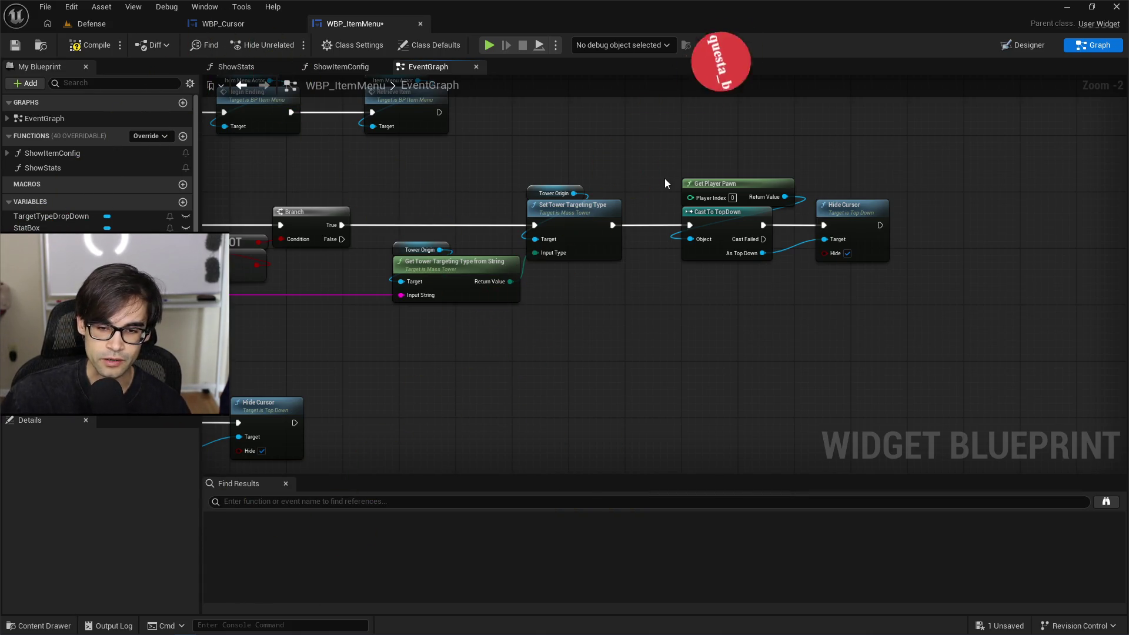
Step: Align Get Player Pawn, Cast To TopDown and Hide Cursor, then compile and save WBP_ItemMenu
left_click_drag(690, 163, 812, 254)
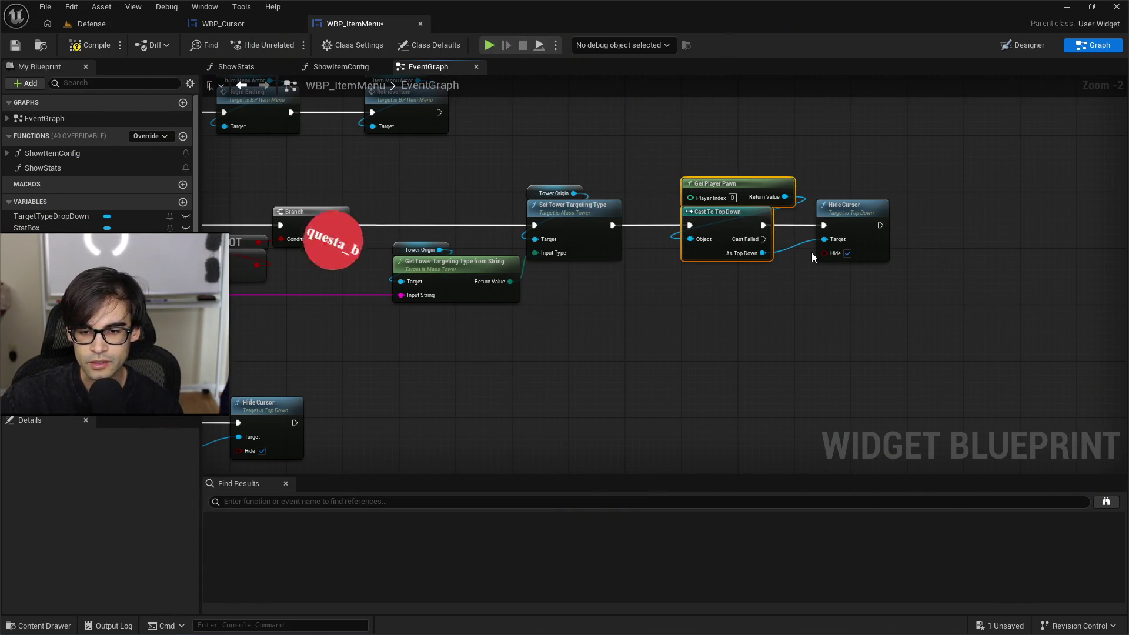
key("Left")
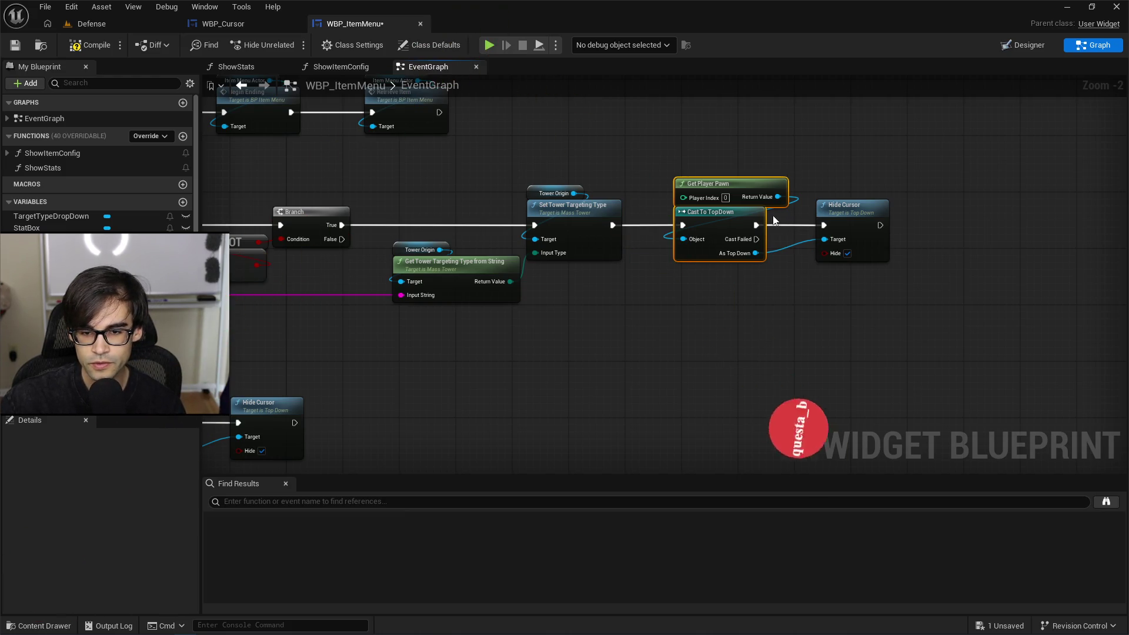
left_click_drag(836, 212, 829, 212)
left_click(834, 172)
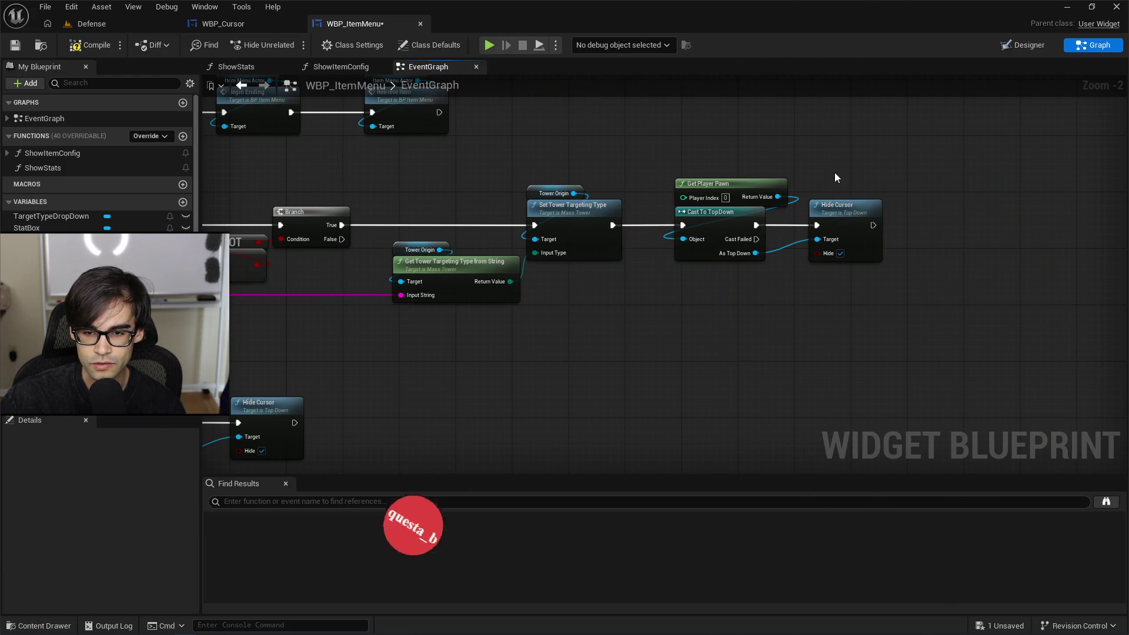
left_click(91, 48)
key("ctrl+s")
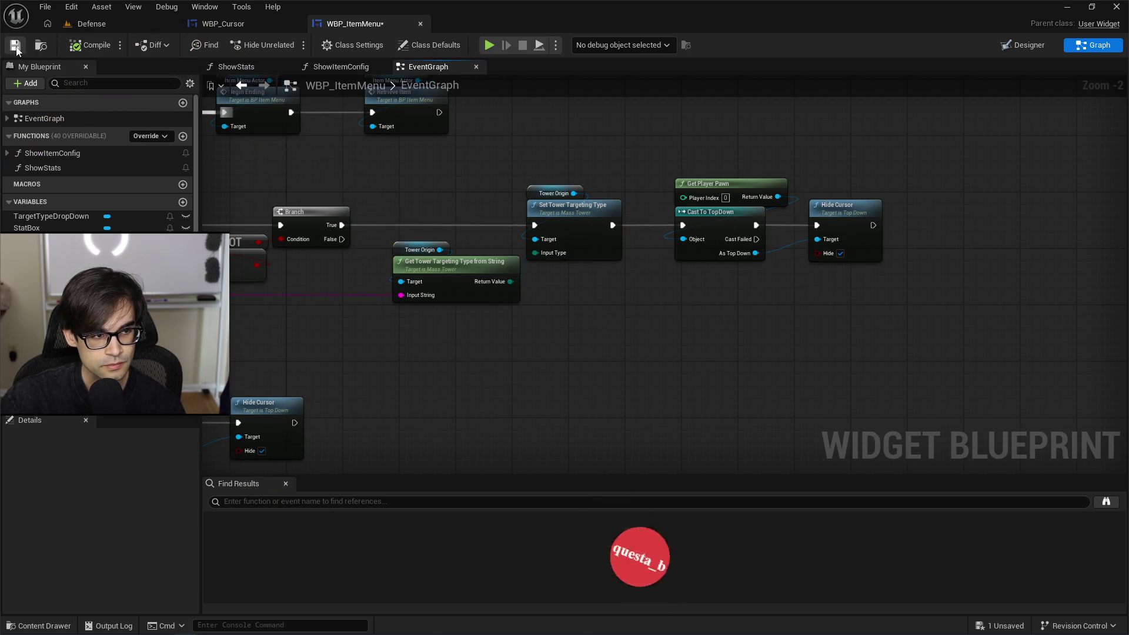
left_click_drag(897, 171, 670, 267)
key("Right")
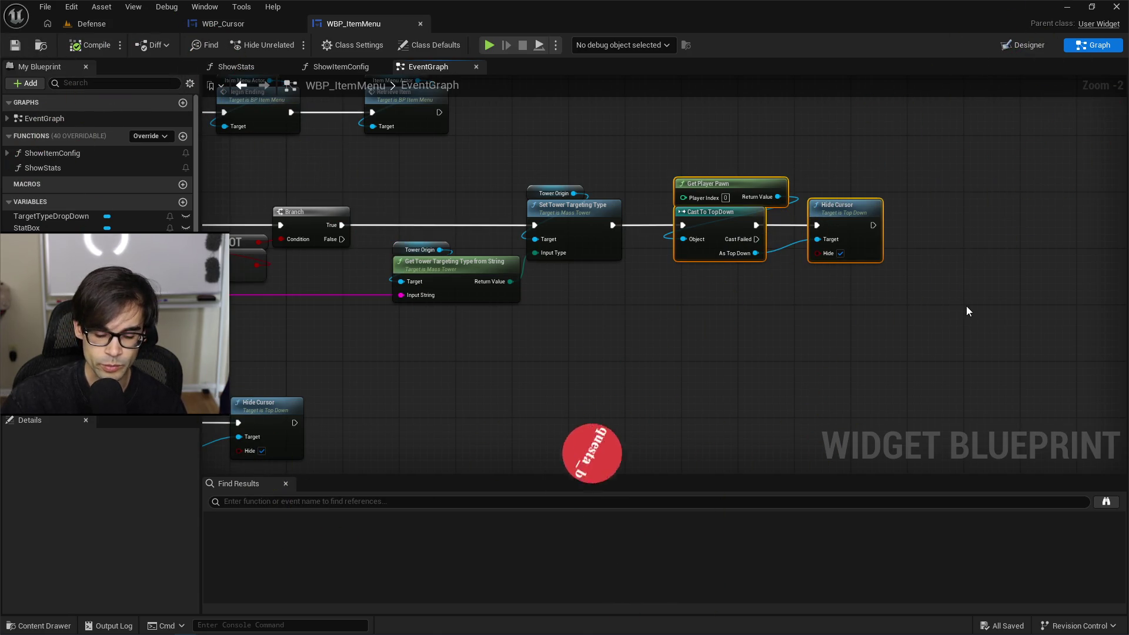
Step: Nudge Hide Cursor right to line up with Get Player Pawn and Cast To TopDown
mouse_move(936, 248)
left_mouse_down()
mouse_move(889, 206)
mouse_move(809, 204)
mouse_move(815, 194)
left_mouse_up()
key("Right")
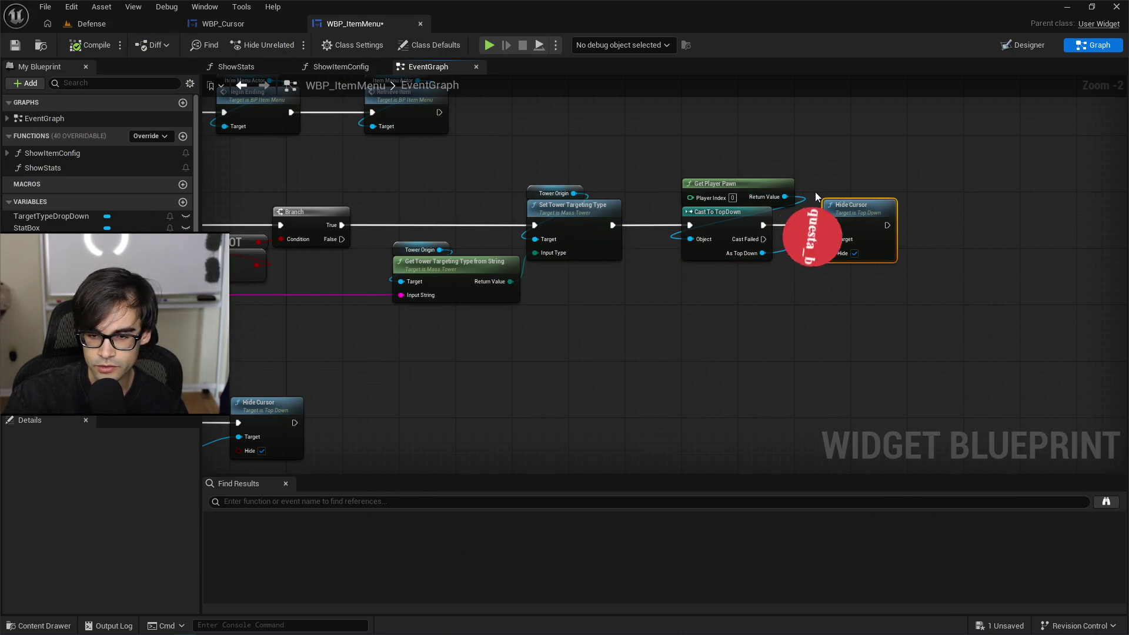
mouse_move(926, 175)
left_mouse_down()
mouse_move(734, 310)
mouse_move(666, 321)
mouse_move(679, 270)
left_mouse_up()
left_click(680, 269)
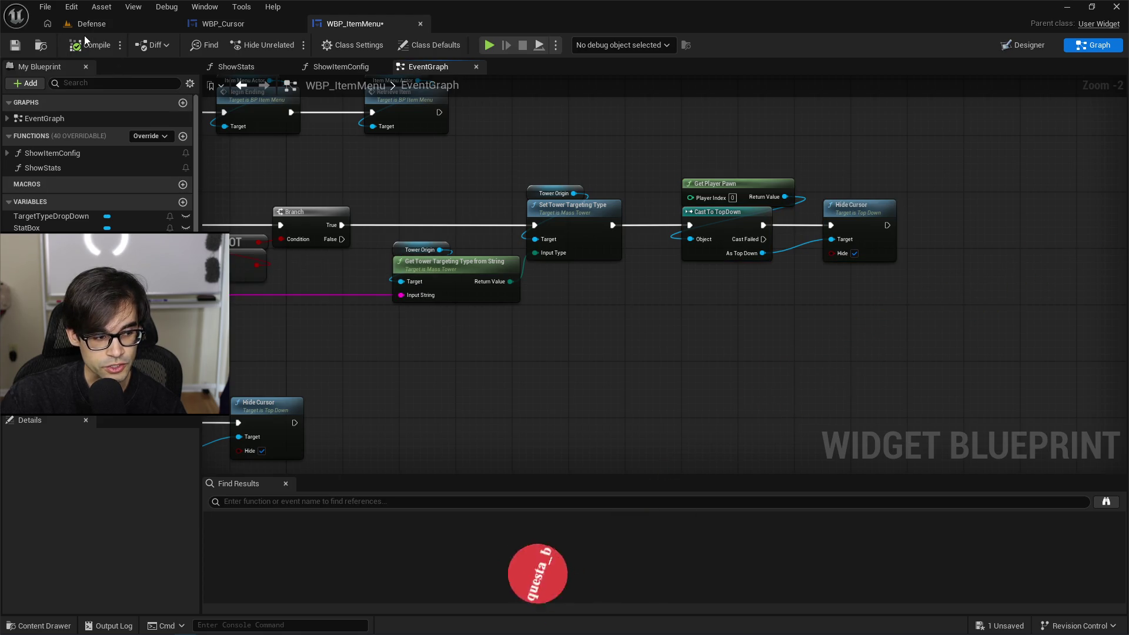
Step: Save WBP_ItemMenu and zoom out and back in to review the TopDown chain
left_click(22, 44)
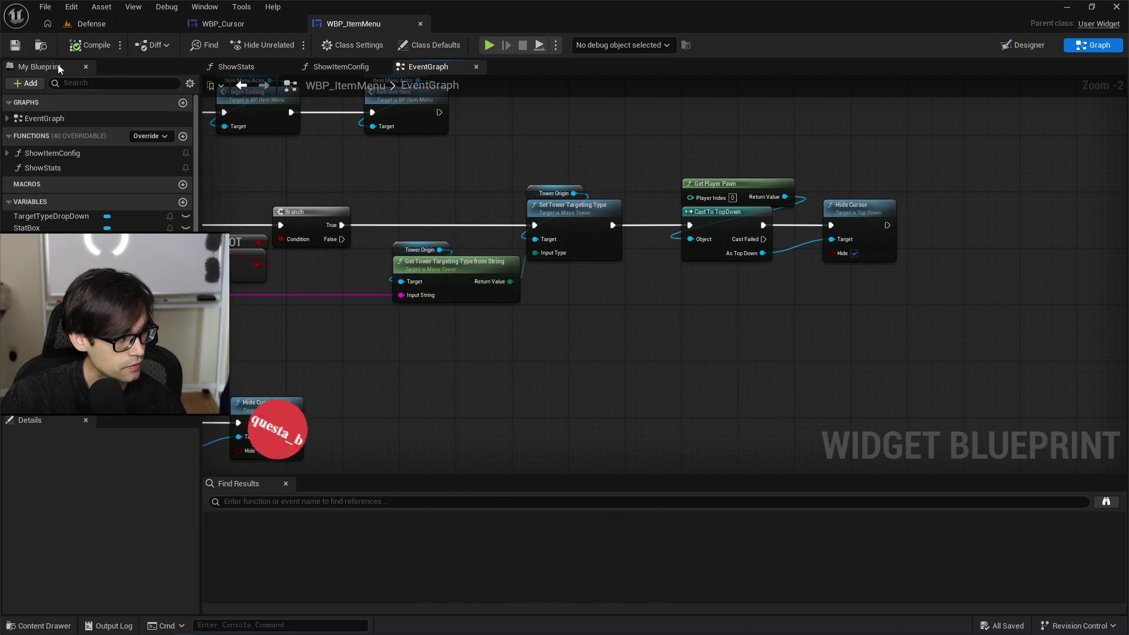
mouse_move(712, 146)
left_mouse_down()
mouse_move(473, 239)
mouse_move(625, 346)
left_mouse_up()
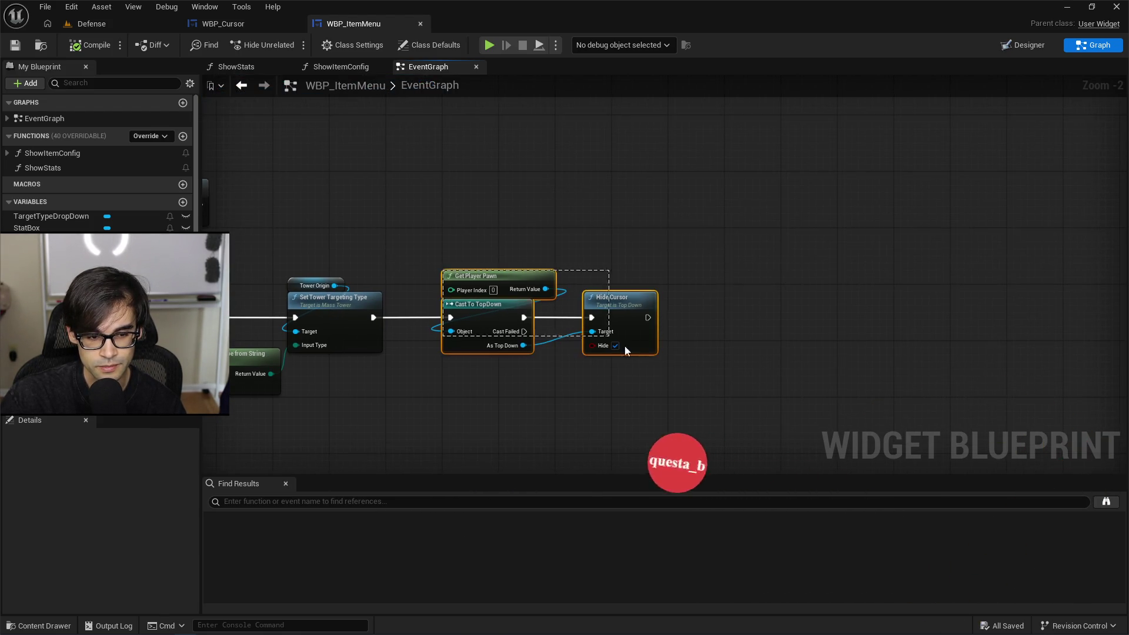
scroll(682, 386, "down", 2)
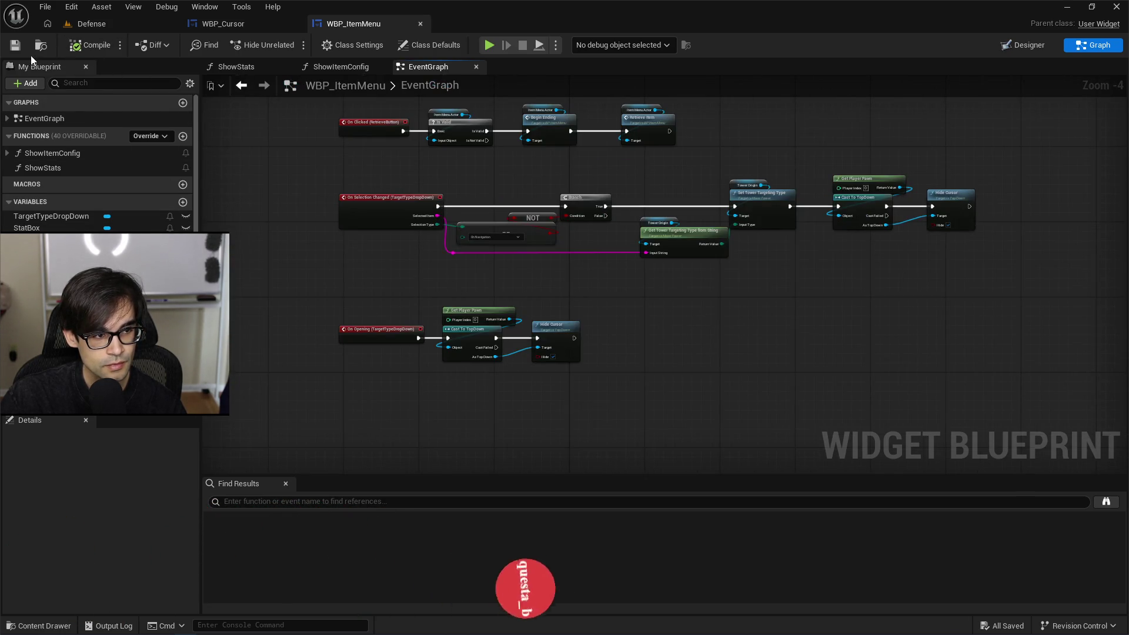
scroll(765, 332, "up", 3)
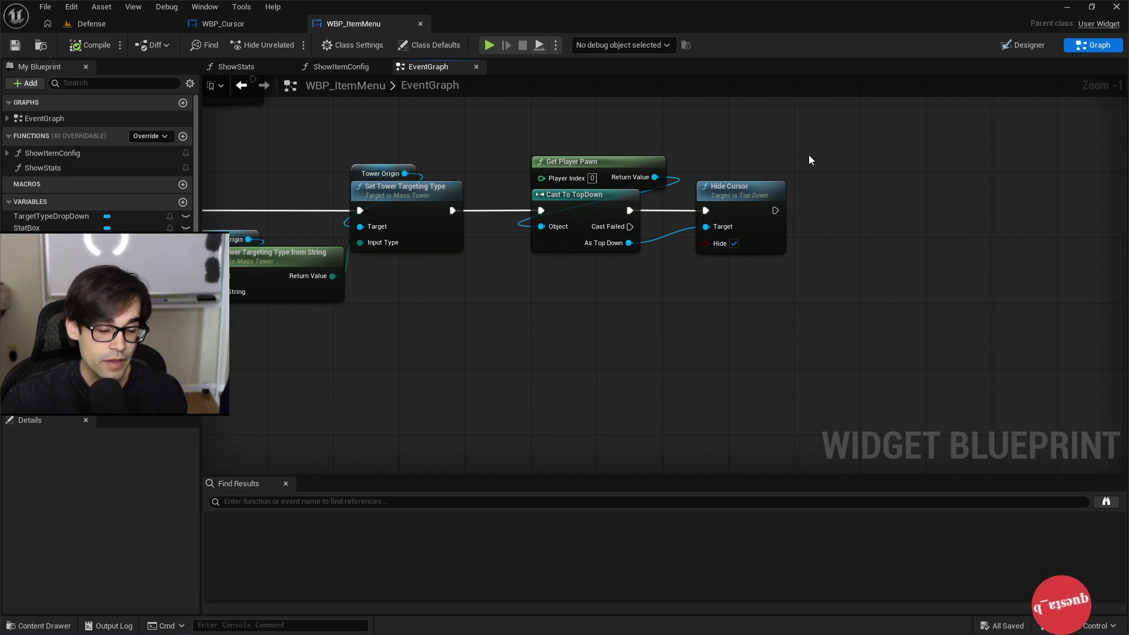
mouse_move(792, 137)
left_mouse_down()
mouse_move(747, 227)
mouse_move(775, 216)
left_mouse_up()
Step: Center the three TopDown cursor nodes and save WBP_ItemMenu
mouse_move(1018, 216)
left_mouse_down()
mouse_move(697, 371)
mouse_move(880, 240)
mouse_move(986, 224)
mouse_move(1002, 238)
mouse_move(859, 353)
mouse_move(712, 351)
left_mouse_up()
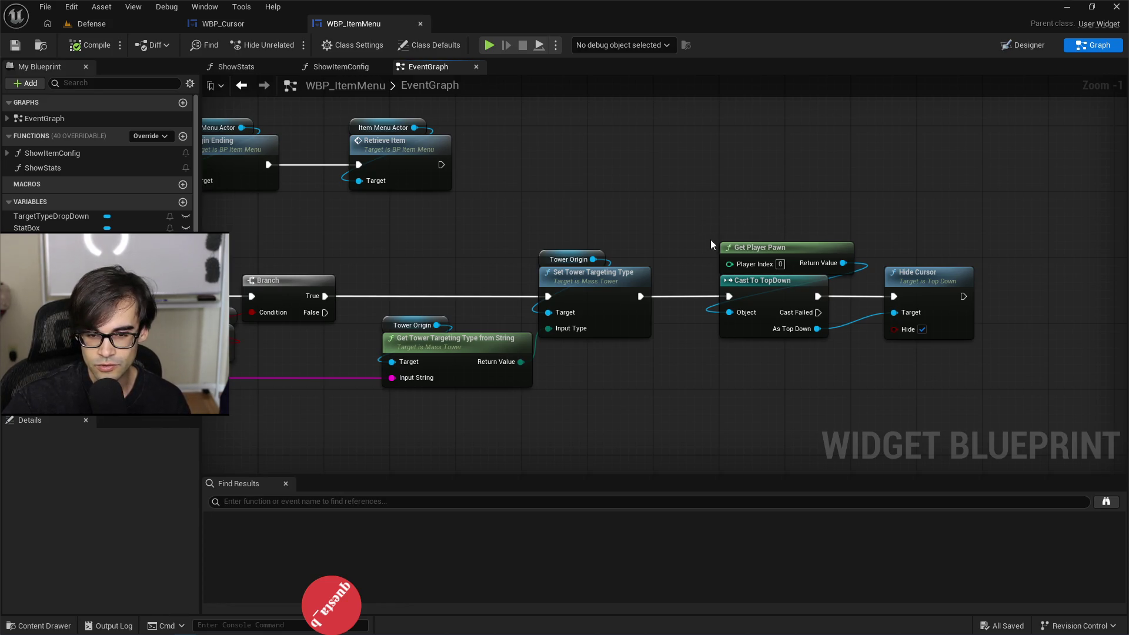
left_click_drag(715, 238, 743, 310)
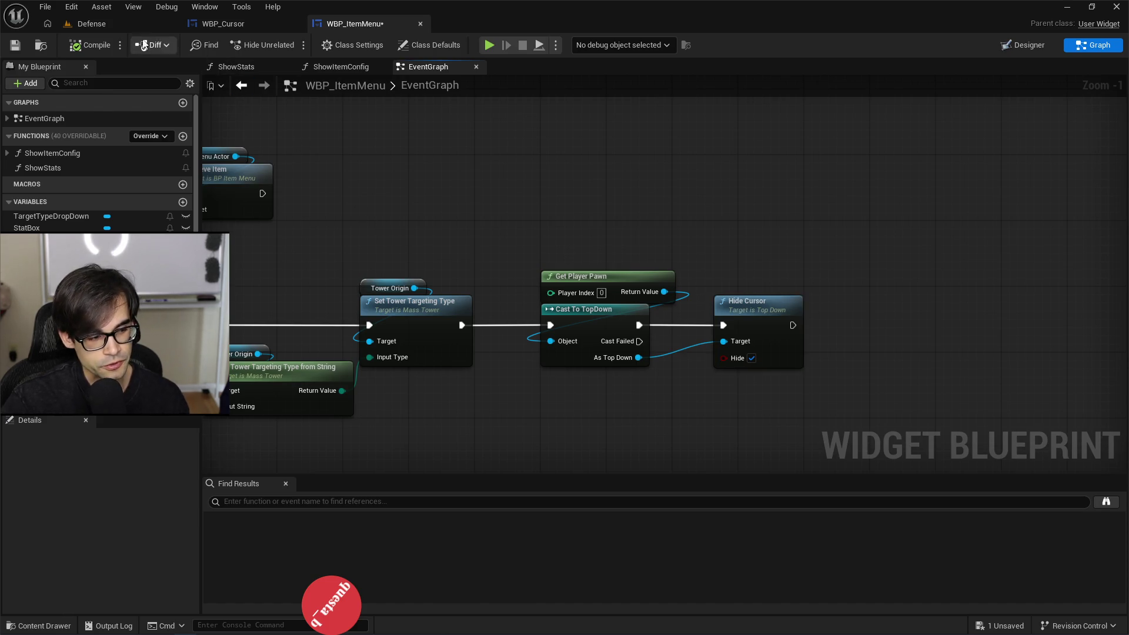
left_click(15, 45)
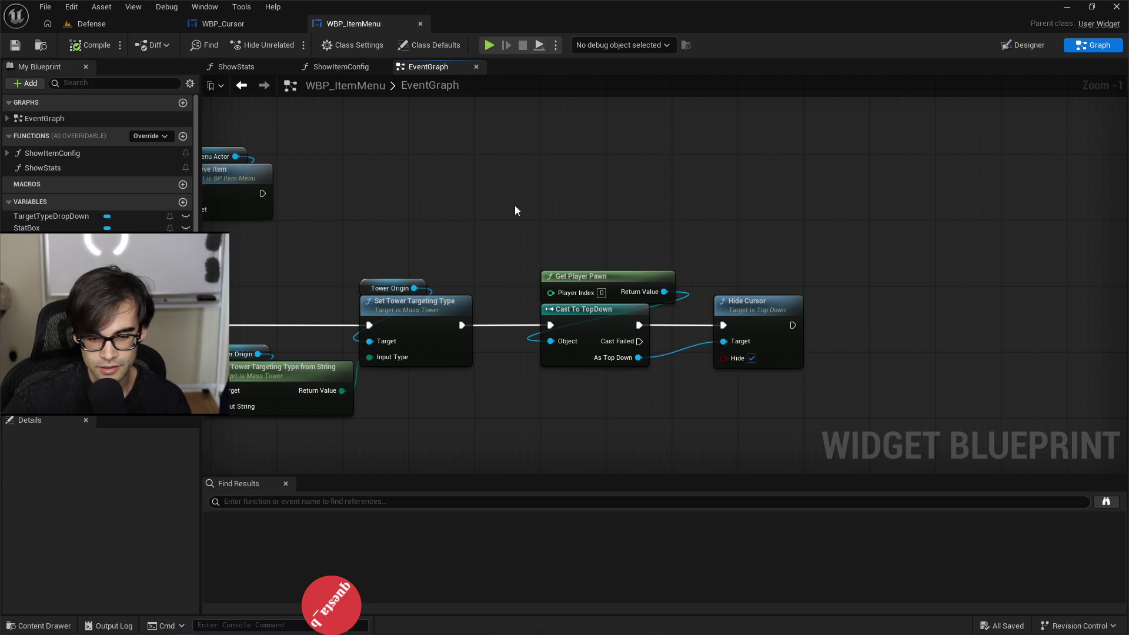
Step: Undo the accidental targeting node move and nudge Hide Cursor slightly right after Cast To TopDown
scroll(712, 187, "down", 3)
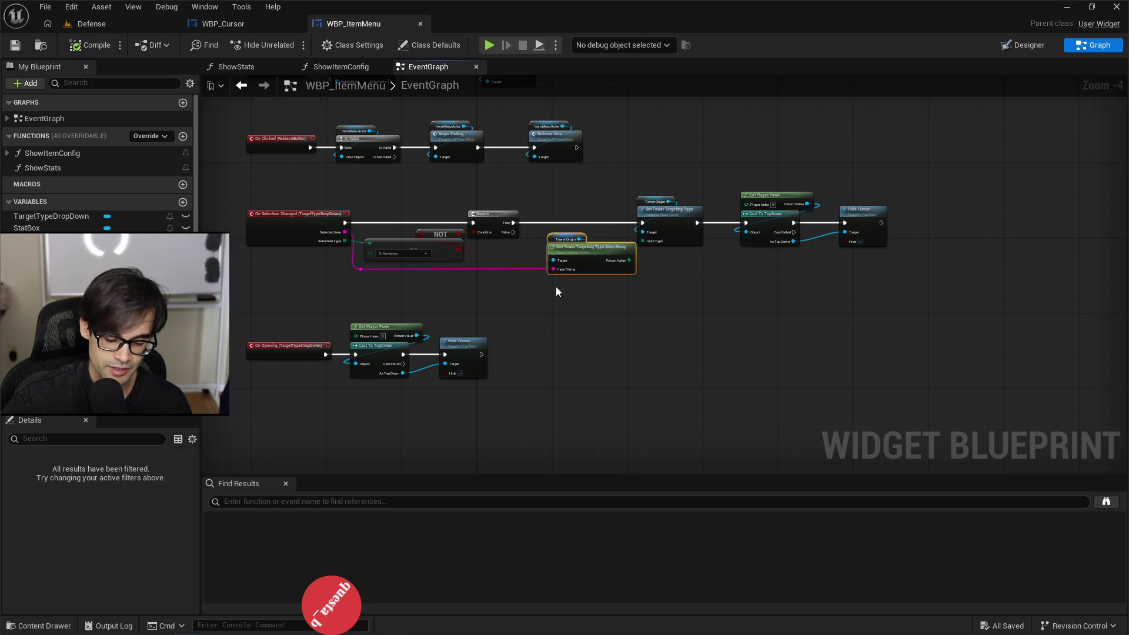
key("ctrl+z")
scroll(565, 287, "up", 3)
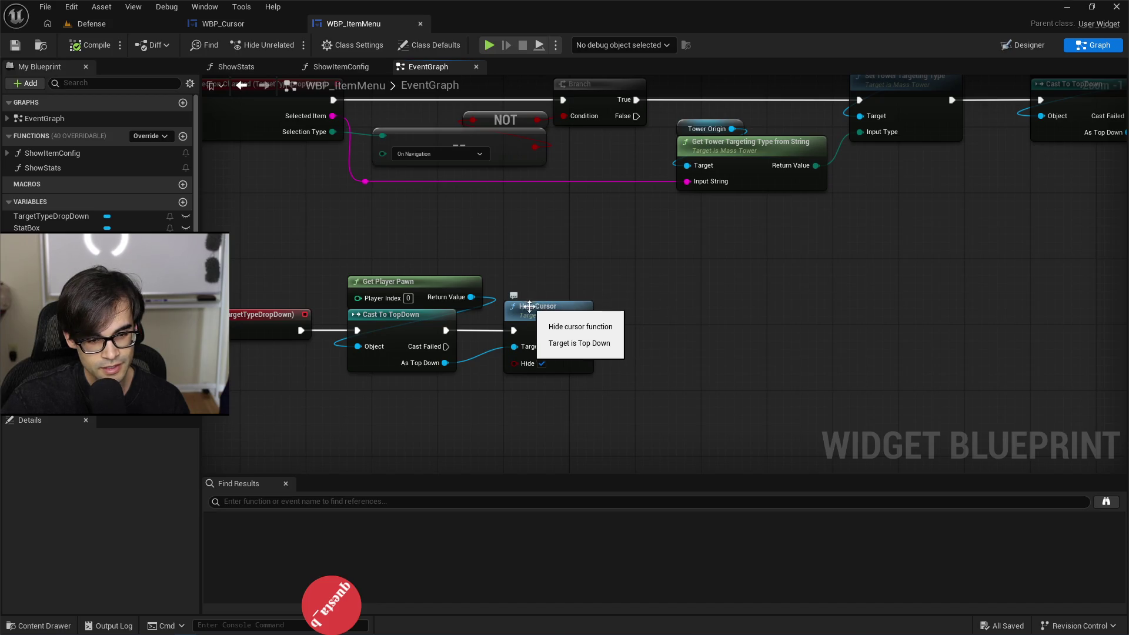
left_click_drag(530, 306, 542, 313)
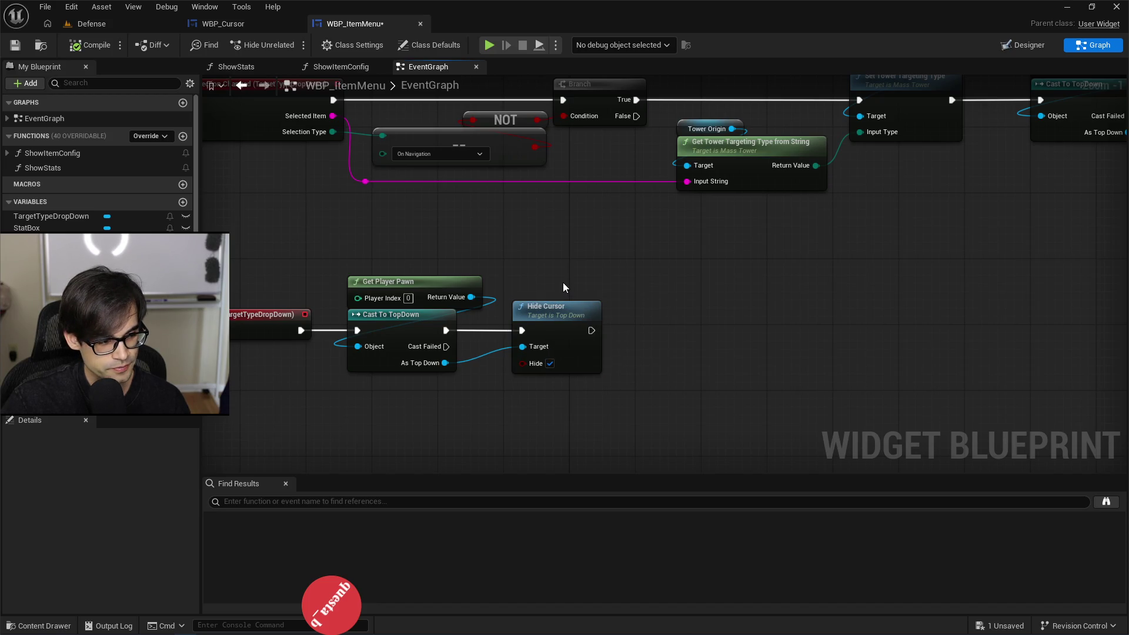
left_click_drag(751, 295, 547, 351)
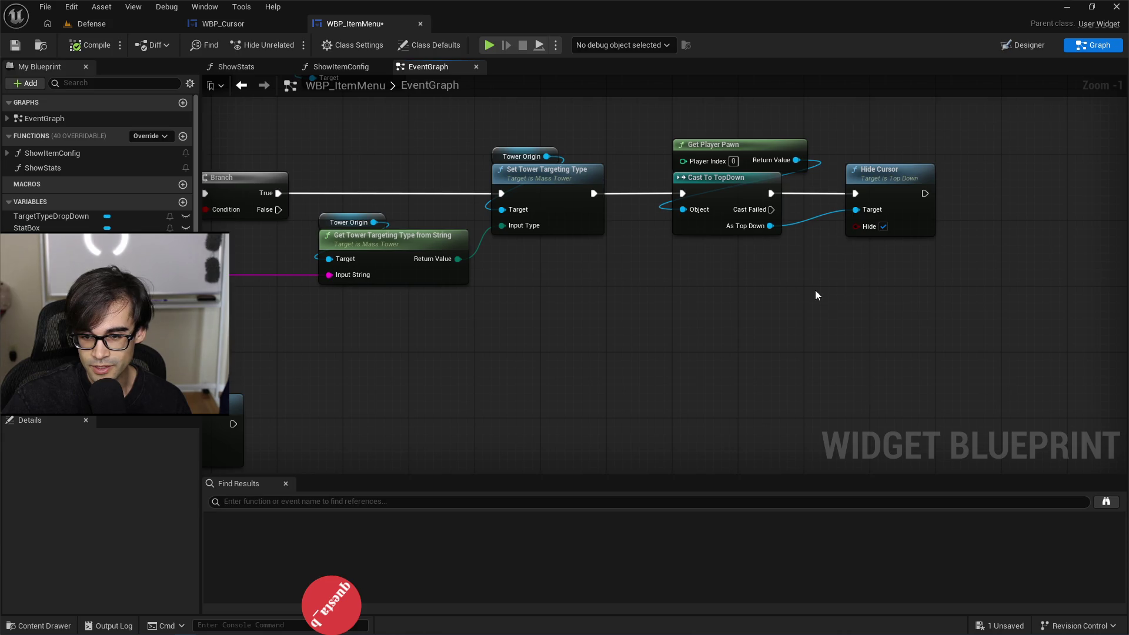
left_click_drag(581, 354, 824, 262)
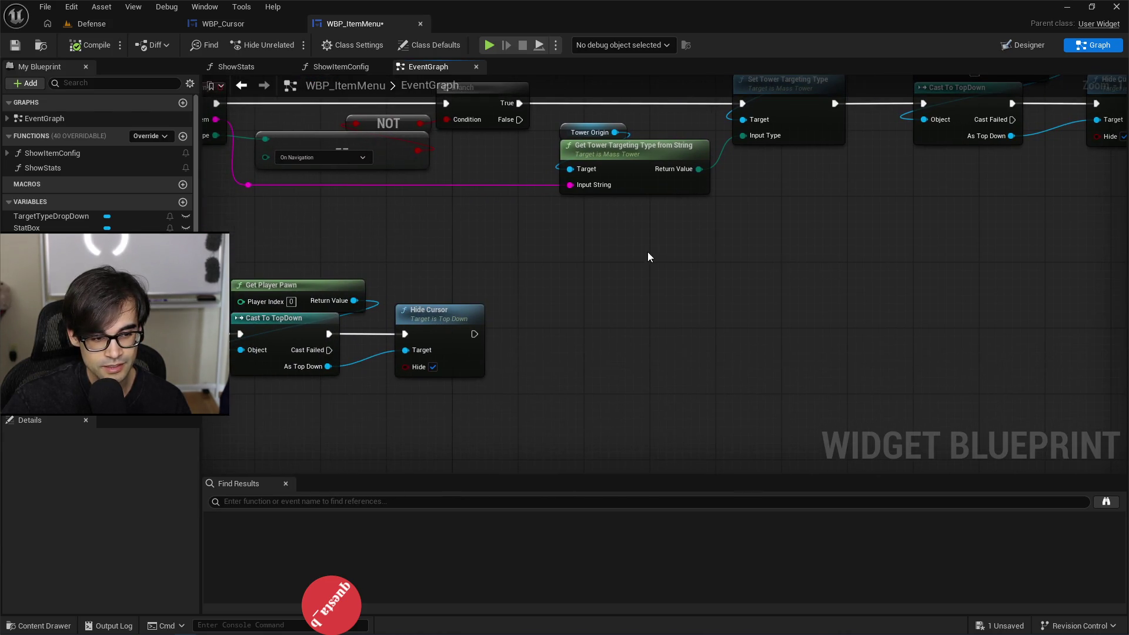
left_click_drag(222, 144, 273, 127)
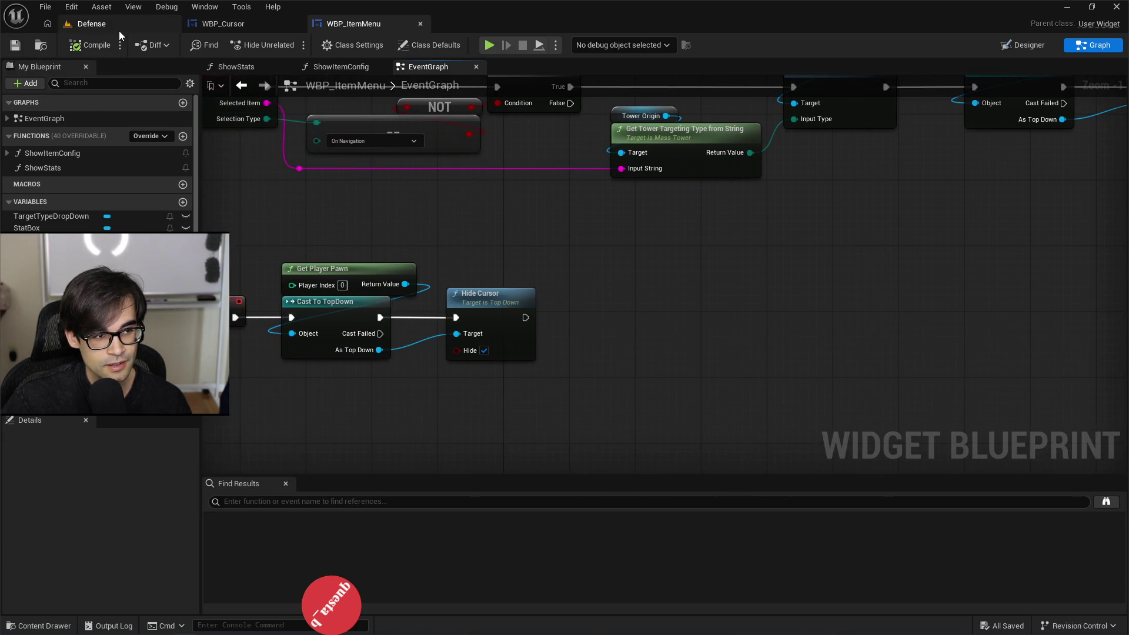
Step: Play-test the Defense level, selecting the Starry Tower slot to check the item menu, then stop
left_click(119, 28)
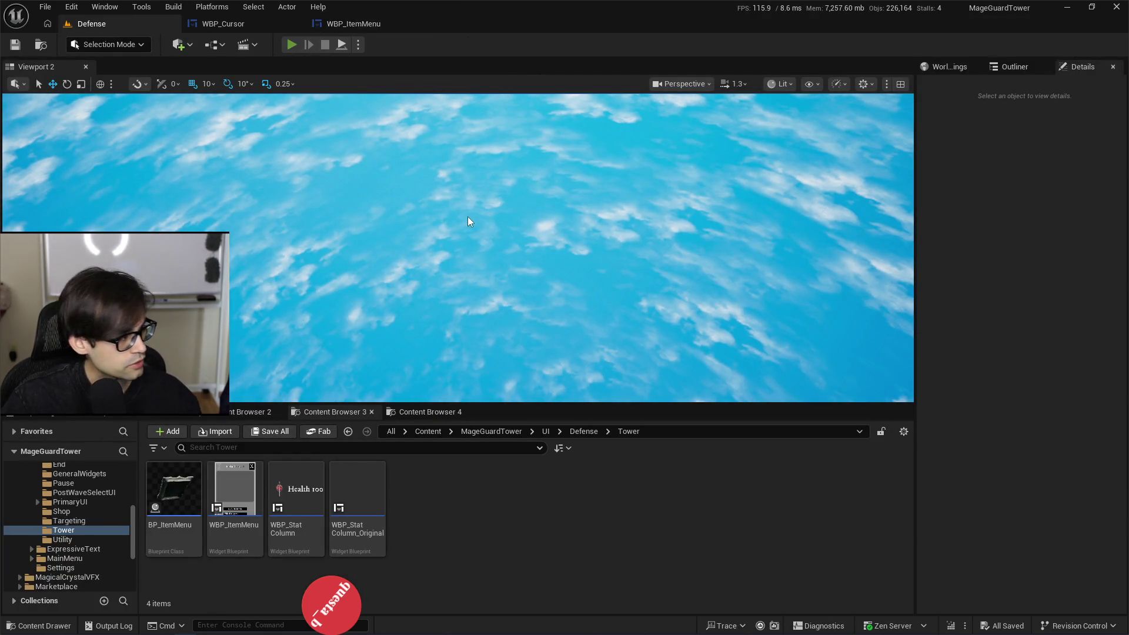
key("alt+p")
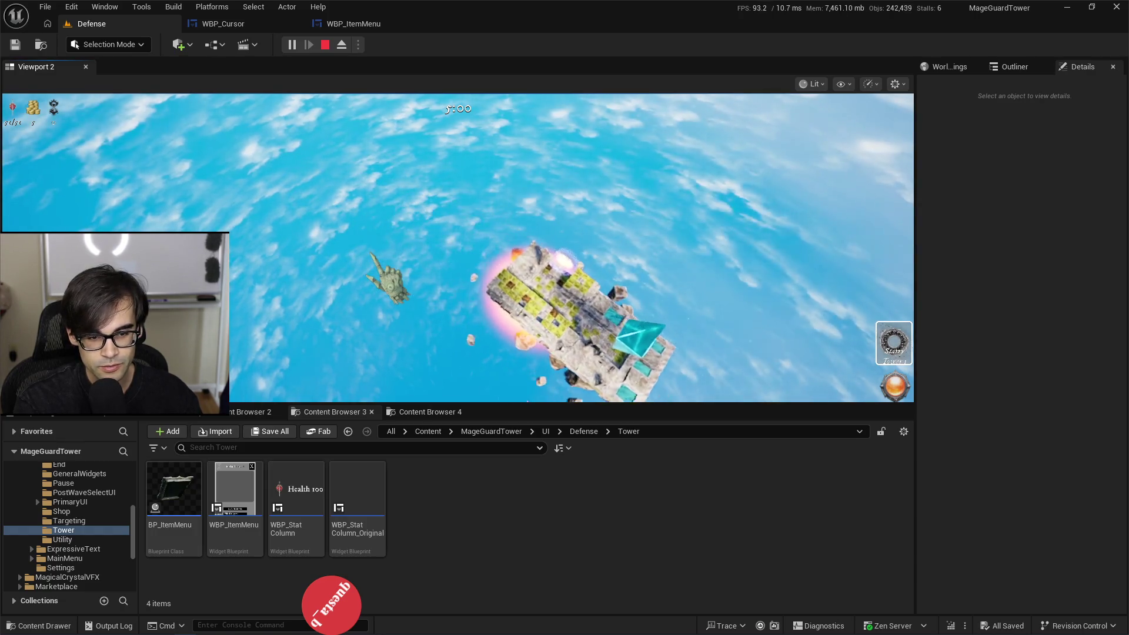
left_click(880, 342)
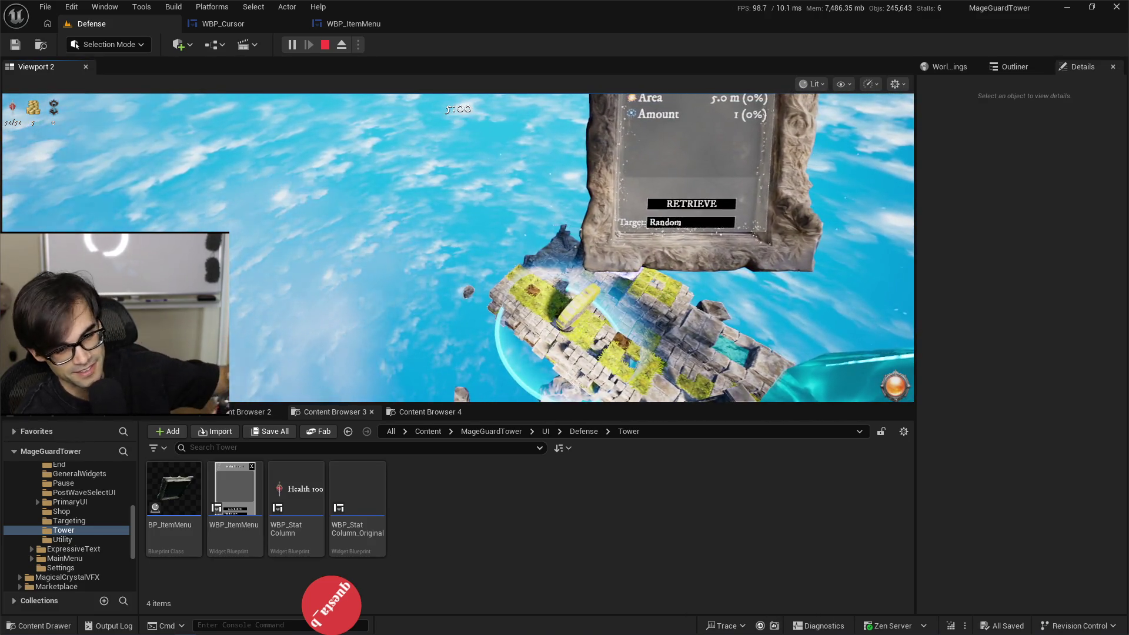
key("Escape")
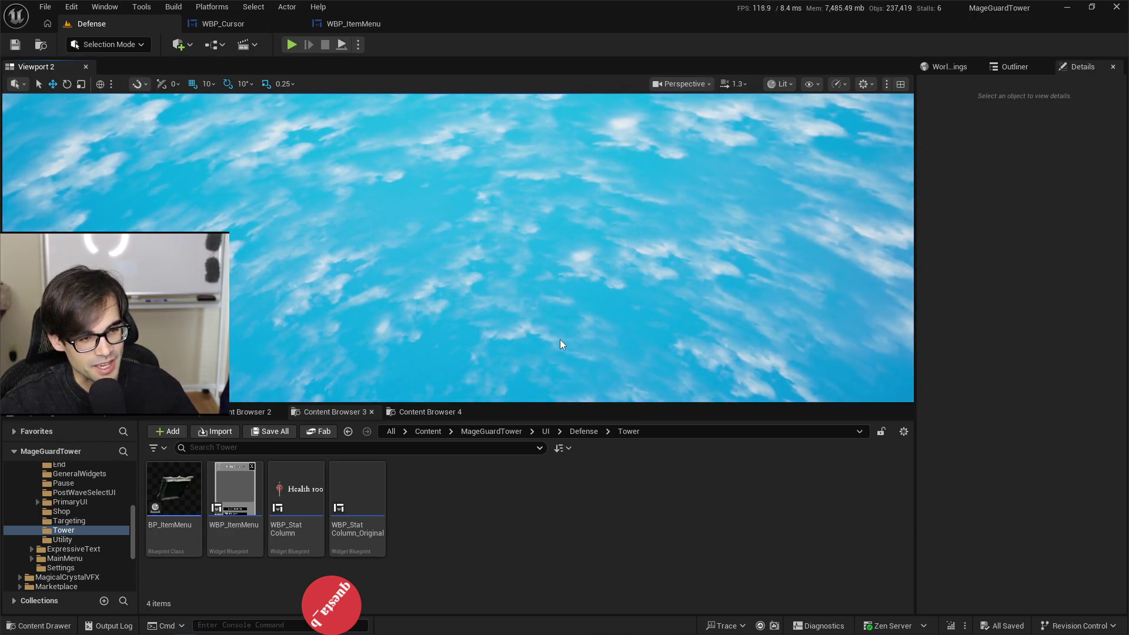
Step: Add a Print String node after Hide Cursor in WBP_ItemMenu's dropdown-opening chain
left_click(375, 27)
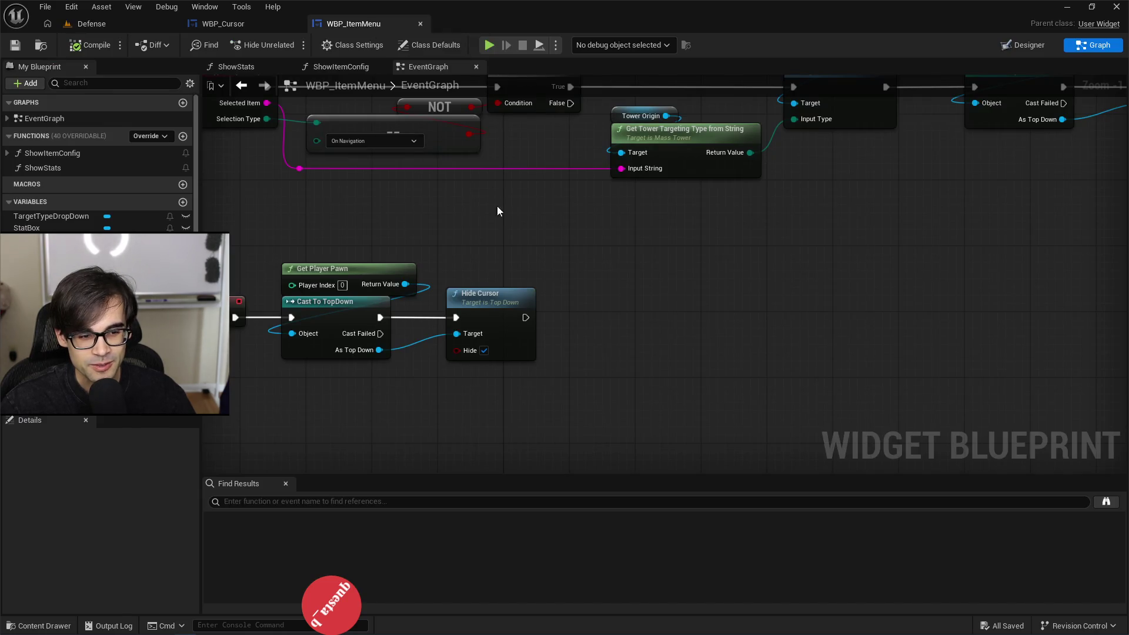
mouse_move(497, 206)
left_mouse_down()
mouse_move(516, 232)
mouse_move(727, 217)
left_mouse_up()
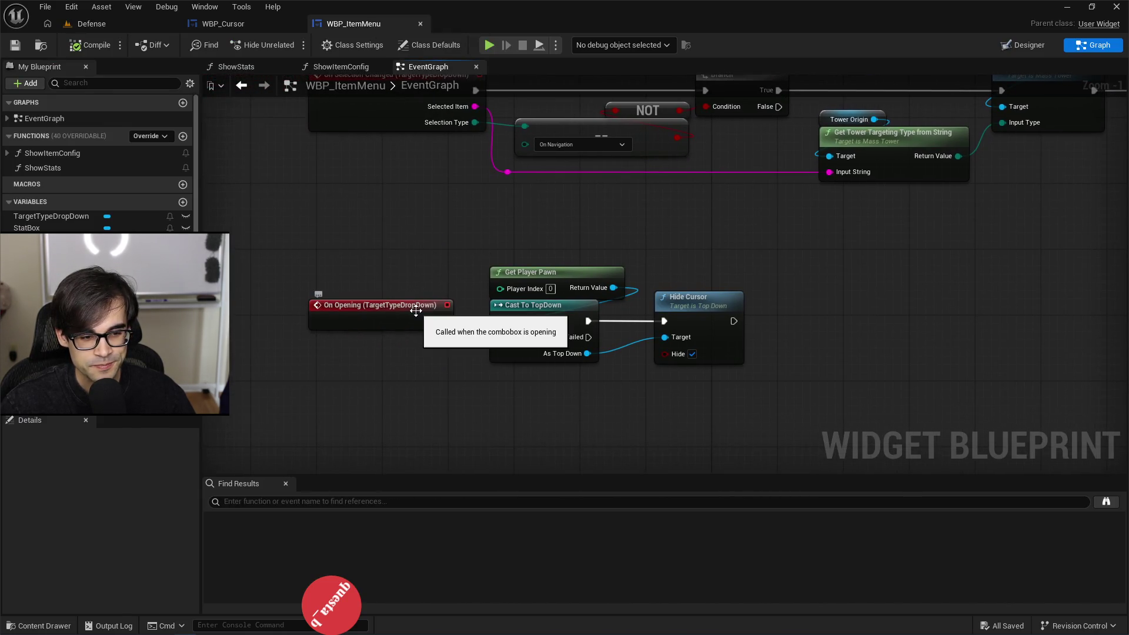
mouse_move(415, 311)
left_mouse_down()
mouse_move(465, 261)
mouse_move(550, 272)
left_mouse_up()
left_click_drag(566, 328, 653, 307)
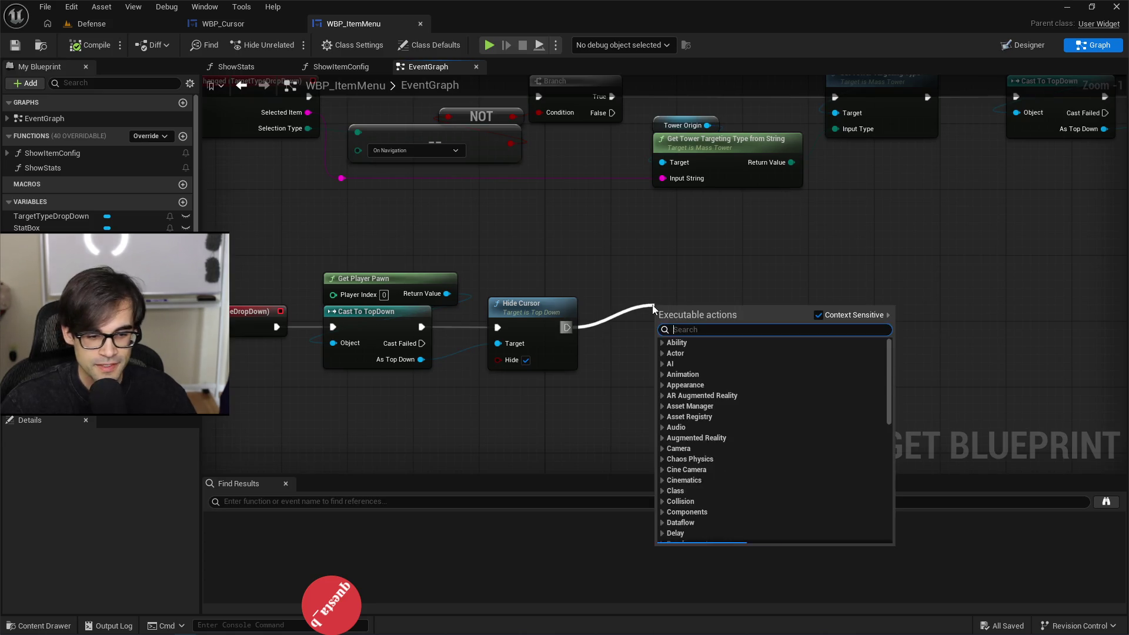
type("print")
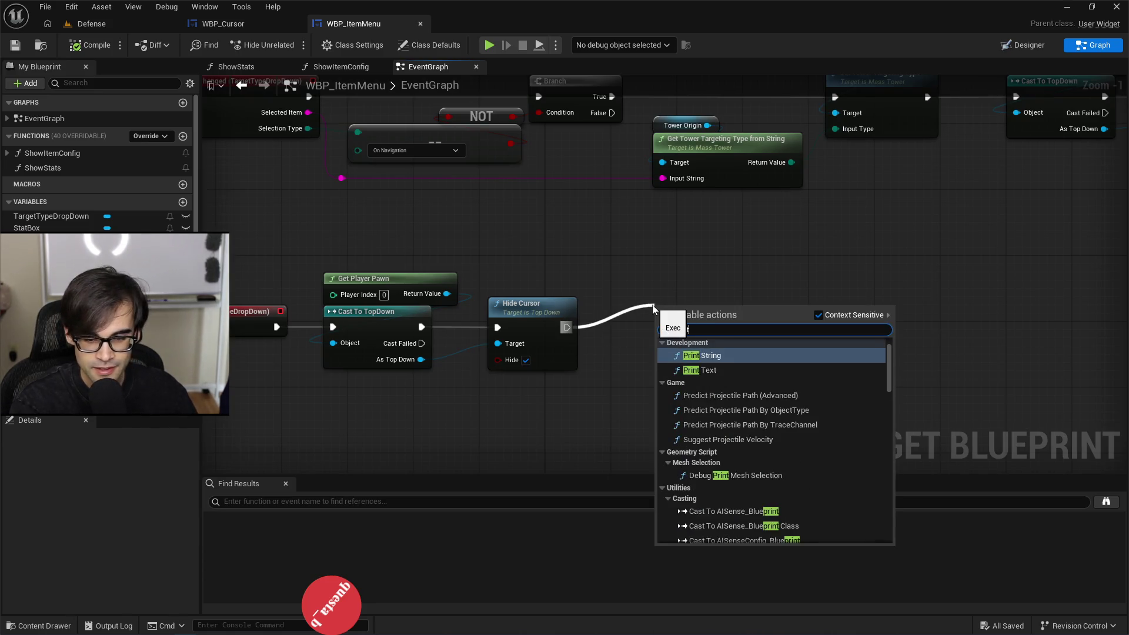
key("Return")
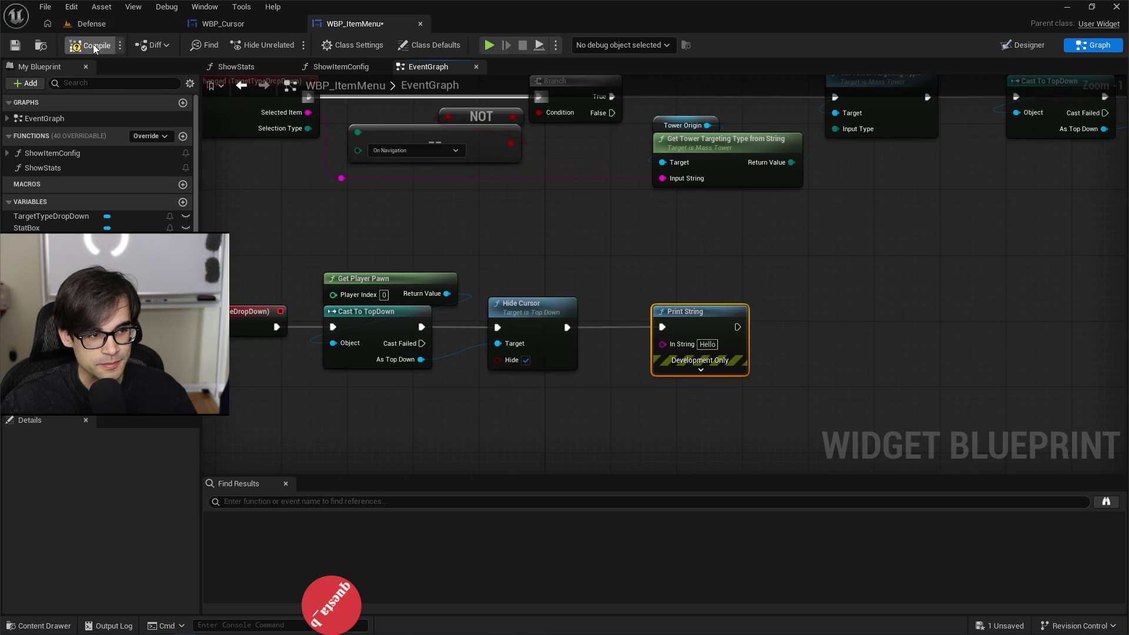
Step: Review WBP_Cursor's EventGraph, then return to WBP_ItemMenu and the running Defense level
left_click(272, 21)
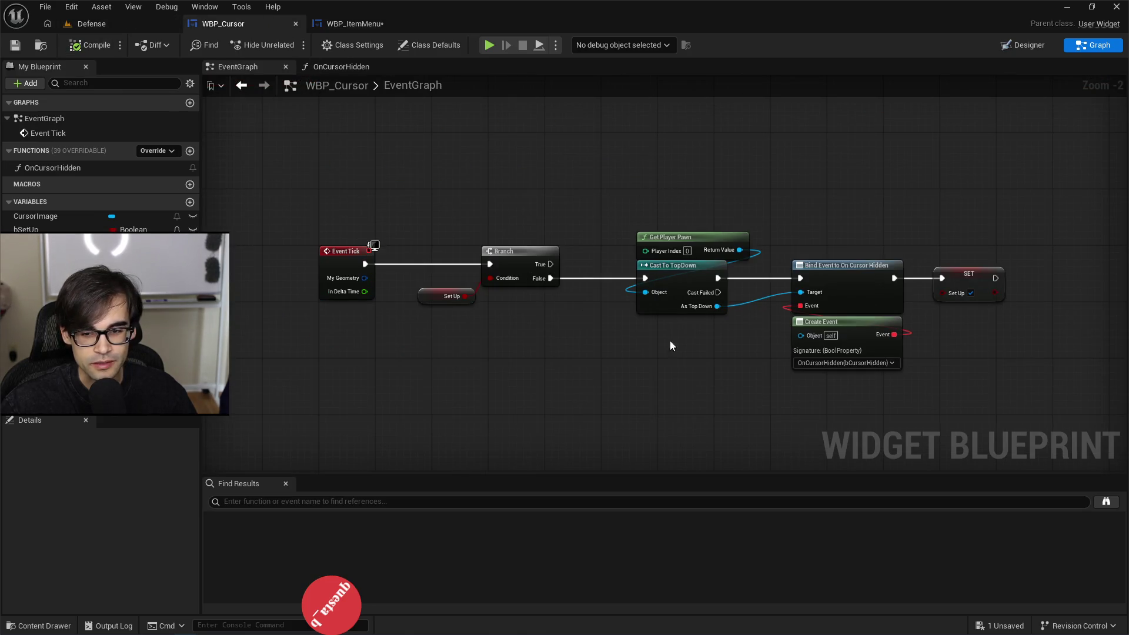
scroll(931, 223, "up", 2)
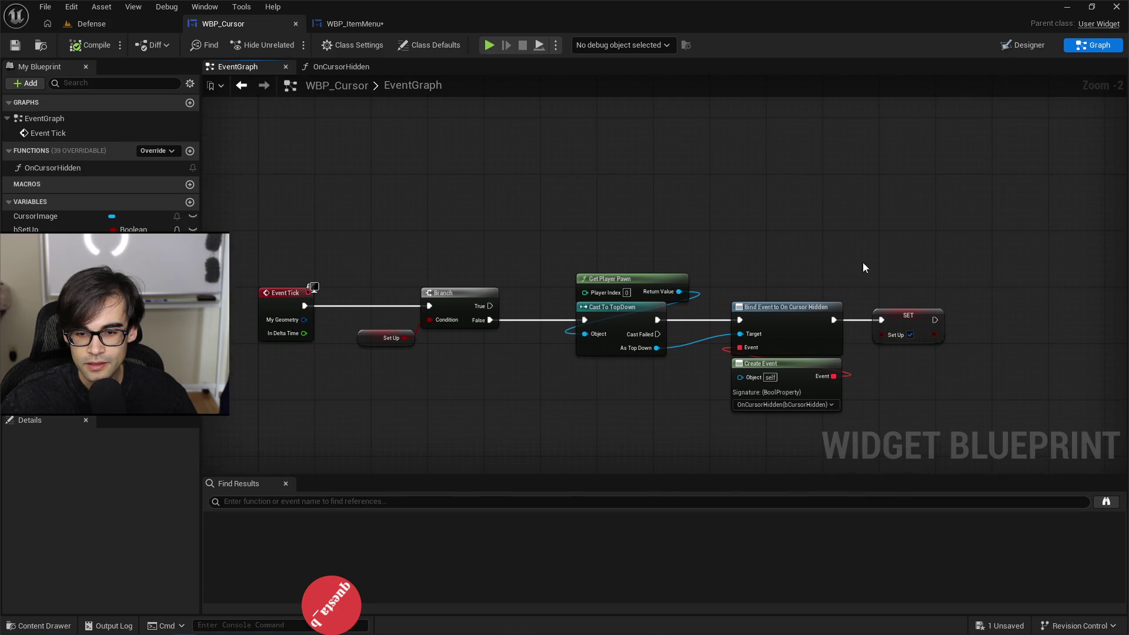
scroll(840, 268, "down", 2)
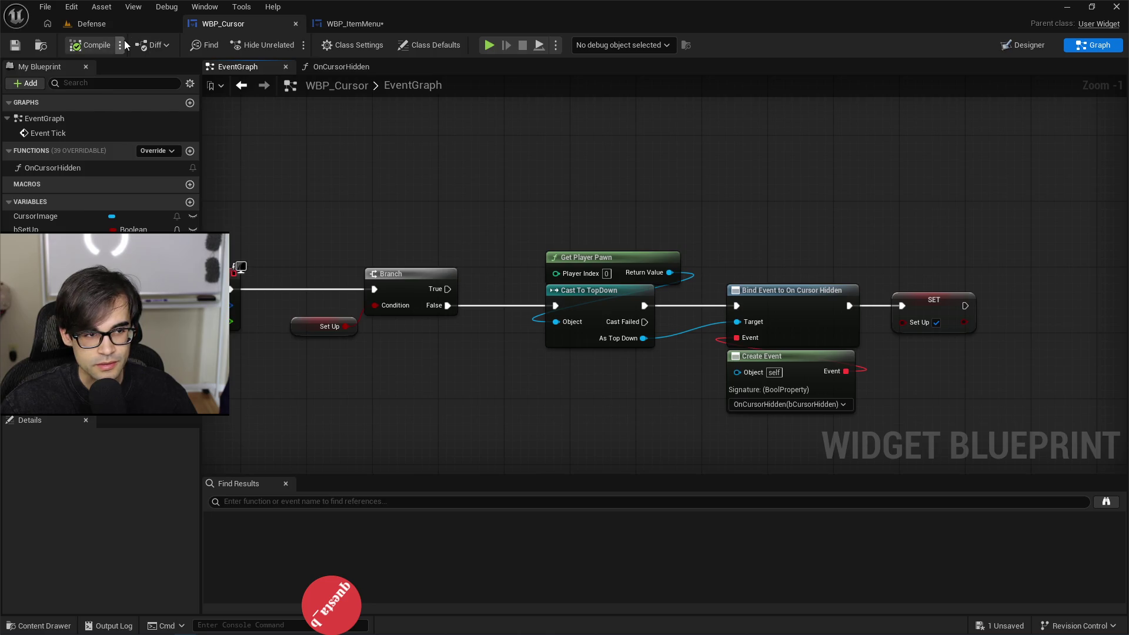
left_click(377, 29)
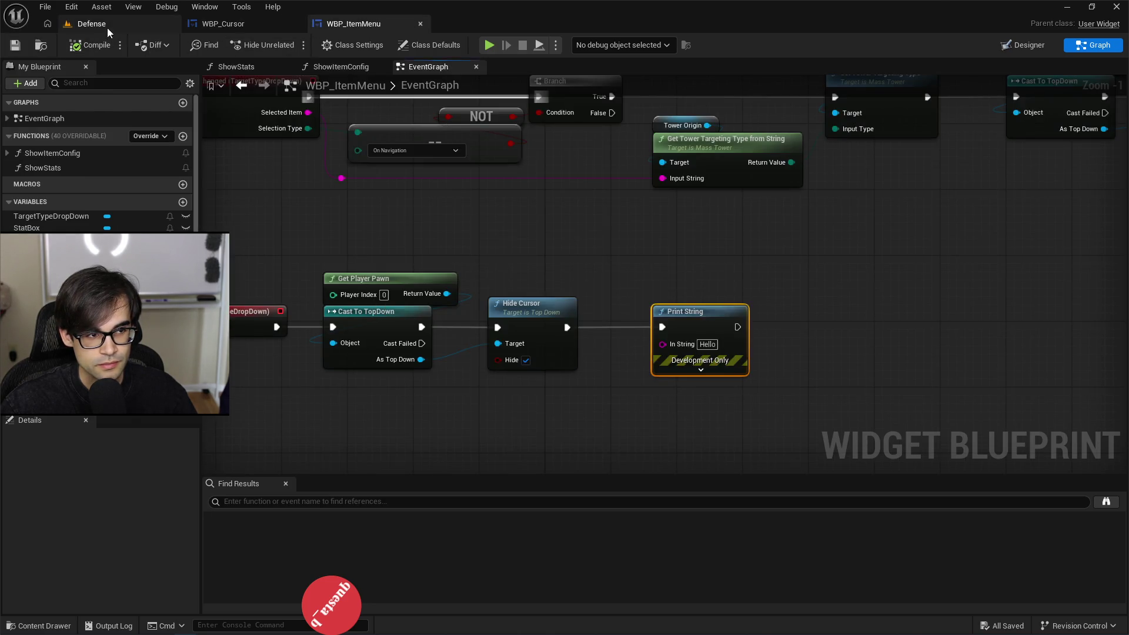
left_click(107, 27)
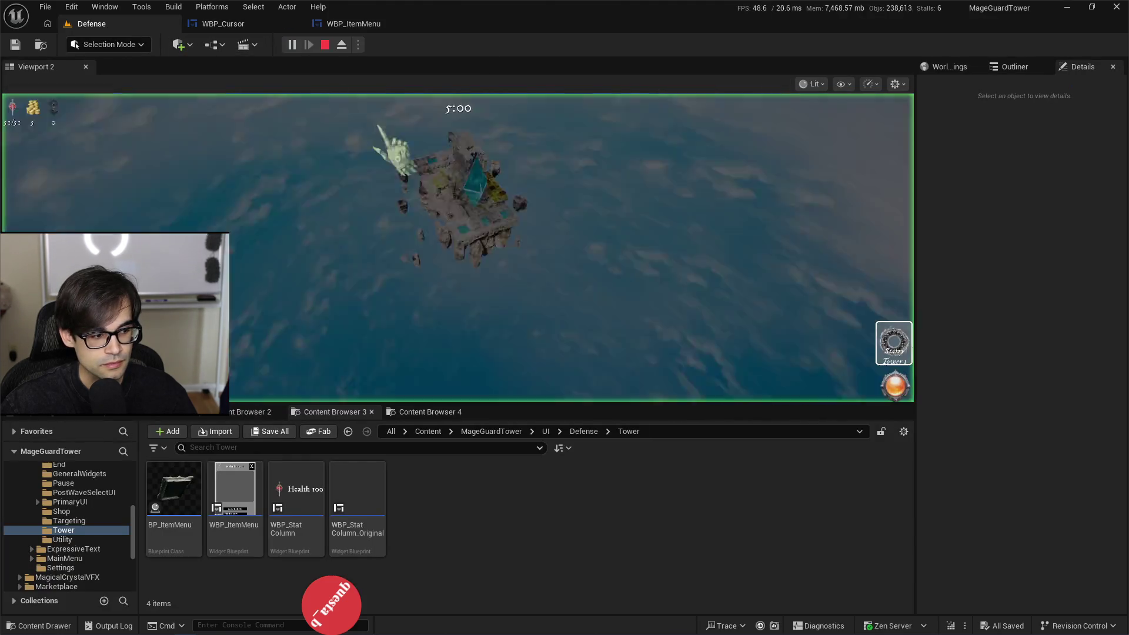
Step: Select the Starry Tower slot in the running game, stop the play-test, and switch to Cursor
left_click(894, 343)
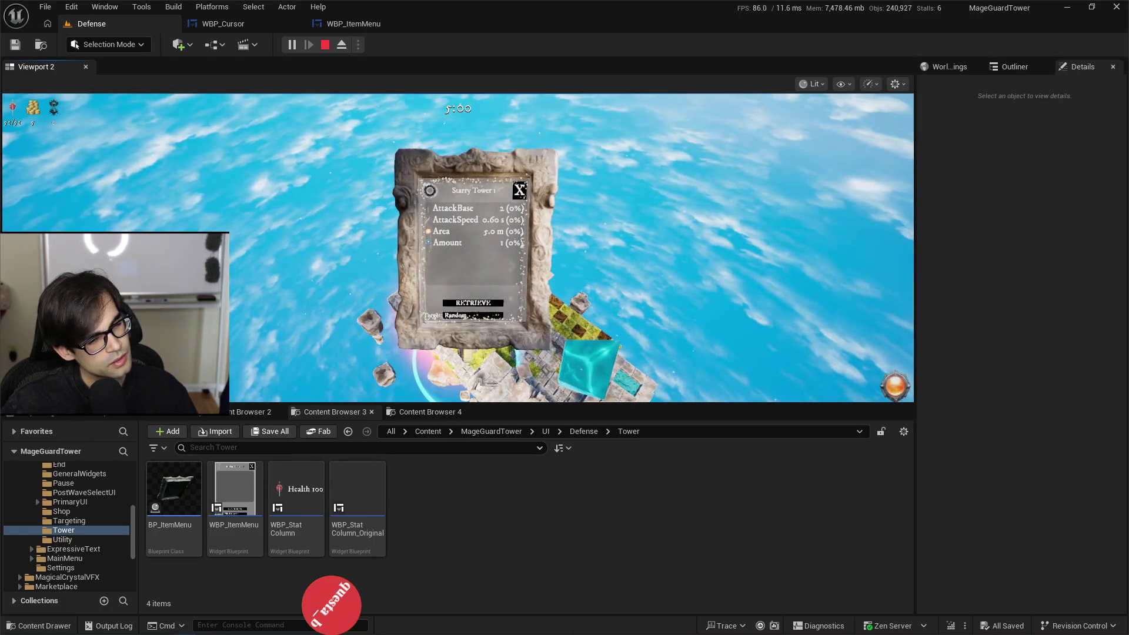
key("Escape")
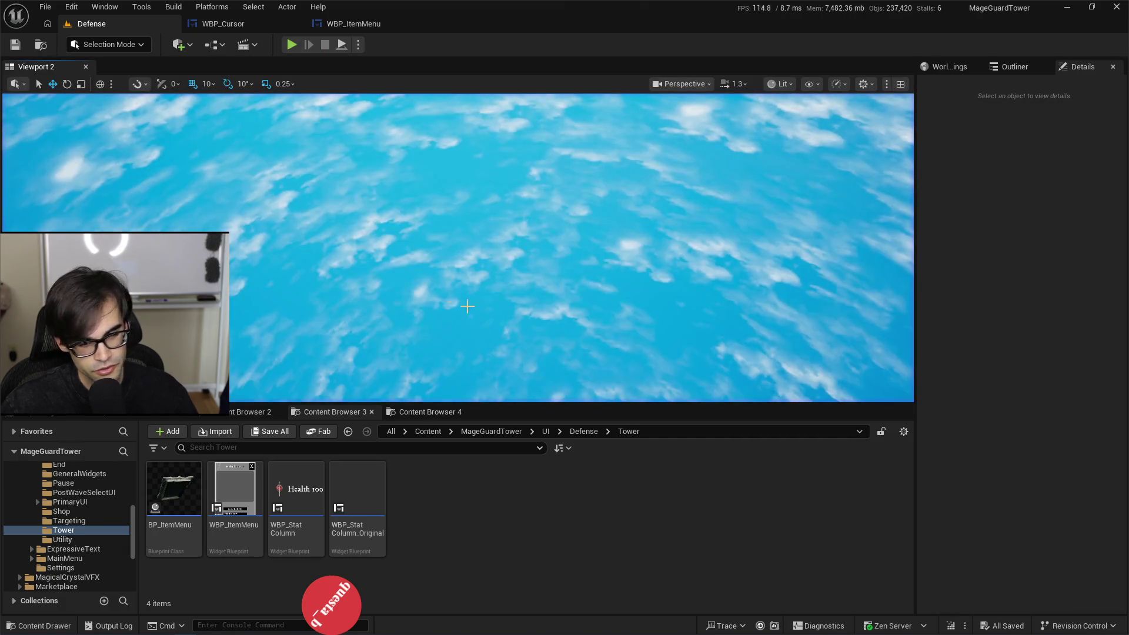
key("alt+Tab")
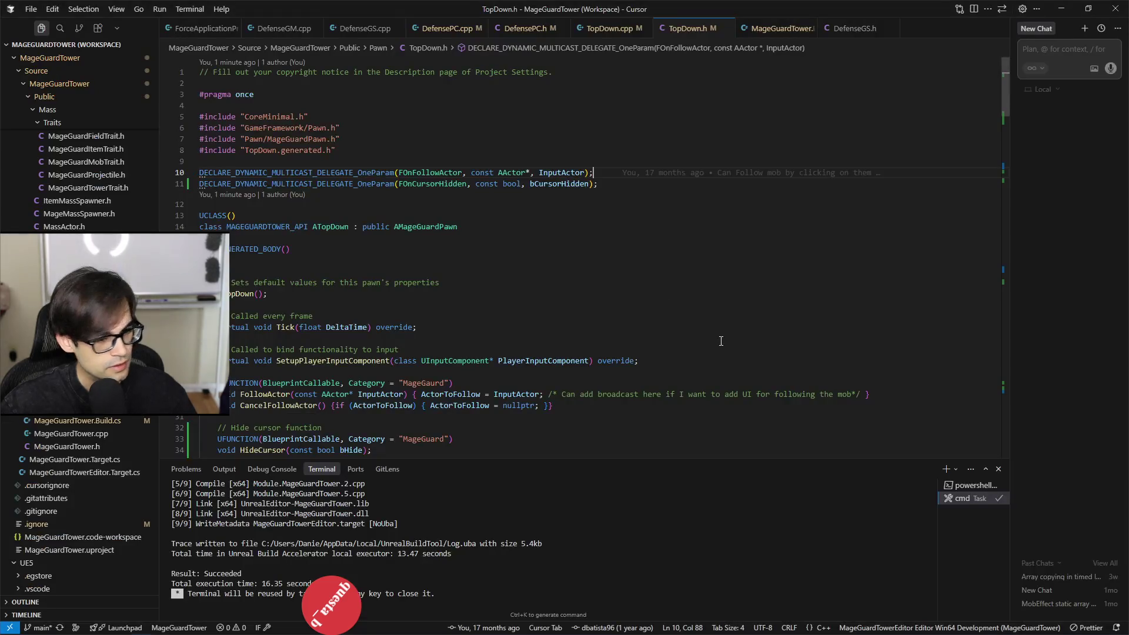
Step: In TopDown.cpp's HideCursor, add UE_LOG(LogTemp, Warning, TEXT("HideCursor: %d"), bHide), then return to Unreal
scroll(629, 209, "down", 6)
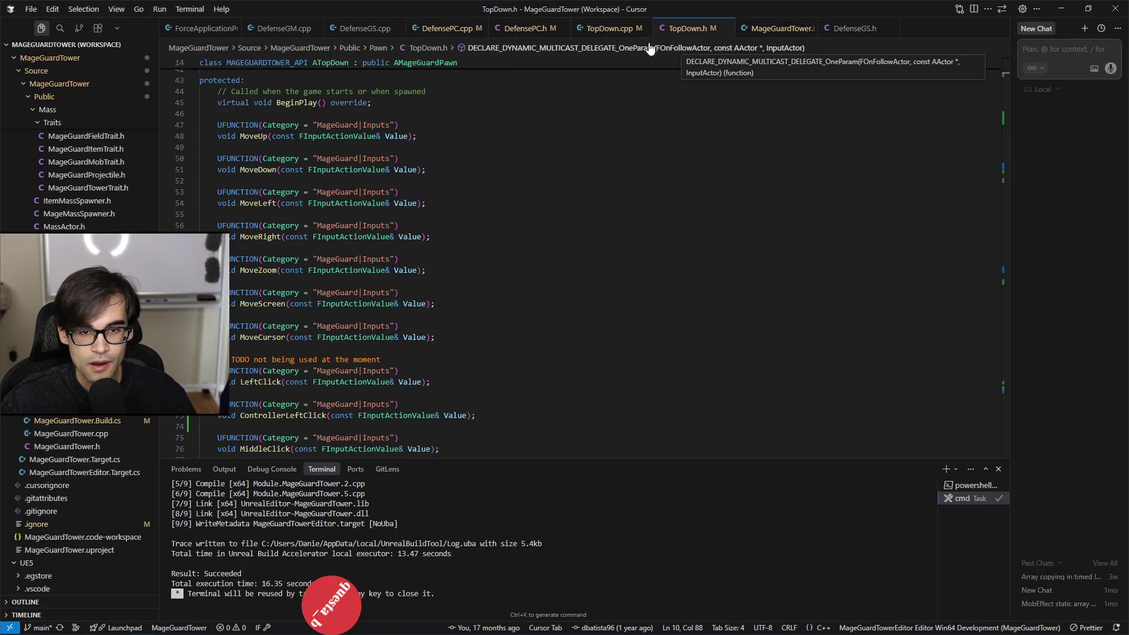
left_click(612, 28)
scroll(668, 364, "down", 5)
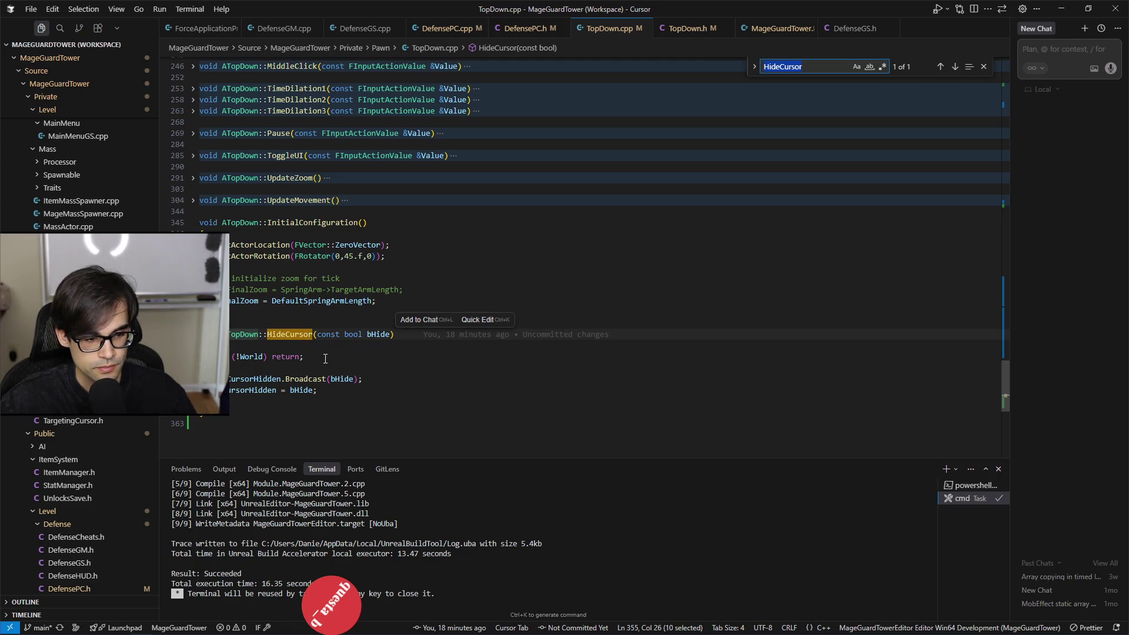
key("Return")
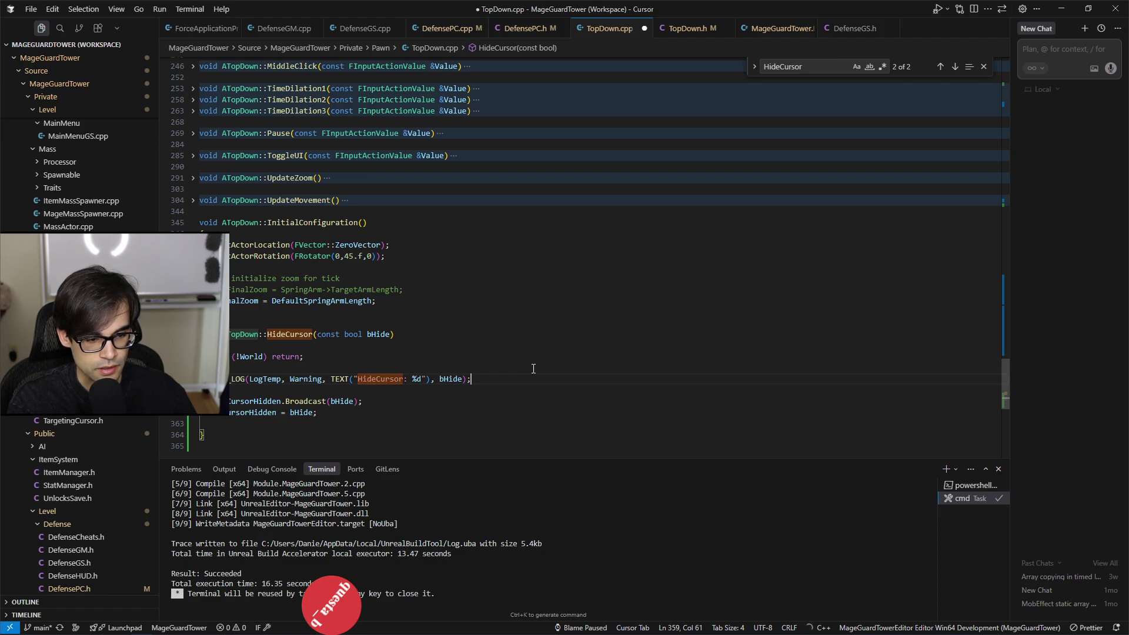
key("alt+Tab")
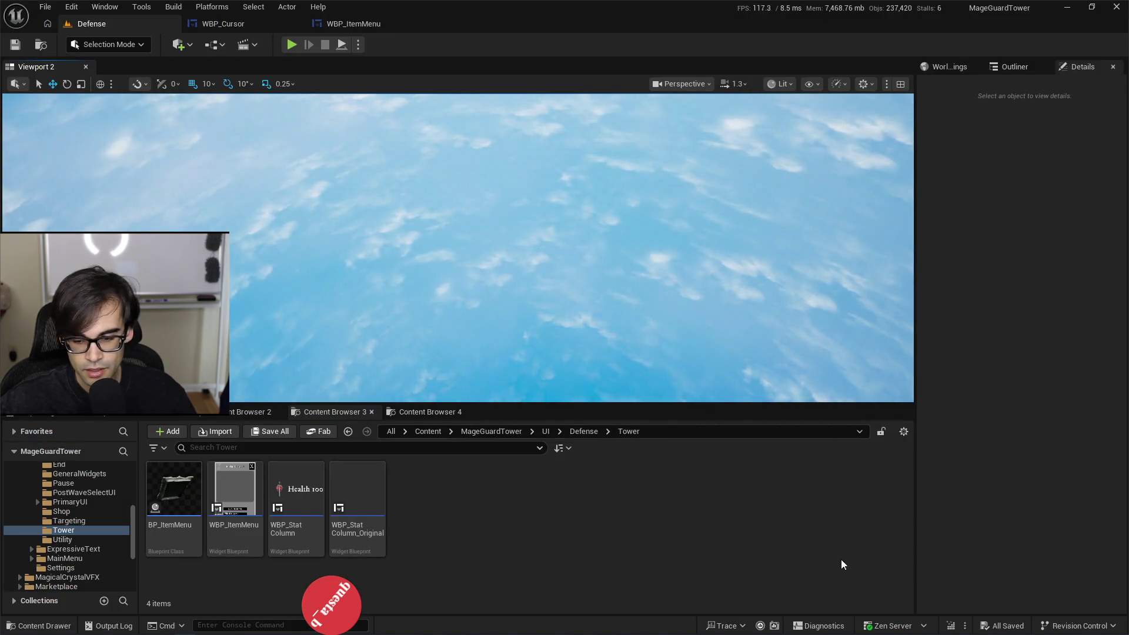
Step: Show the output log, play the level, place the held tower on the island, then stop
left_click(80, 417)
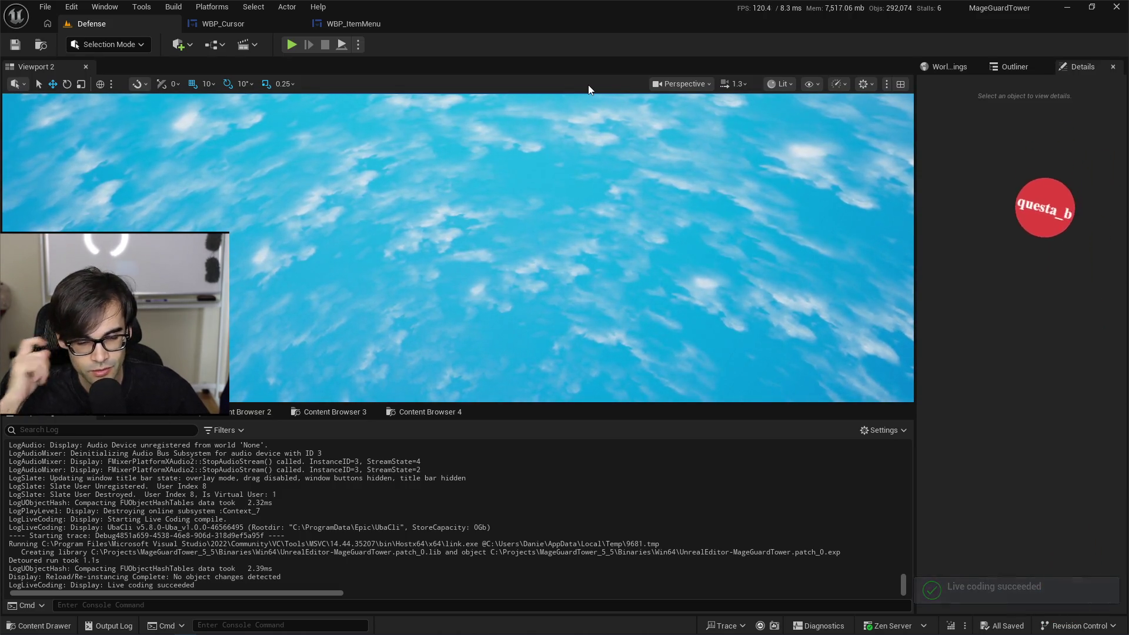
left_click(290, 44)
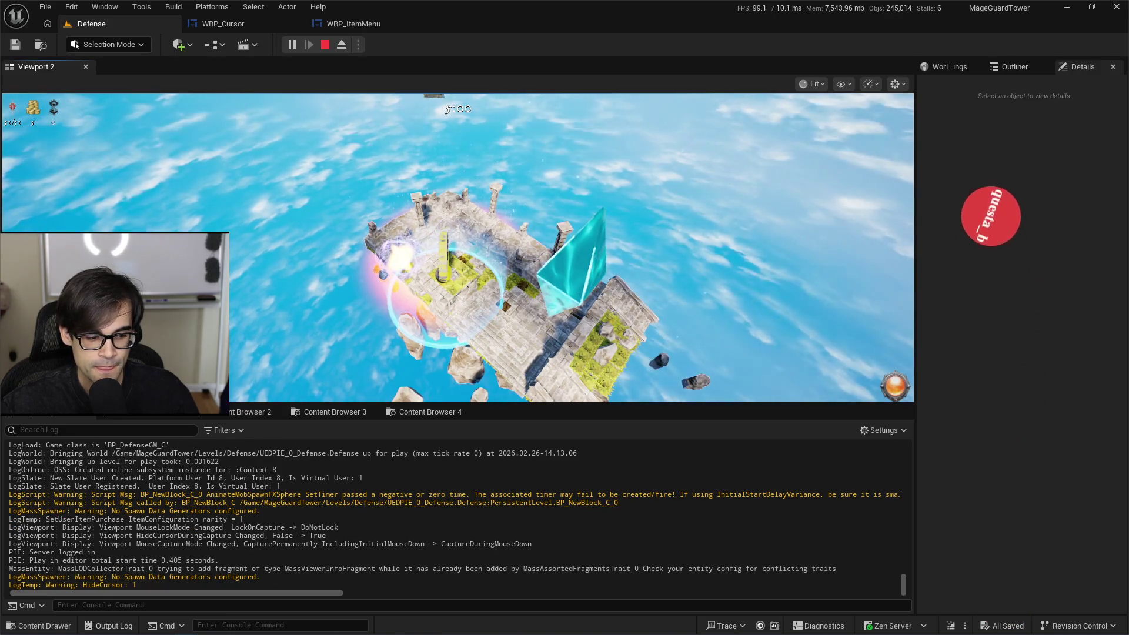
left_click(442, 268)
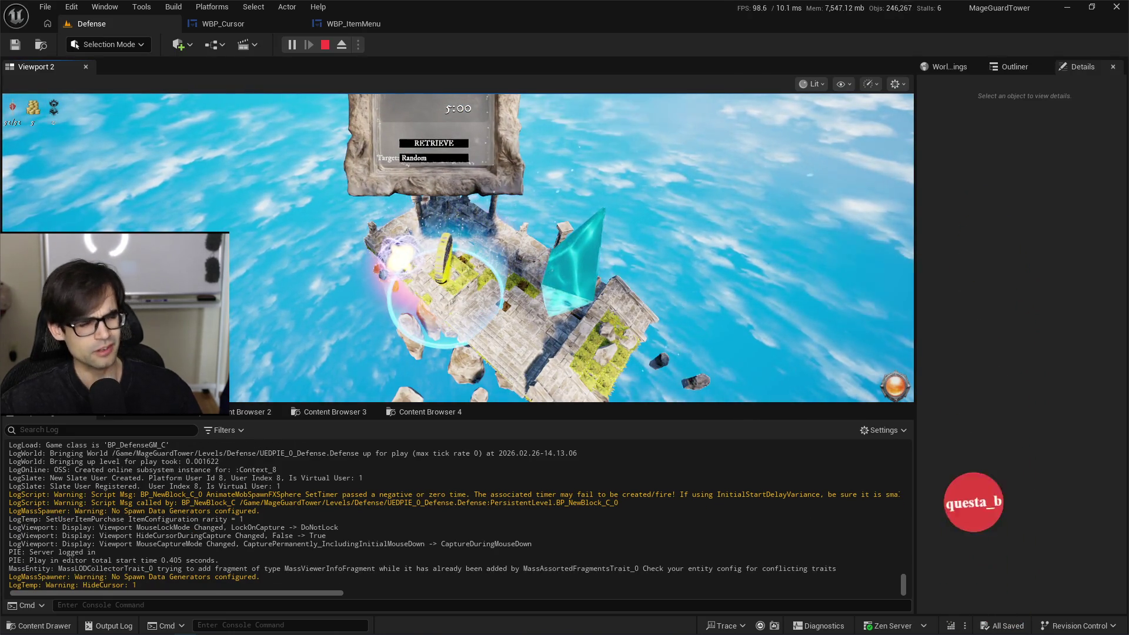
key("Escape")
Step: Check the live coding log, then return to WBP_ItemMenu's On Opening Hide Cursor graph
key("ctrl+alt+F11")
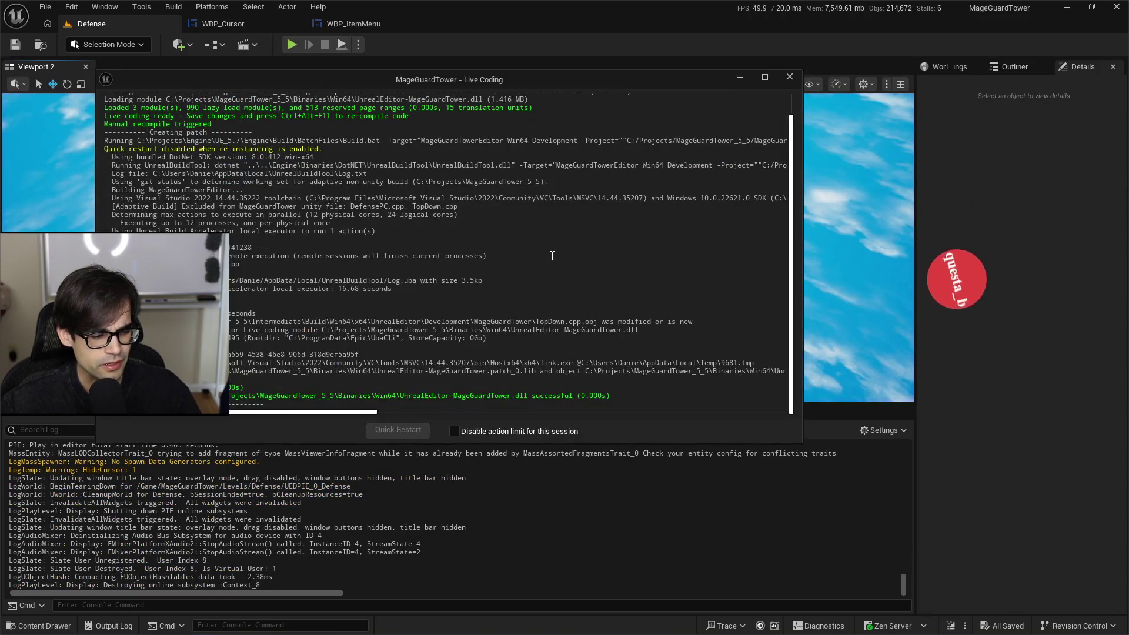
left_click(354, 23)
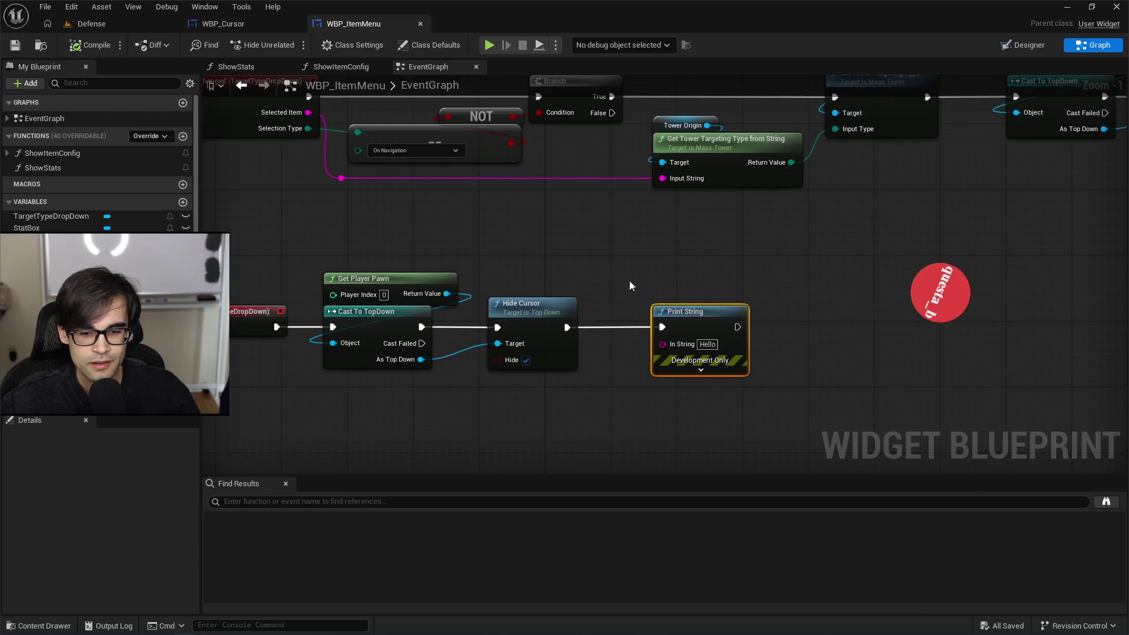
key("alt+Tab")
key("alt+Tab")
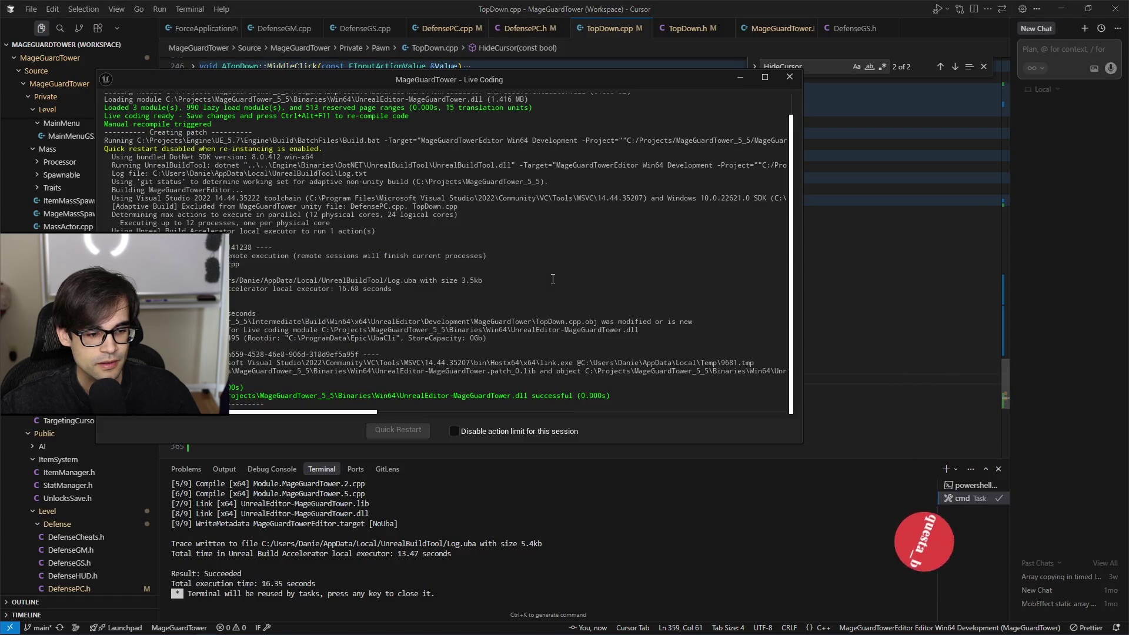
key("alt+Tab")
Step: Uncheck Hide on the On Selection Changed chain's Hide Cursor node
left_click_drag(469, 237, 580, 320)
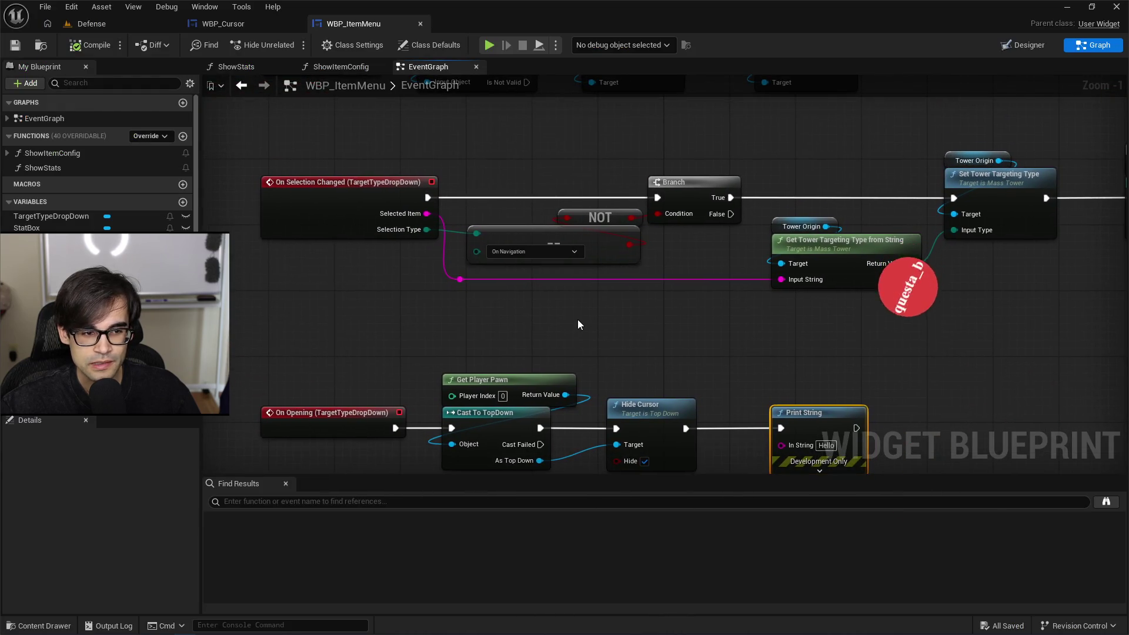
scroll(578, 320, "down", 1)
mouse_move(710, 330)
left_mouse_down()
mouse_move(462, 319)
mouse_move(772, 326)
left_mouse_up()
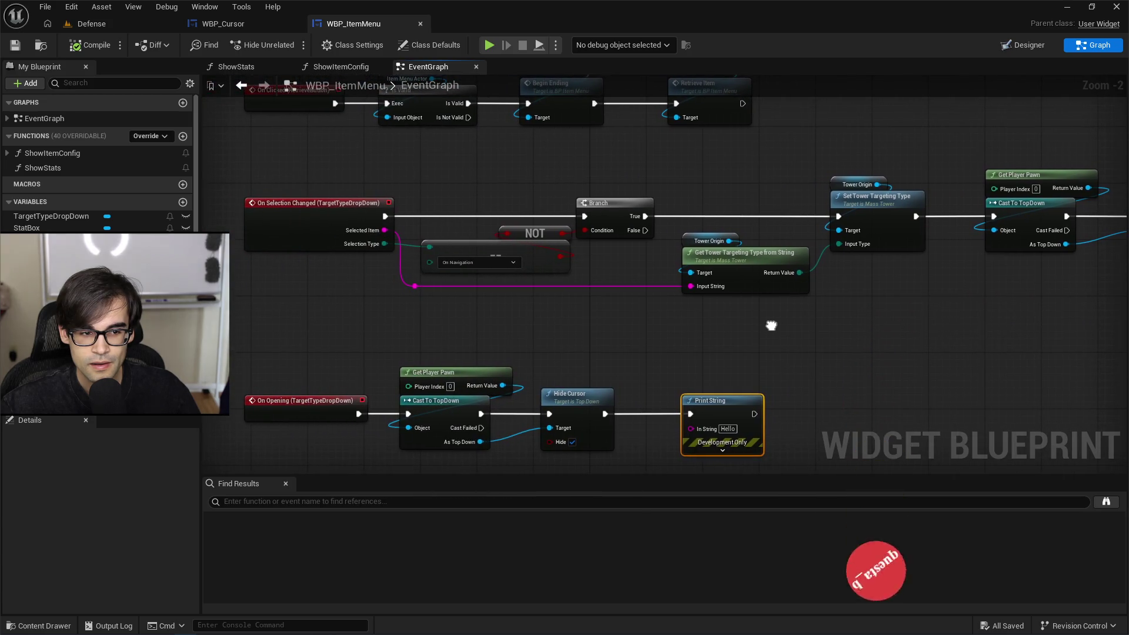
left_click_drag(1011, 283, 567, 284)
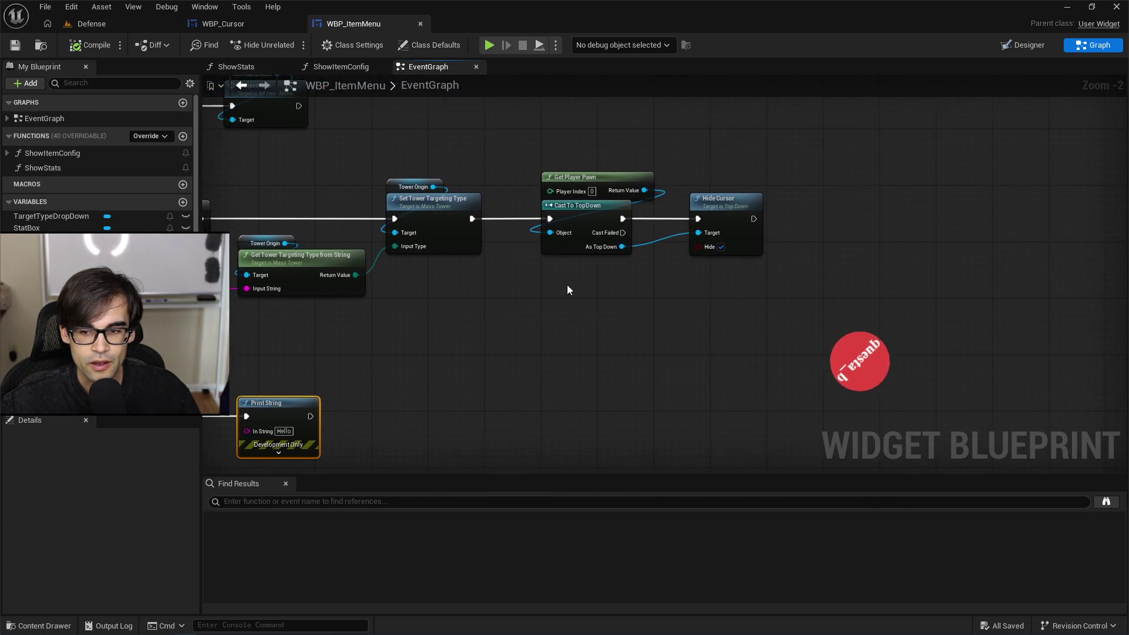
left_click(721, 247)
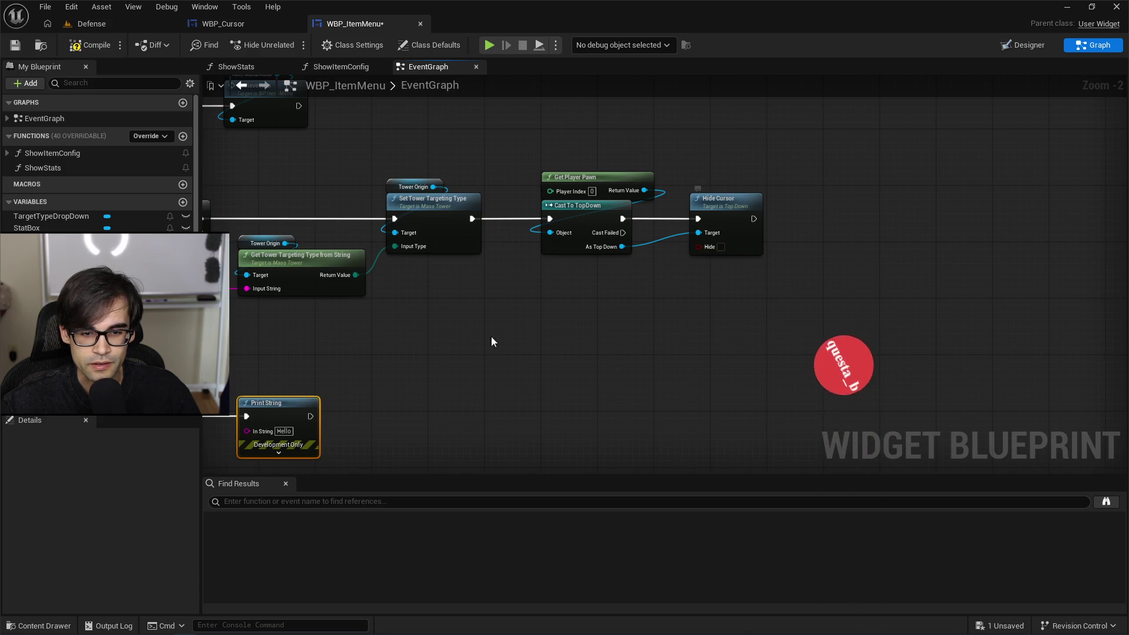
Step: Delete the Print String node from the On Opening chain
left_click_drag(415, 357, 809, 308)
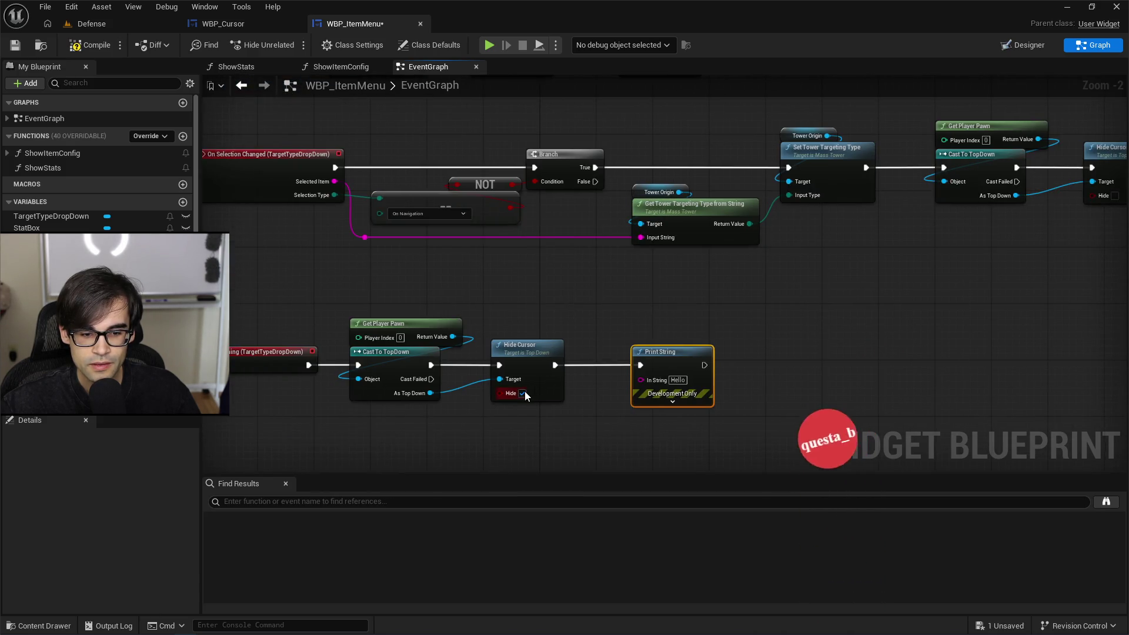
left_click_drag(606, 273, 468, 321)
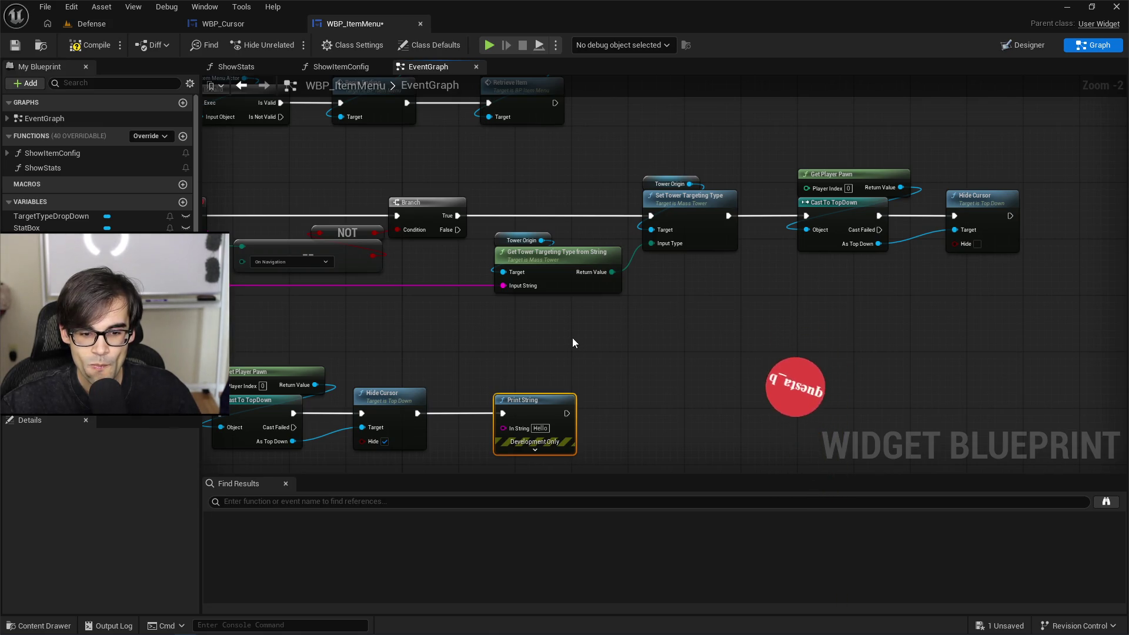
left_click_drag(573, 338, 608, 287)
key("Delete")
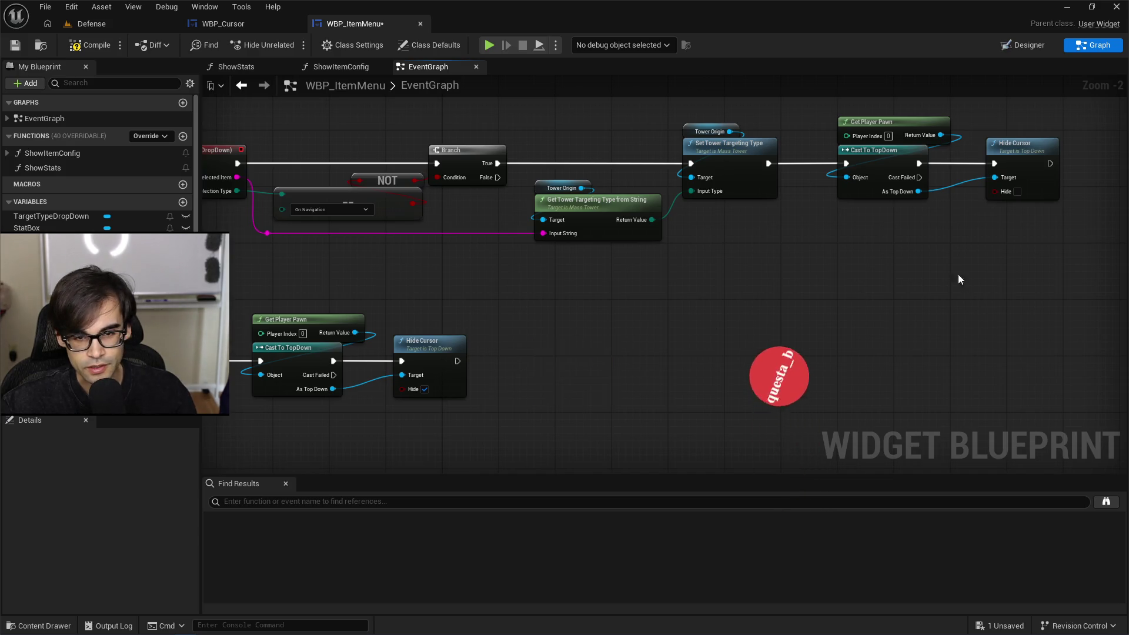
Step: Review both dropdown chains, save WBP_ItemMenu, and switch to the WBP_Cursor graph
left_click_drag(957, 277, 655, 280)
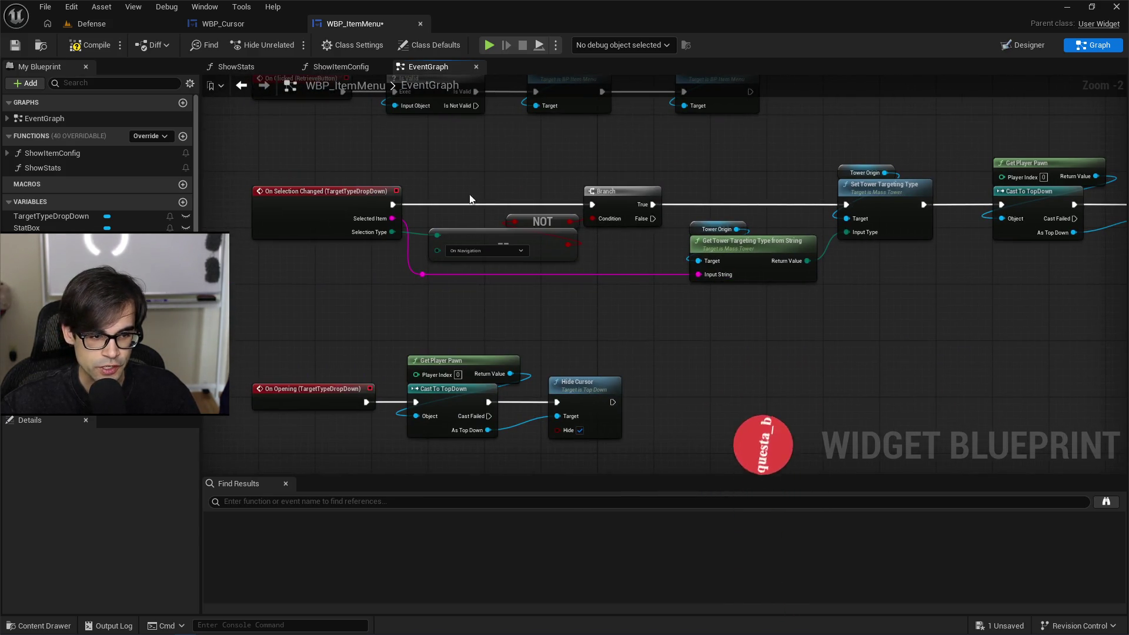
left_click_drag(729, 210, 629, 286)
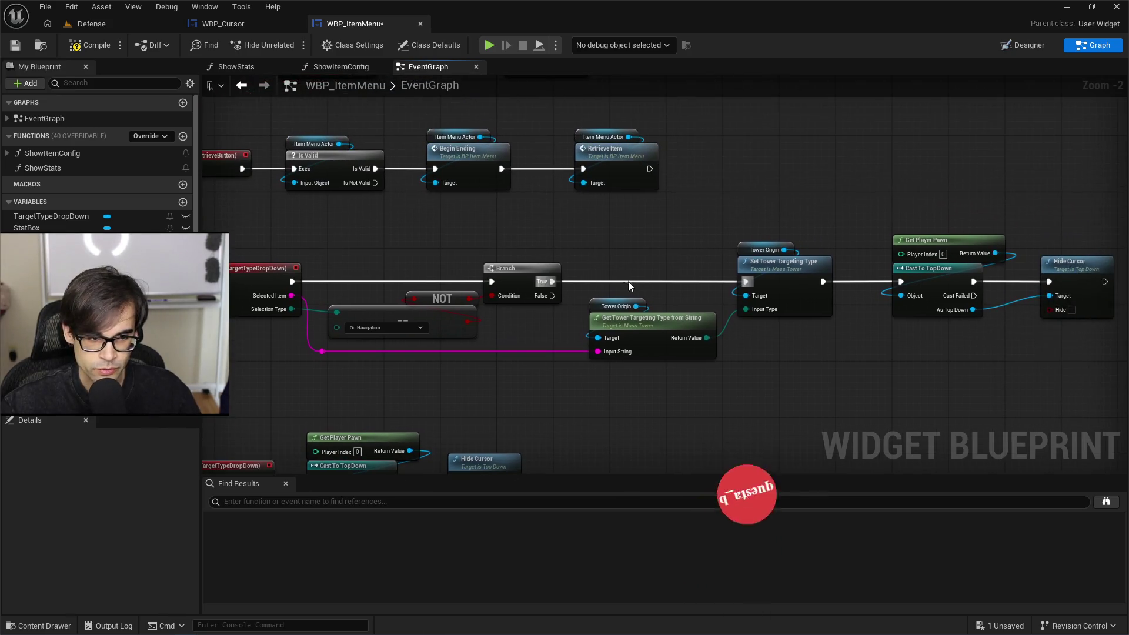
left_click_drag(727, 248, 501, 275)
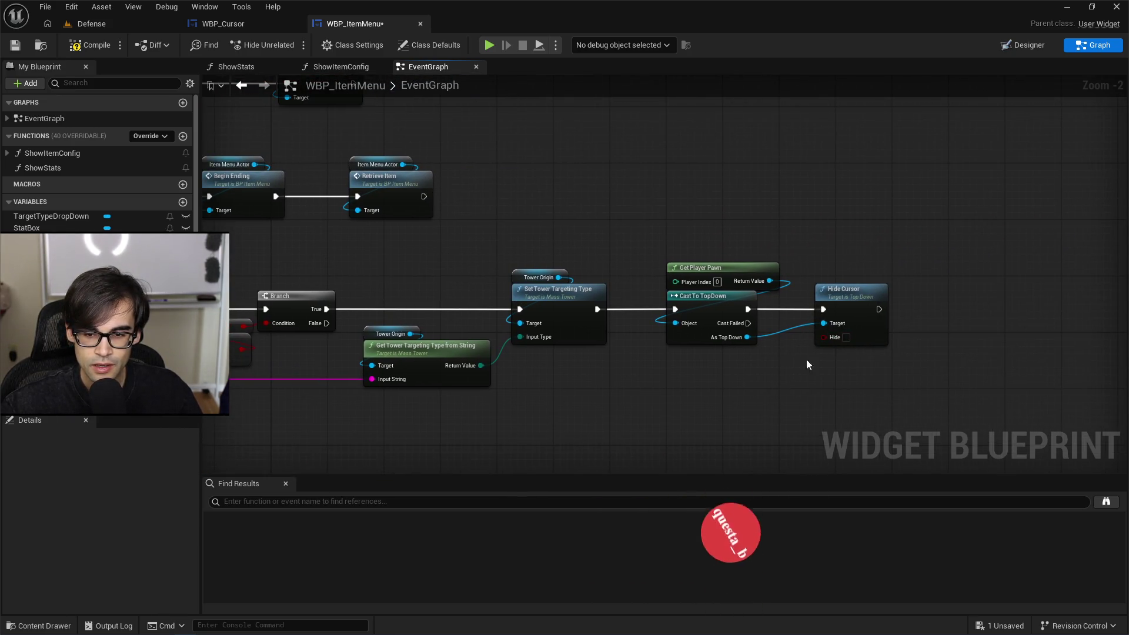
left_click_drag(620, 225, 771, 187)
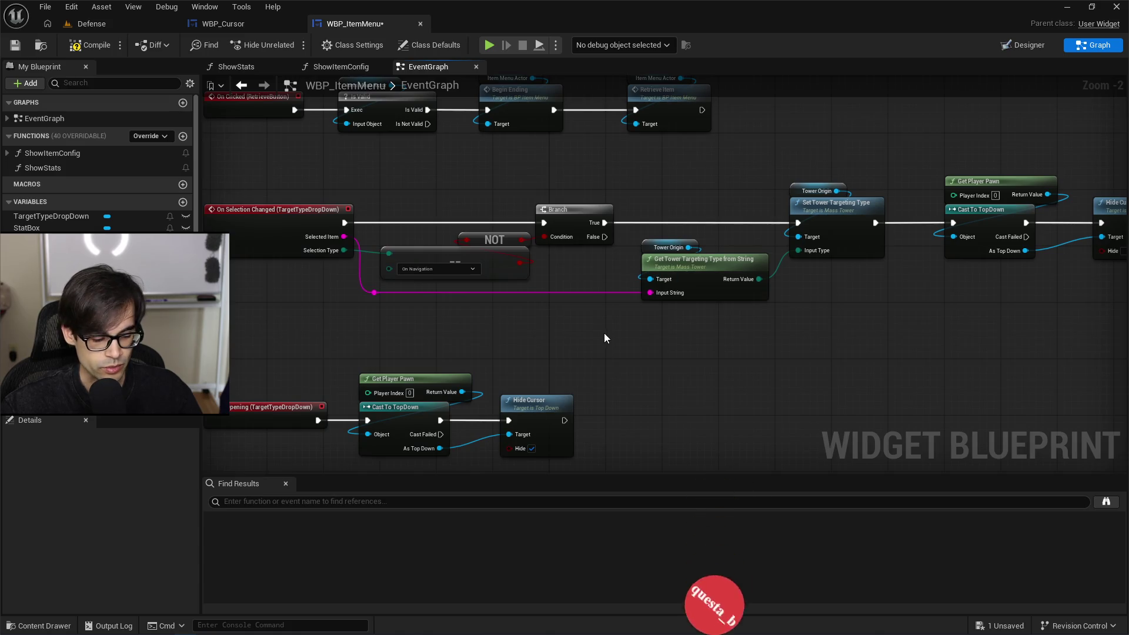
key("ctrl+s")
left_click(206, 27)
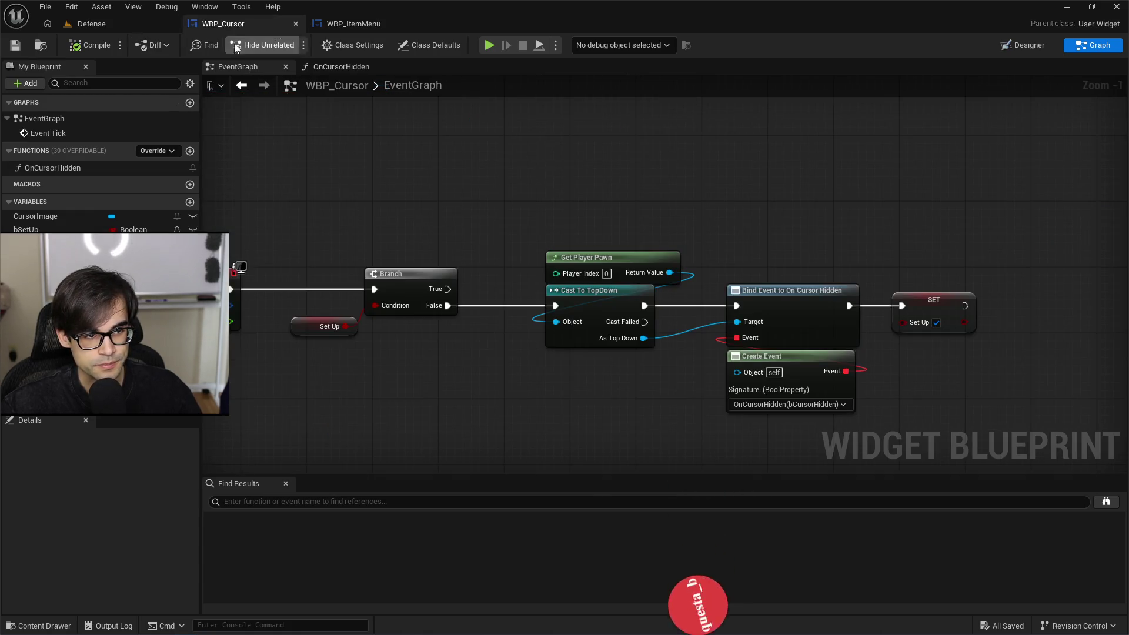
Step: Play the Defense level, open and close the Target dropdown keeping Random, then stop
left_click(115, 26)
left_click(291, 45)
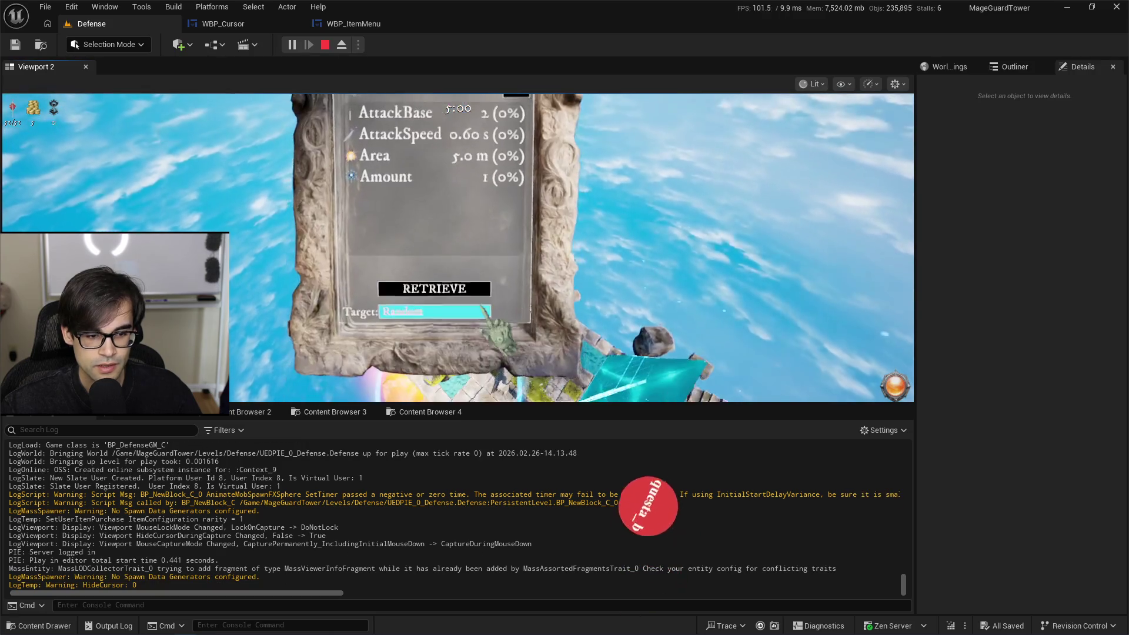
left_click(434, 275)
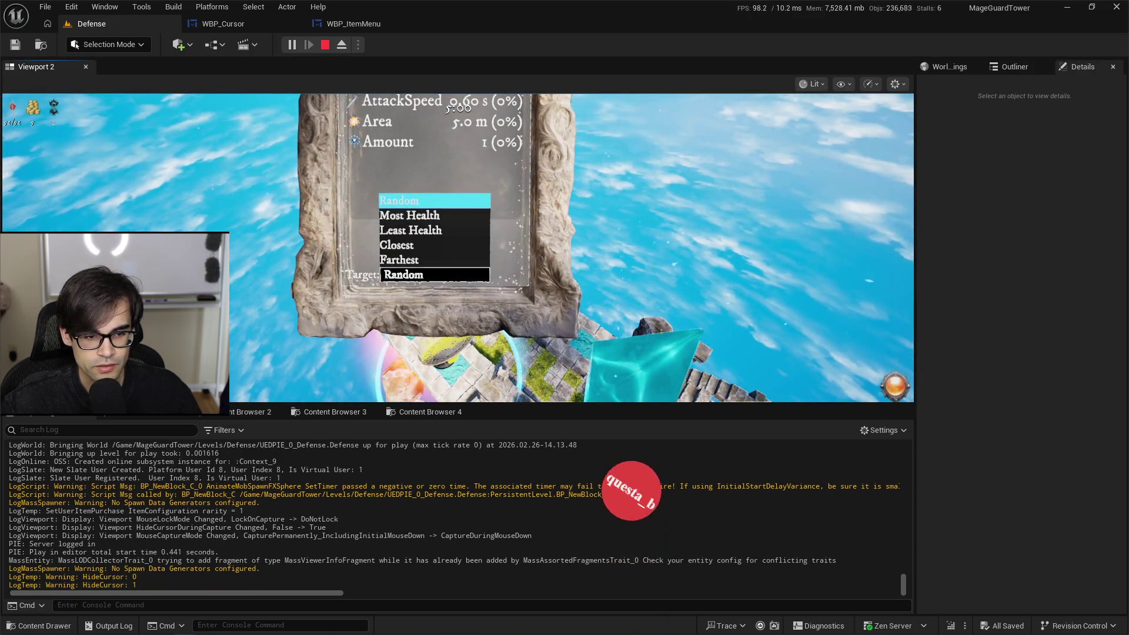
left_click(435, 200)
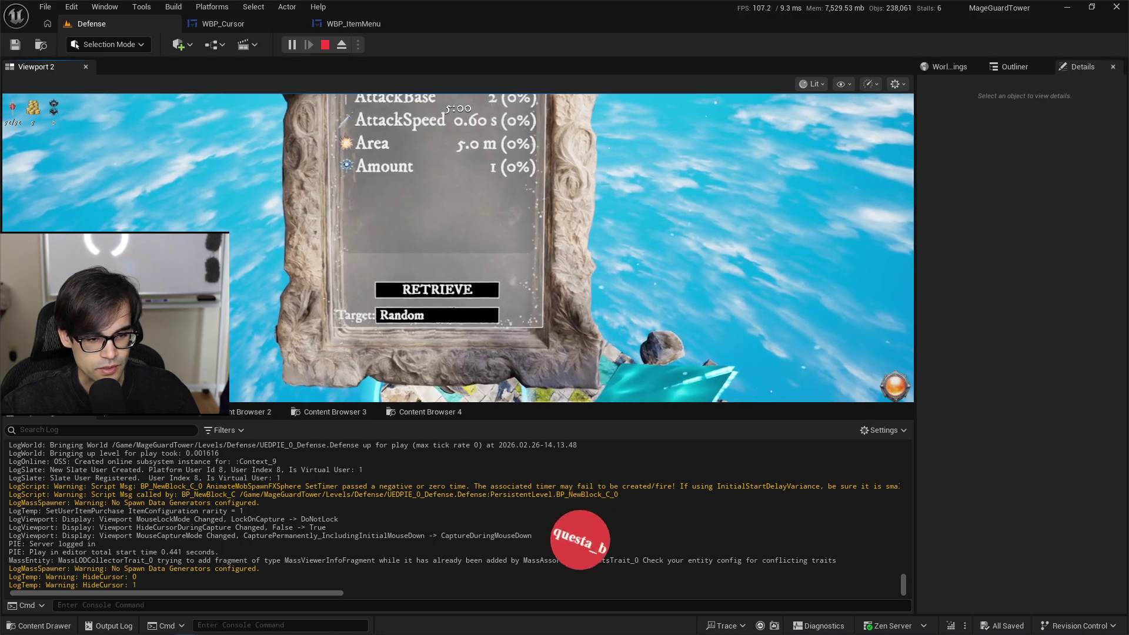
left_click(432, 314)
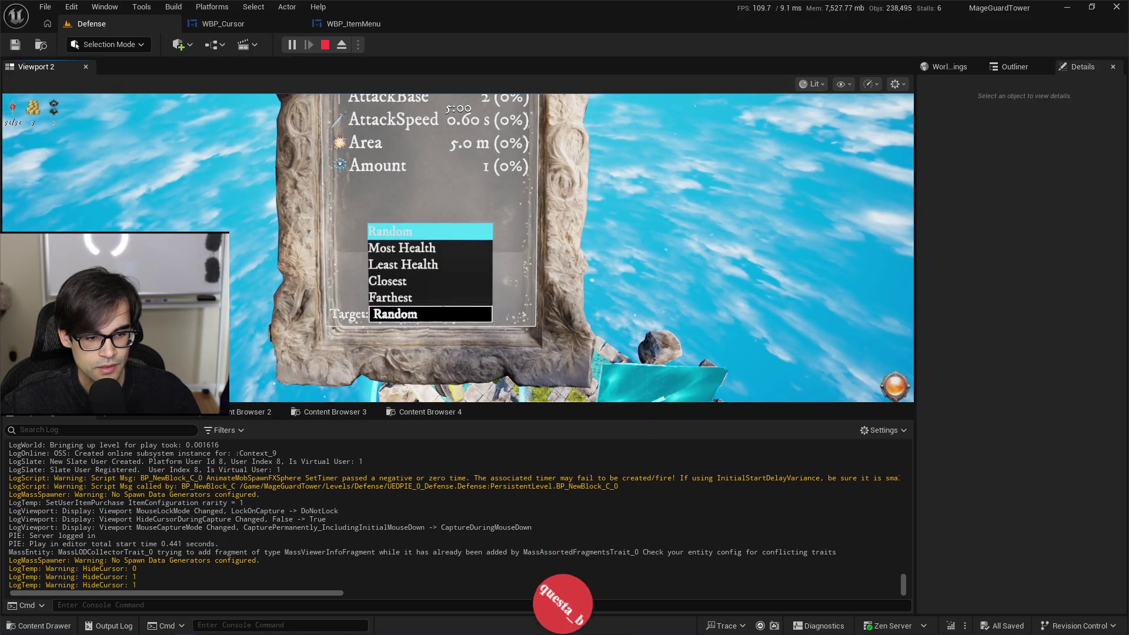
key("Escape")
Step: In a new session, place the Starry Tower and toggle its Target dropdown, keeping Random
left_click(290, 44)
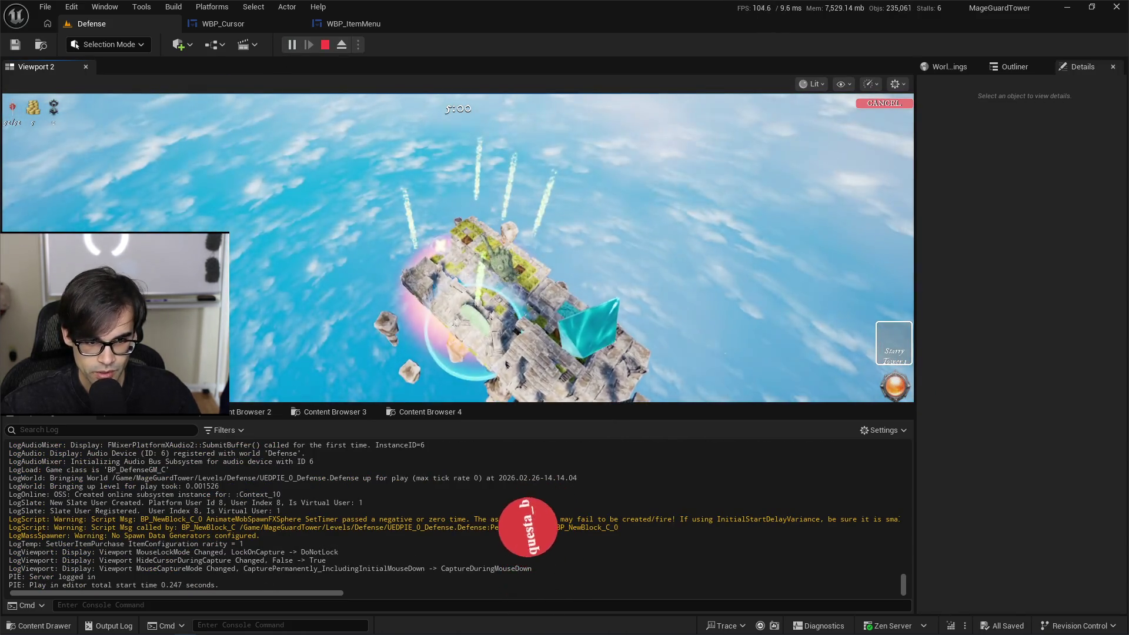
left_click(894, 343)
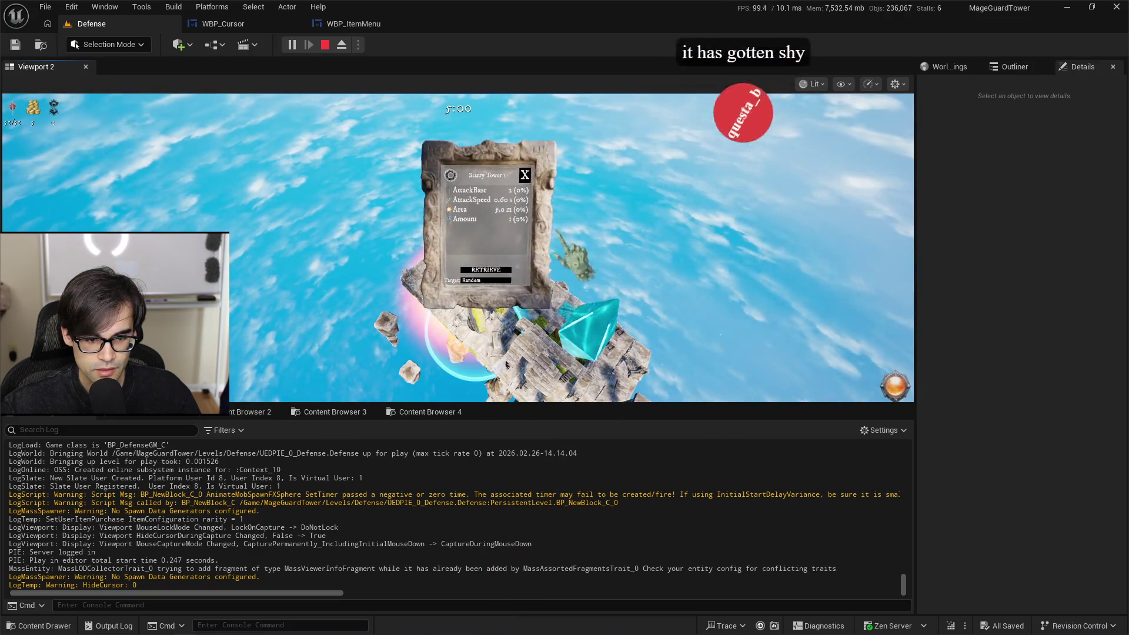
scroll(458, 247, "up", 5)
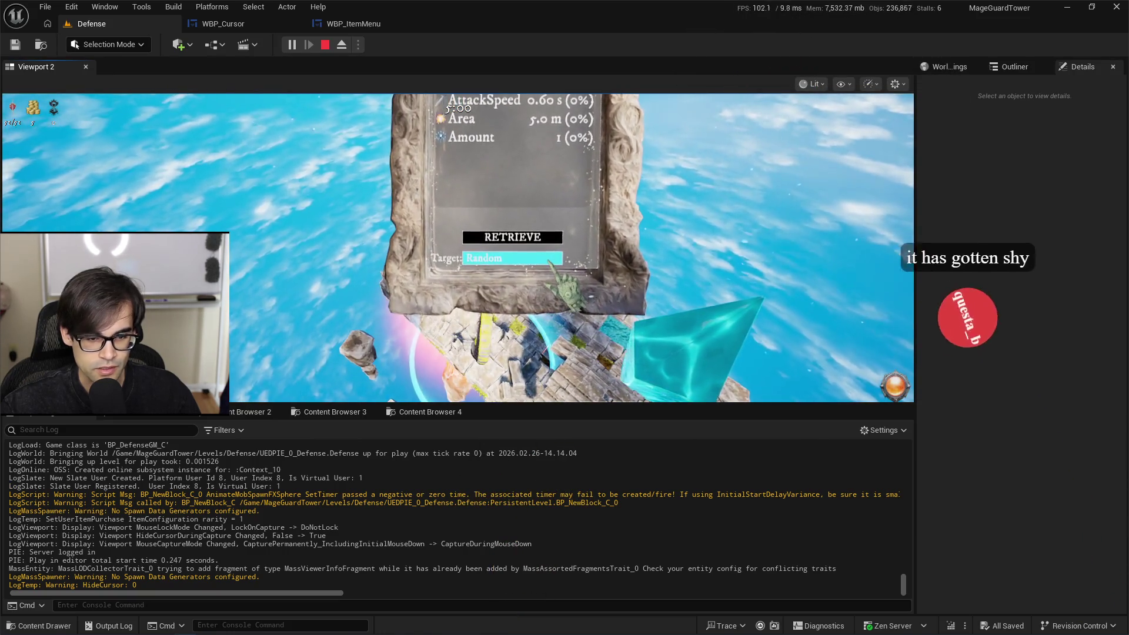
left_click(532, 260)
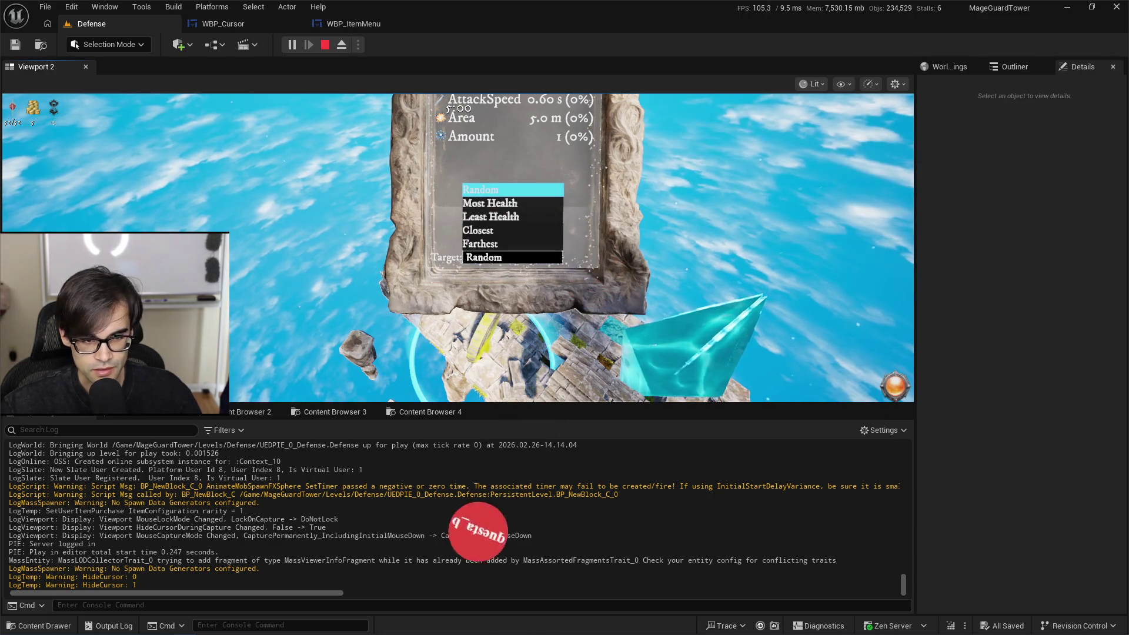
left_click(513, 190)
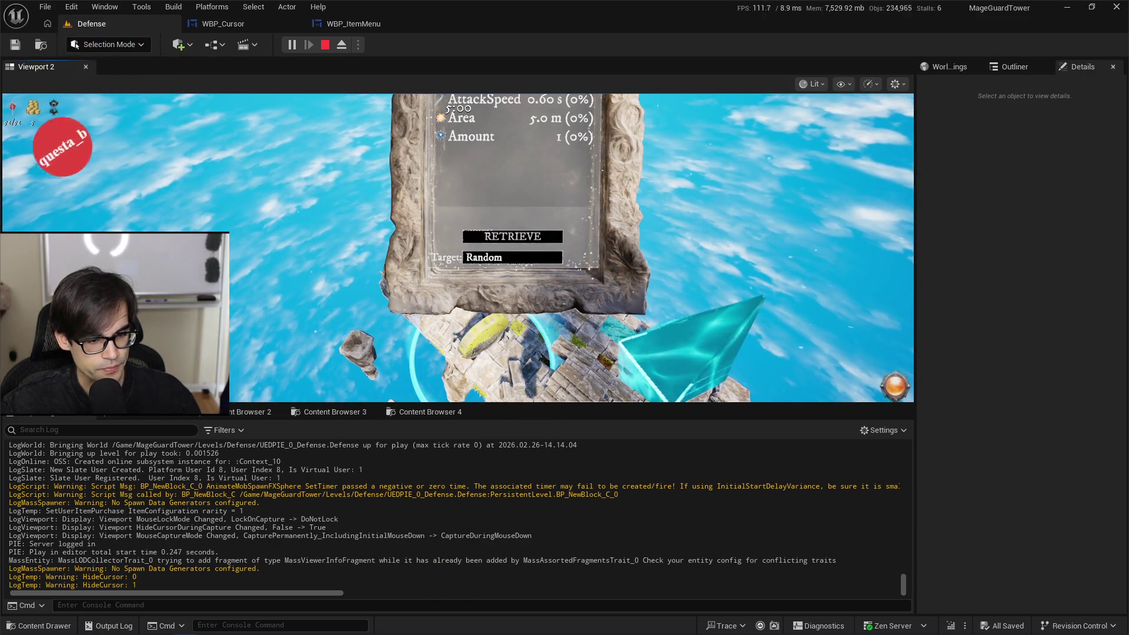
key("Escape")
Step: Restart play, open and close the Target dropdown, then switch to TopDown.cpp
left_click(295, 47)
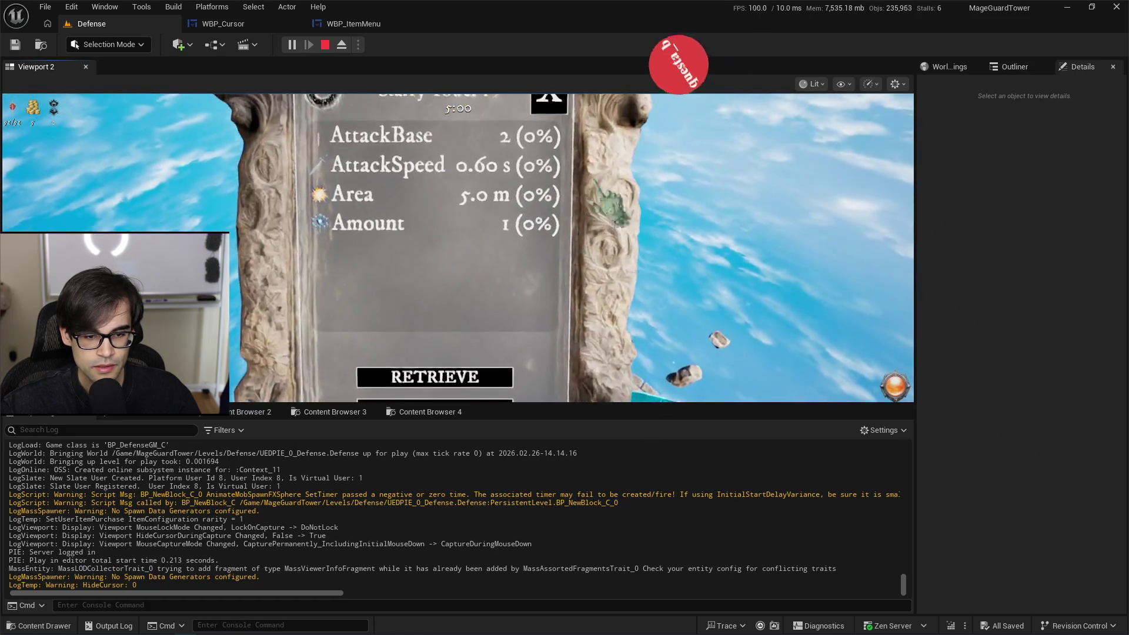
left_click(411, 286)
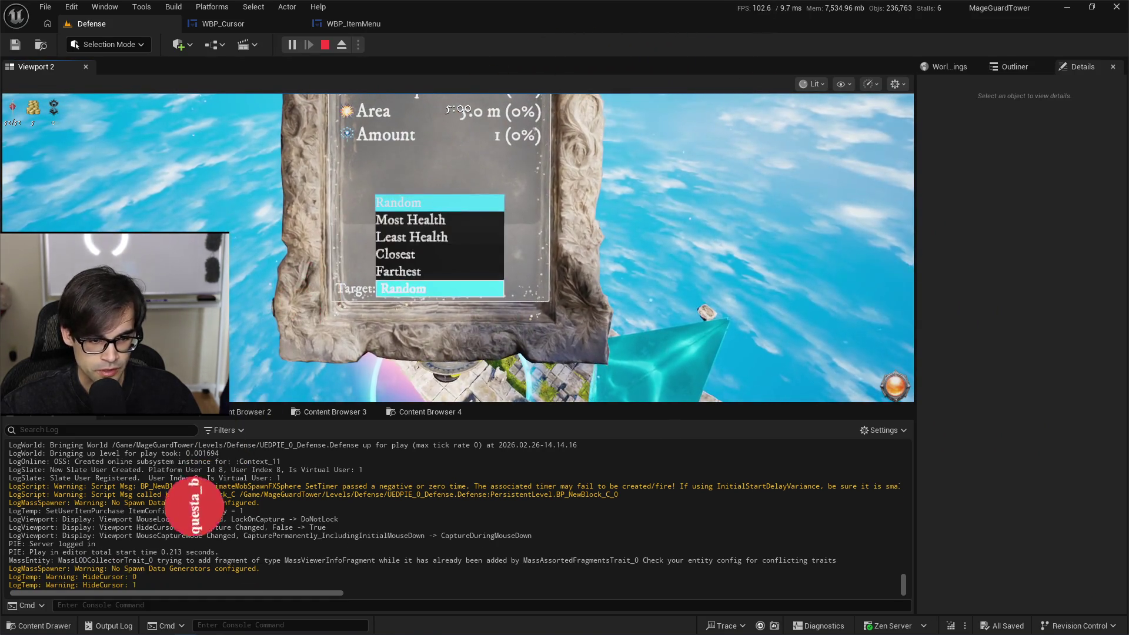
key("Escape")
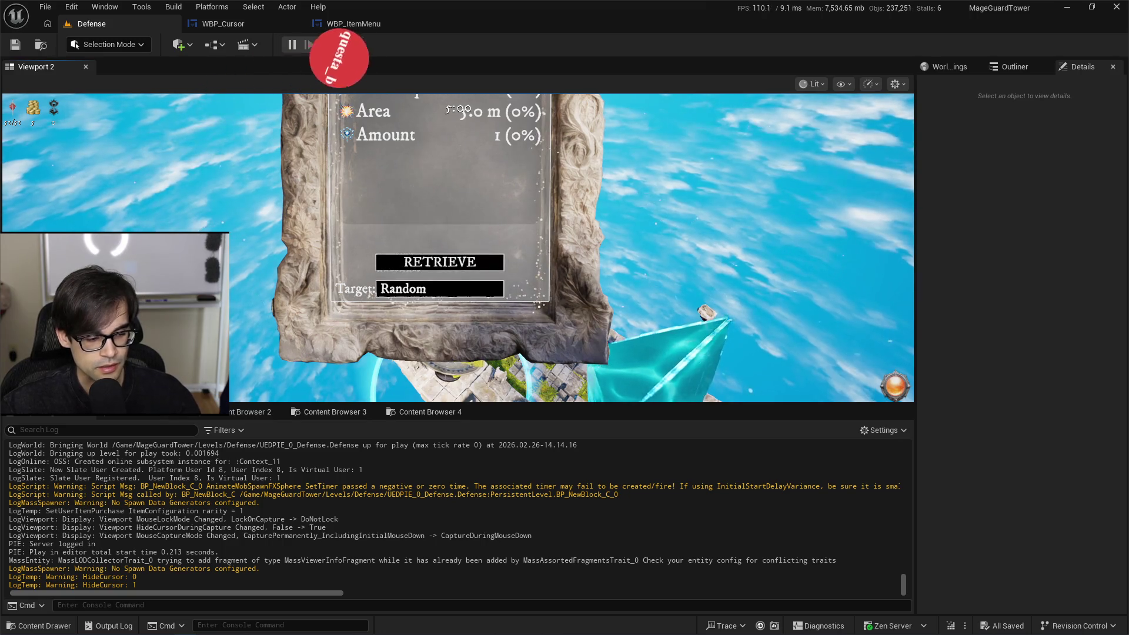
key("alt+Tab")
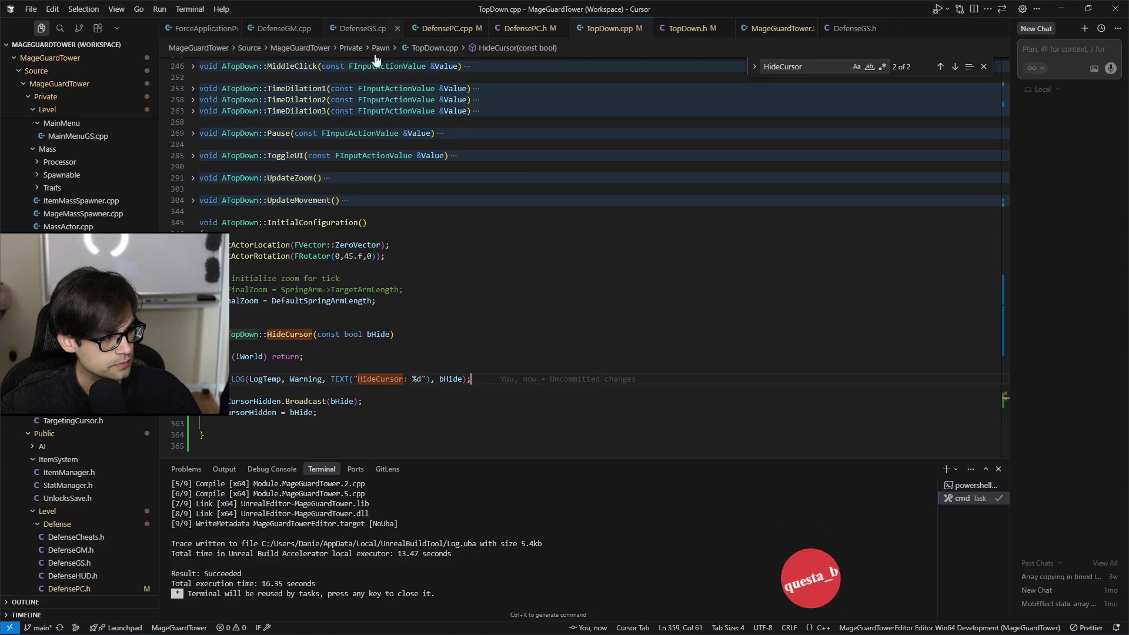
Step: Delete the UE_LOG debug line from ATopDown::HideCursor
key("shift+Up")
key("shift+Up")
key("shift+End")
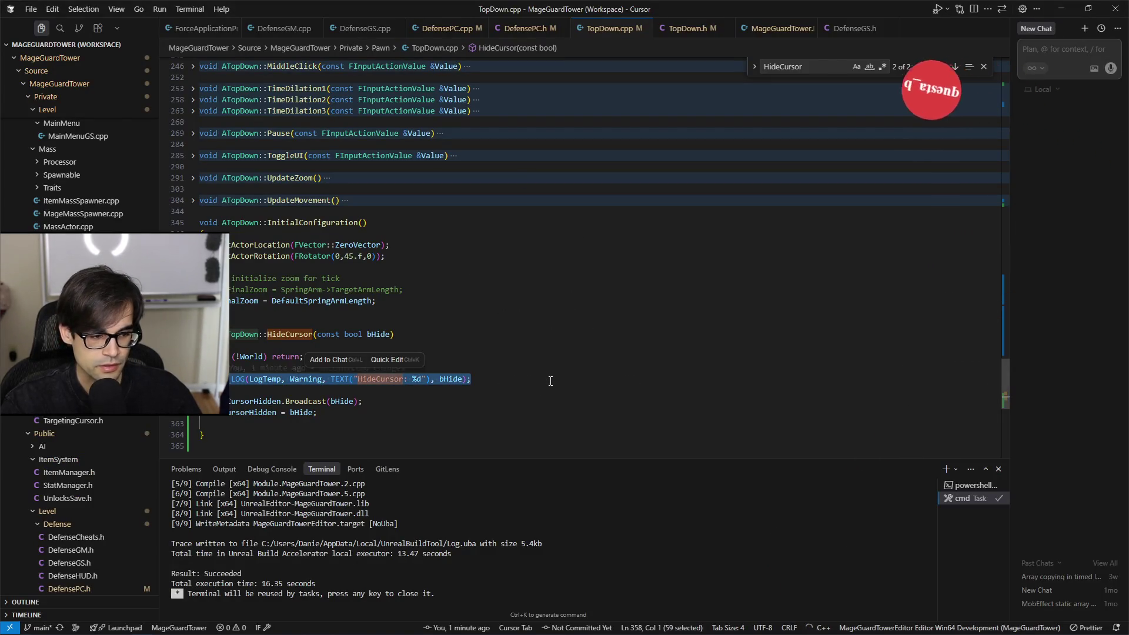
key("BackSpace")
Step: Inspect WBP_ItemMenu's Hide Cursor call and WBP_Cursor's OnCursorHidden function graph
key("alt+Tab")
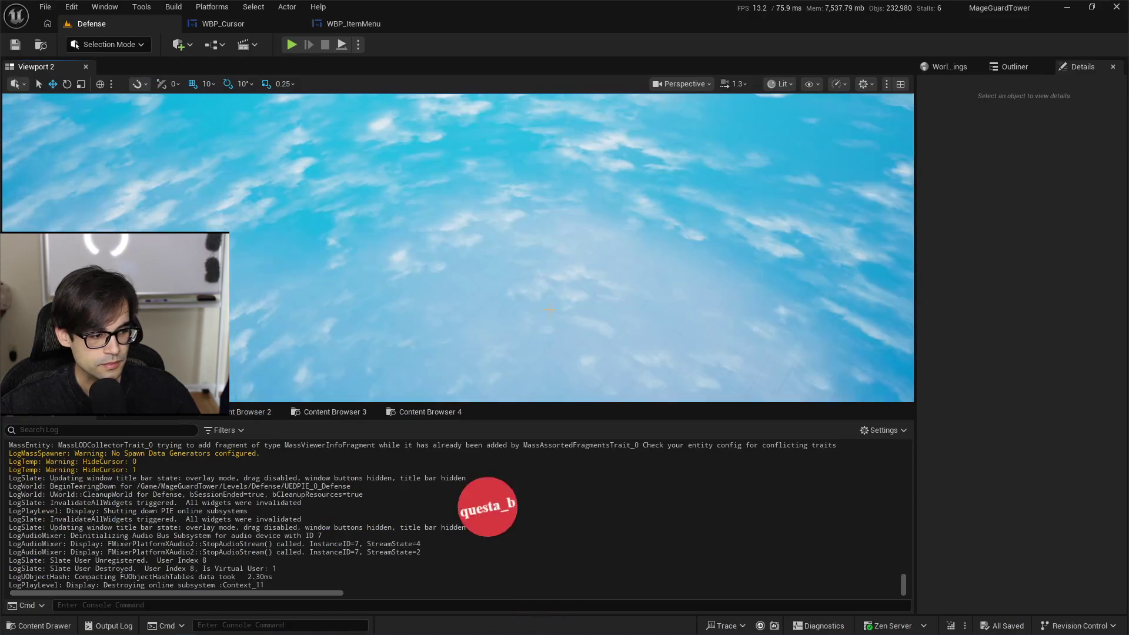
left_click(355, 27)
left_click_drag(841, 378, 517, 375)
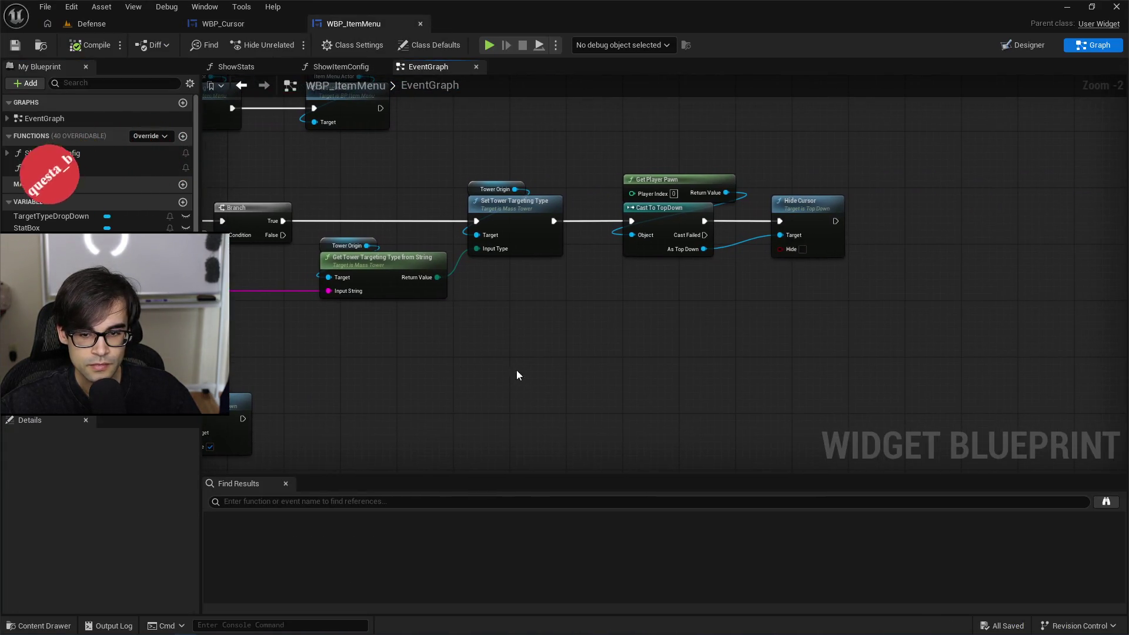
left_click(221, 23)
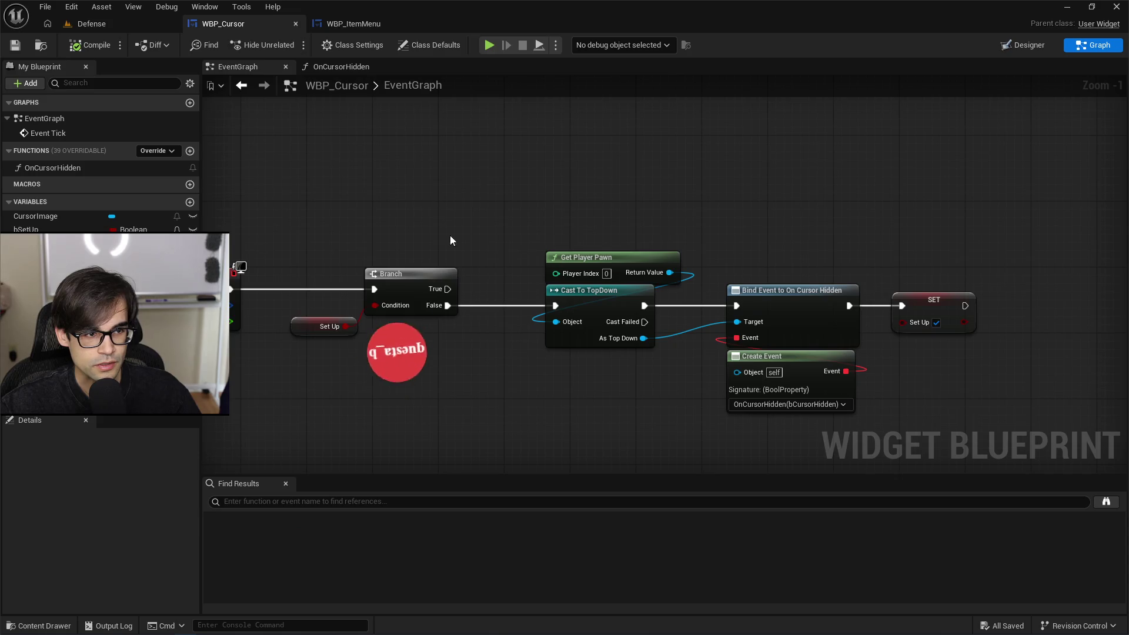
mouse_move(604, 195)
left_mouse_down()
mouse_move(864, 184)
mouse_move(421, 191)
left_mouse_up()
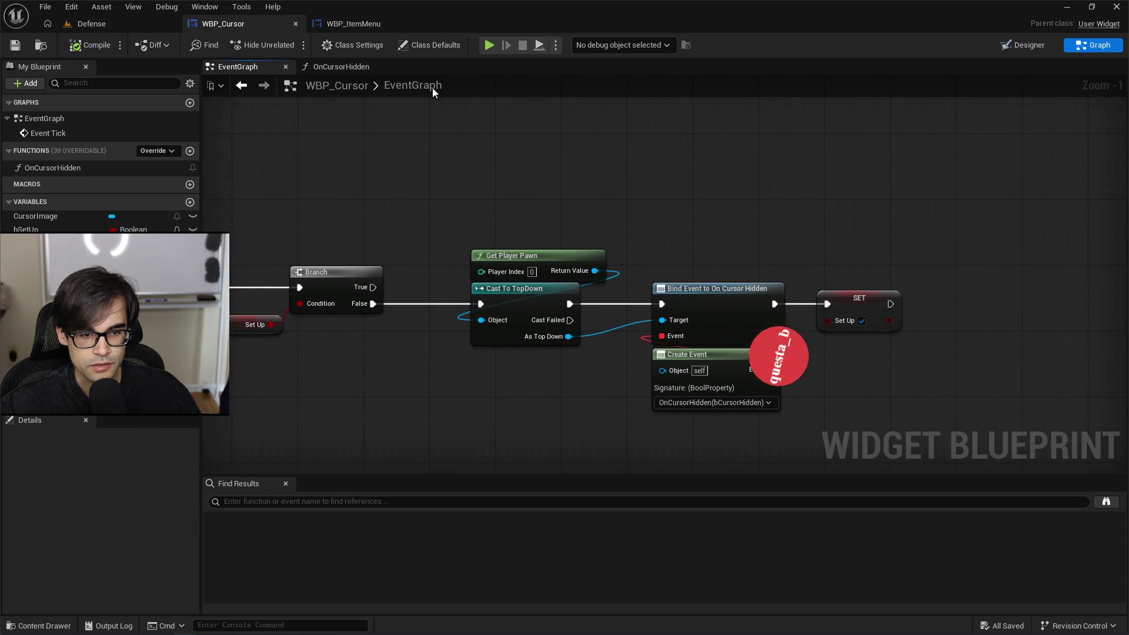
left_click(335, 67)
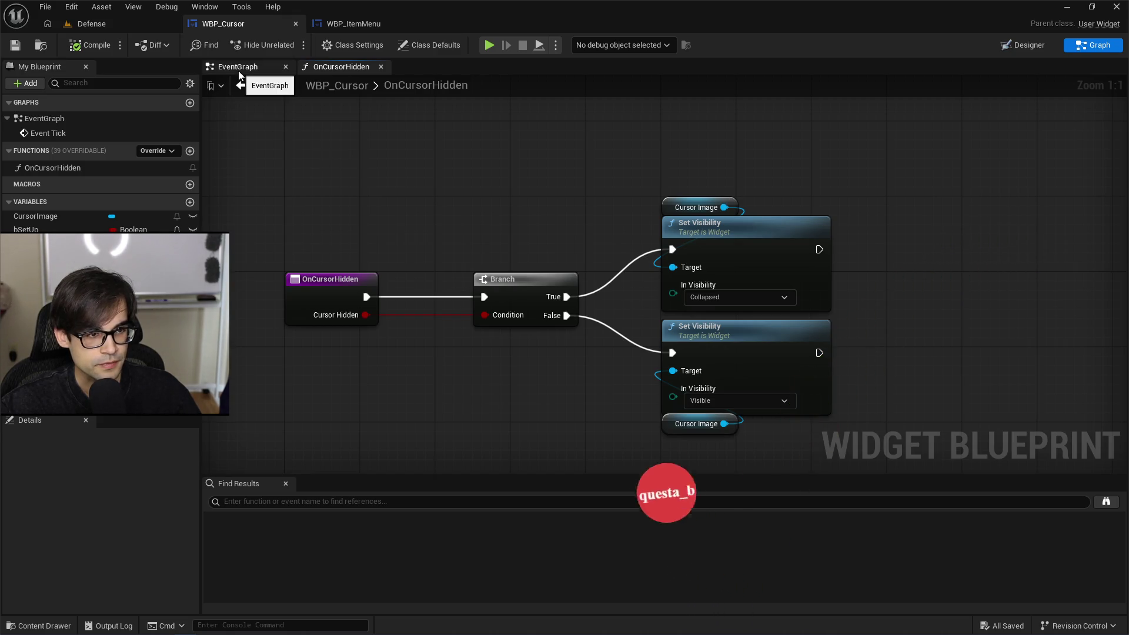
key("alt+Tab")
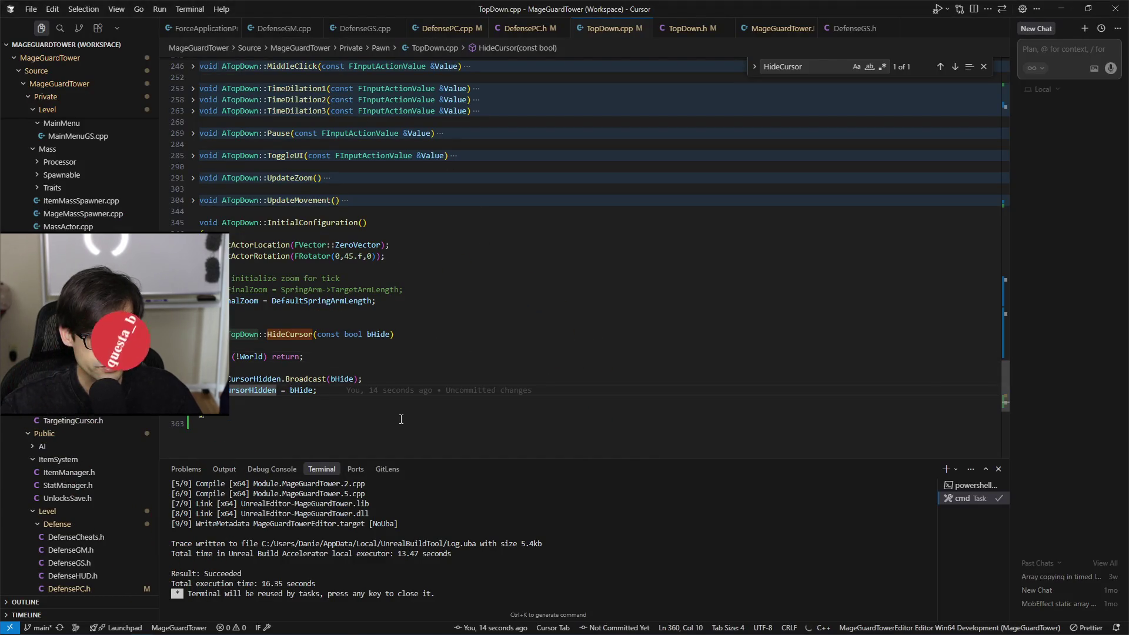
Step: Review TopDown.cpp's bCursorHidden checks and input bindings without changes, then return to Unreal
scroll(605, 291, "up", 15)
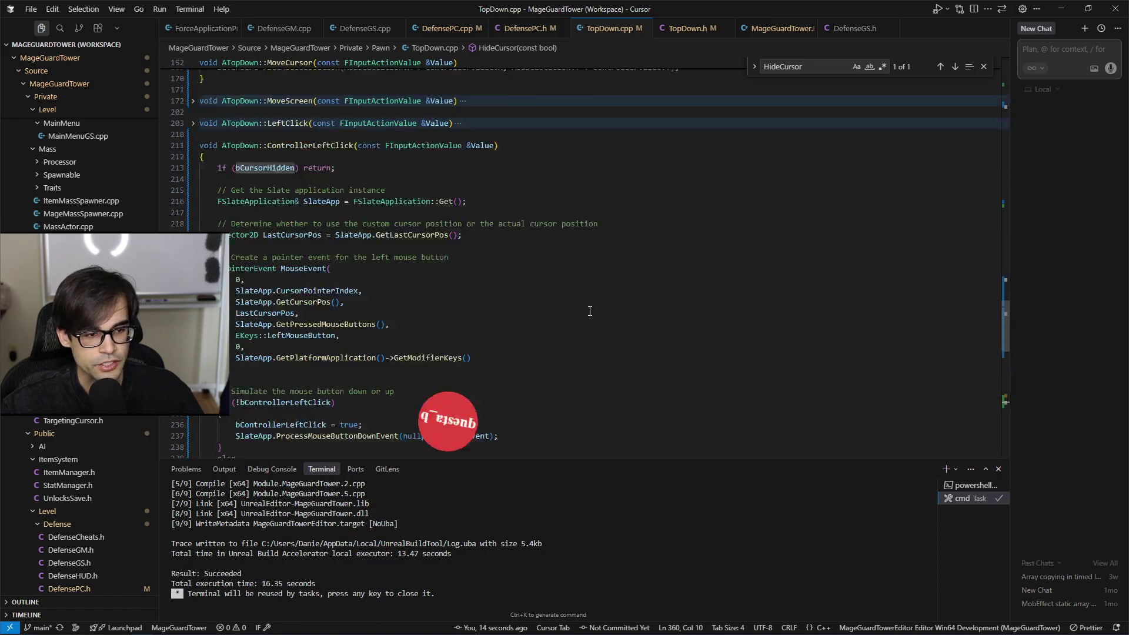
scroll(311, 415, "up", 3)
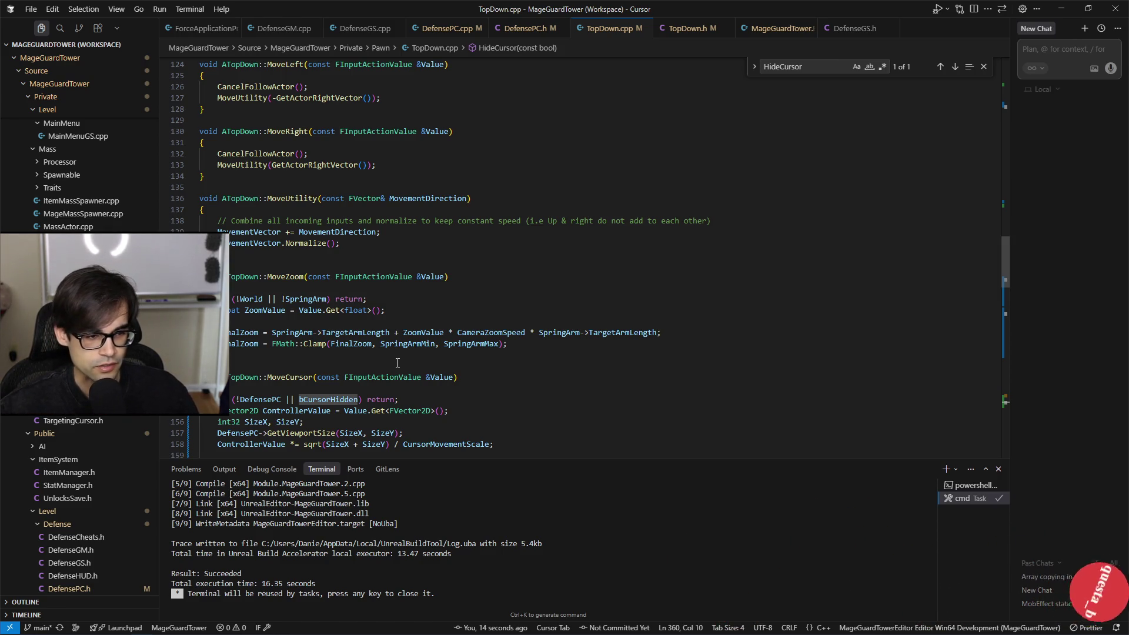
scroll(397, 363, "up", 15)
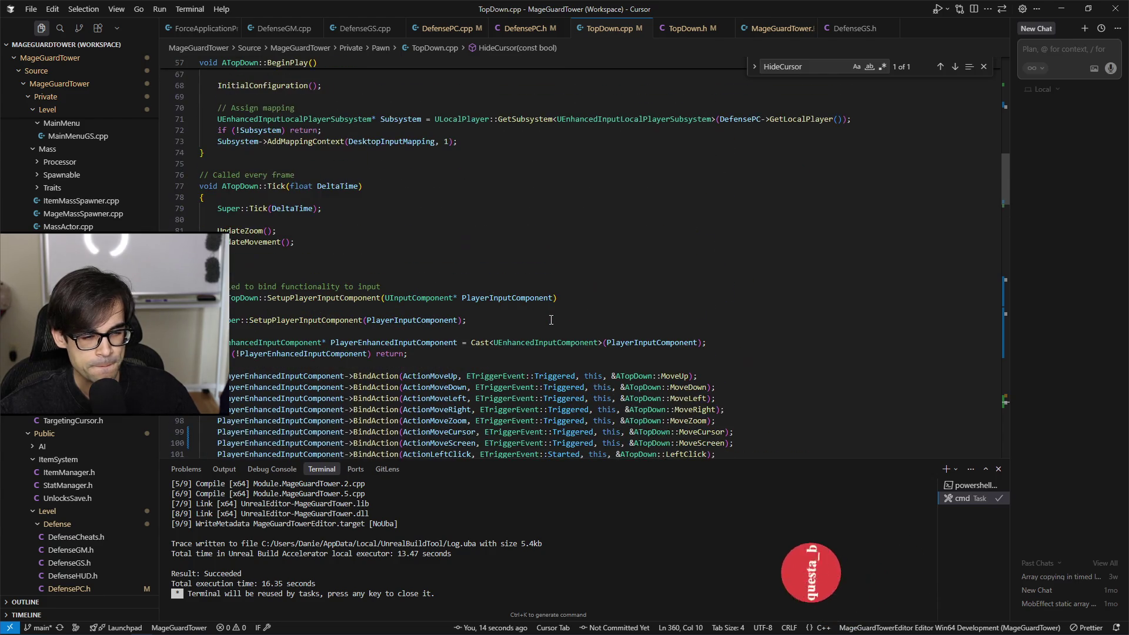
scroll(551, 320, "down", 10)
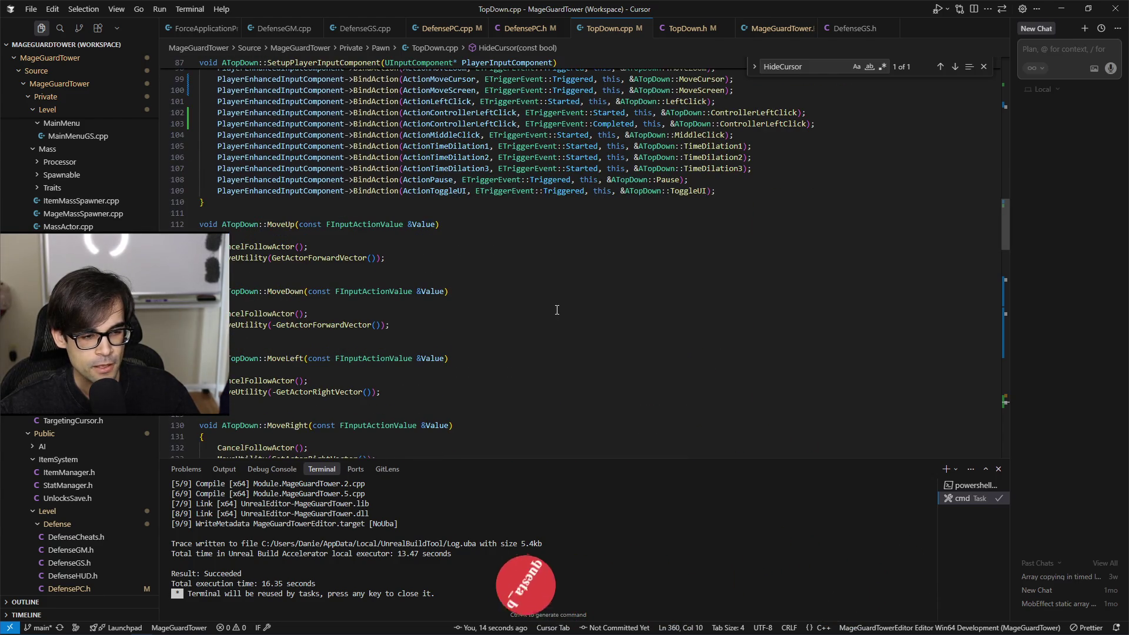
scroll(557, 310, "up", 15)
scroll(544, 371, "up", 2)
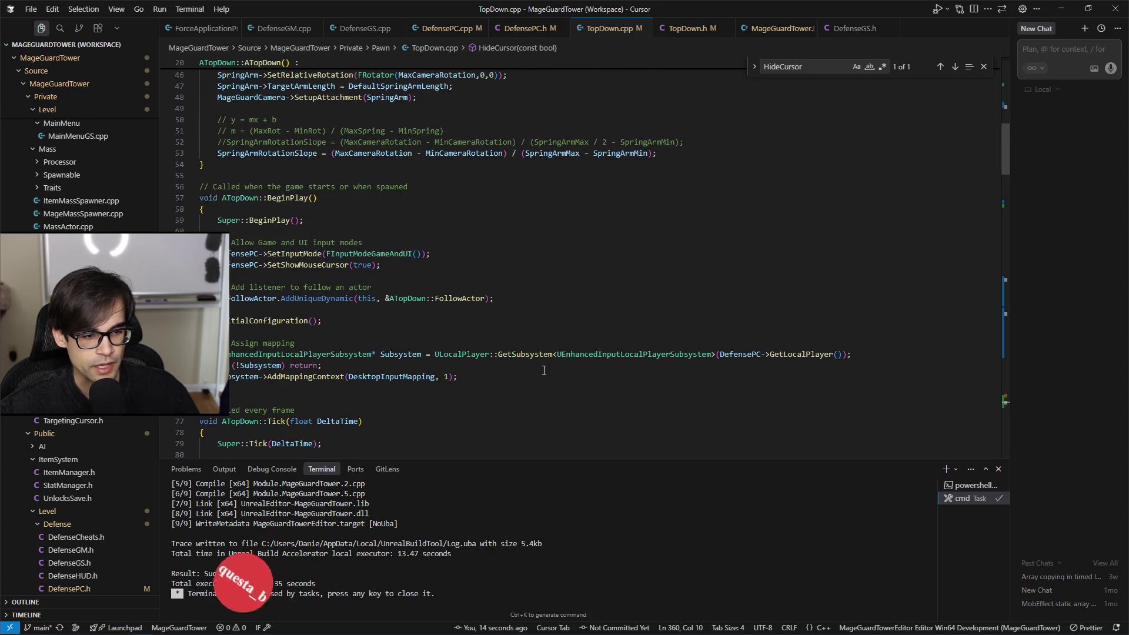
key("alt+Tab")
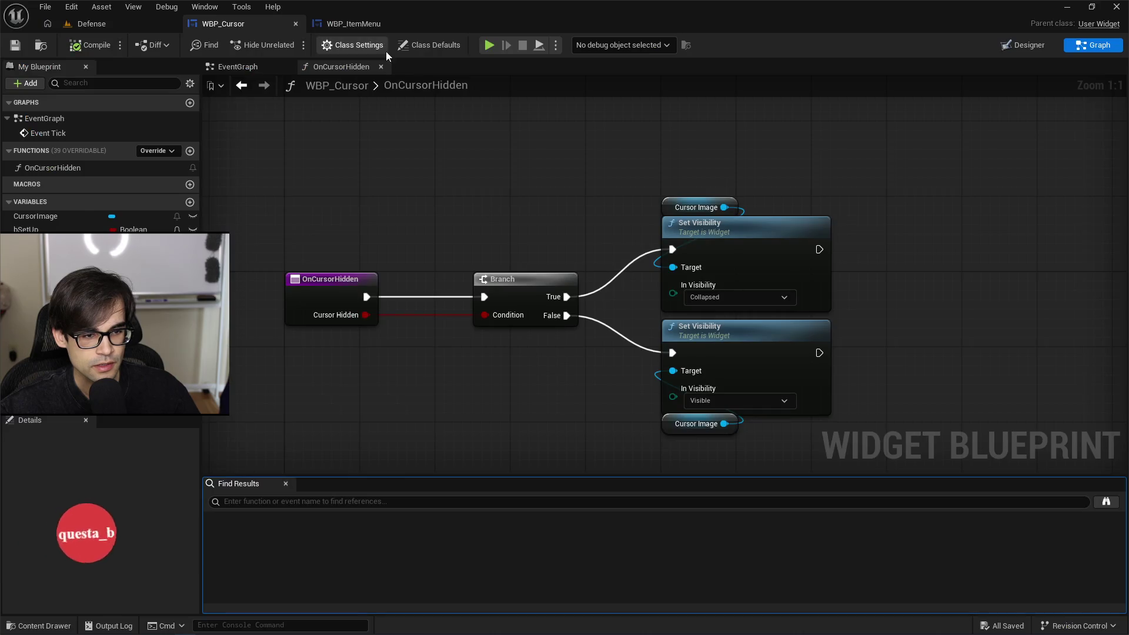
Step: Play the Defense level and set the Target dropdown to Most Health, then Closest
key("alt+Tab")
key("alt+Tab")
left_click(104, 26)
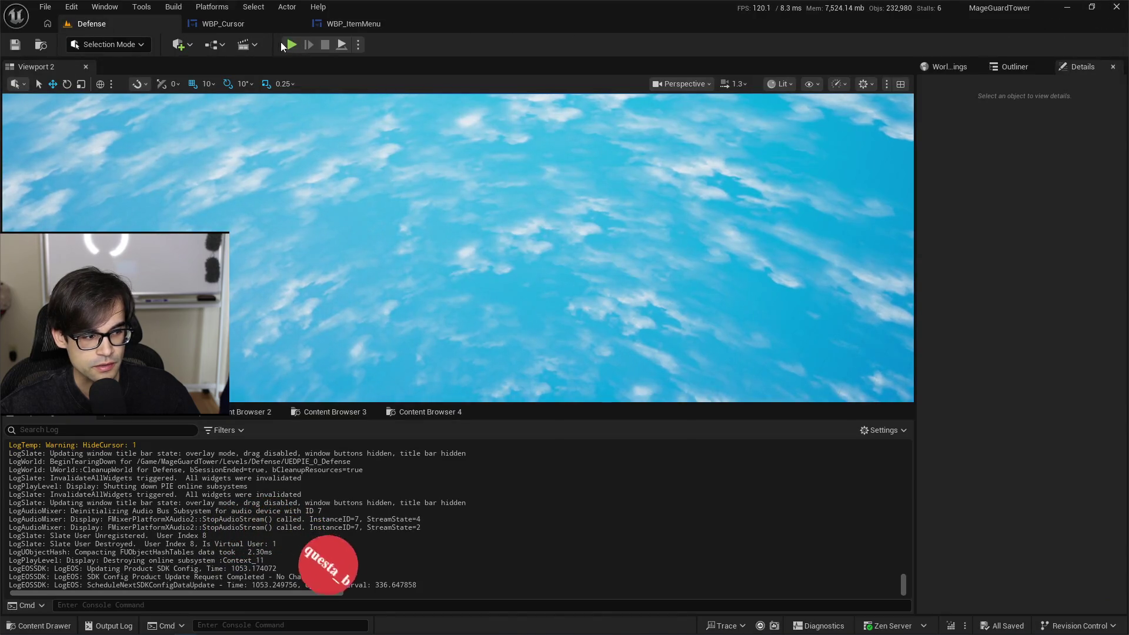
left_click(291, 45)
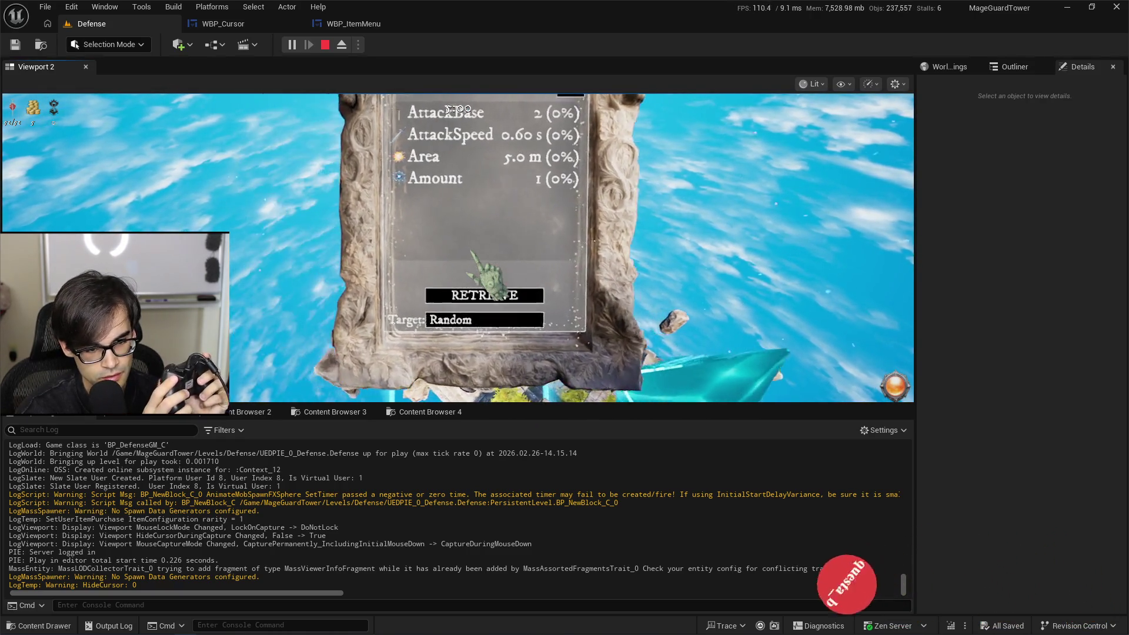
left_click(489, 333)
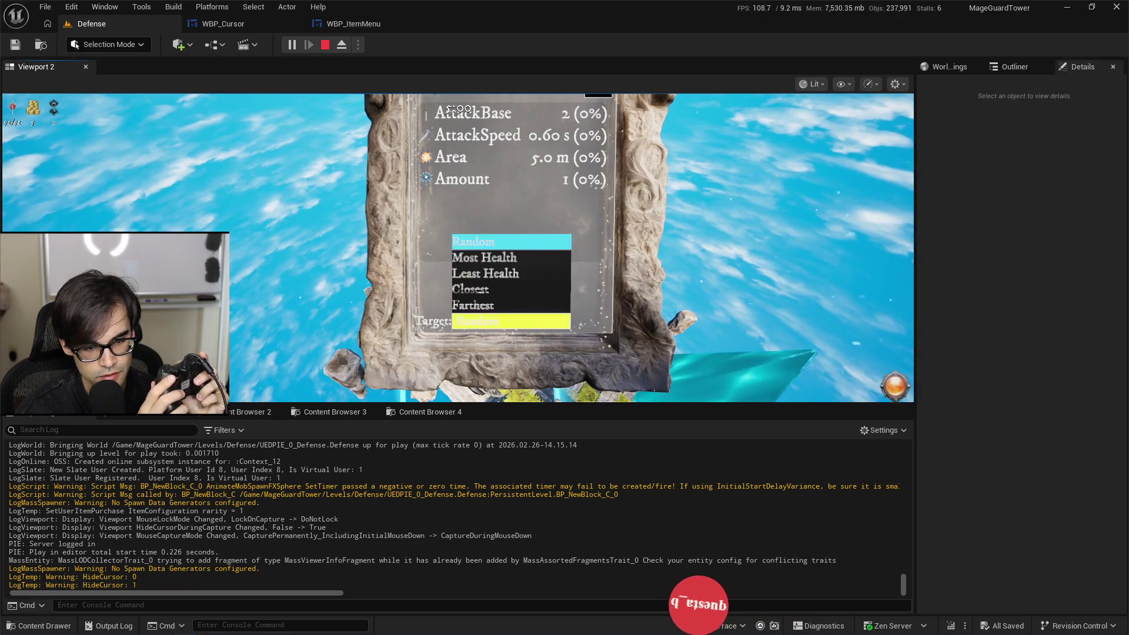
key("Return")
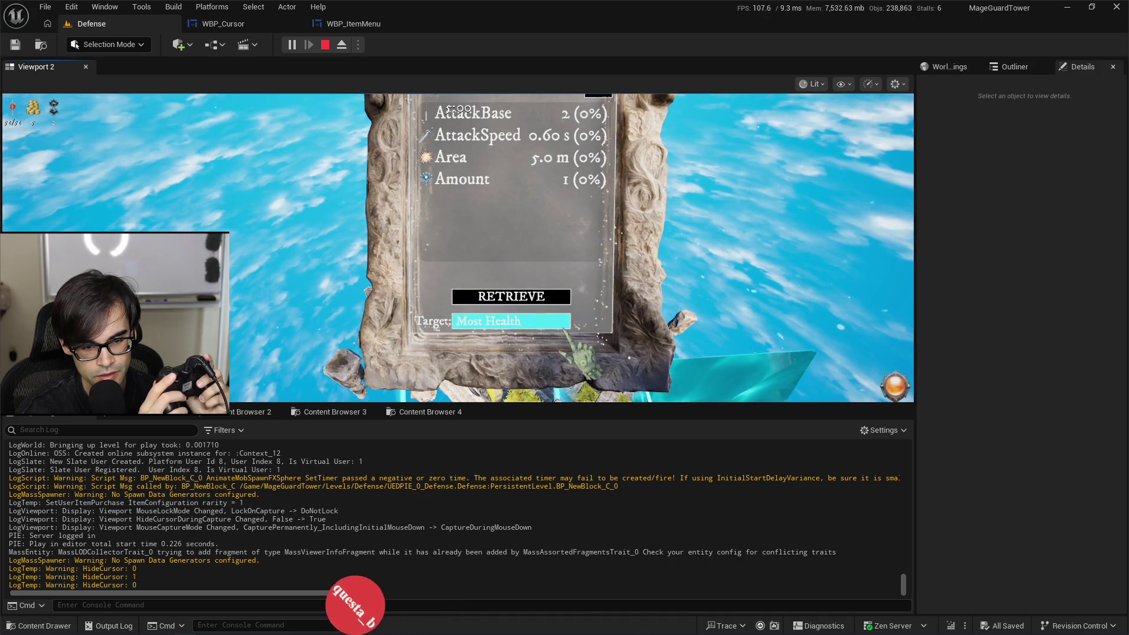
left_click(565, 331)
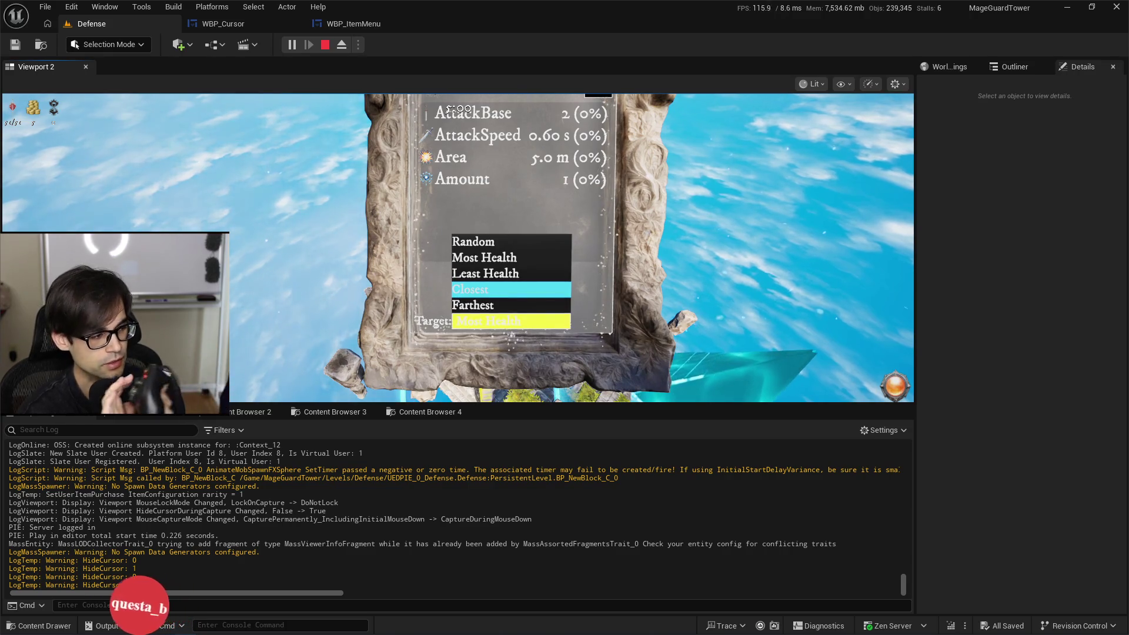
key("Down")
key("Down")
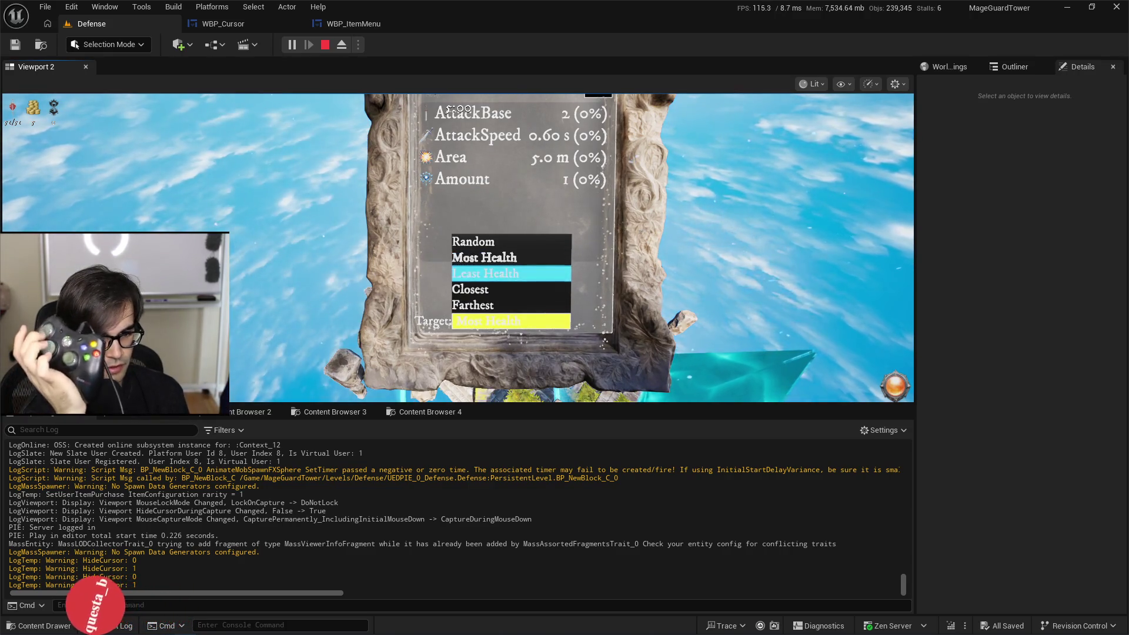
key("Return")
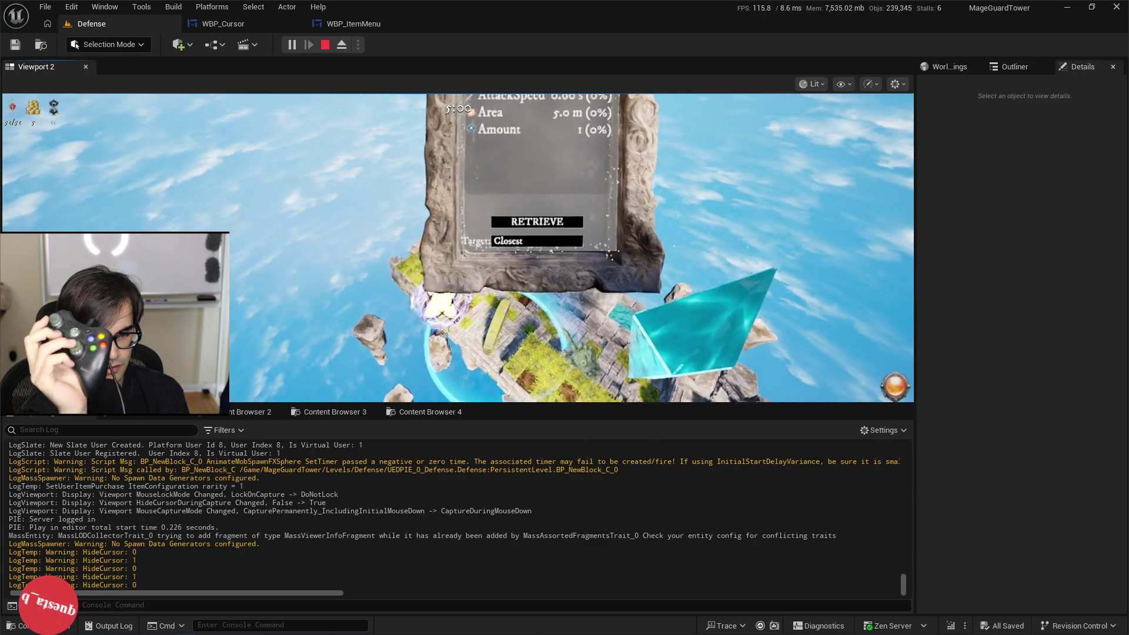
Step: Cycle the Target dropdown by controller through Most Health, Closest, Farthest and Random, then stop play
key("Down")
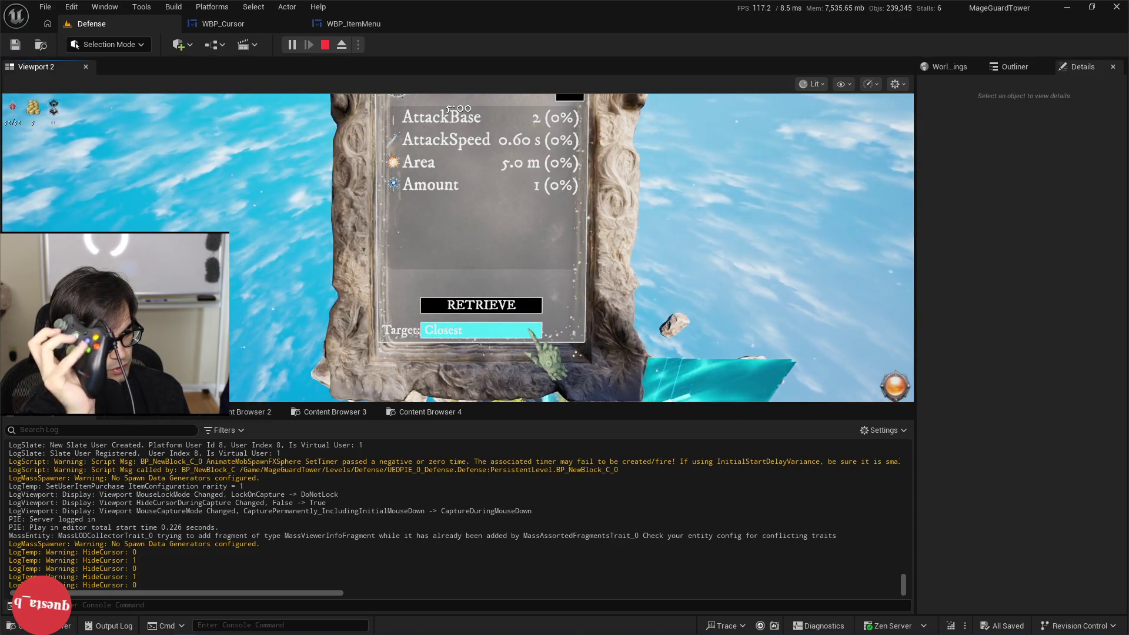
key("Return")
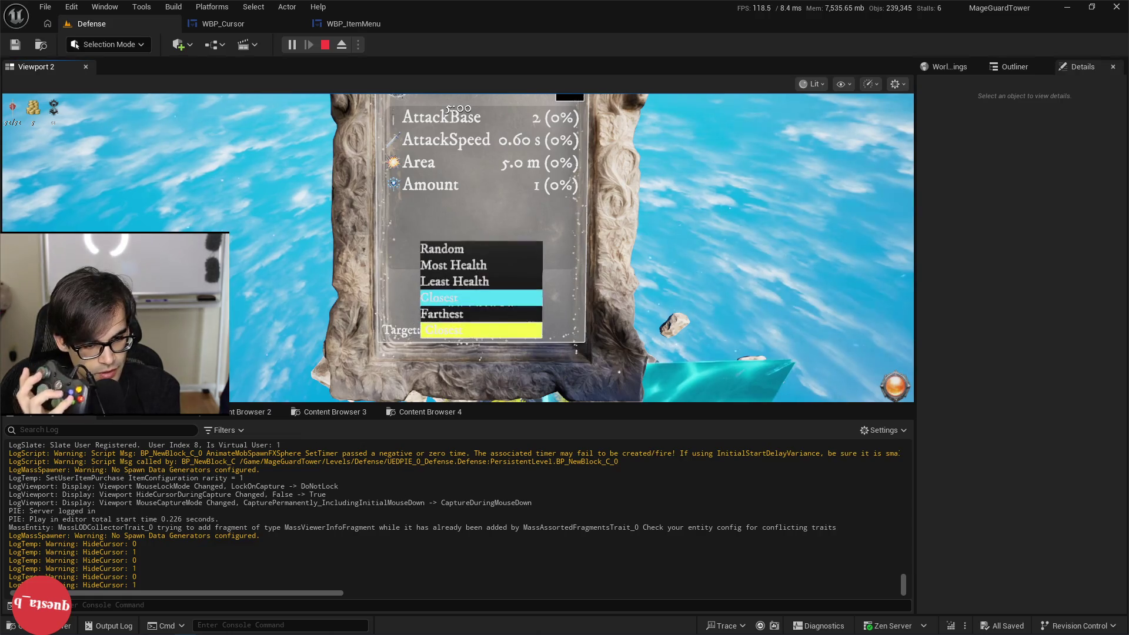
key("Return")
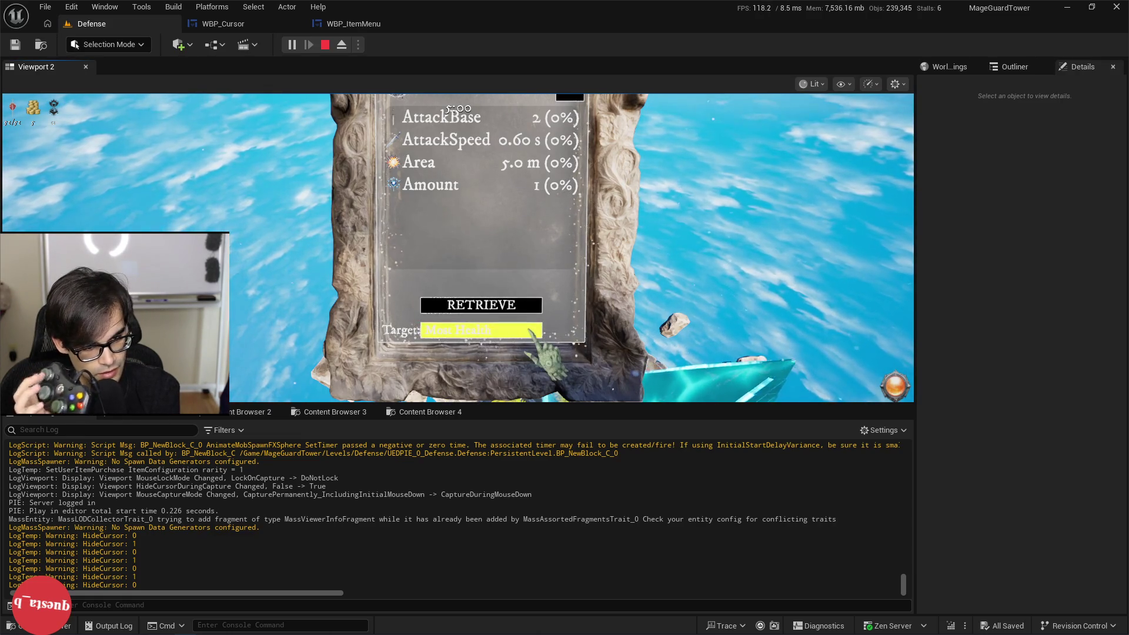
key("Return")
key("Down")
key("Down")
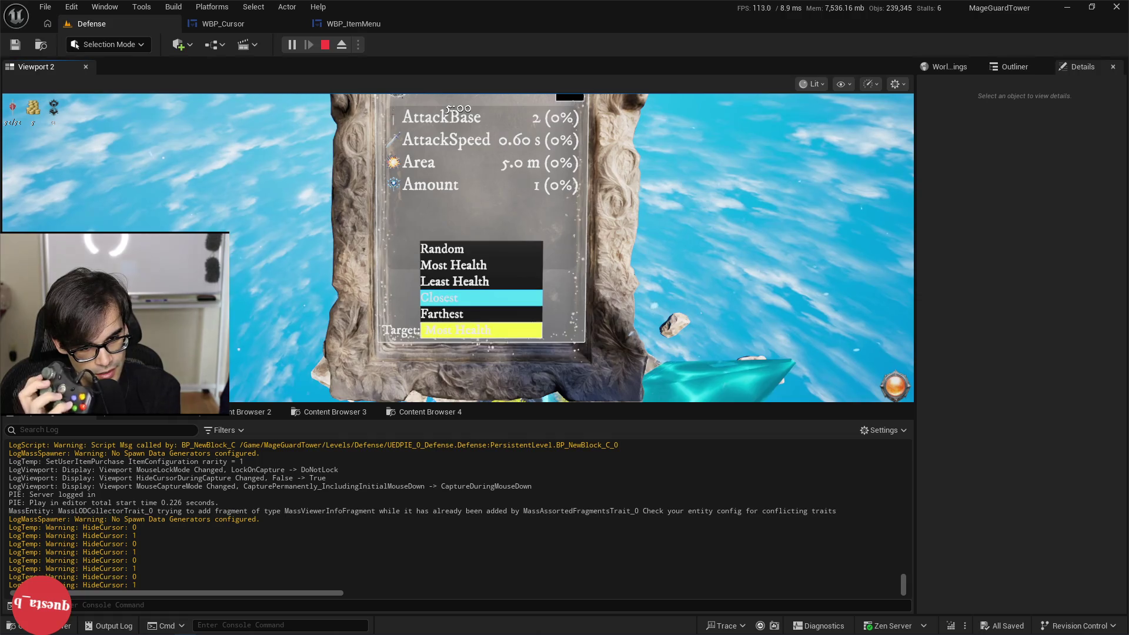
key("Return")
key("Return")
key("Return")
key("Return")
key("Down")
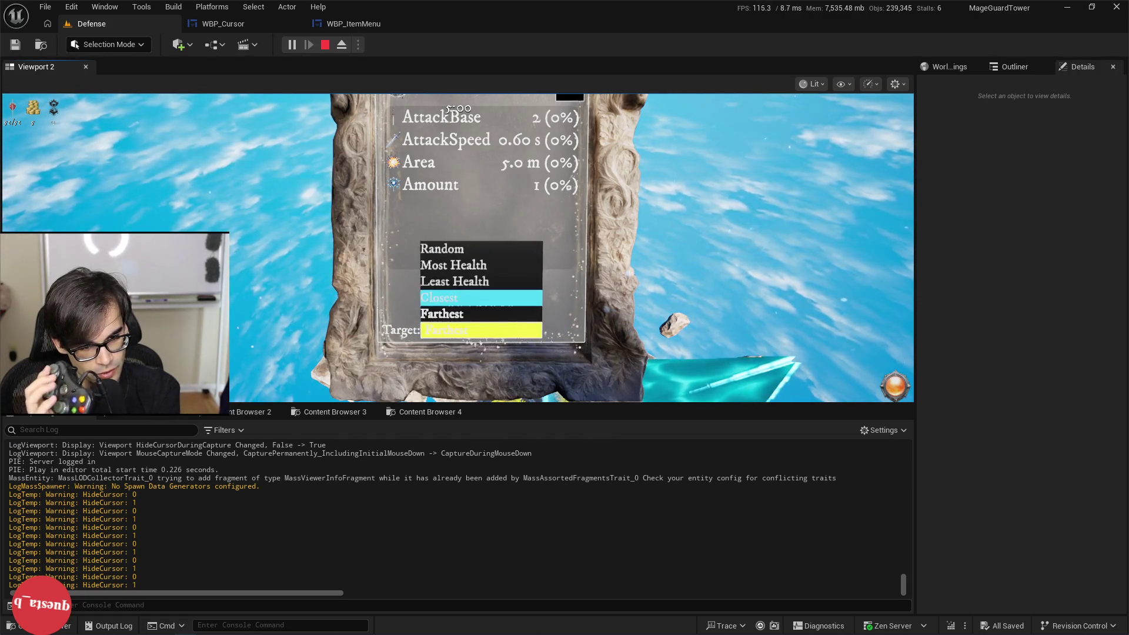
key("Return")
key("Return")
key("Down")
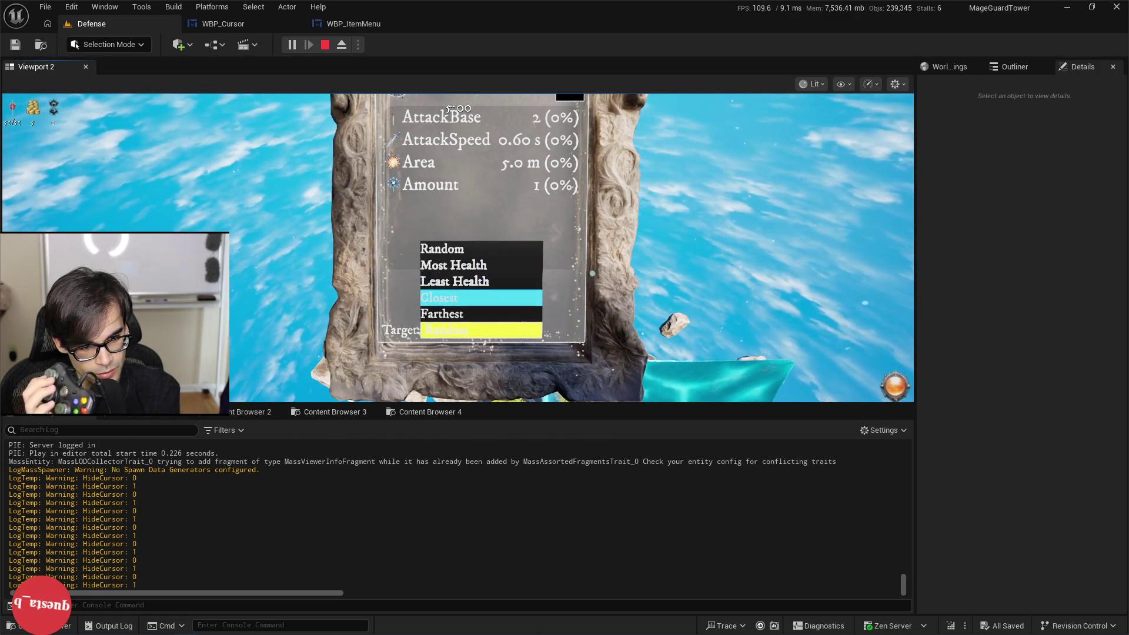
key("Return")
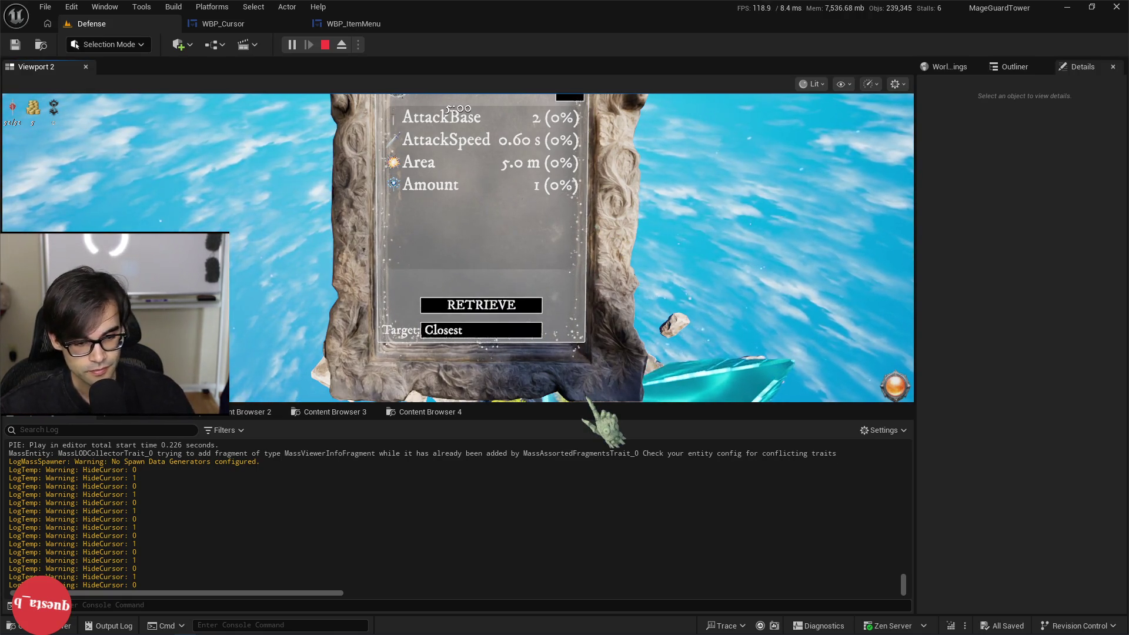
key("Escape")
left_click(359, 26)
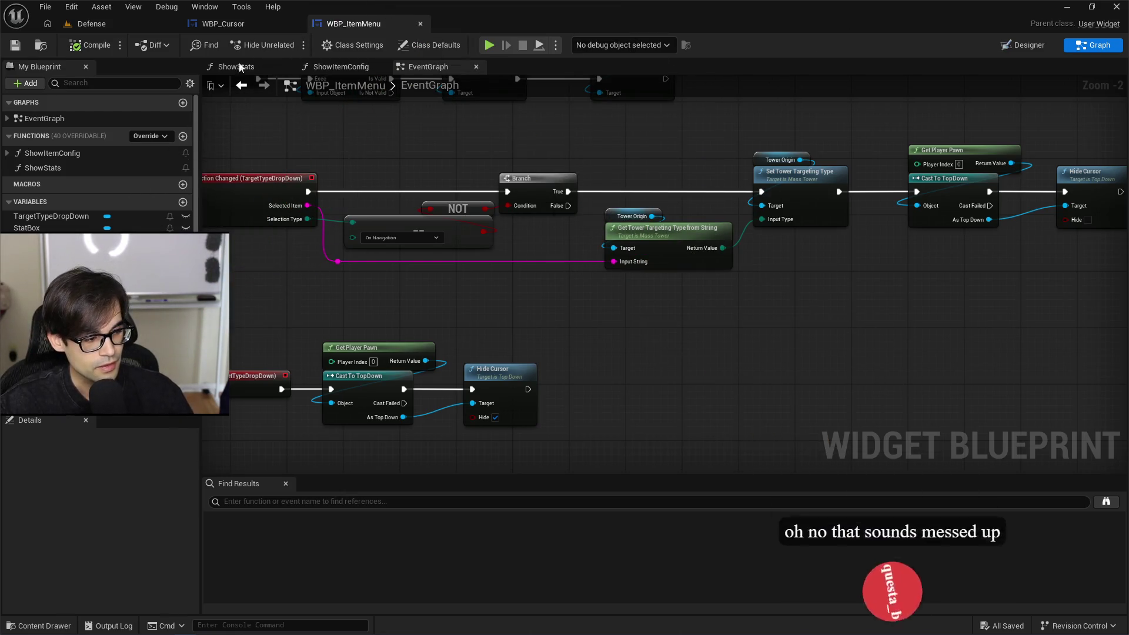
Step: Start a new play session, place the Starry Tower, and open its target choices
left_click(91, 23)
key("alt+p")
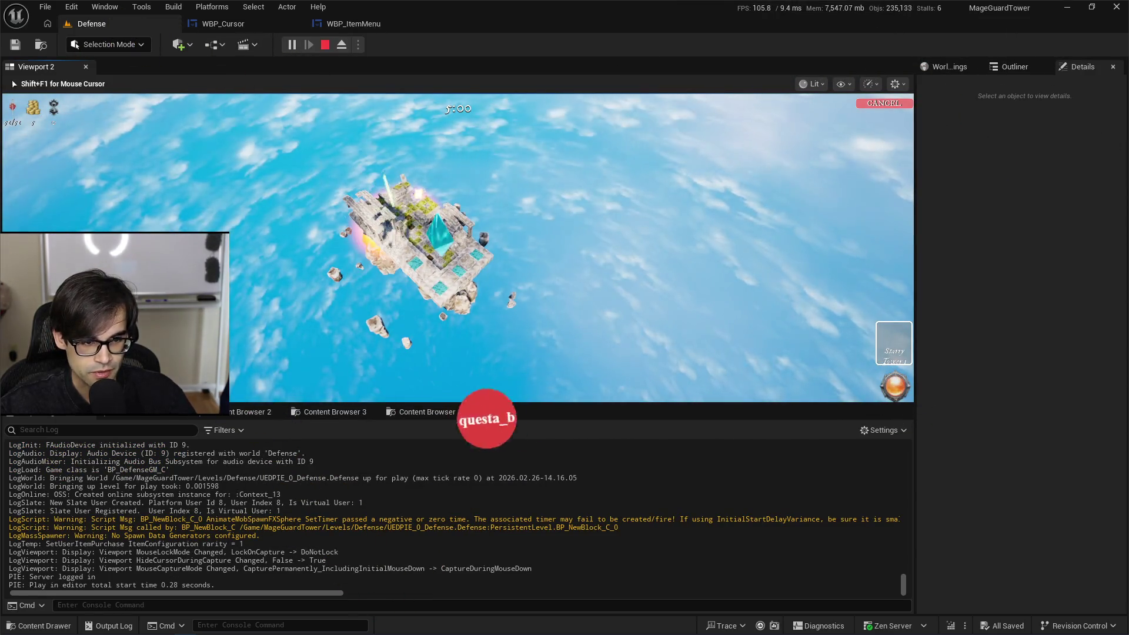
left_click(424, 236)
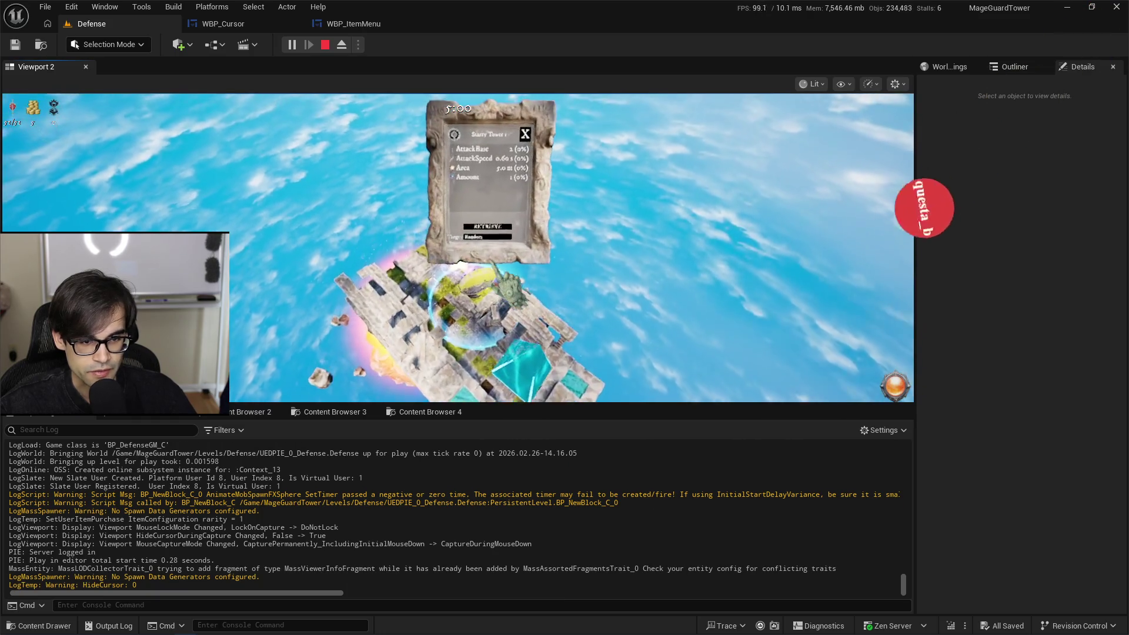
left_click(487, 237)
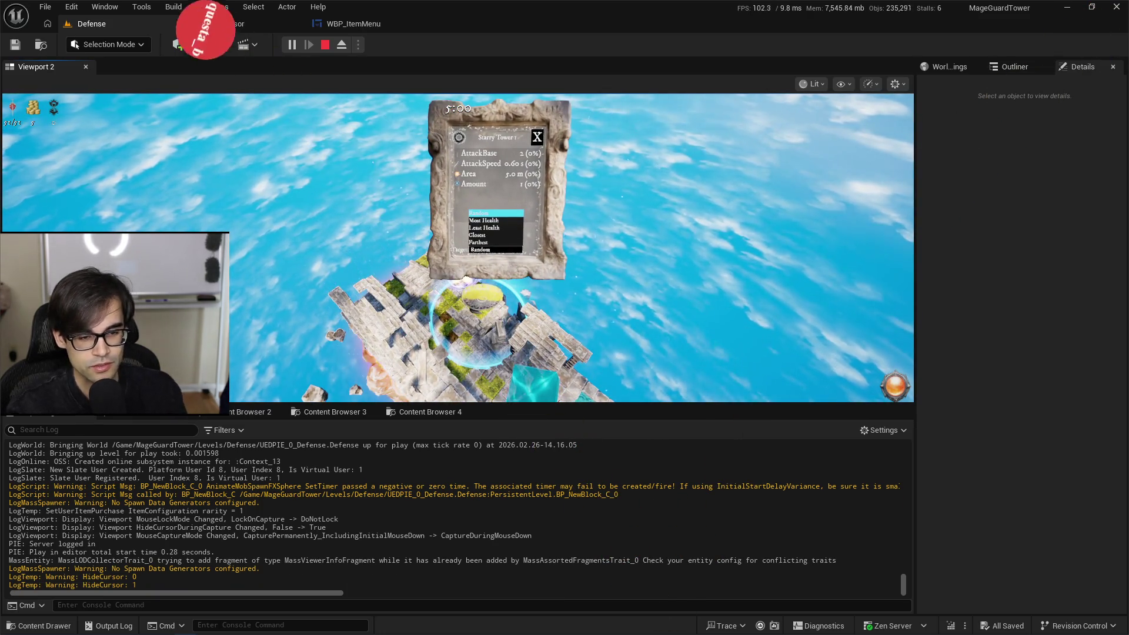
Step: Switch the tower's target to Least Health, then Closest, then Most Health
key("Down")
key("Down")
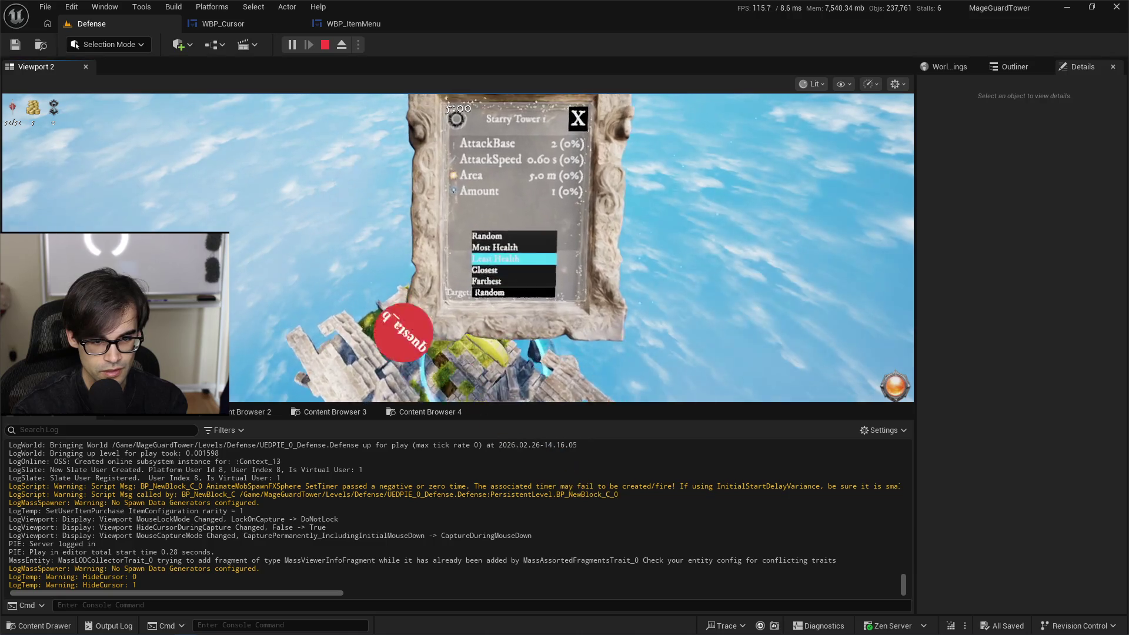
left_click(523, 265)
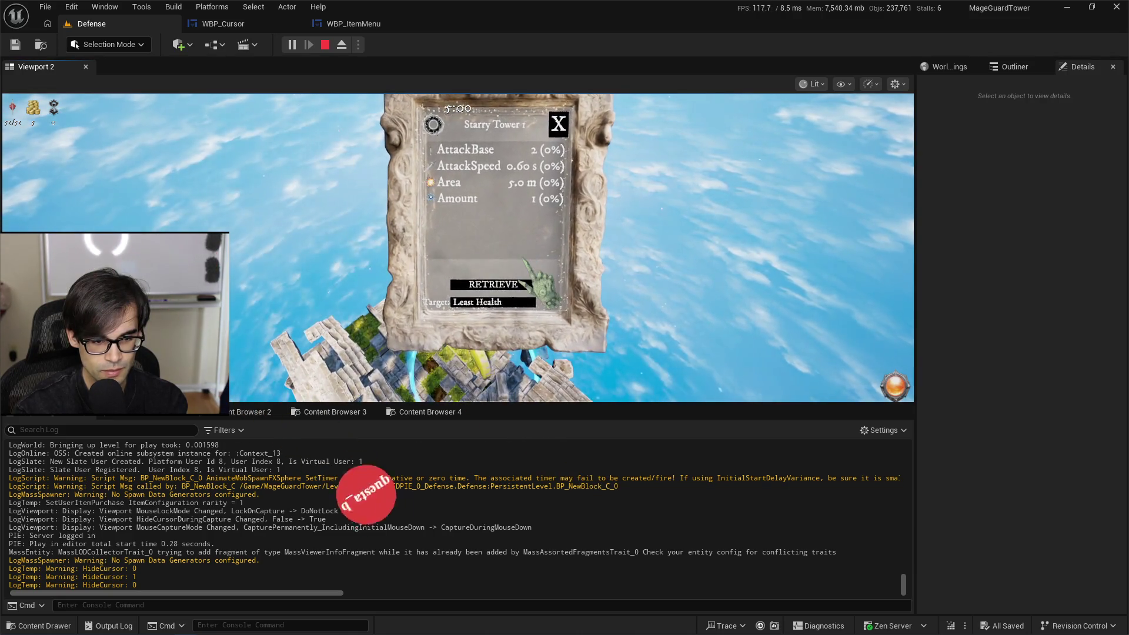
left_click(486, 268)
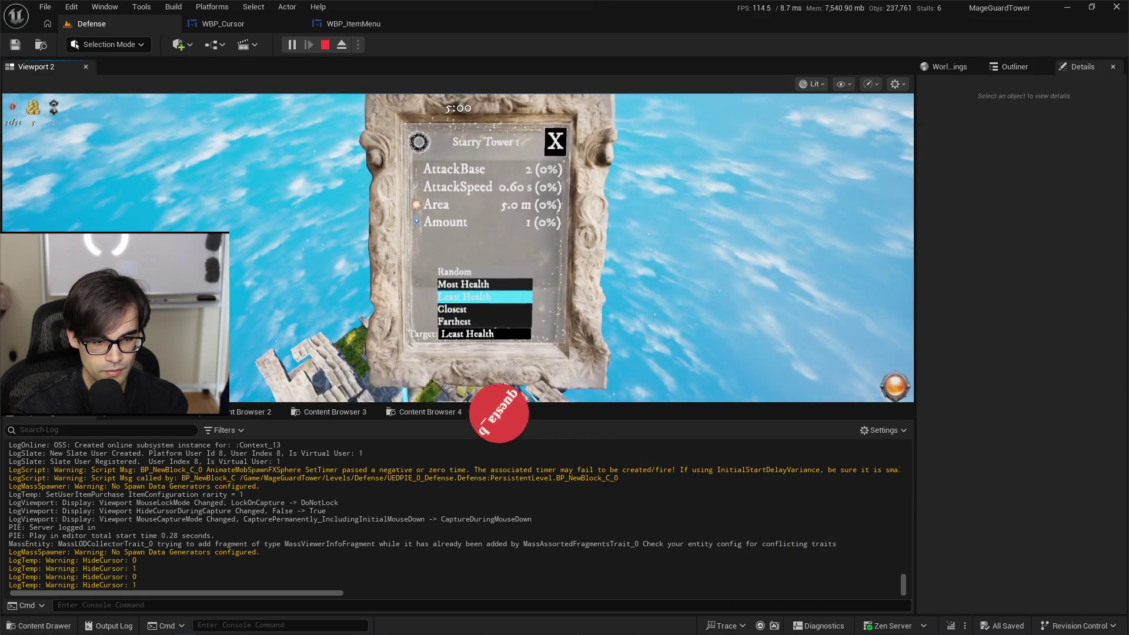
left_click(482, 308)
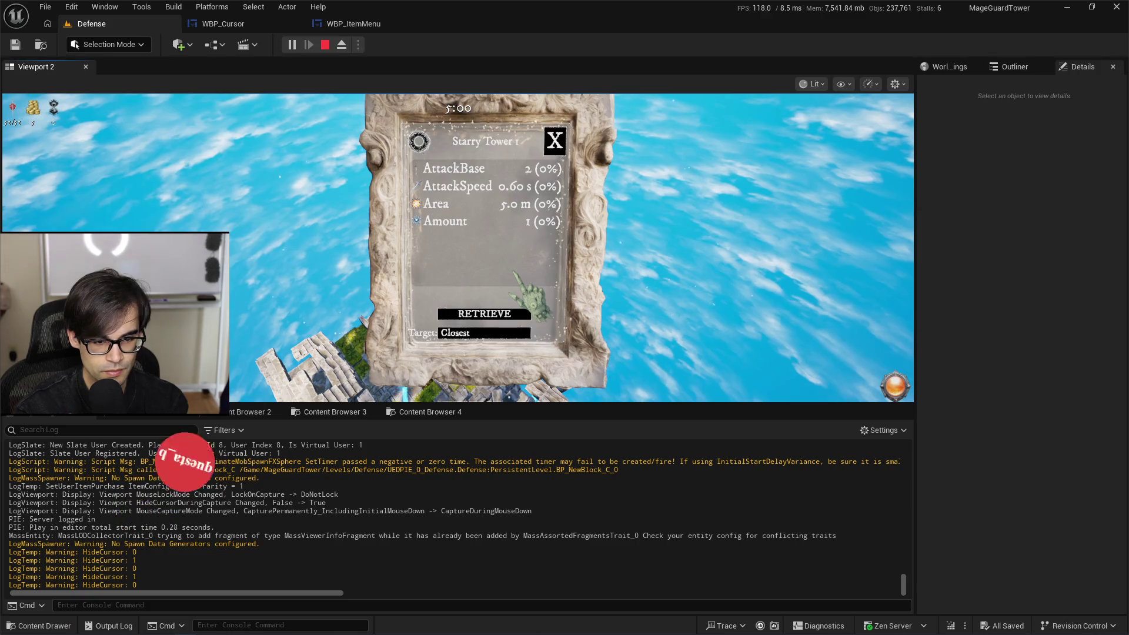
left_click(497, 333)
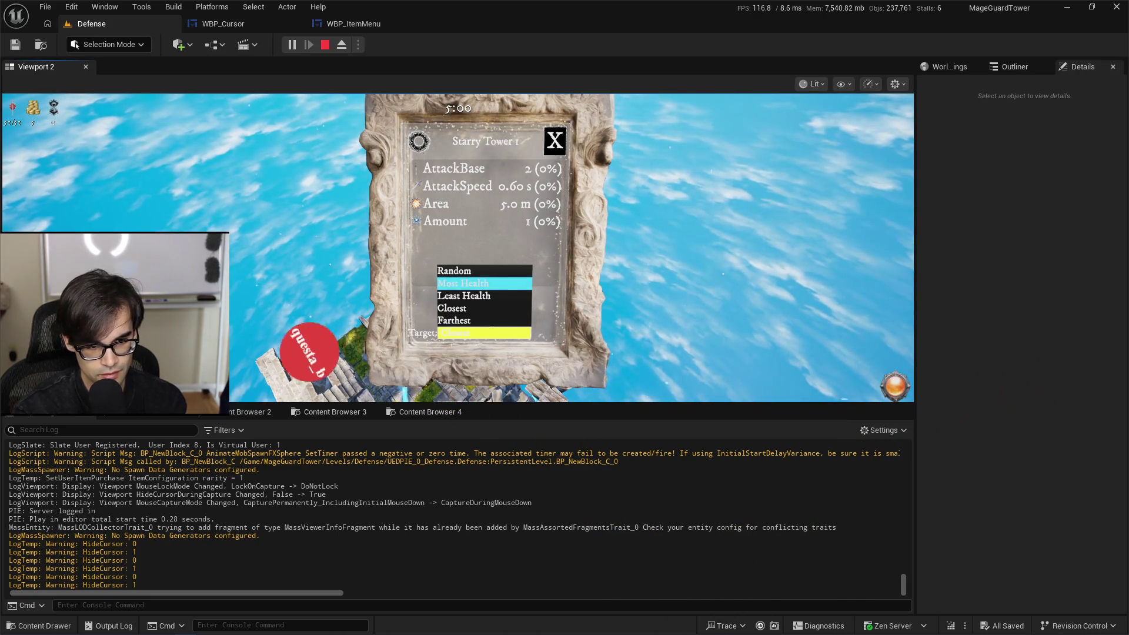
left_click(484, 283)
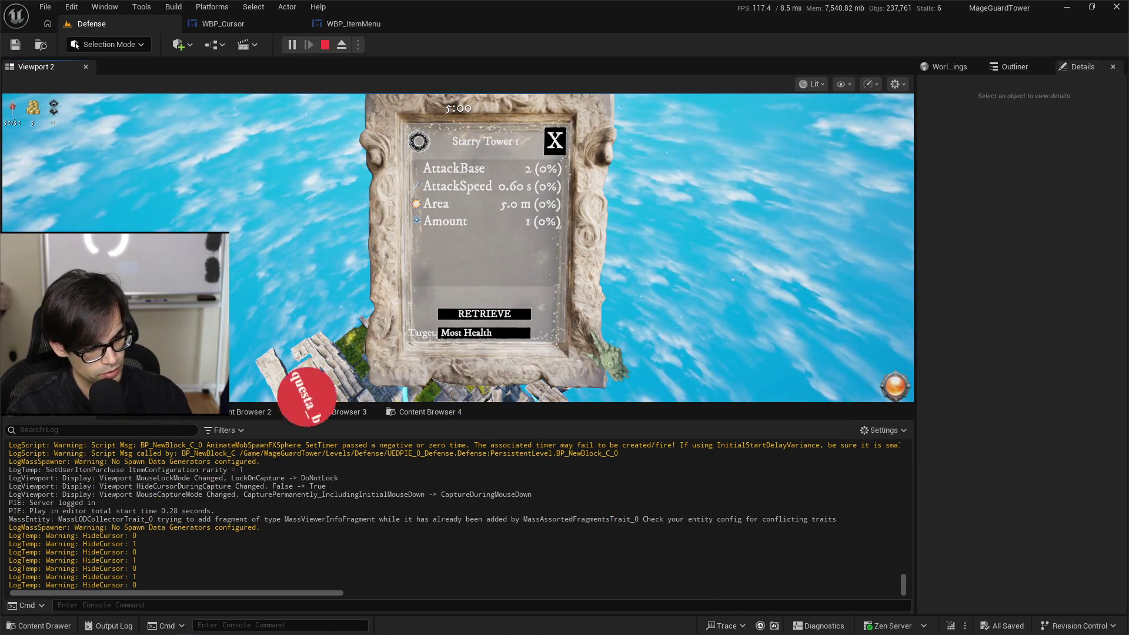
key("alt+Tab")
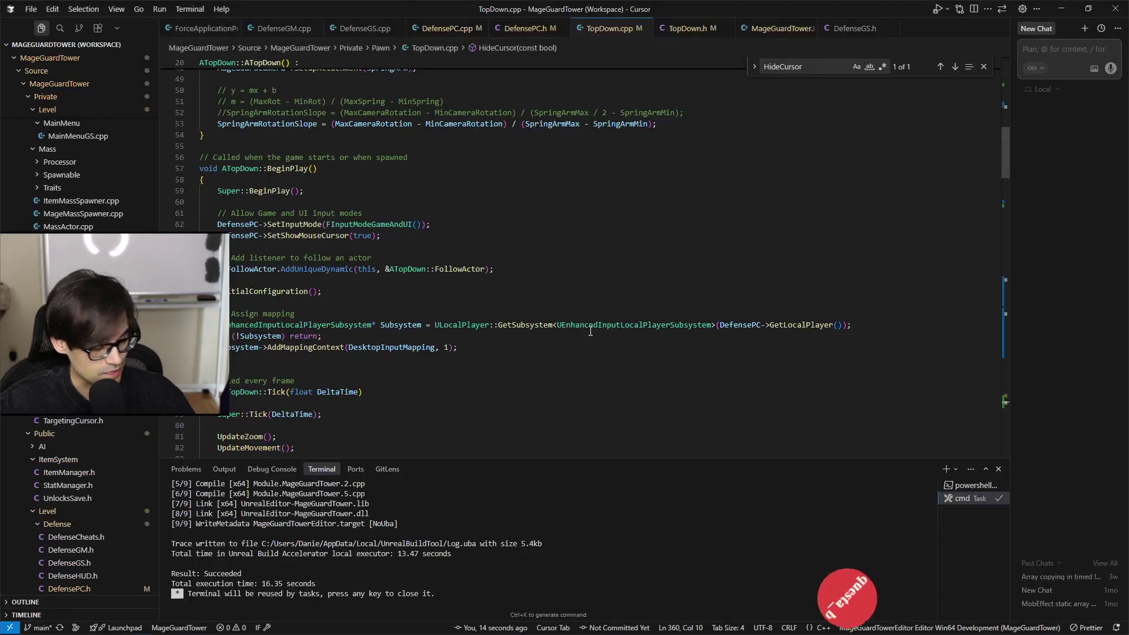
Step: Scroll to MoveCursor and inspect its bCursorHidden early return and viewport size lookup
scroll(760, 349, "down", 15)
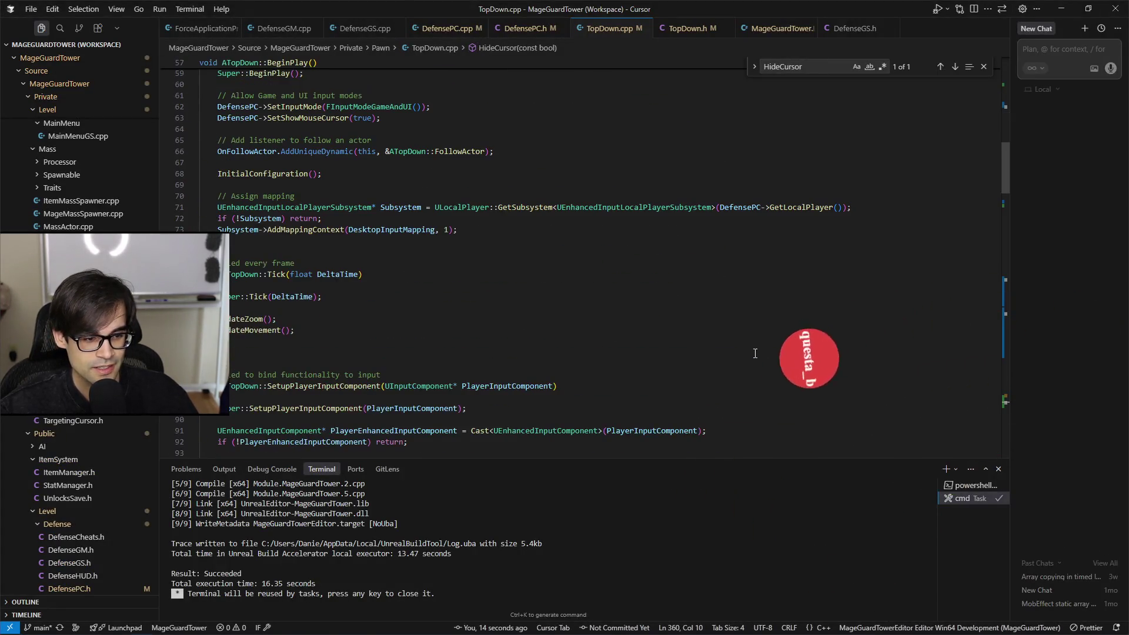
scroll(749, 366, "down", 7)
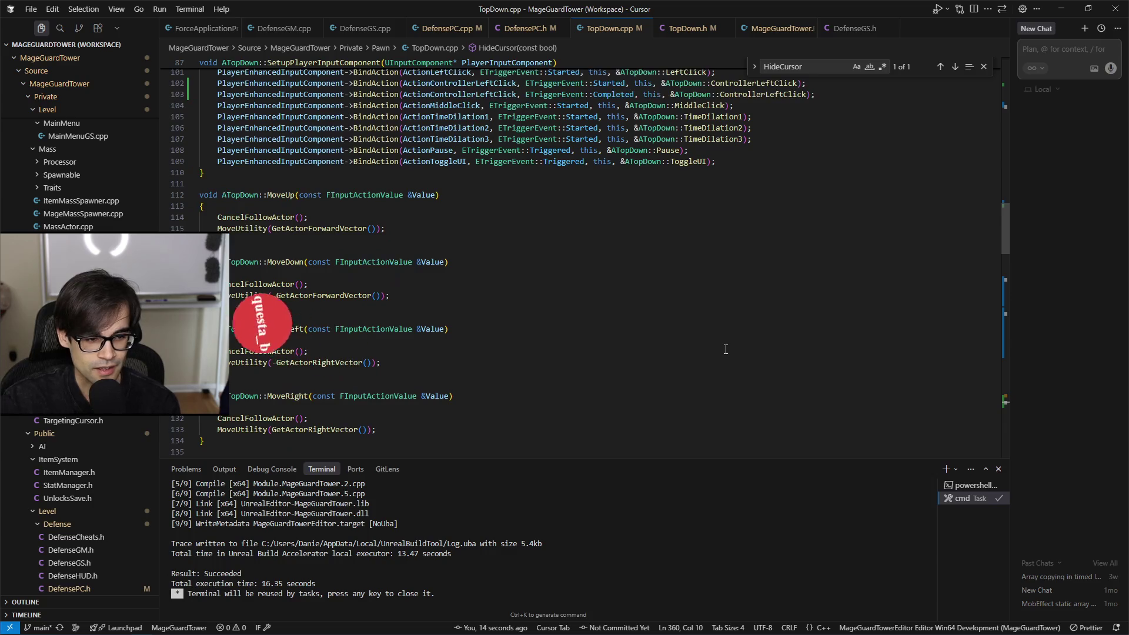
scroll(725, 338, "down", 8)
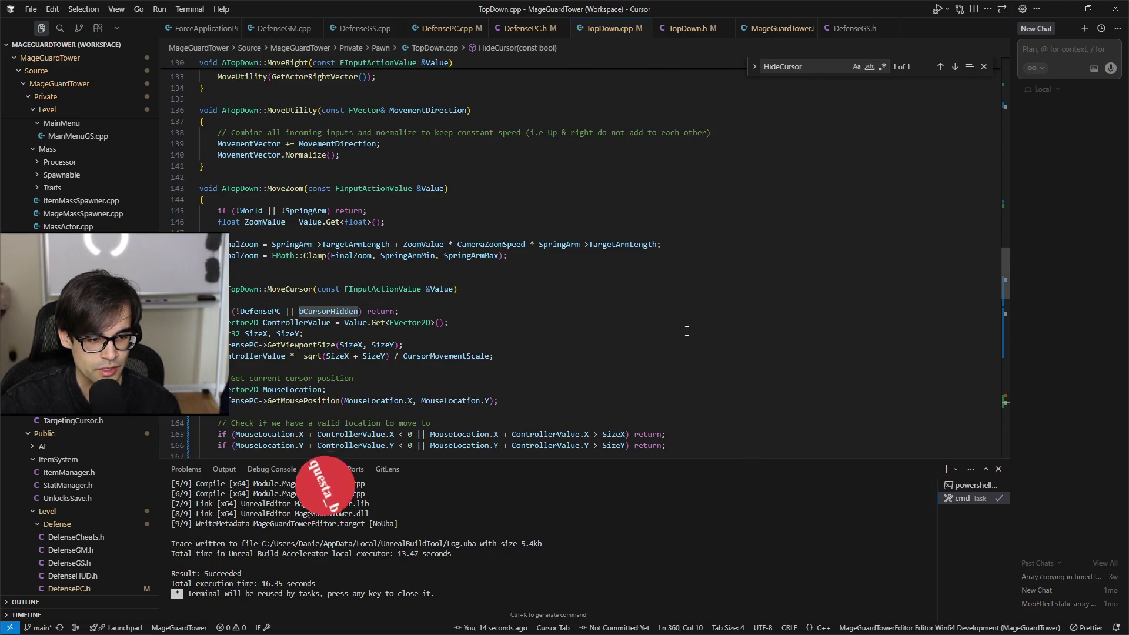
left_click(342, 311)
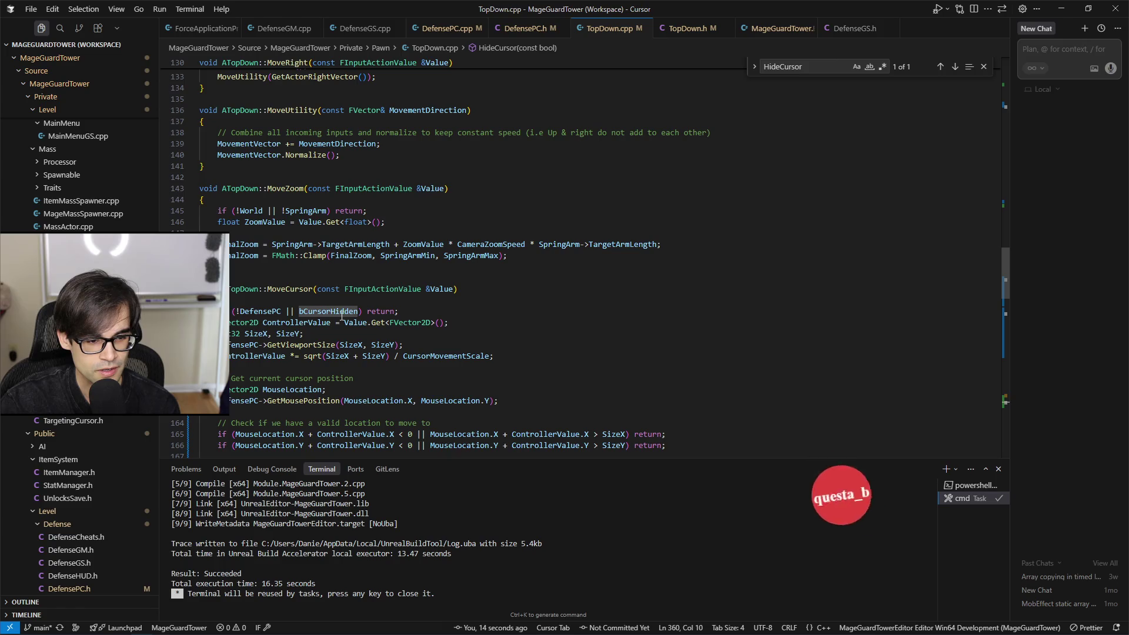
left_click(381, 310)
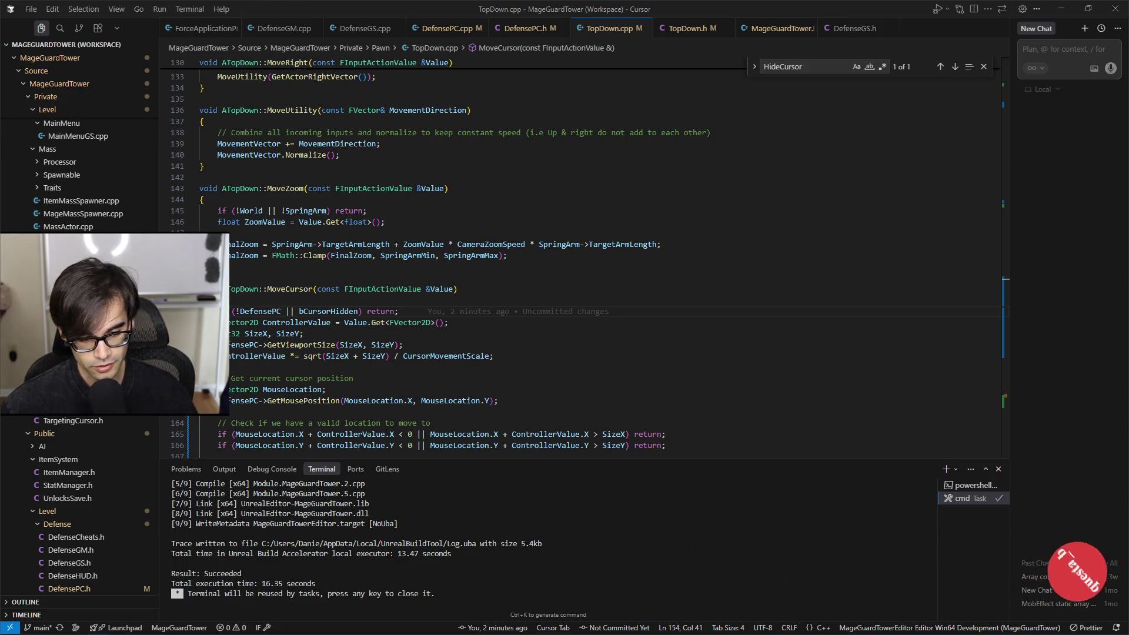
left_click(428, 345)
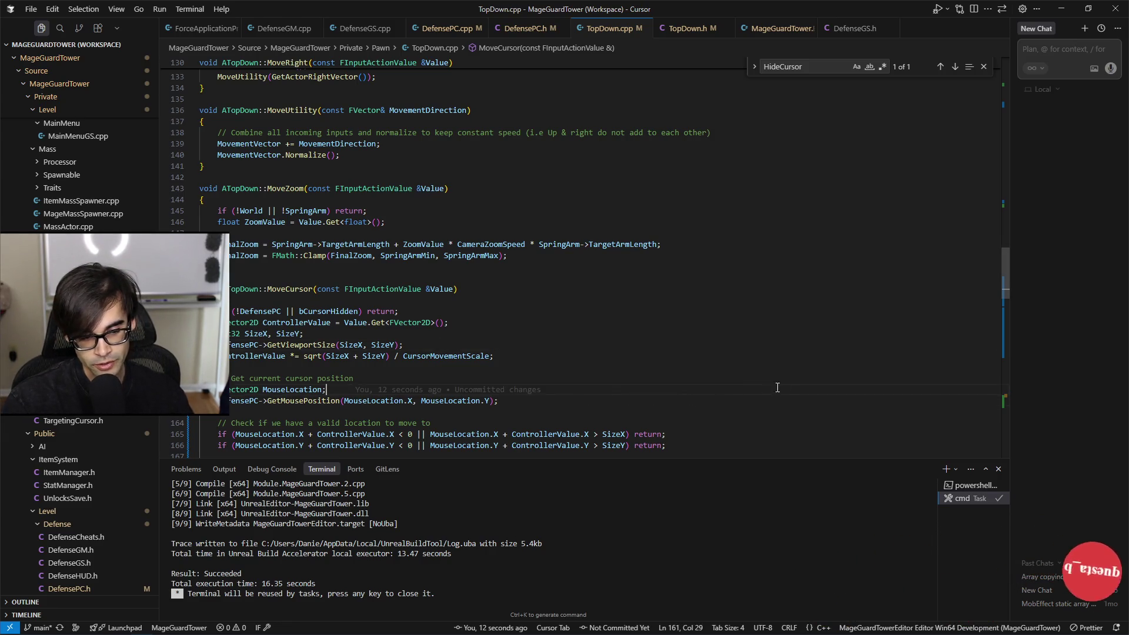
left_click(818, 345)
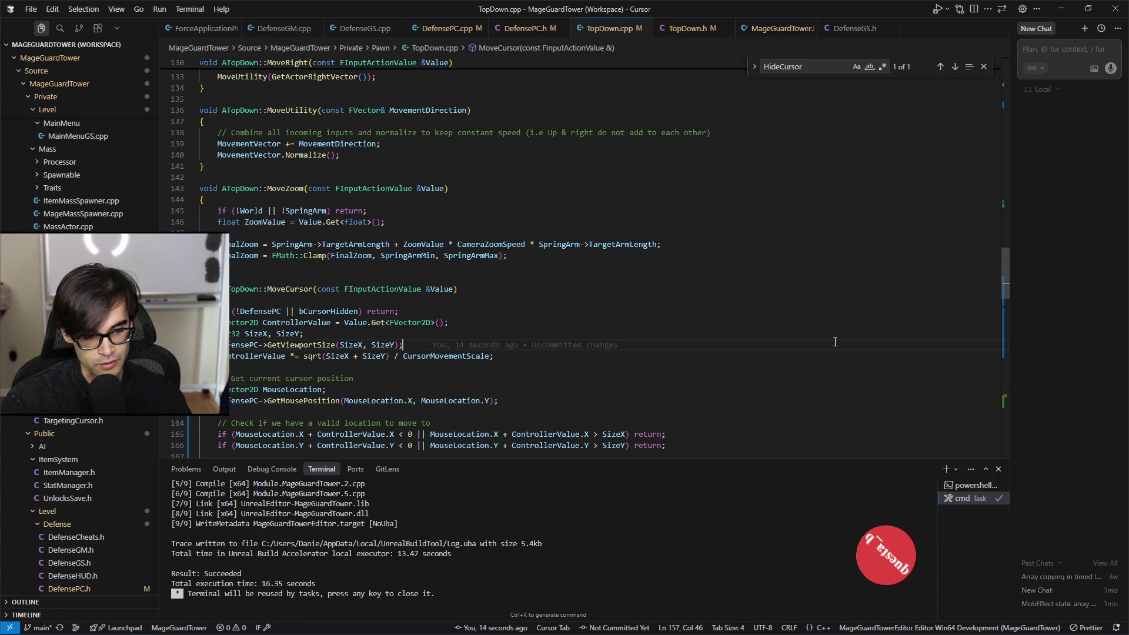
Step: Review the ControllerLeftClick and HideCursor code, then return to the running game
scroll(800, 382, "down", 3)
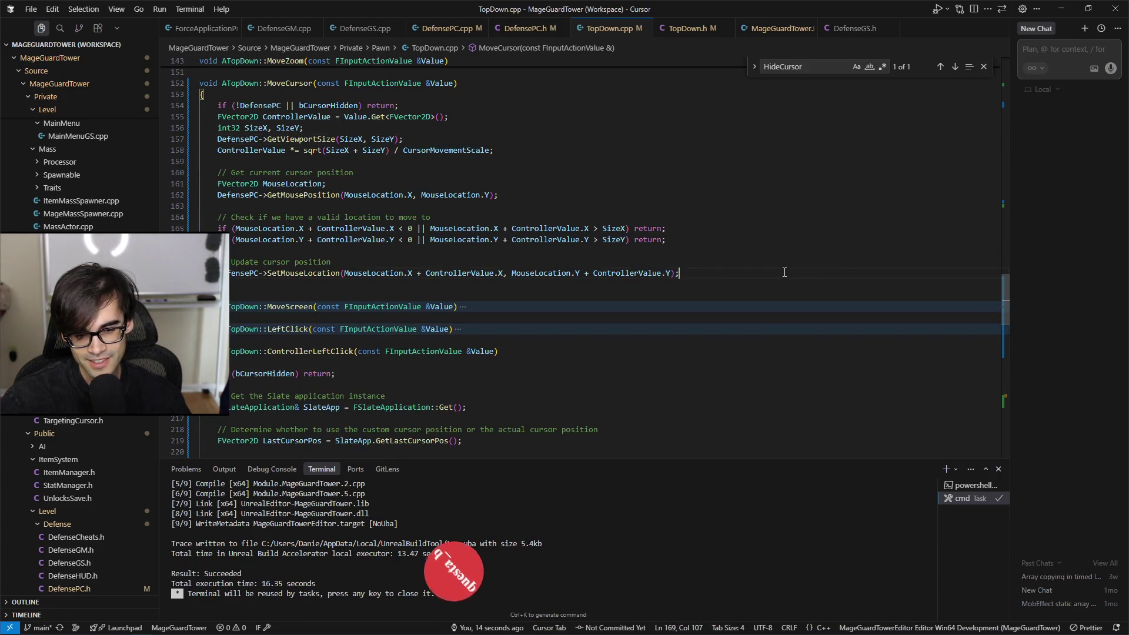
left_click(811, 206)
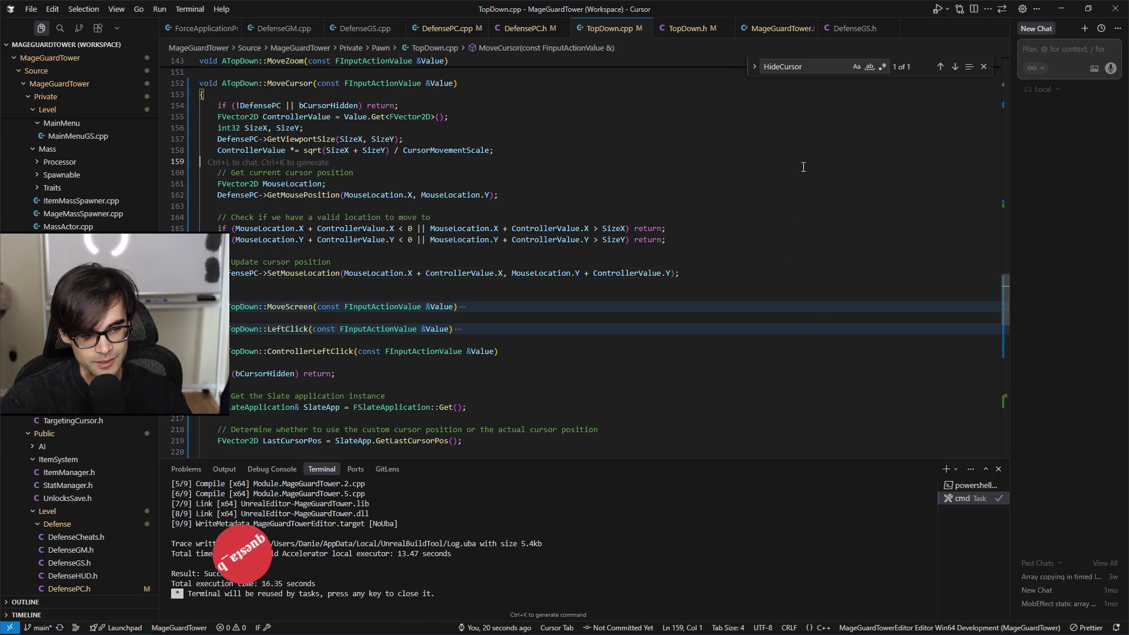
scroll(776, 278, "down", 4)
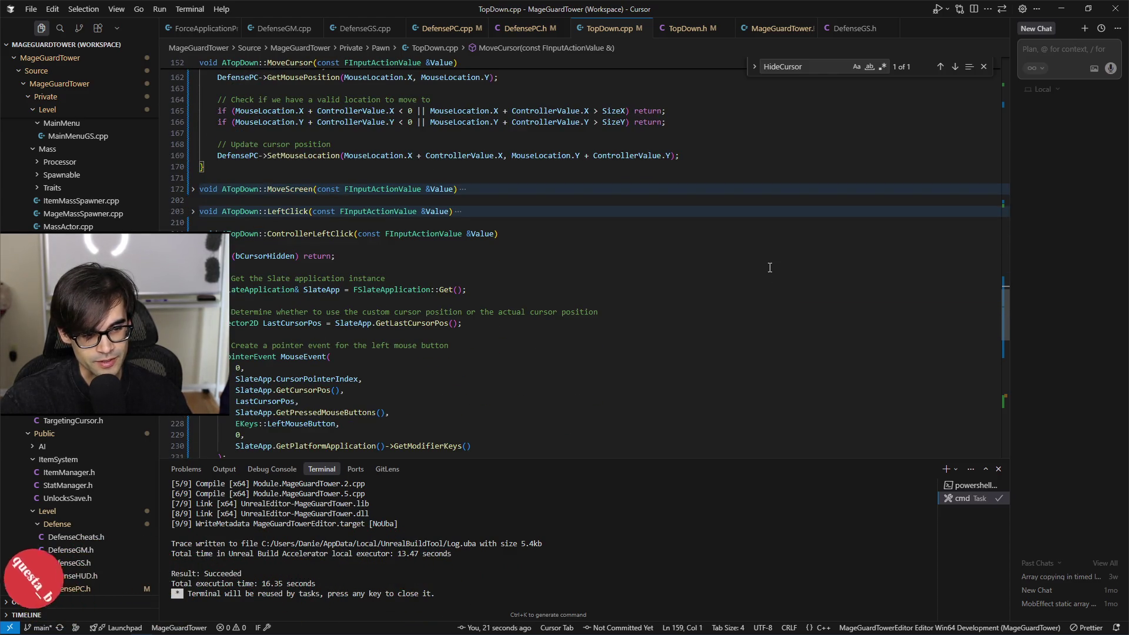
scroll(770, 268, "up", 5)
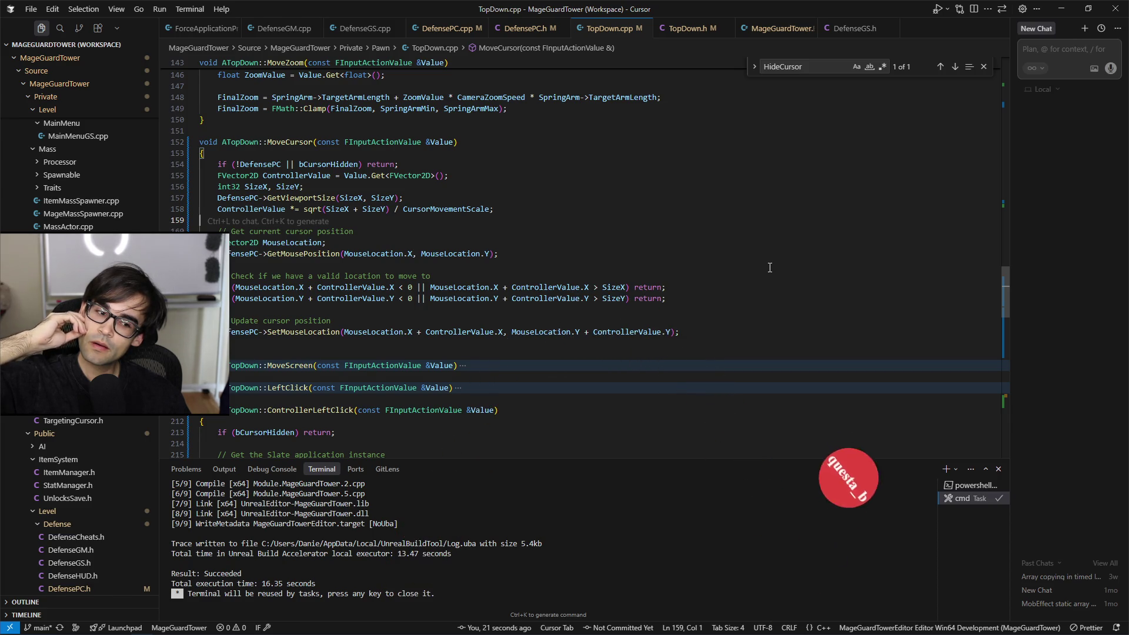
scroll(663, 323, "down", 19)
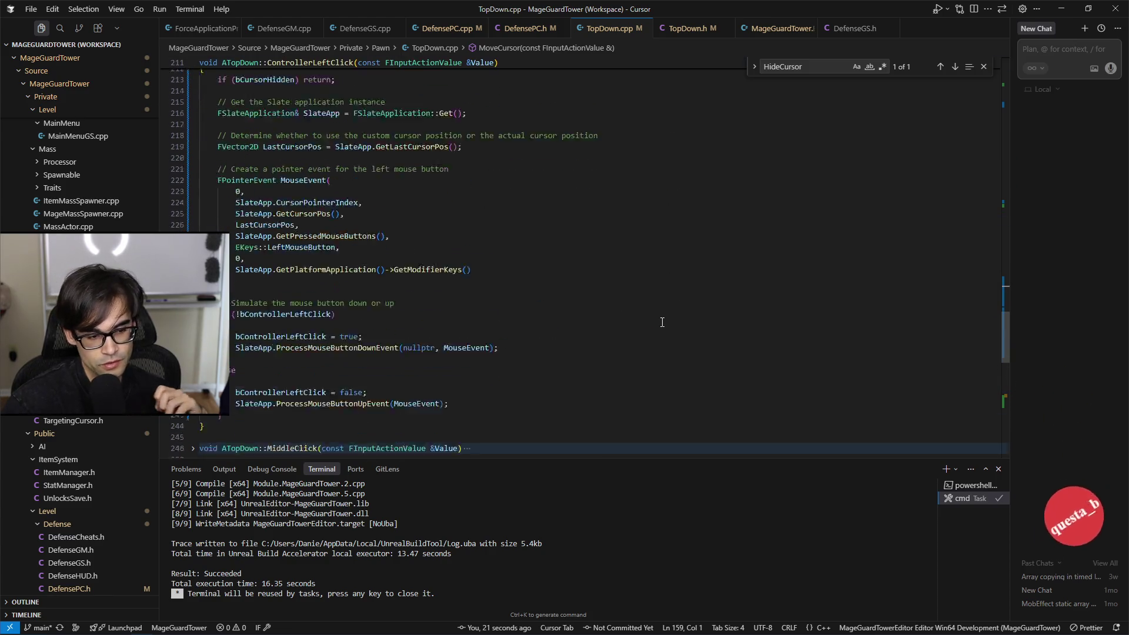
scroll(662, 322, "down", 4)
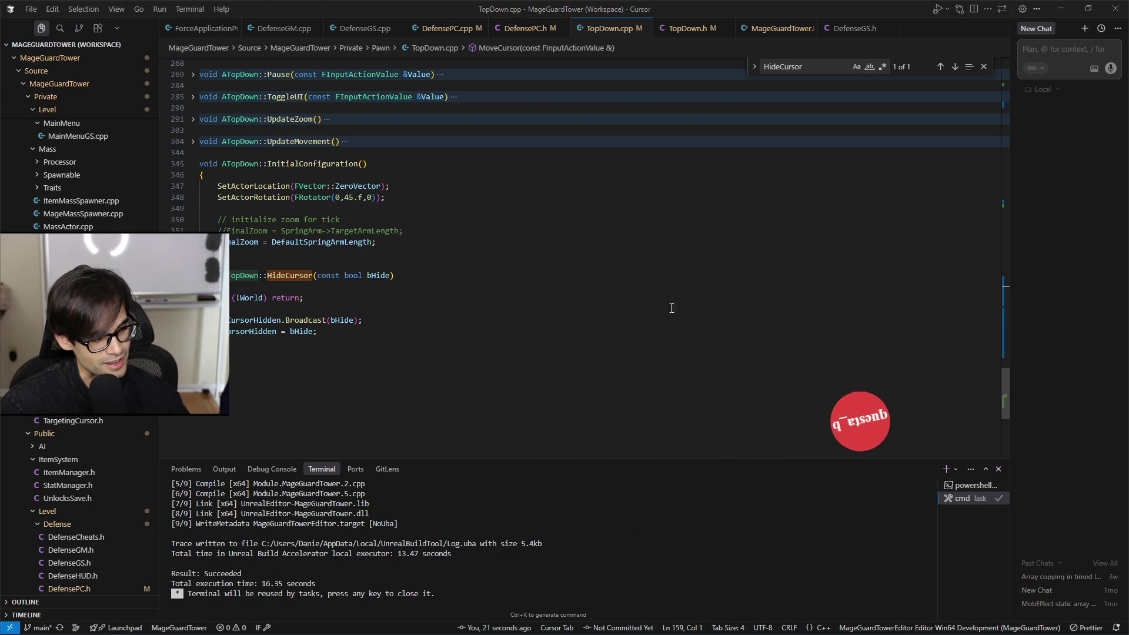
key("alt+Tab")
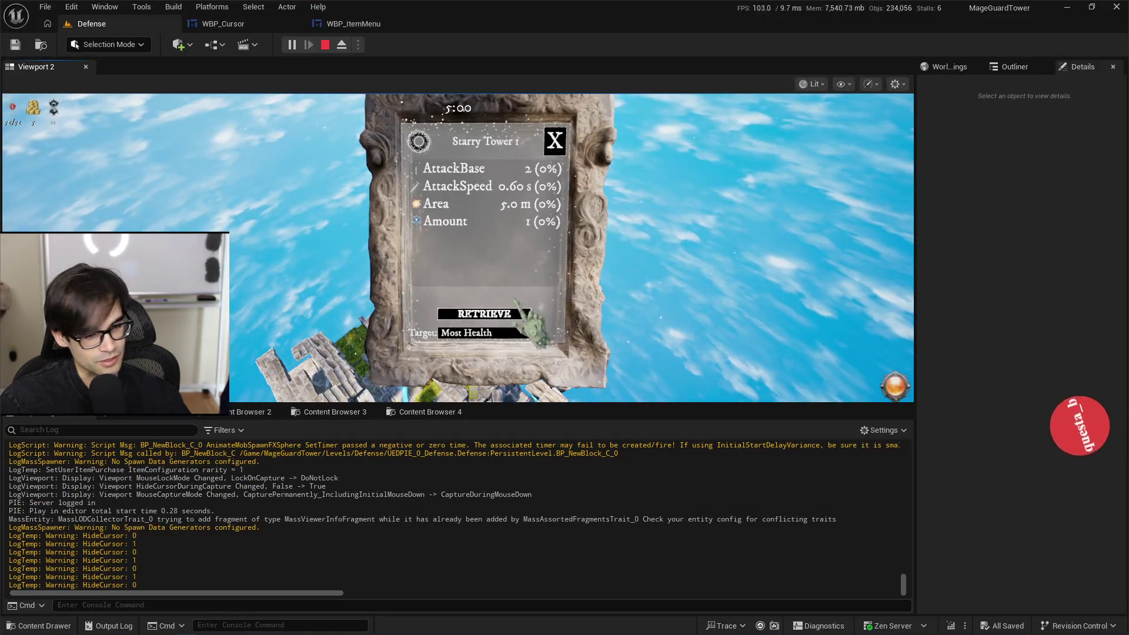
Step: Stop the play session and clear the Output Log
key("Escape")
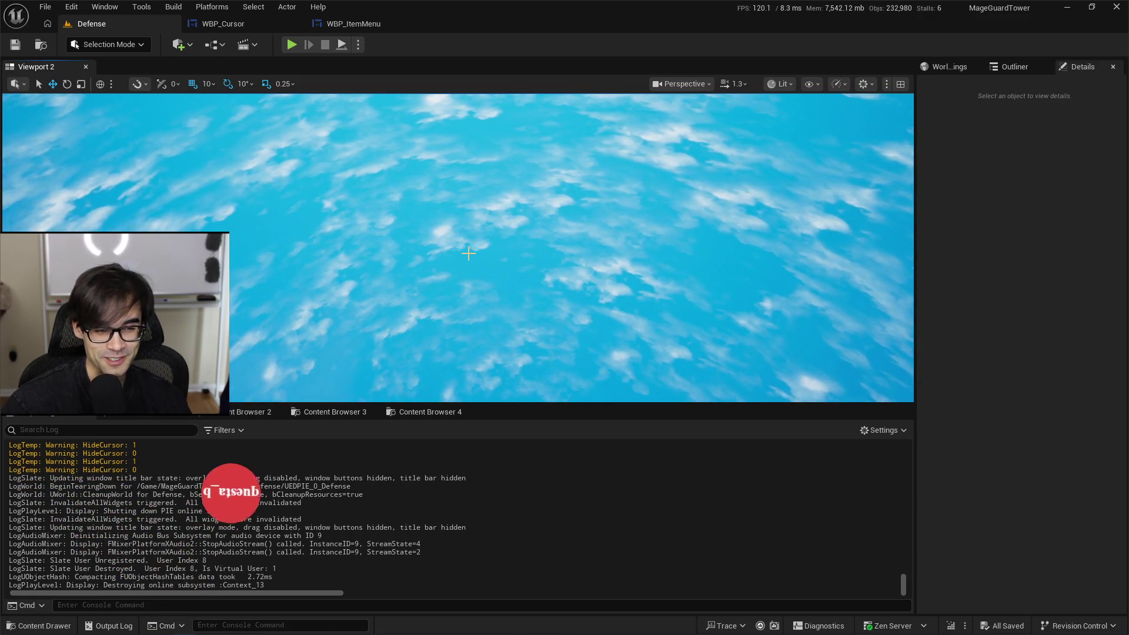
right_click(412, 453)
left_click(427, 466)
Step: Browse the Tower and MageGuardTower folders, then open the WBP_ItemMenu event graph
left_click(315, 413)
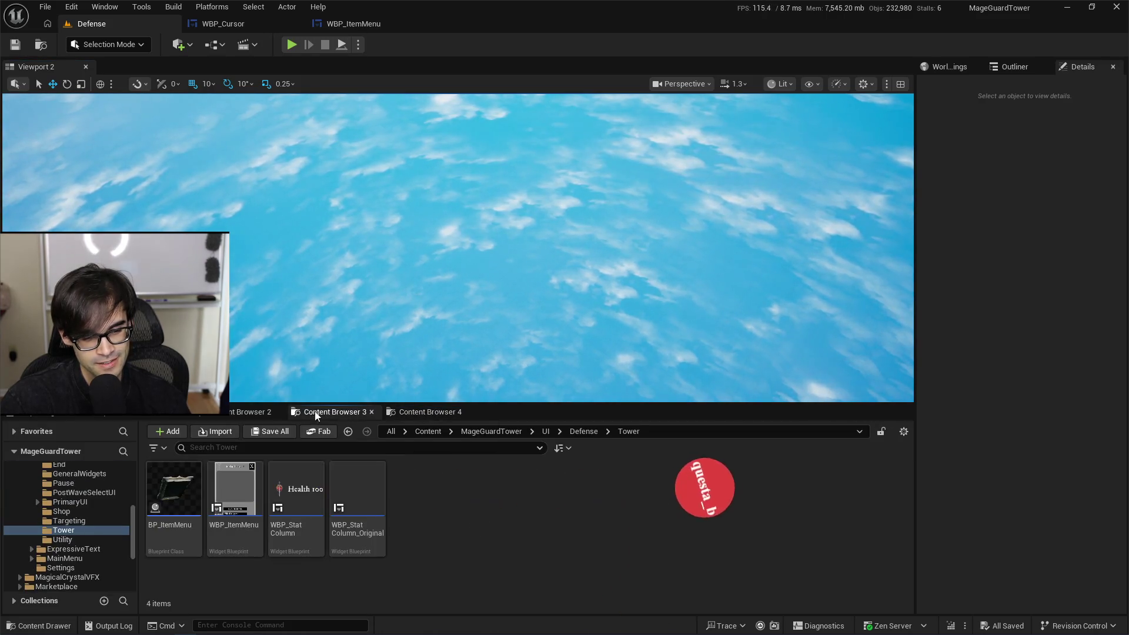
left_click(245, 413)
left_click(356, 413)
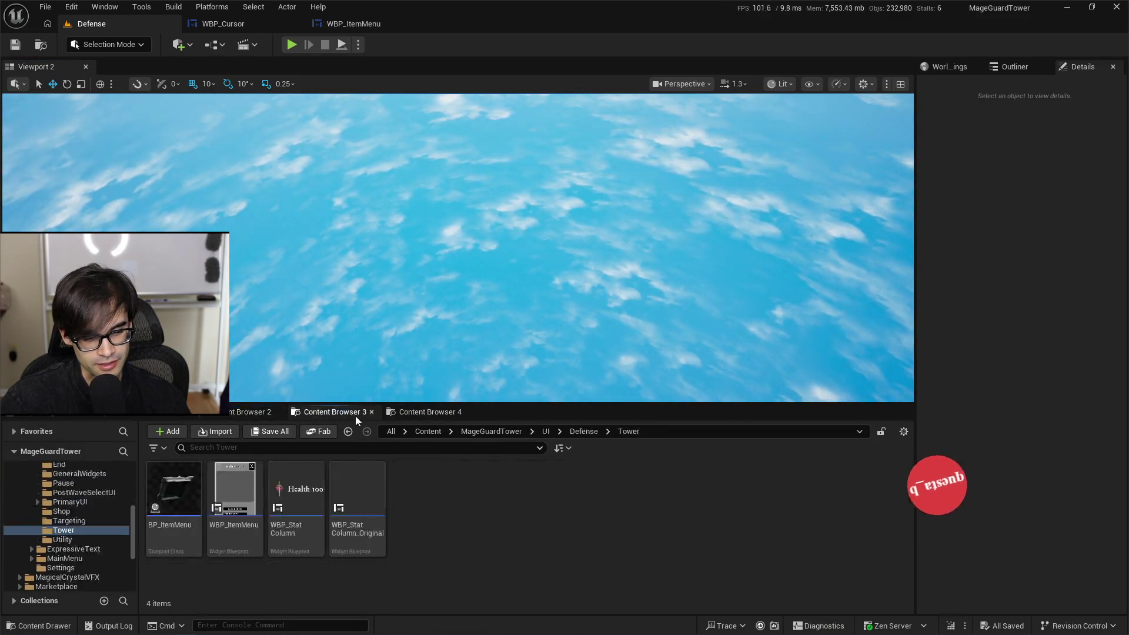
left_click(426, 413)
left_click(336, 413)
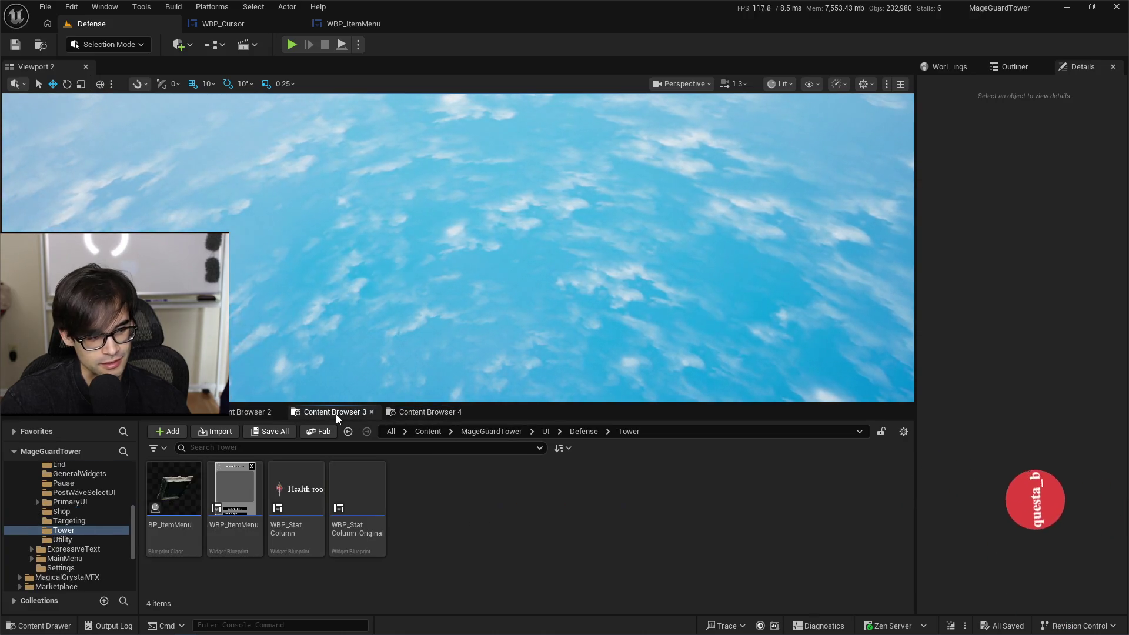
left_click(360, 25)
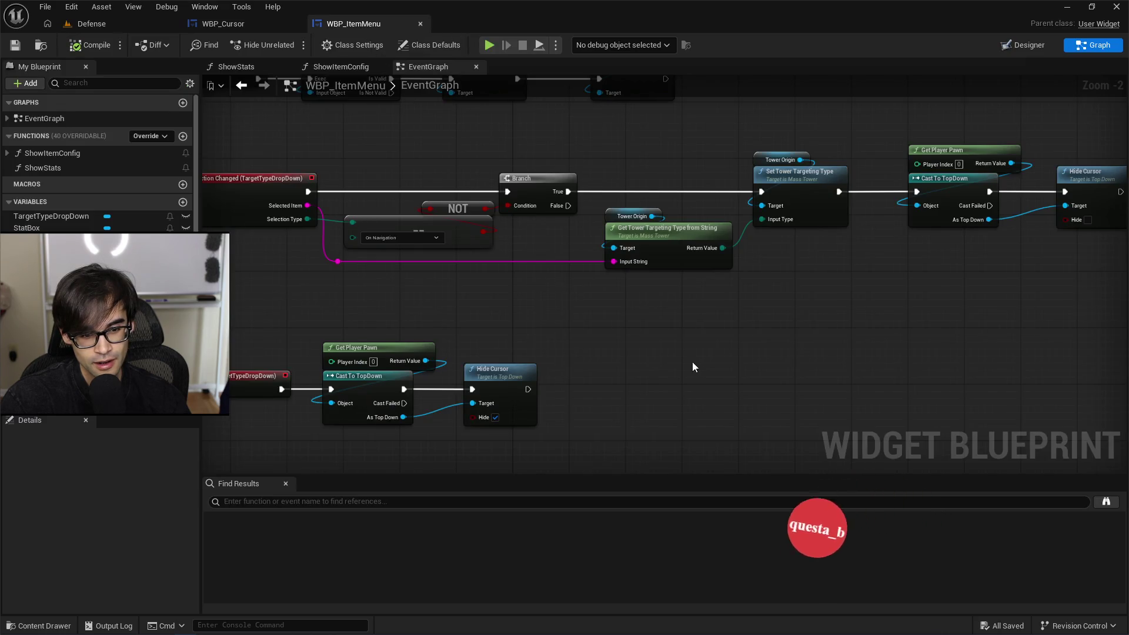
Step: Frame WBP_ItemMenu's On Opening chain, select its Get Player Pawn/Cast/Hide Cursor nodes, then switch to TopDown.cpp
mouse_move(693, 362)
left_mouse_down()
mouse_move(535, 347)
mouse_move(743, 337)
left_mouse_up()
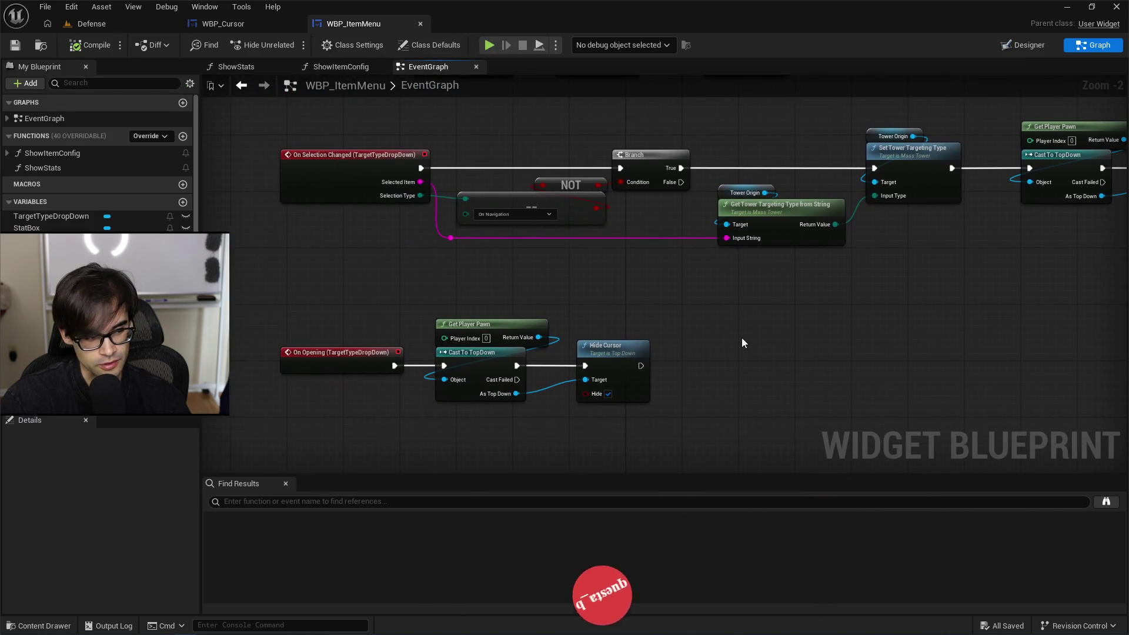
scroll(588, 370, "up", 2)
left_click_drag(690, 306, 652, 308)
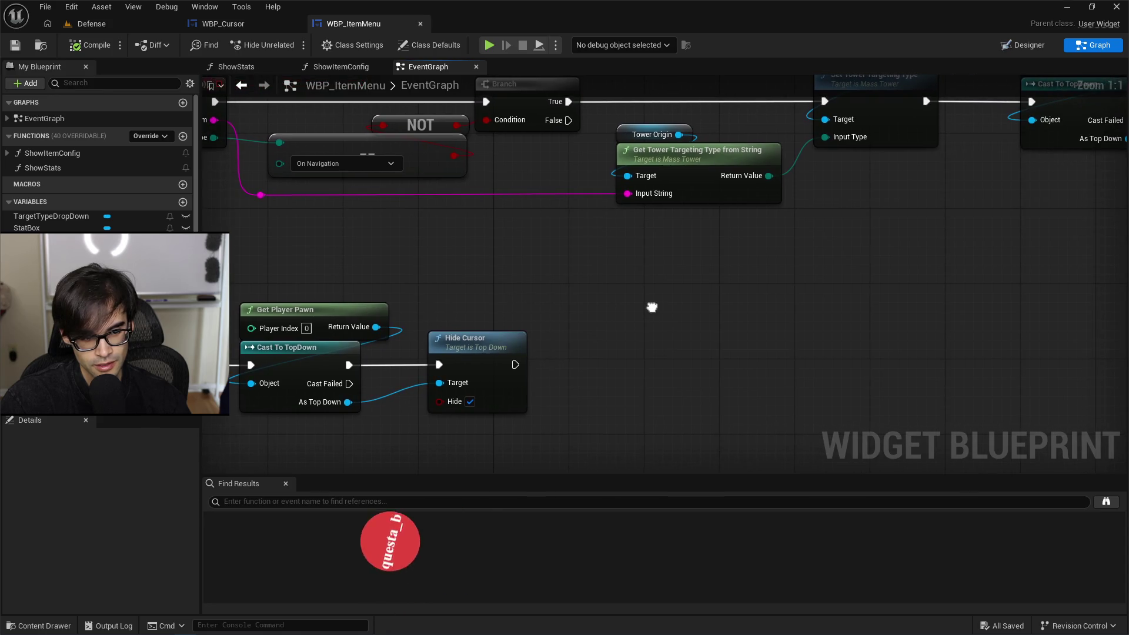
left_click_drag(427, 300, 640, 296)
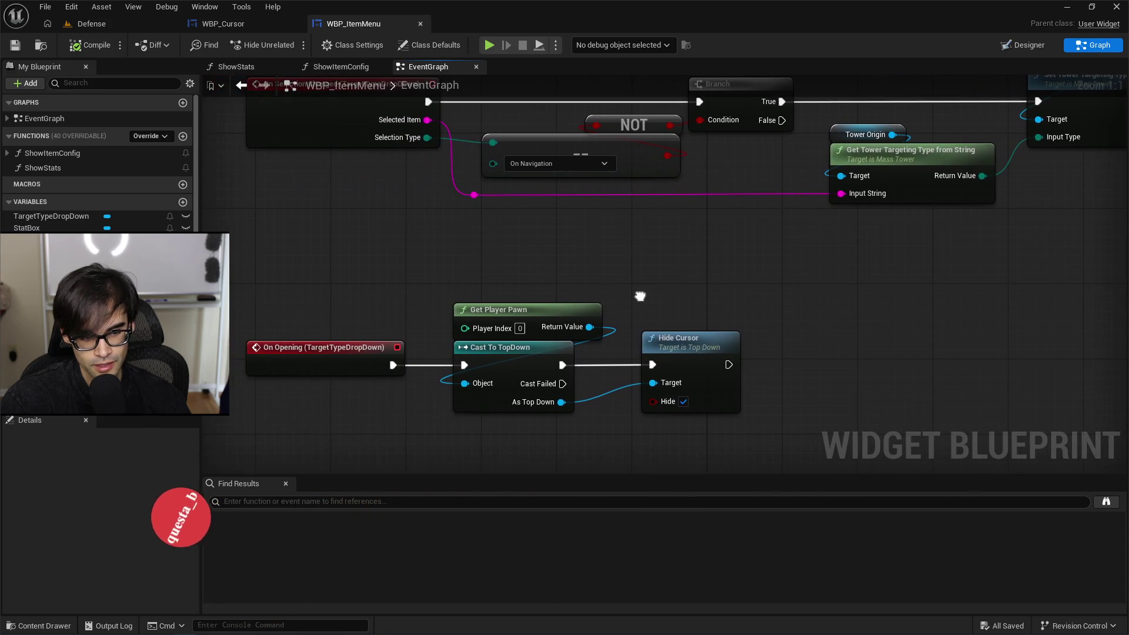
scroll(812, 302, "down", 2)
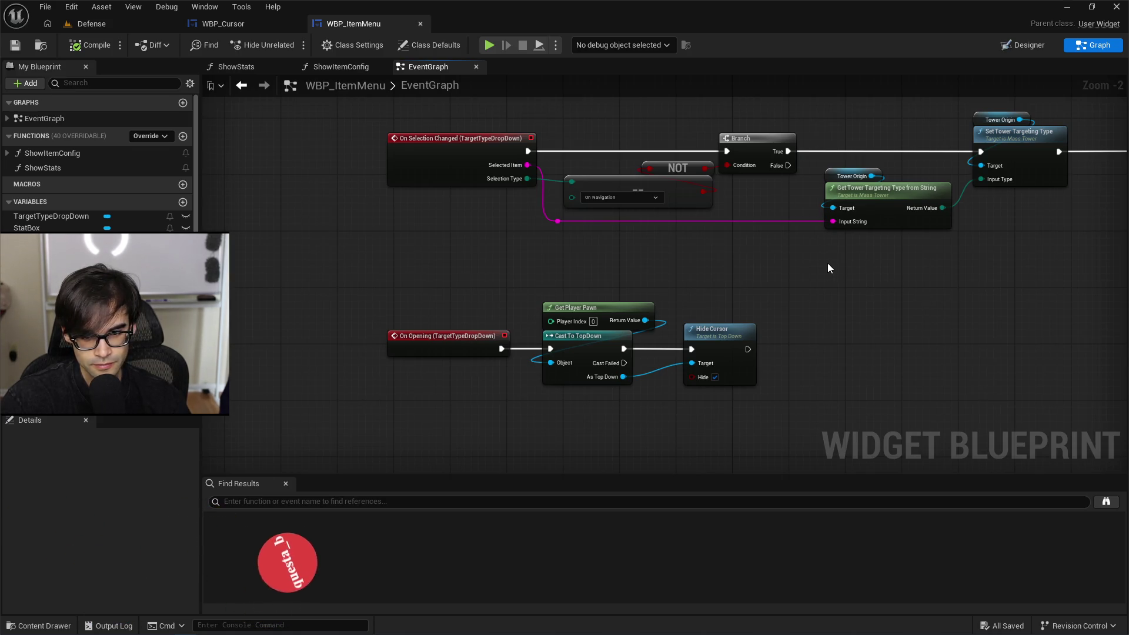
left_click_drag(827, 264, 770, 258)
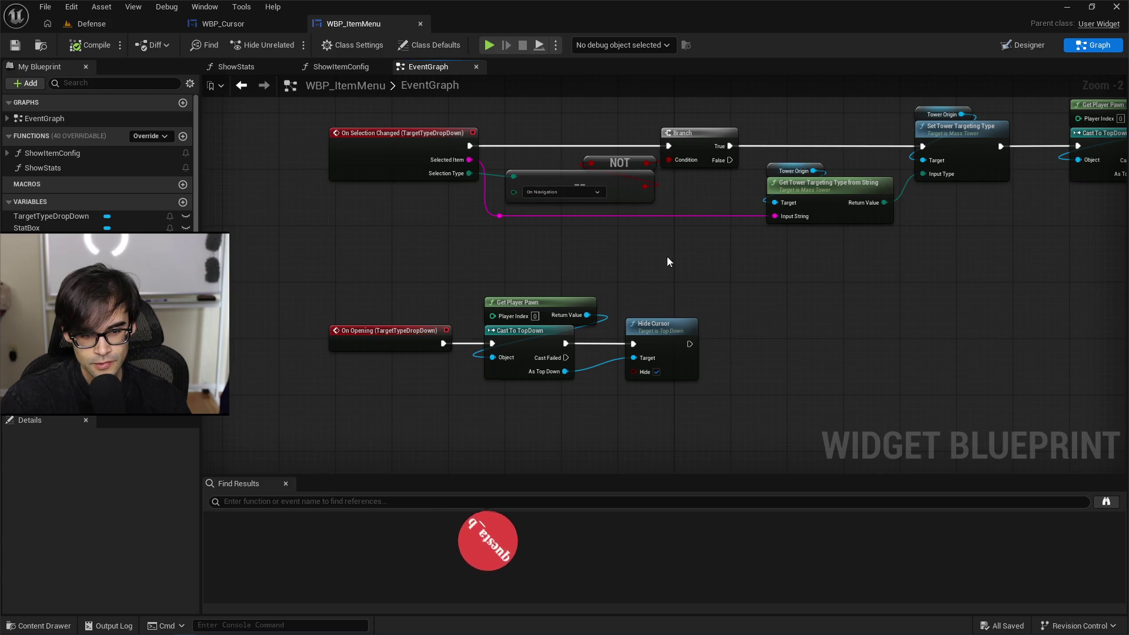
mouse_move(501, 275)
left_mouse_down()
mouse_move(739, 376)
mouse_move(766, 408)
left_mouse_up()
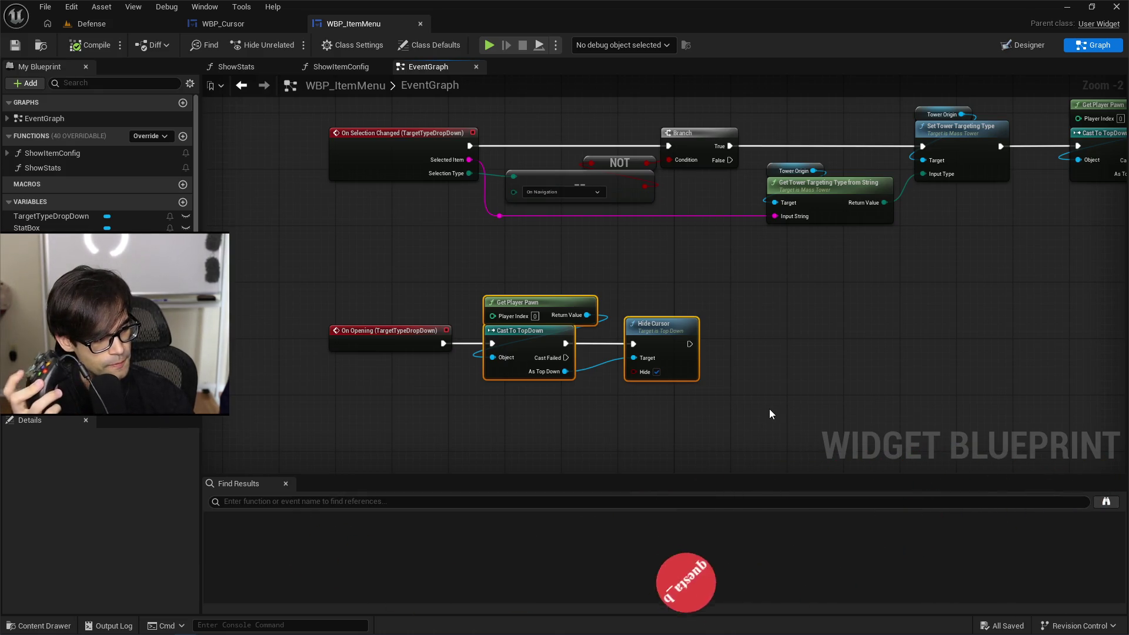
key("alt+Tab")
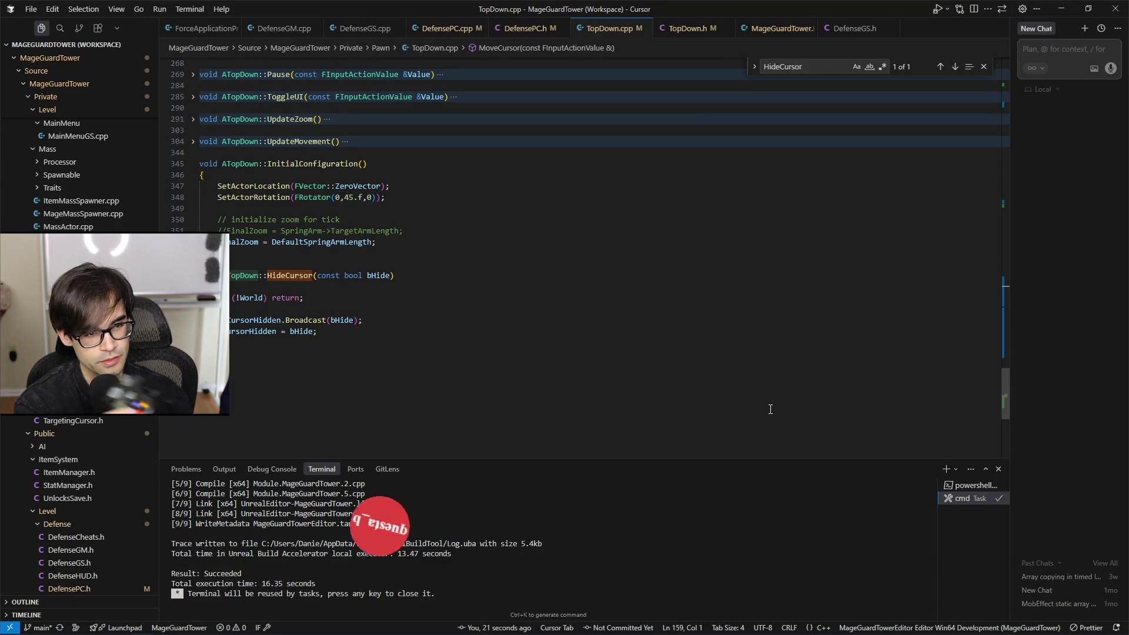
Step: Inspect the bCursorHidden early-return check in TopDown.cpp's ControllerLeftClick
scroll(708, 320, "up", 15)
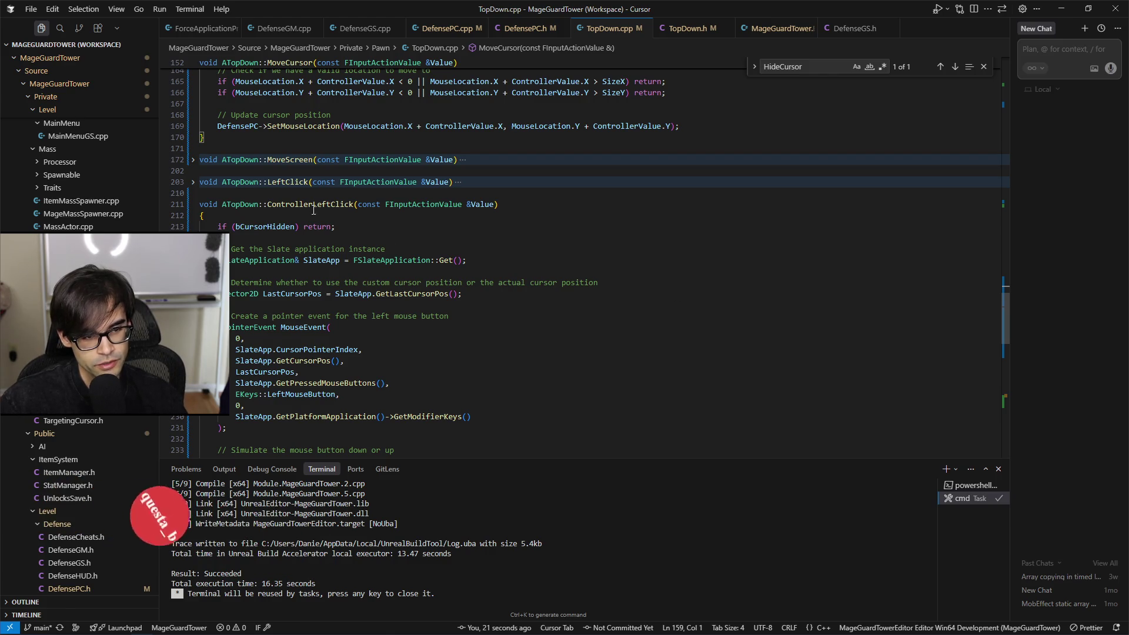
left_click(312, 204)
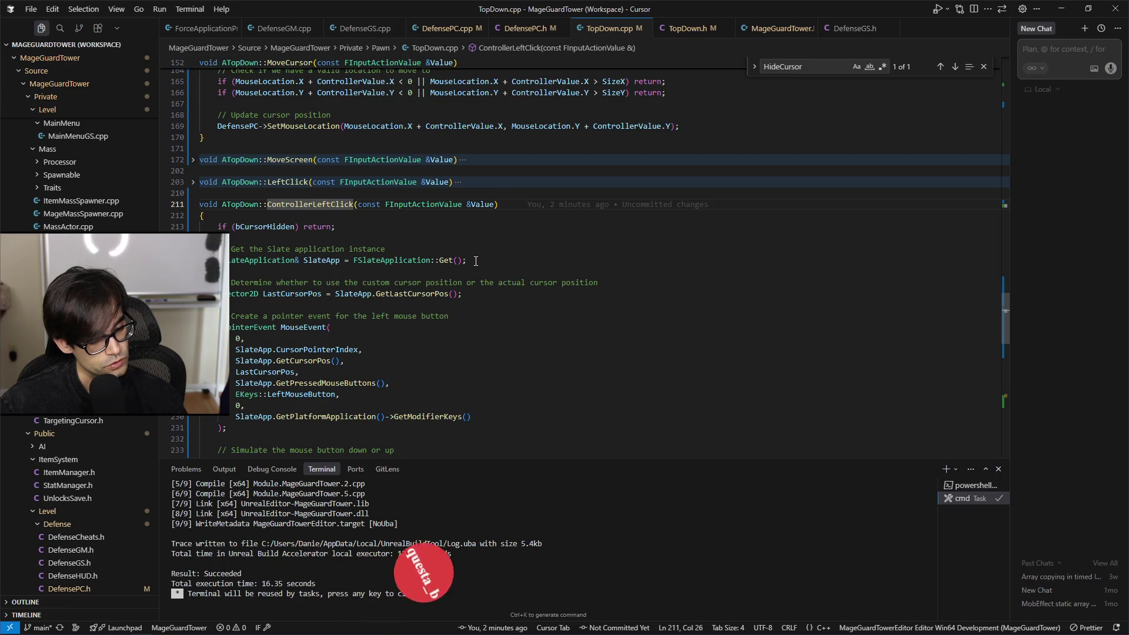
left_click(266, 227)
scroll(389, 324, "down", 3)
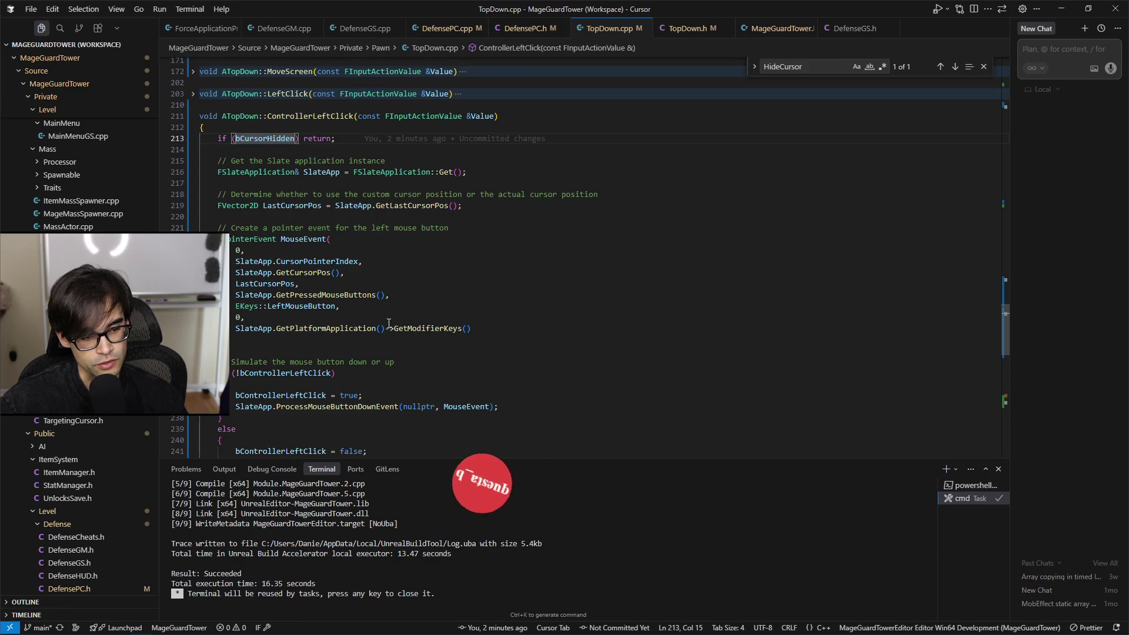
scroll(389, 324, "up", 4)
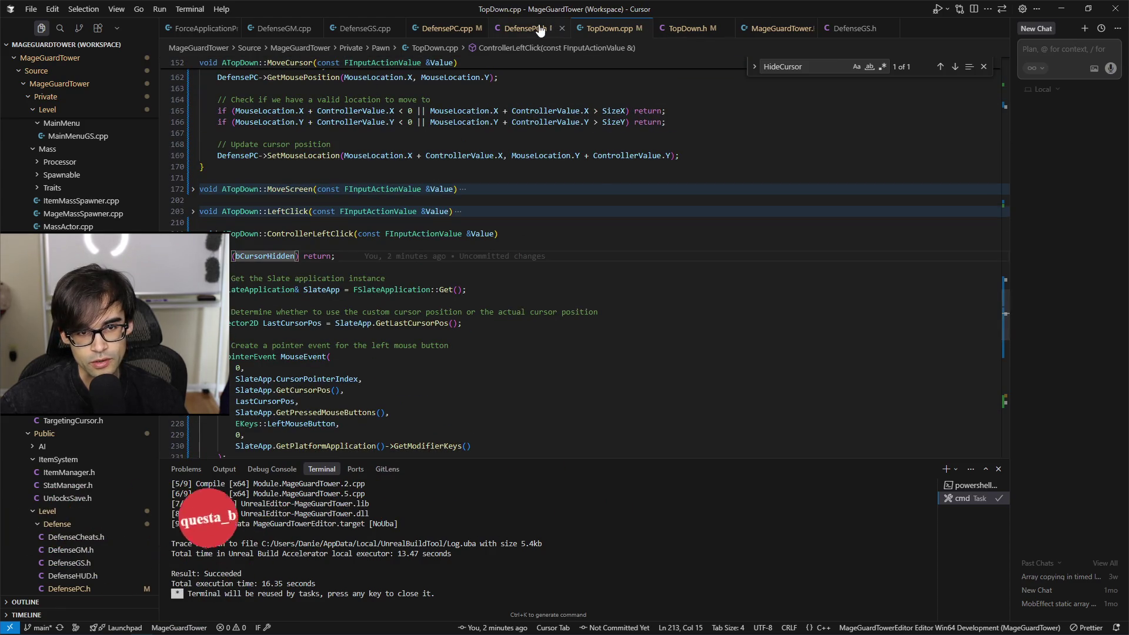
Step: Look over the DefensePC.h header, then return to TopDown.cpp
left_click(540, 30)
scroll(500, 296, "down", 5)
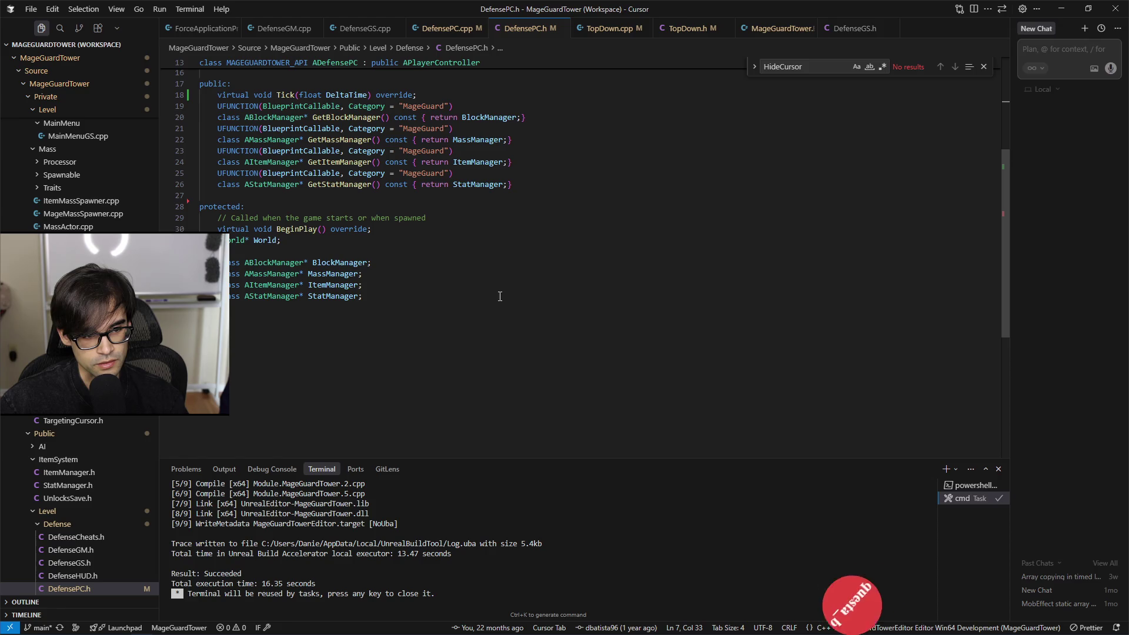
scroll(500, 296, "up", 4)
left_click(609, 30)
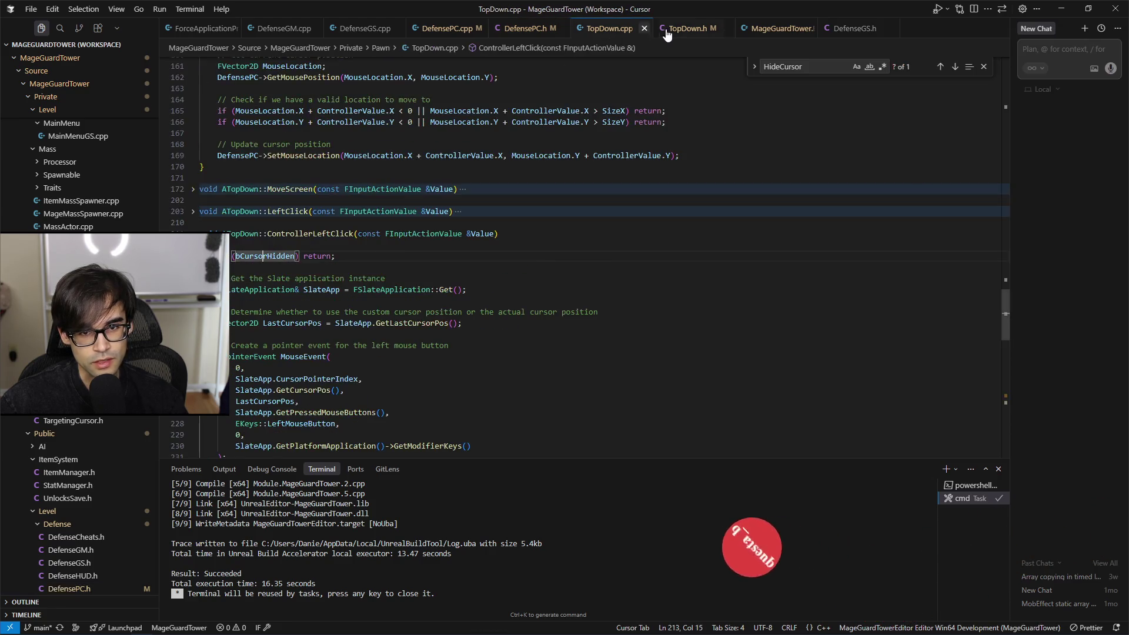
Step: In TopDown.h, start a new line after the bCursorHidden member declaration
left_click(667, 32)
scroll(523, 336, "down", 15)
scroll(522, 335, "up", 5)
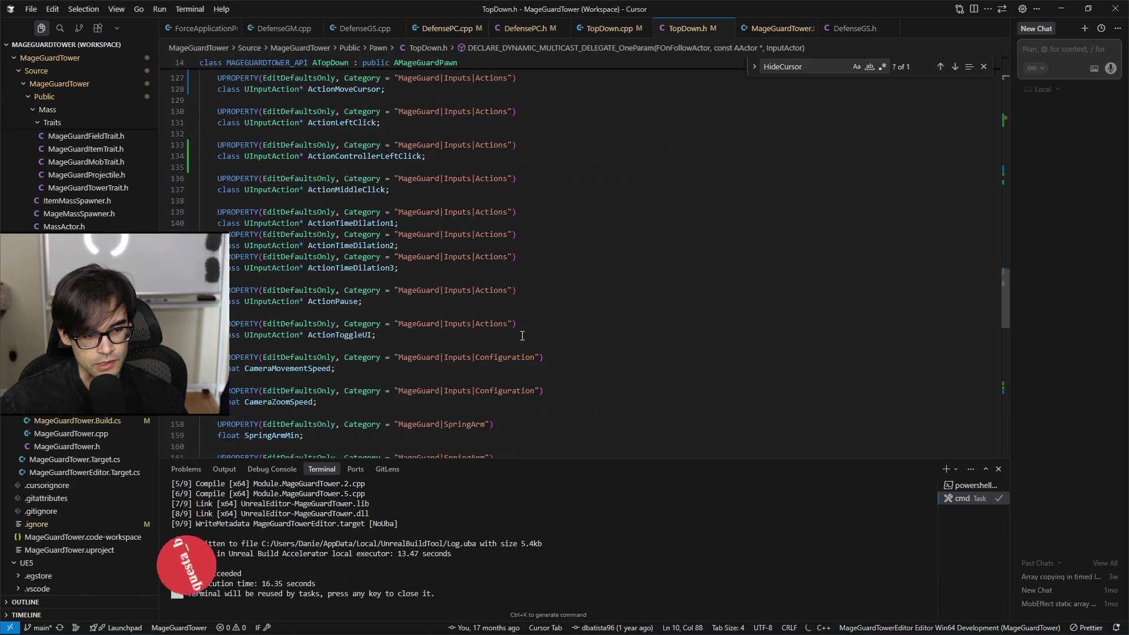
scroll(512, 339, "down", 15)
left_click(338, 366)
key("Return")
key("Return")
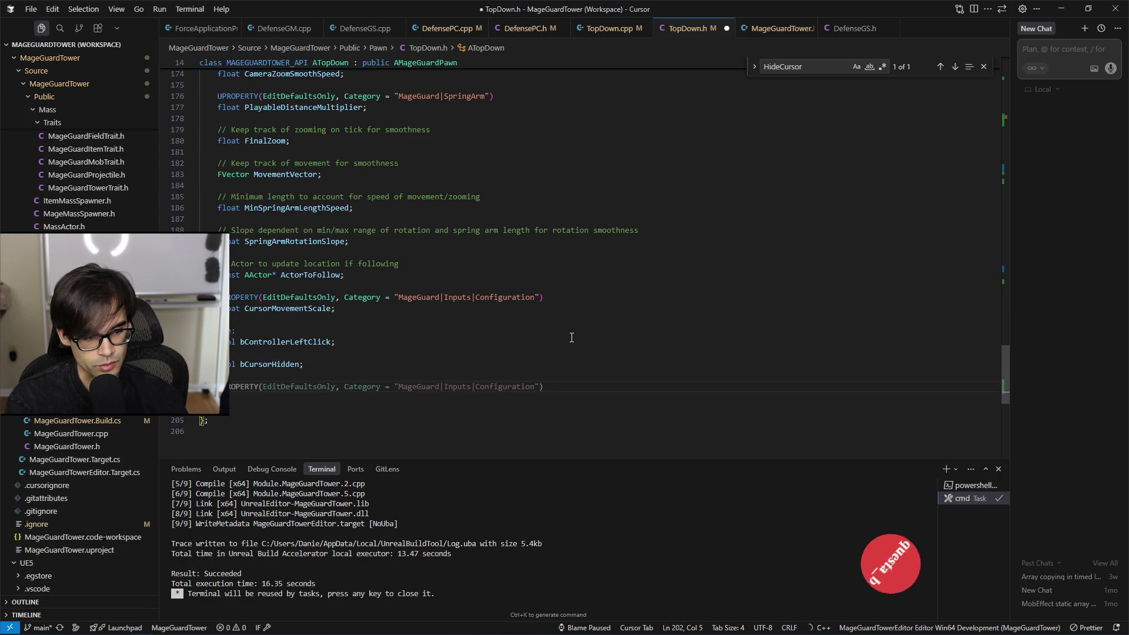
Step: Type a draft bFromControllerClick bool declaration in TopDown.h and save it
type("bool ")
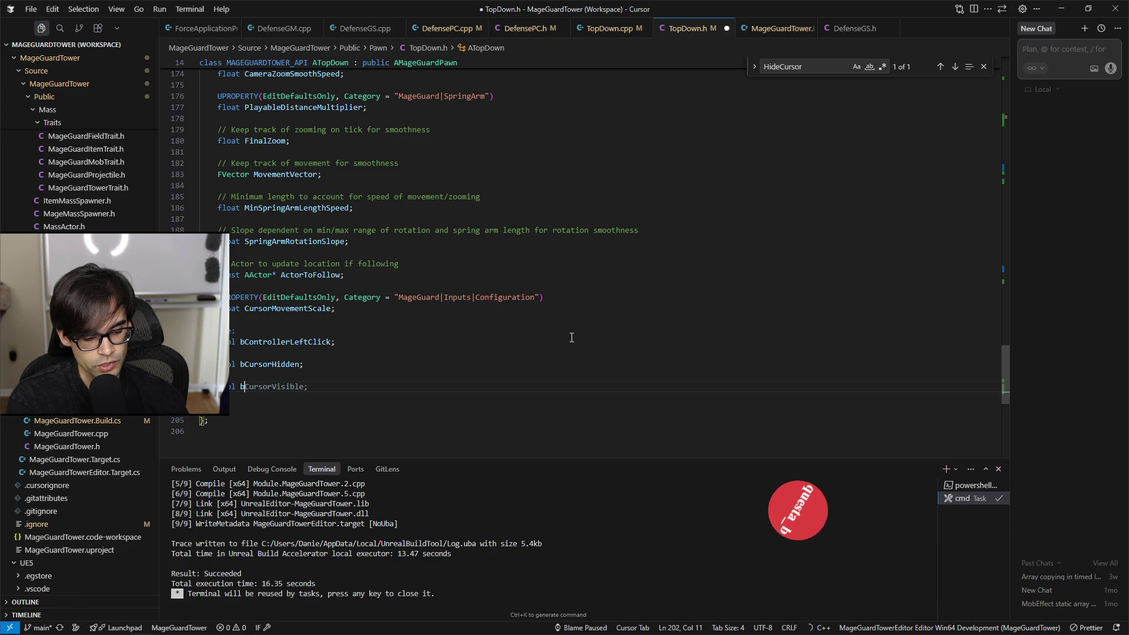
type("bFromController")
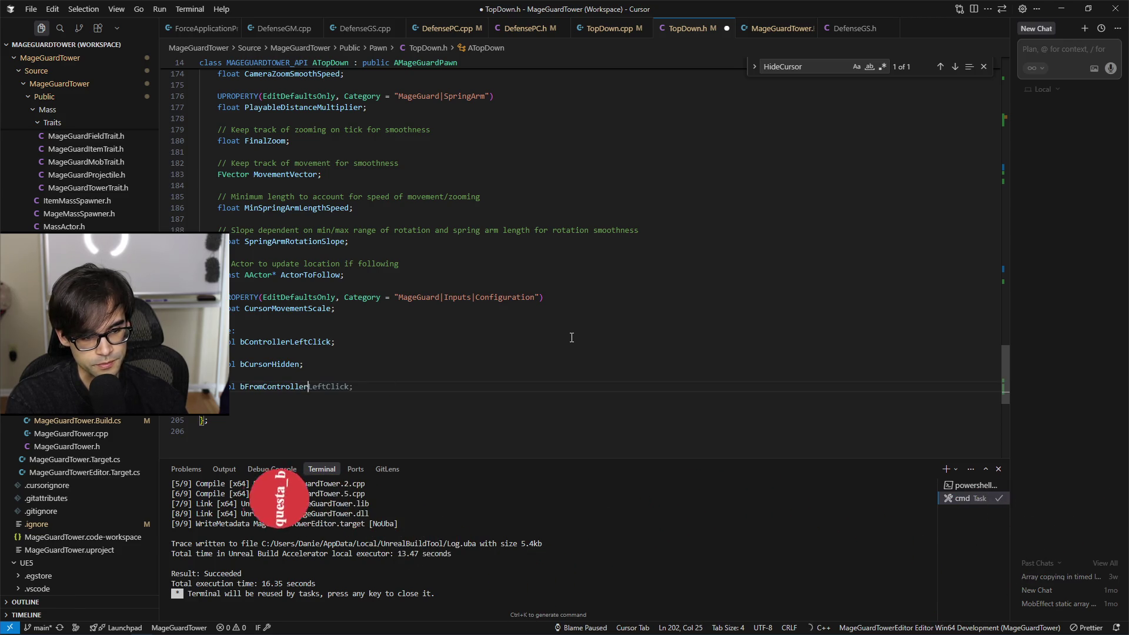
type("L")
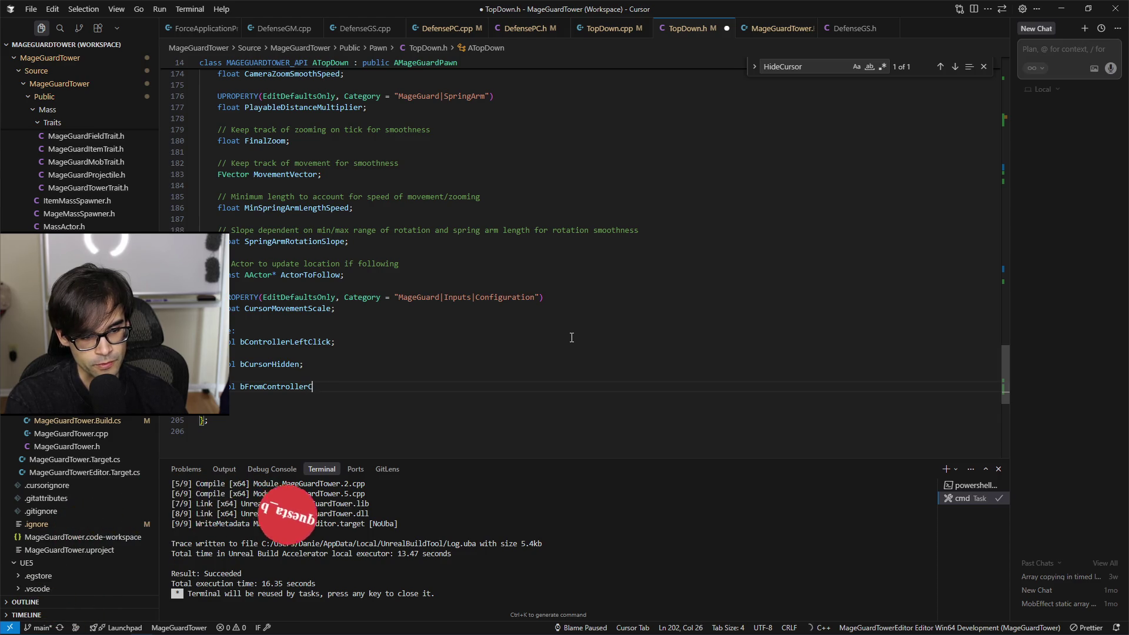
type("lick;")
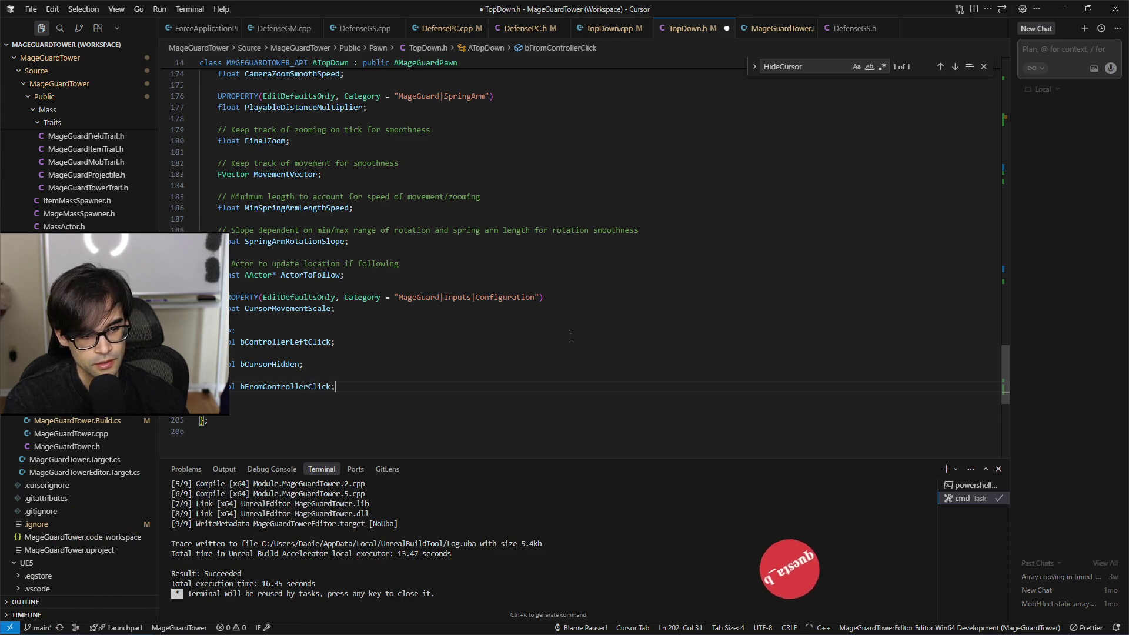
key("Tab")
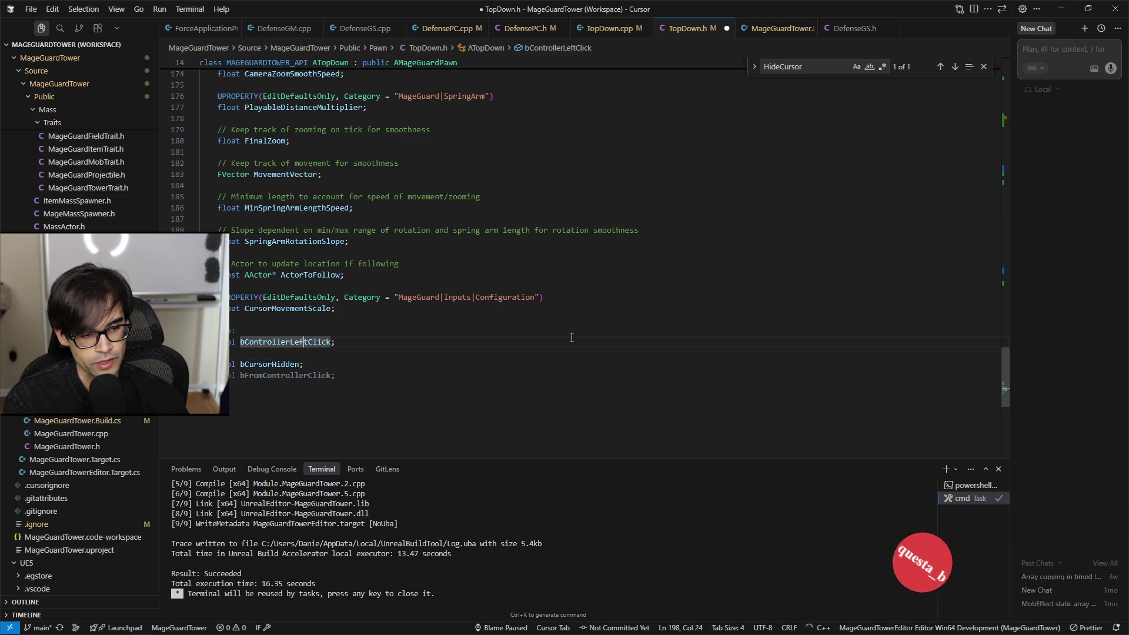
key("ctrl+s")
Step: Step through the bControllerLeftClick usages in TopDown.cpp with Find, ending at the constructor initialiser
key("Tab")
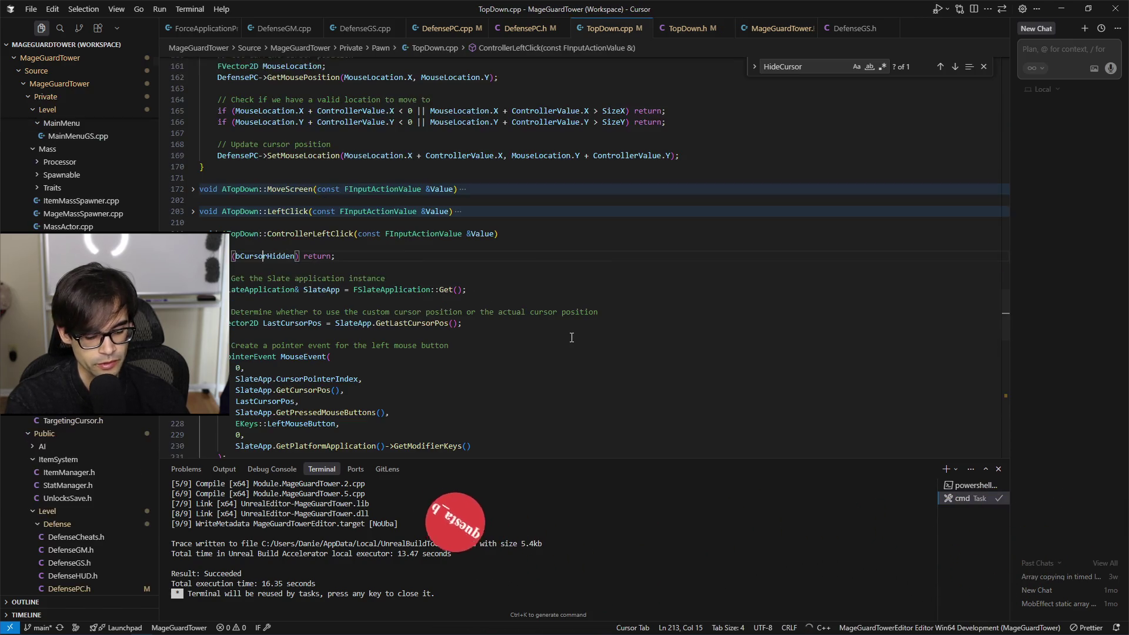
key("ctrl+f")
type("bControllerLeftClick")
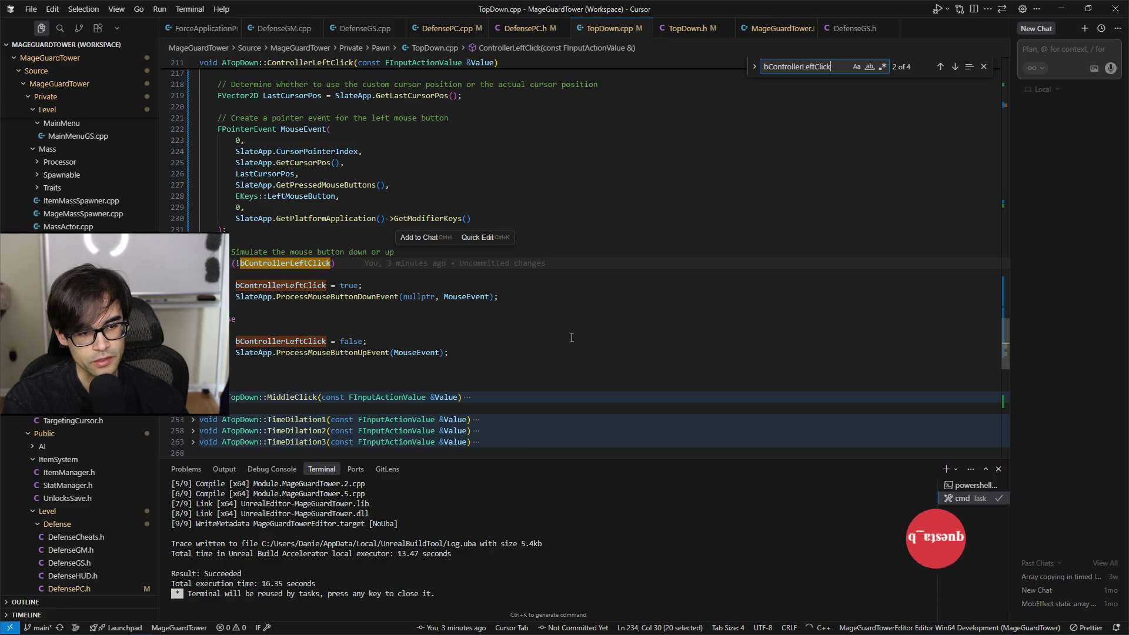
key("Return")
key("Return")
key("Return")
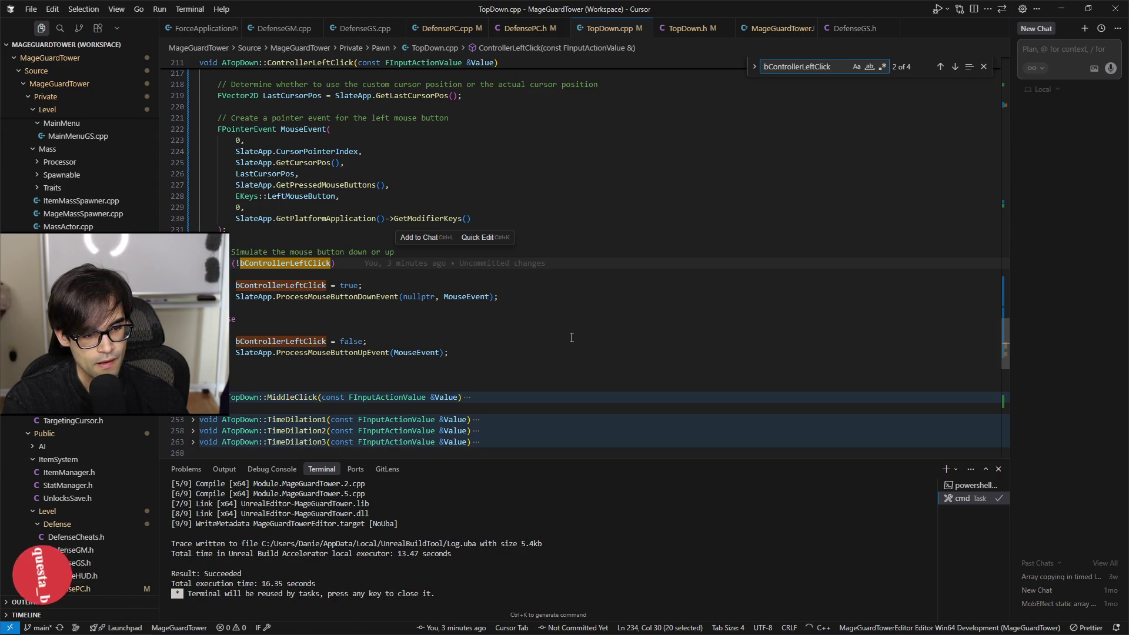
key("Return")
key("Return")
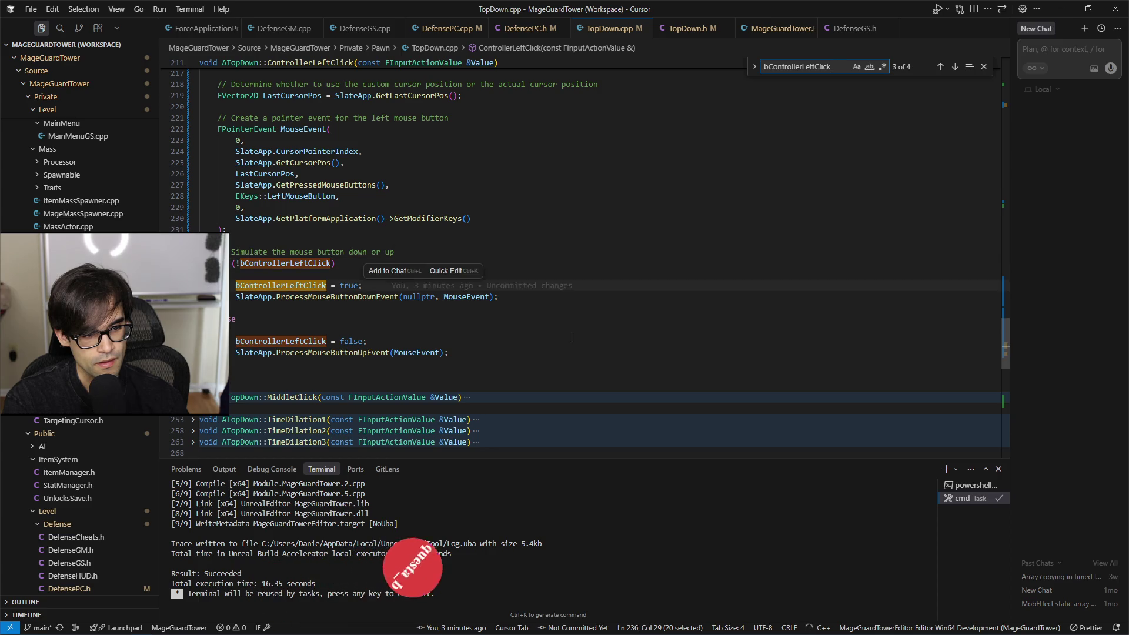
key("Return")
key("Return")
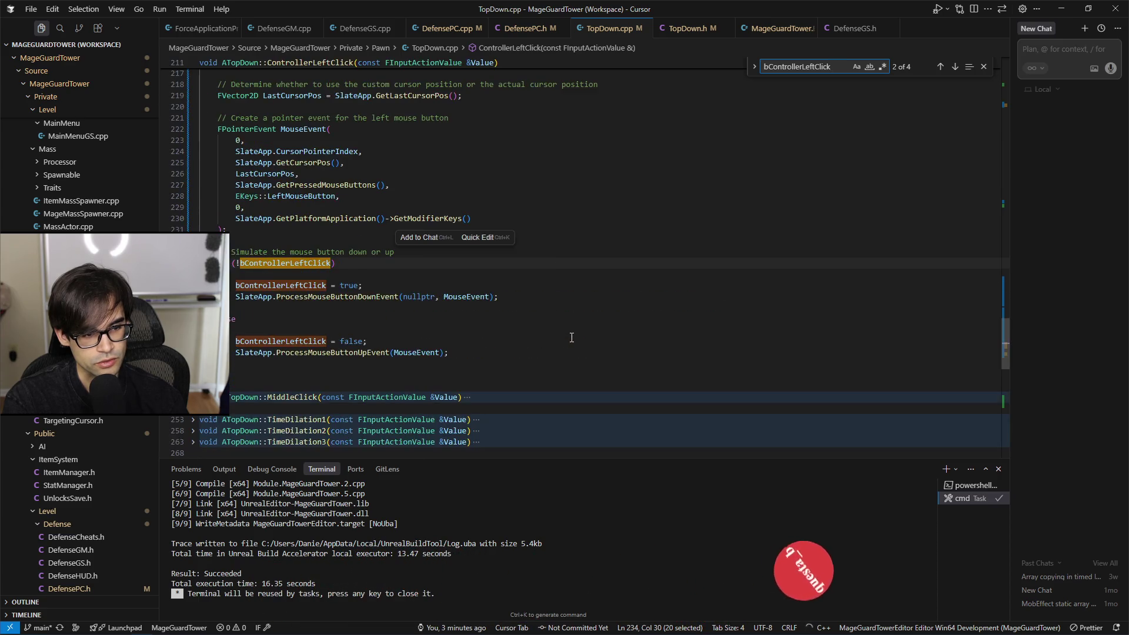
key("shift+Return")
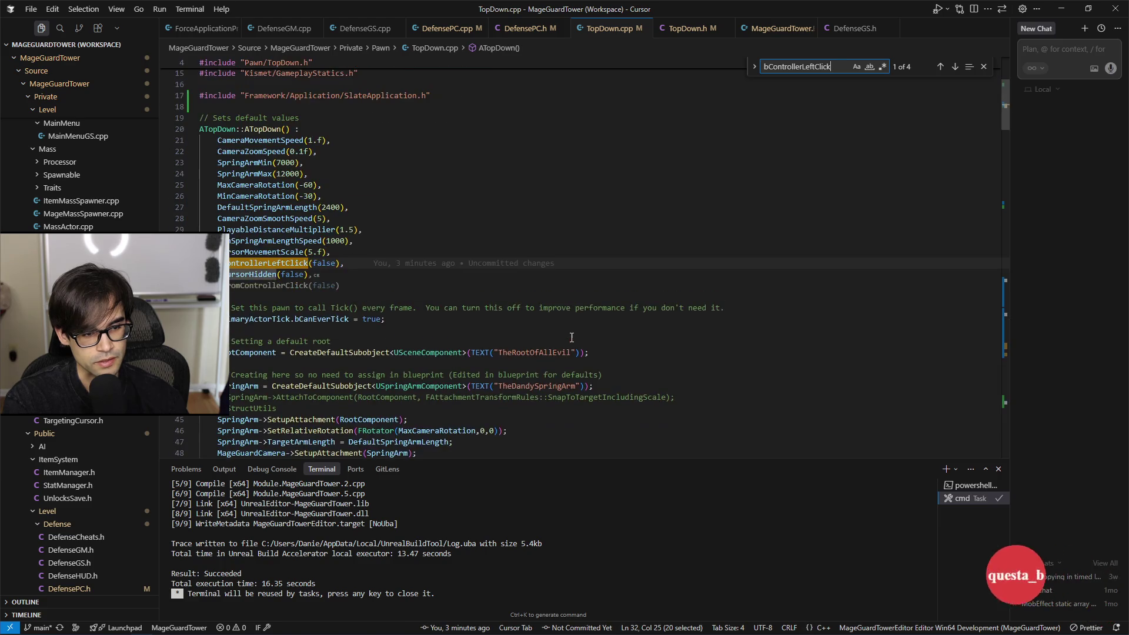
Step: Declare 'bool bFromControllerClick;' below bCursorHidden and open an indented comment line above the bools
left_click(686, 29)
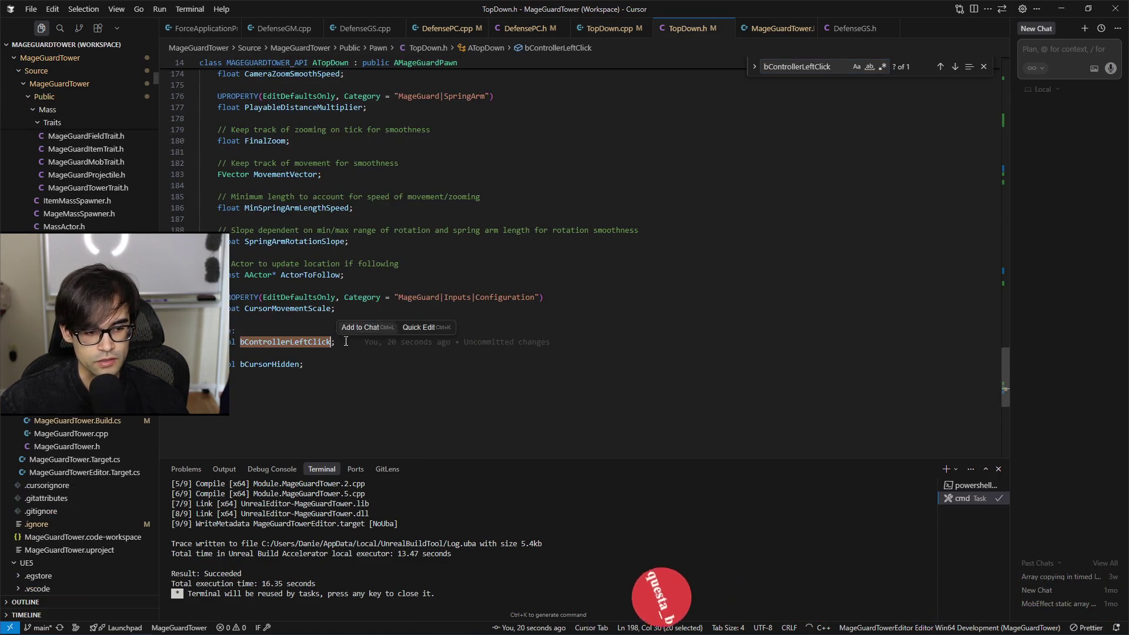
left_click(350, 364)
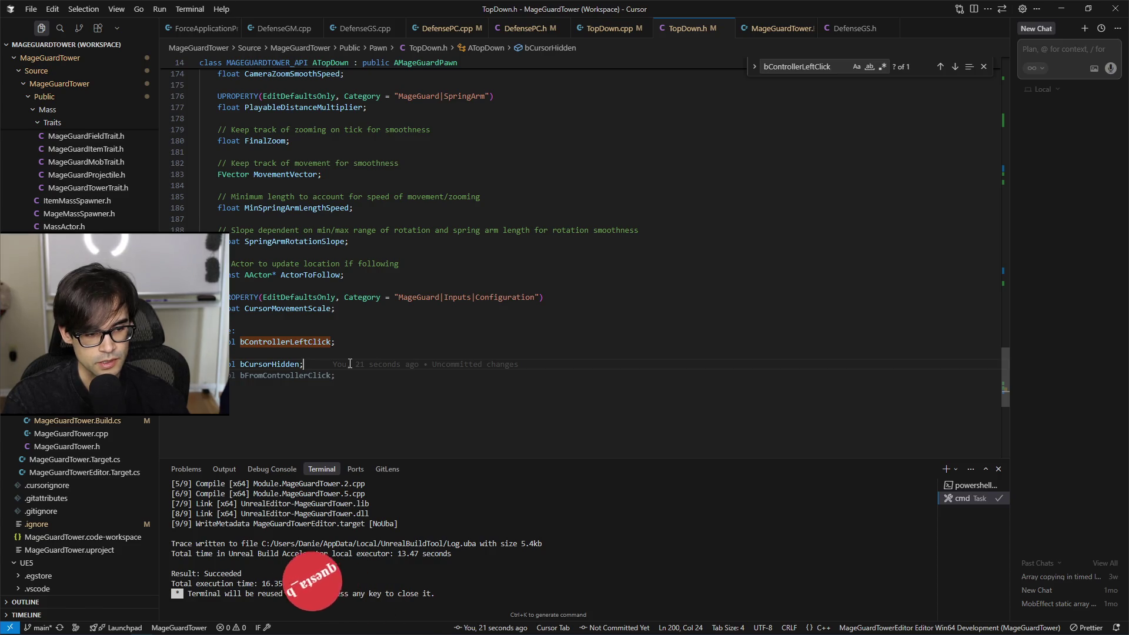
key("Return")
key("Down")
type("l bFromCont")
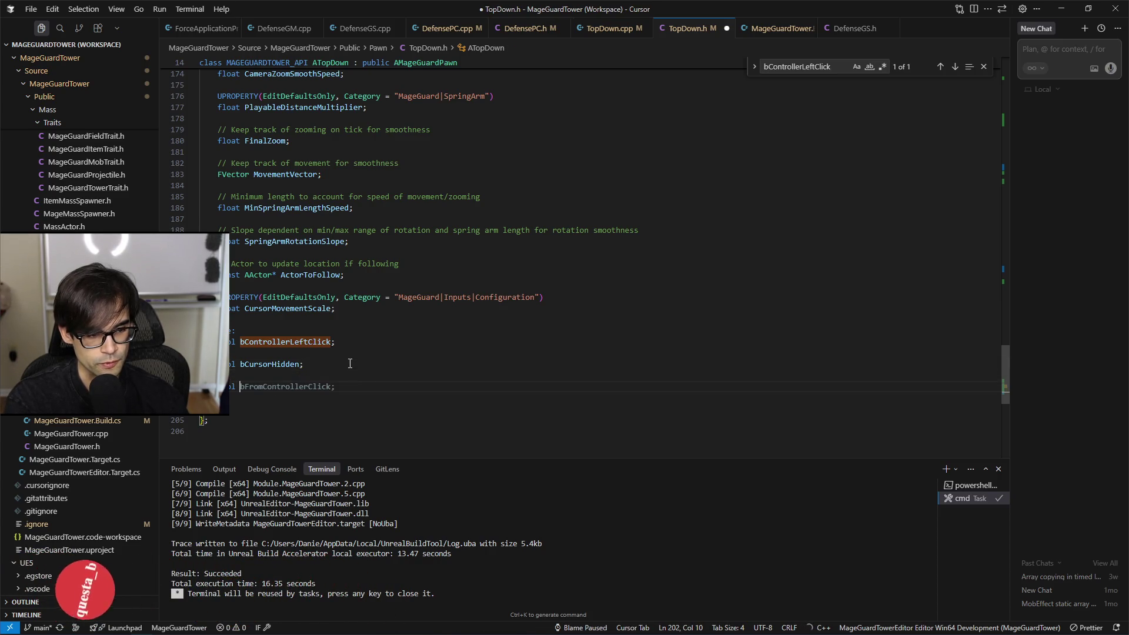
type("rollerClick;")
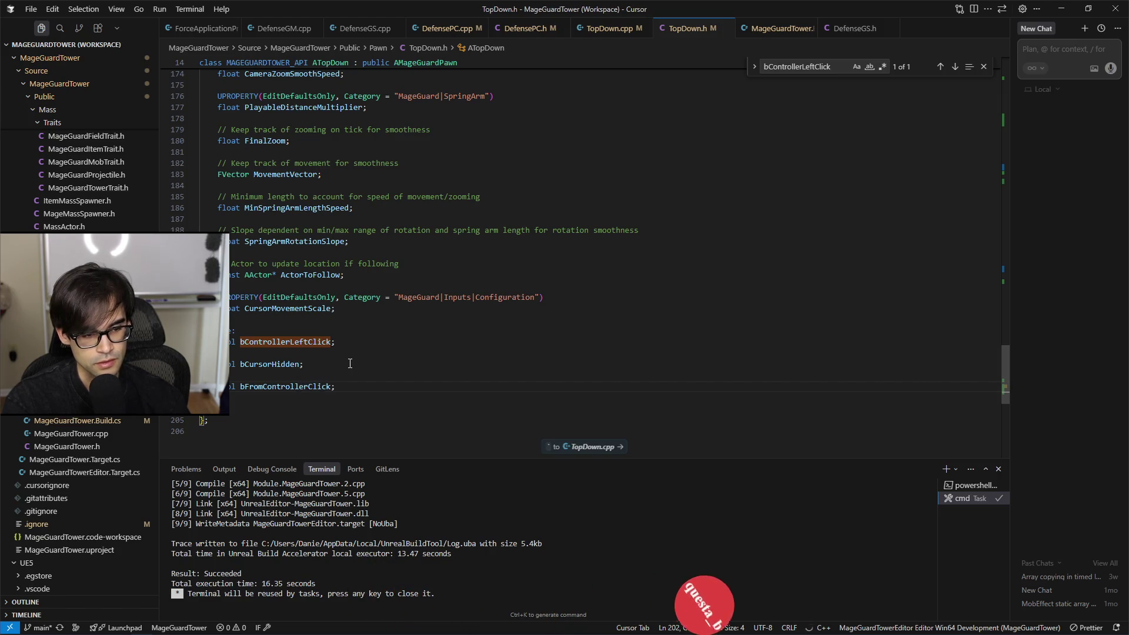
key("Up")
key("Up")
key("Up")
key("End")
key("Return")
key("Tab")
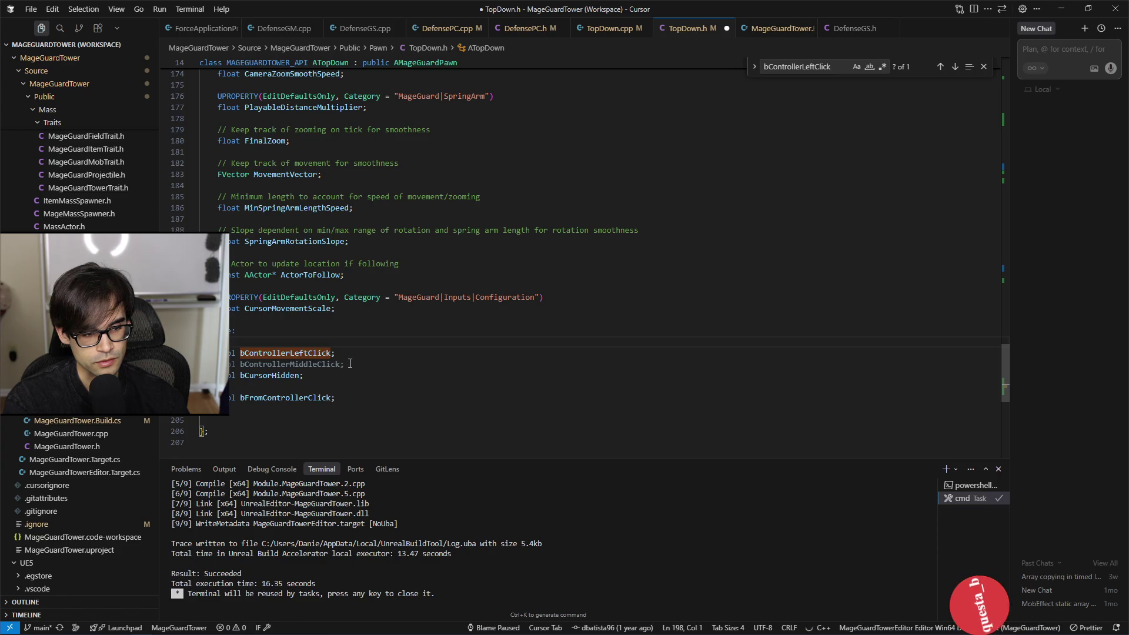
Step: Comment the bools: down/release detection, hiding/unhiding the cursor, and detecting controller clicks
type("//")
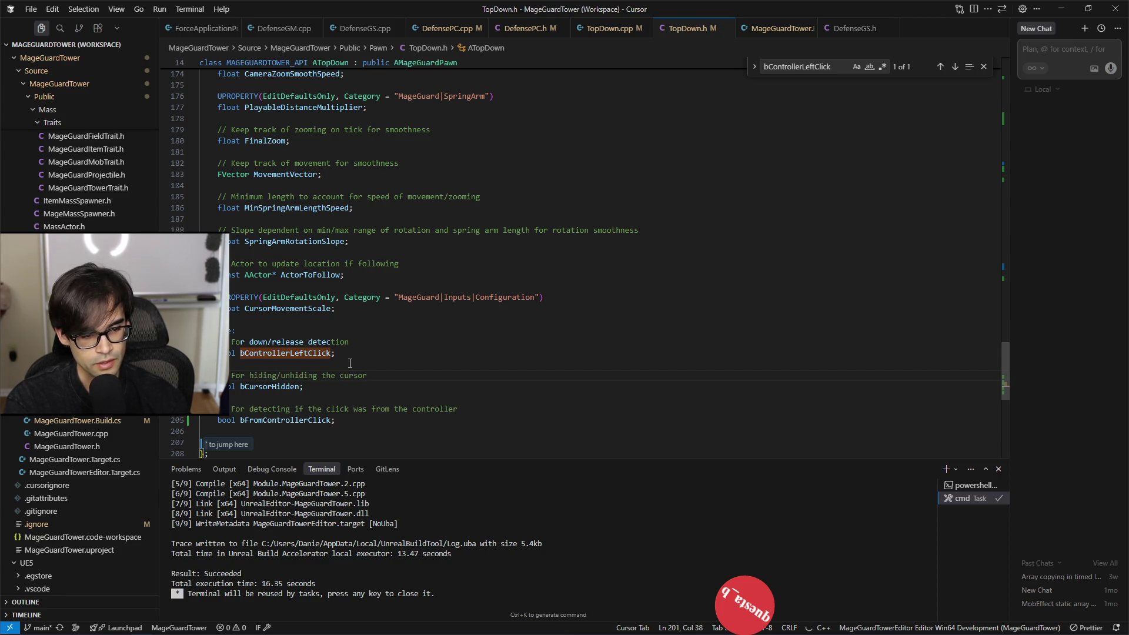
key("Down")
key("Down")
key("Down")
key("Down")
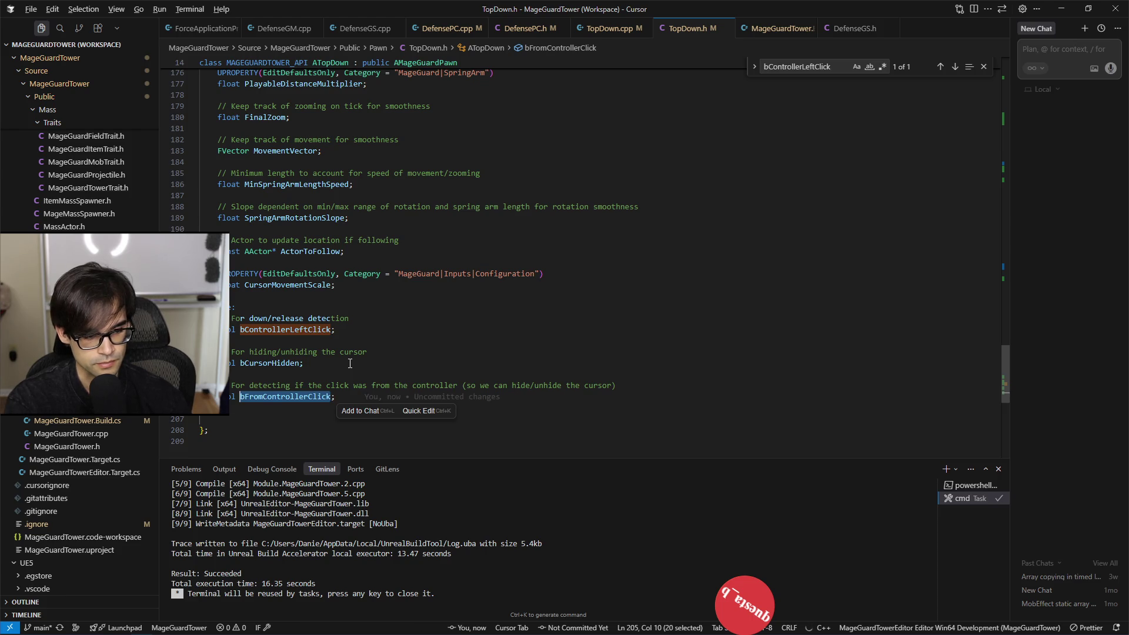
Step: Add bFromControllerClick(false) to the ATopDown constructor's initializer list after bCursorHidden
left_click(615, 31)
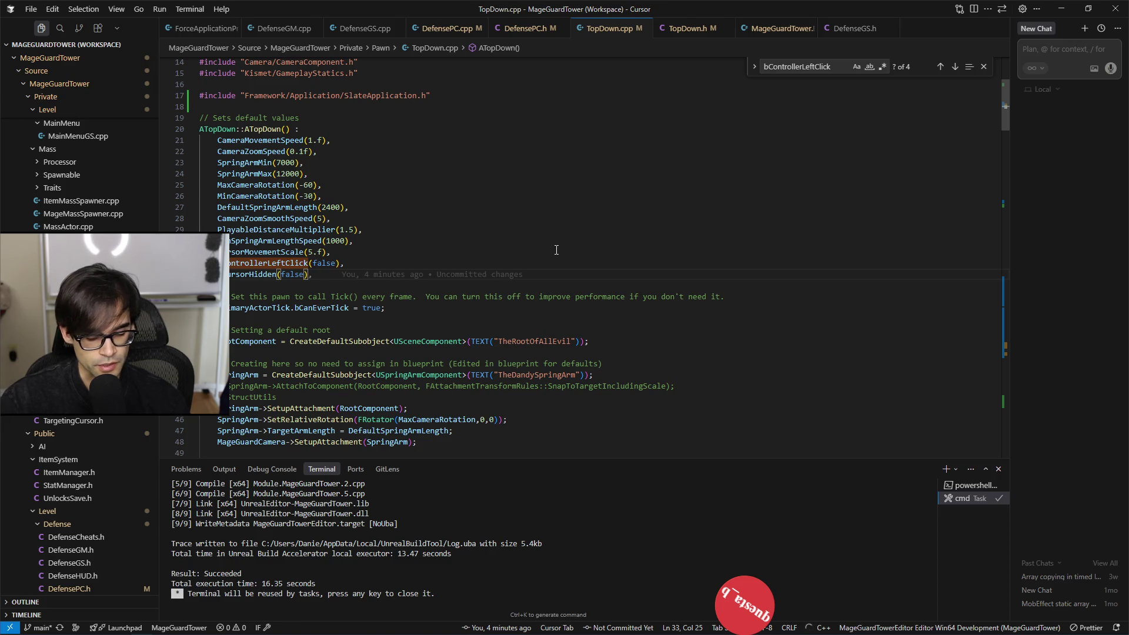
key("Return")
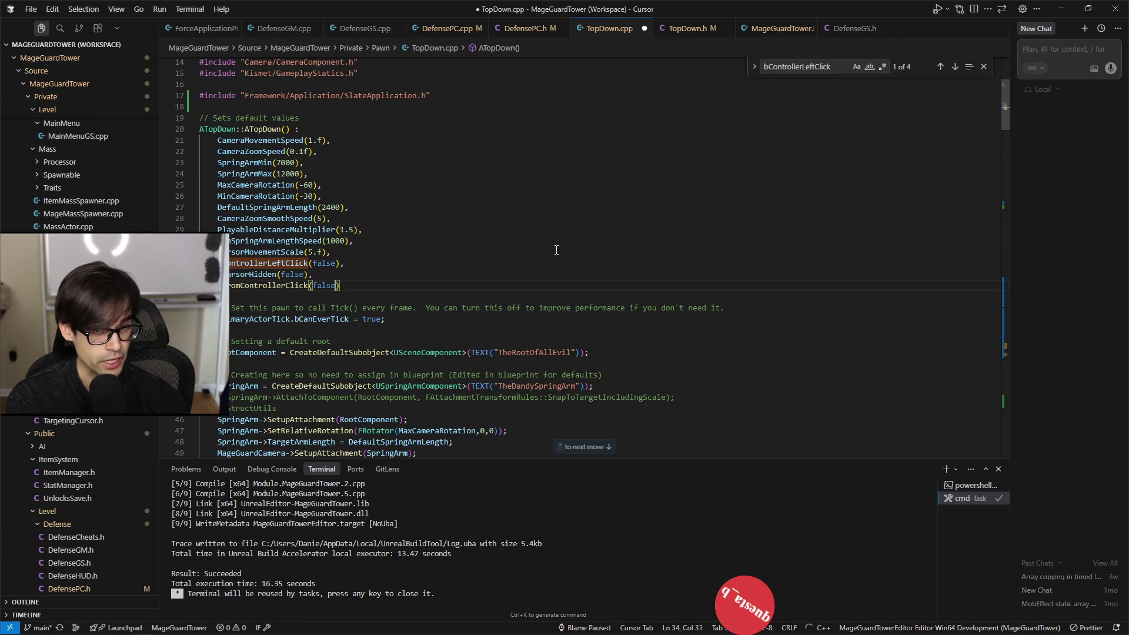
key("Up")
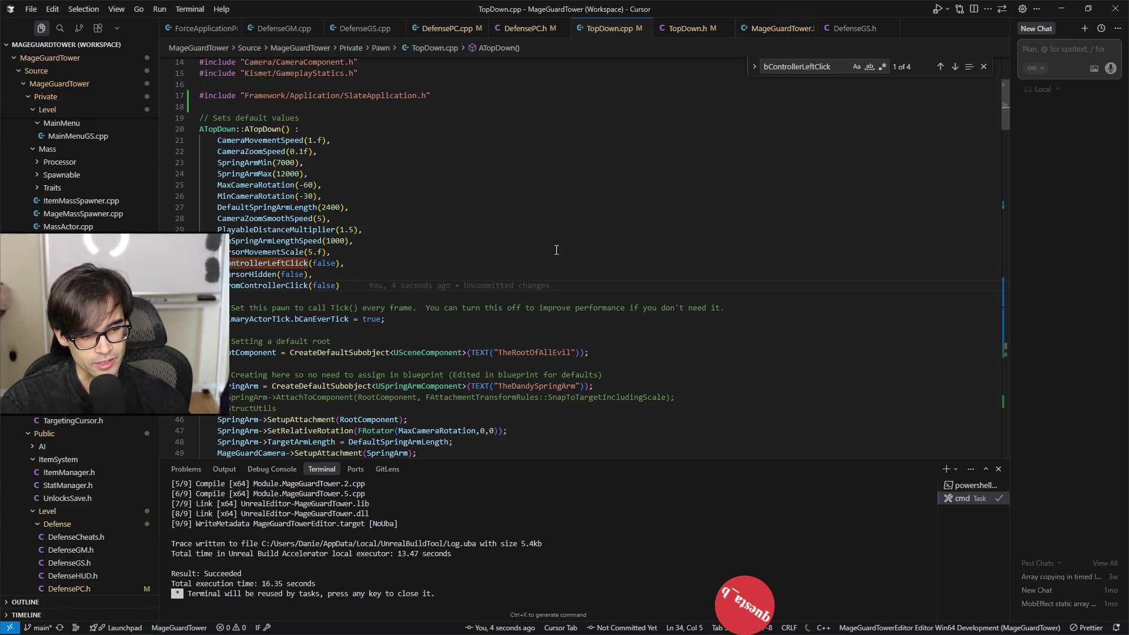
key("ctrl+shift+Right")
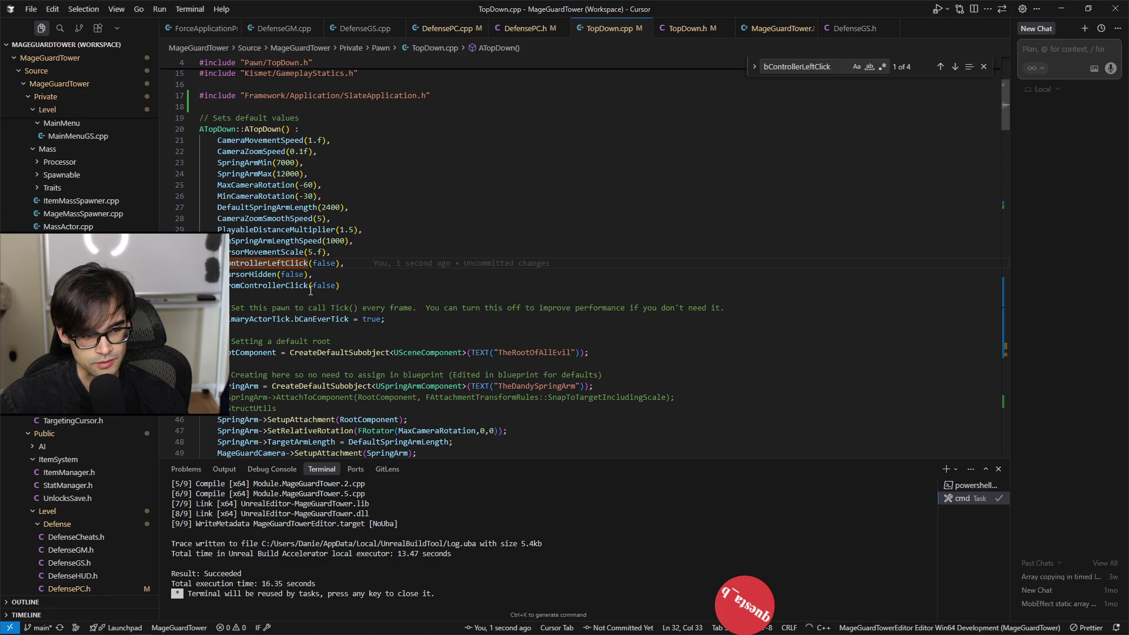
scroll(458, 261, "down", 20)
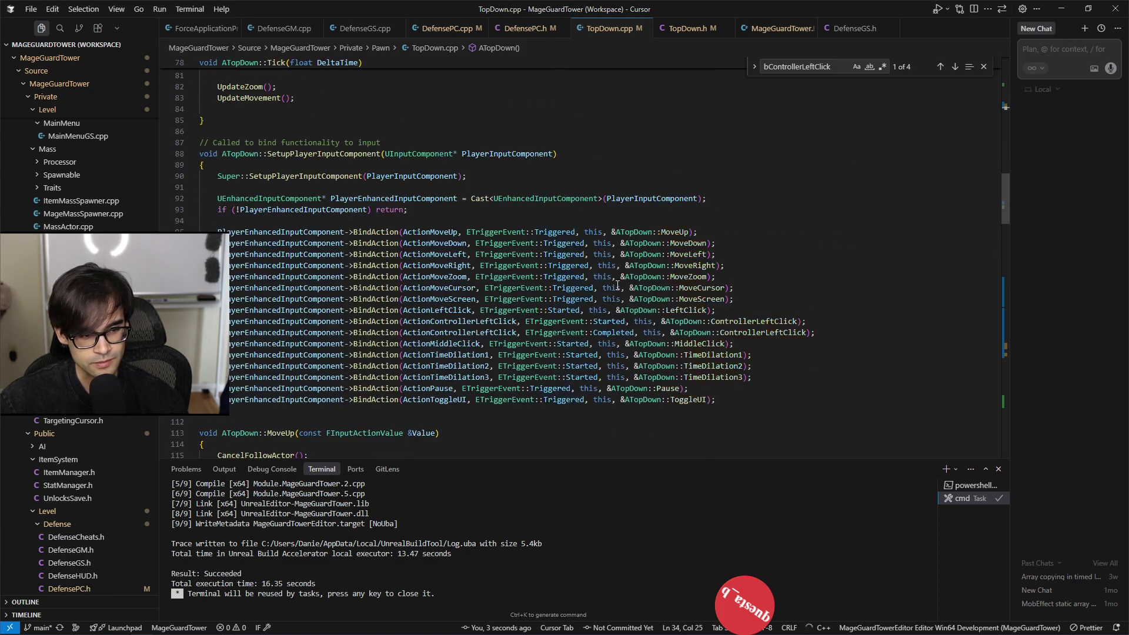
scroll(626, 277, "up", 1)
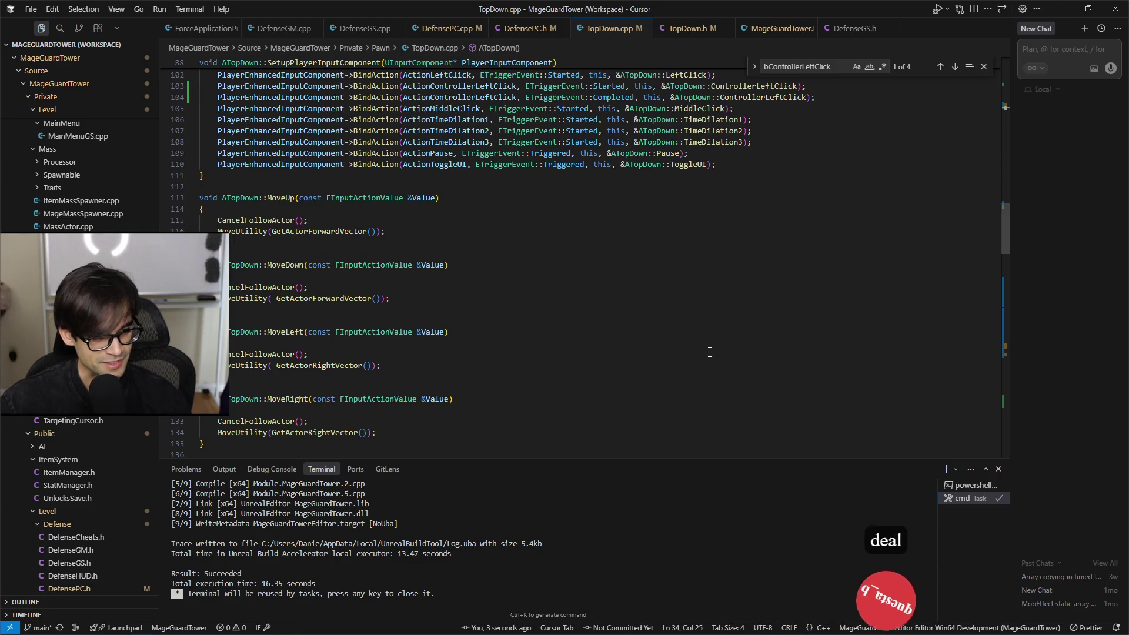
scroll(659, 295, "down", 20)
scroll(697, 332, "down", 10)
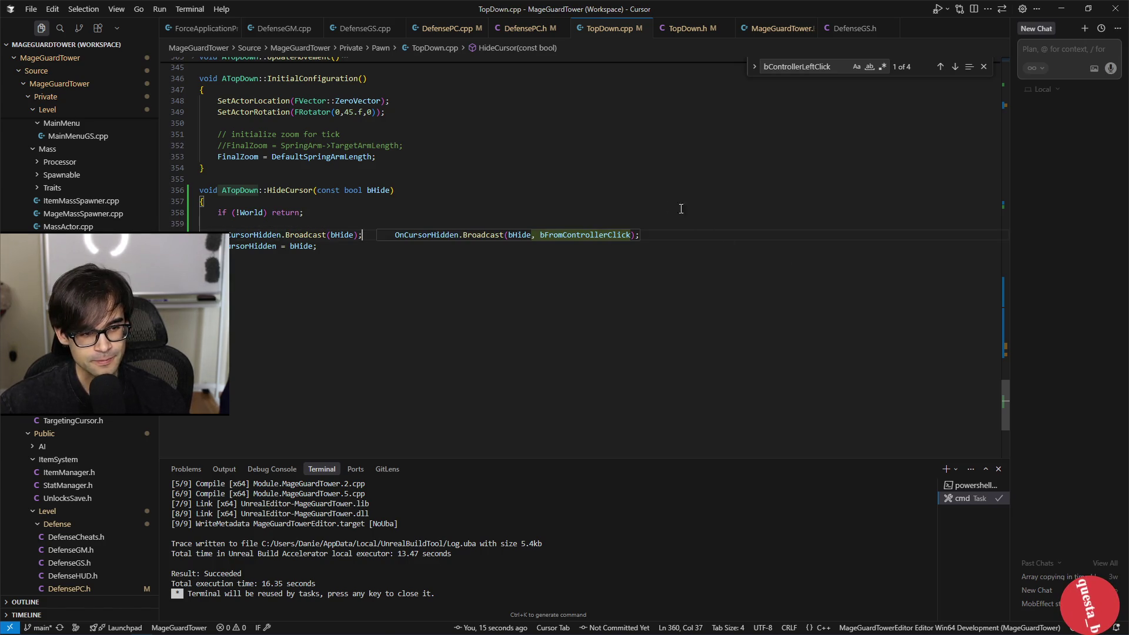
scroll(681, 209, "up", 20)
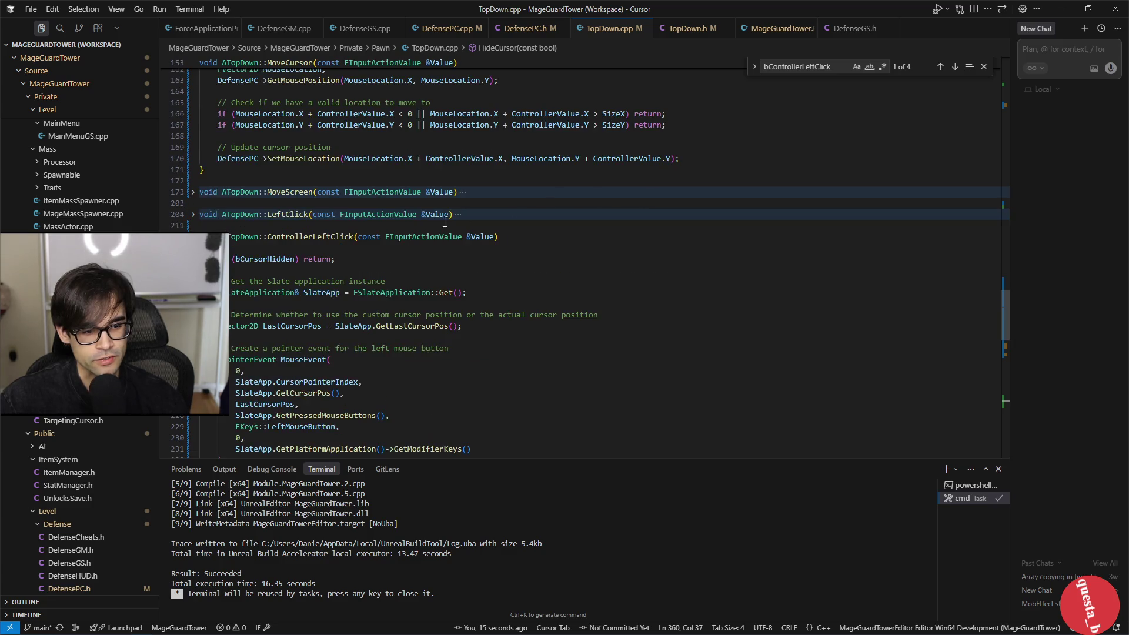
Step: Add 'bFromControllerClick = true;' right after ControllerLeftClick's hidden-cursor early return
scroll(378, 234, "down", 15)
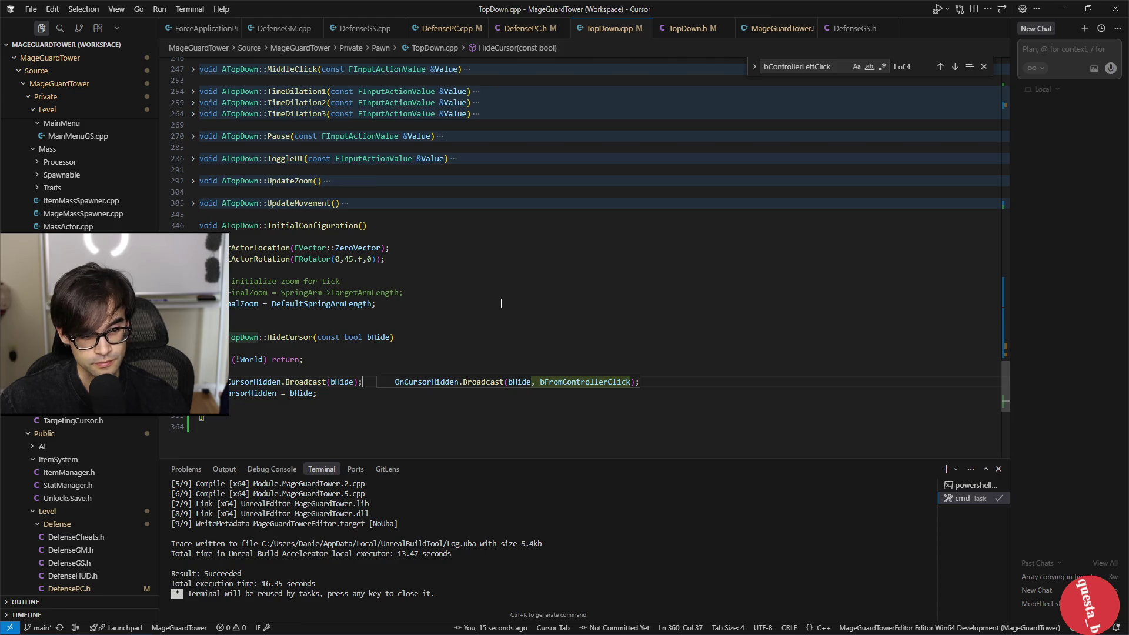
scroll(502, 304, "up", 15)
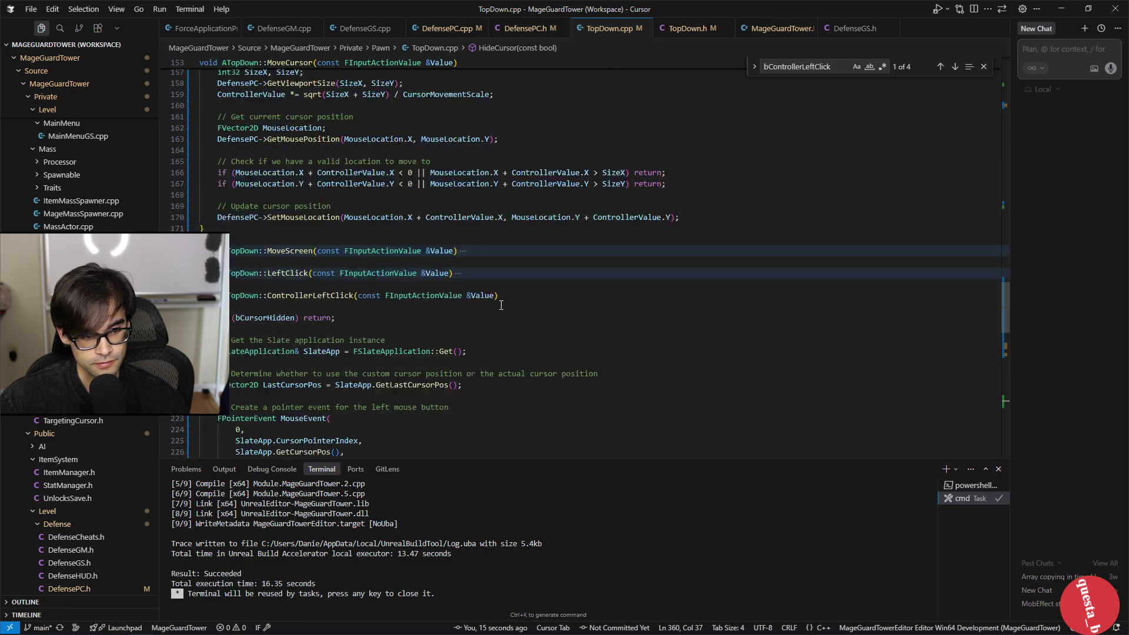
scroll(501, 305, "down", 2)
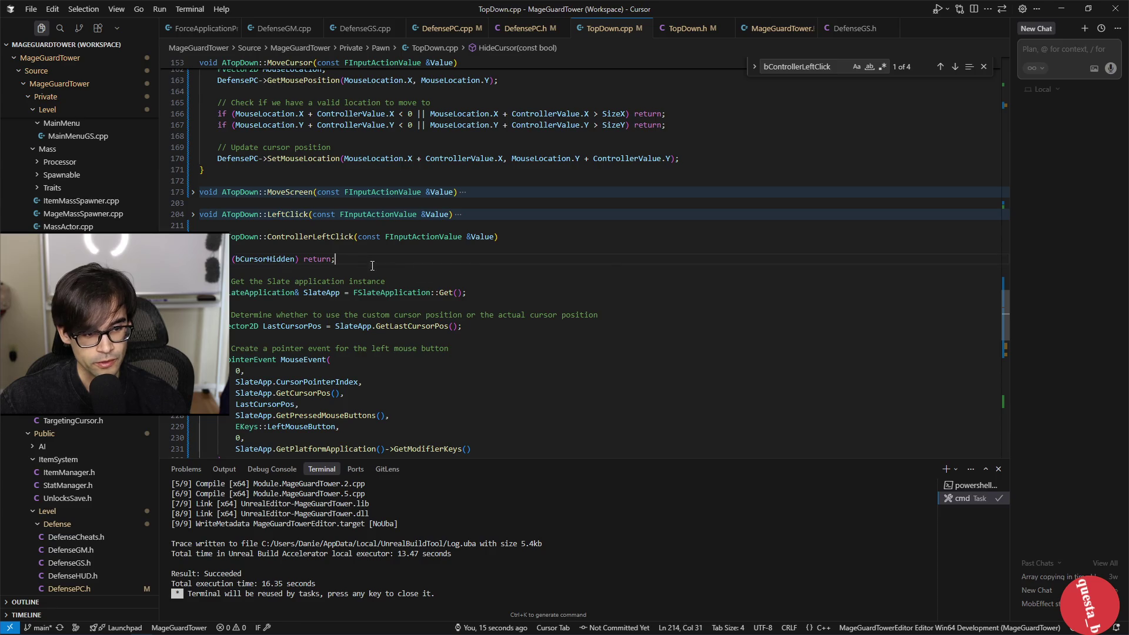
key("Return")
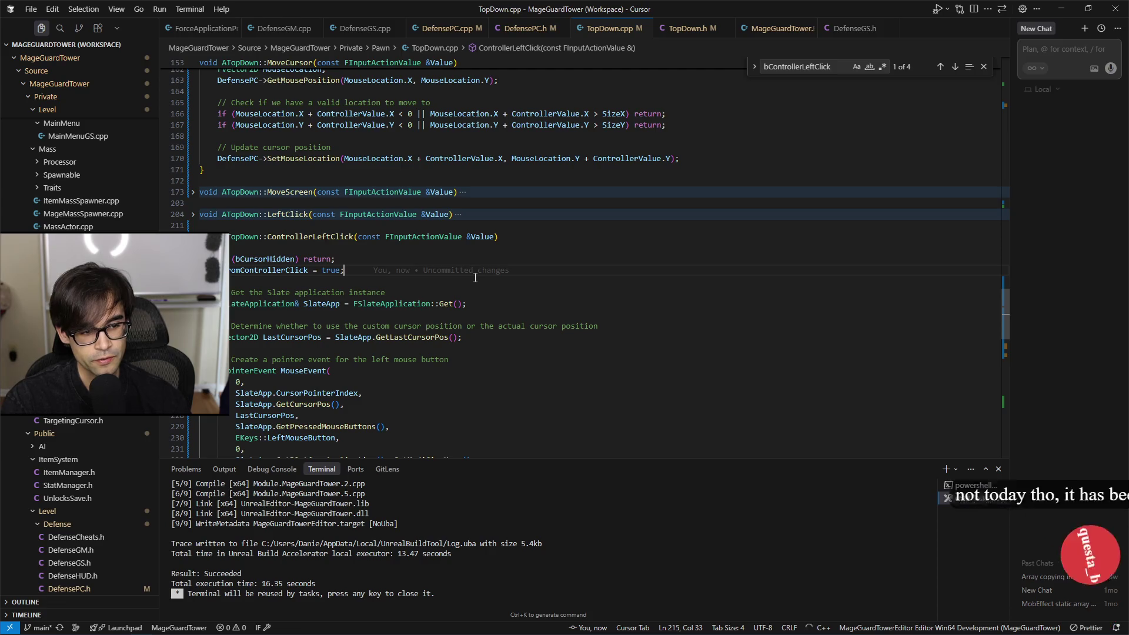
key("ctrl+shift+Left")
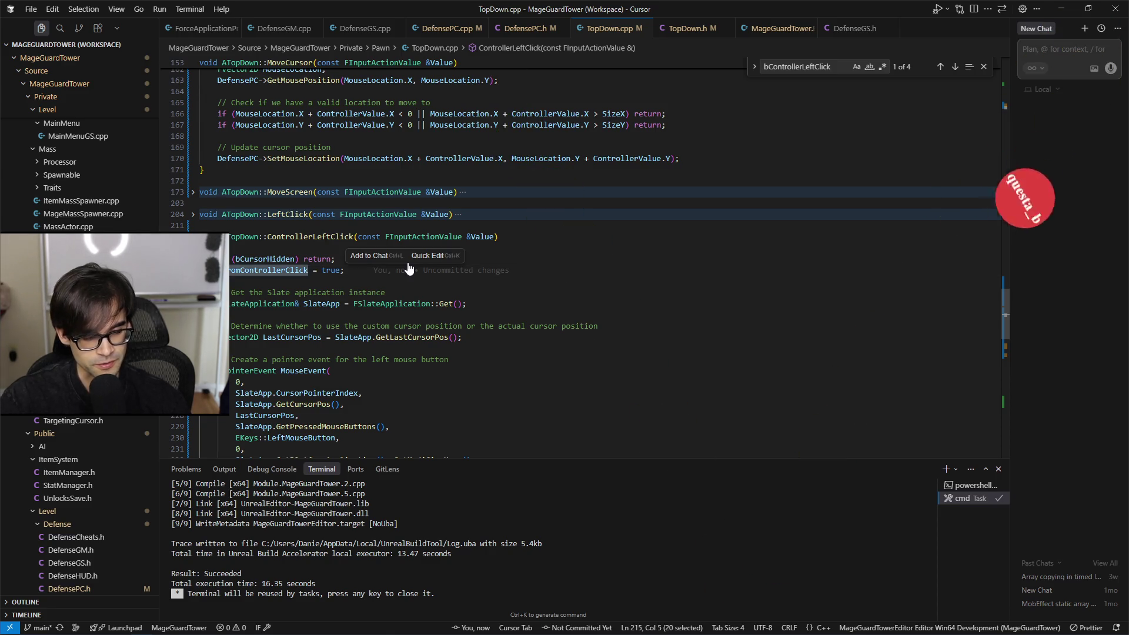
key("Right")
key("Right")
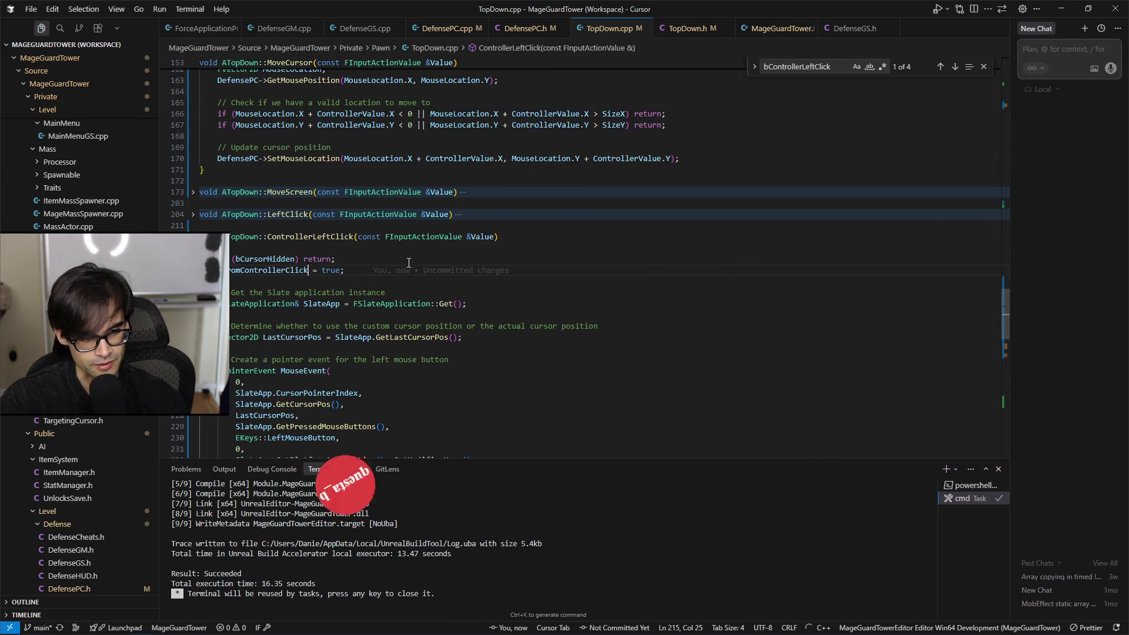
key("Left")
key("ctrl+shift+Left")
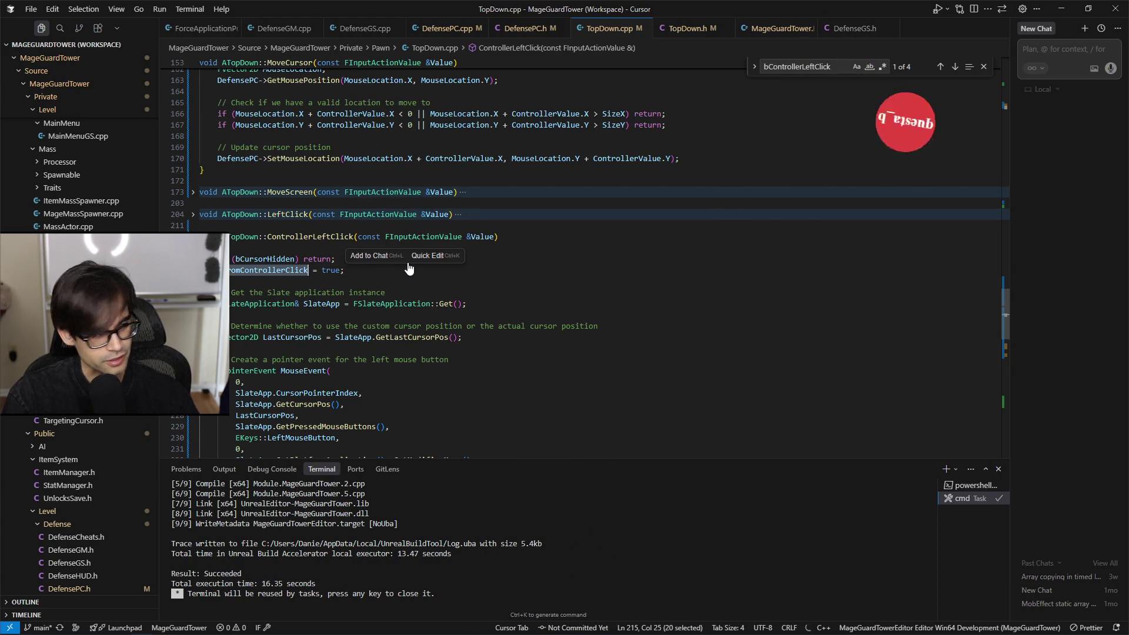
key("Escape")
Step: Scroll through TopDown.cpp to review HideCursor's OnCursorHidden broadcast and bCursorHidden assignment
scroll(461, 358, "down", 5)
scroll(461, 358, "down", 10)
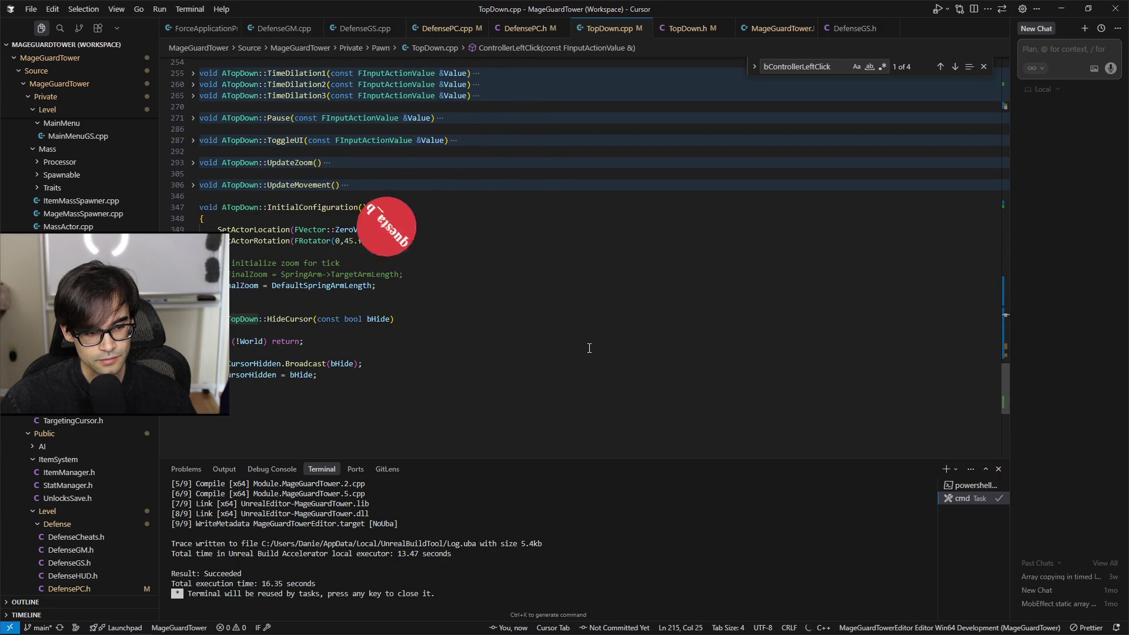
scroll(588, 348, "up", 15)
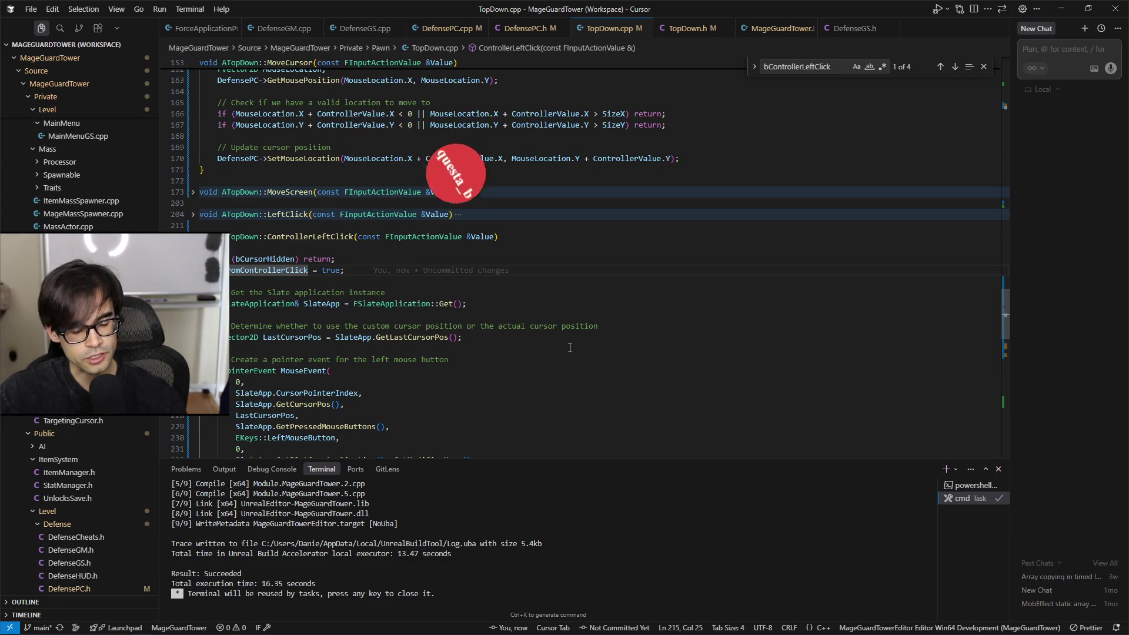
scroll(561, 339, "down", 3)
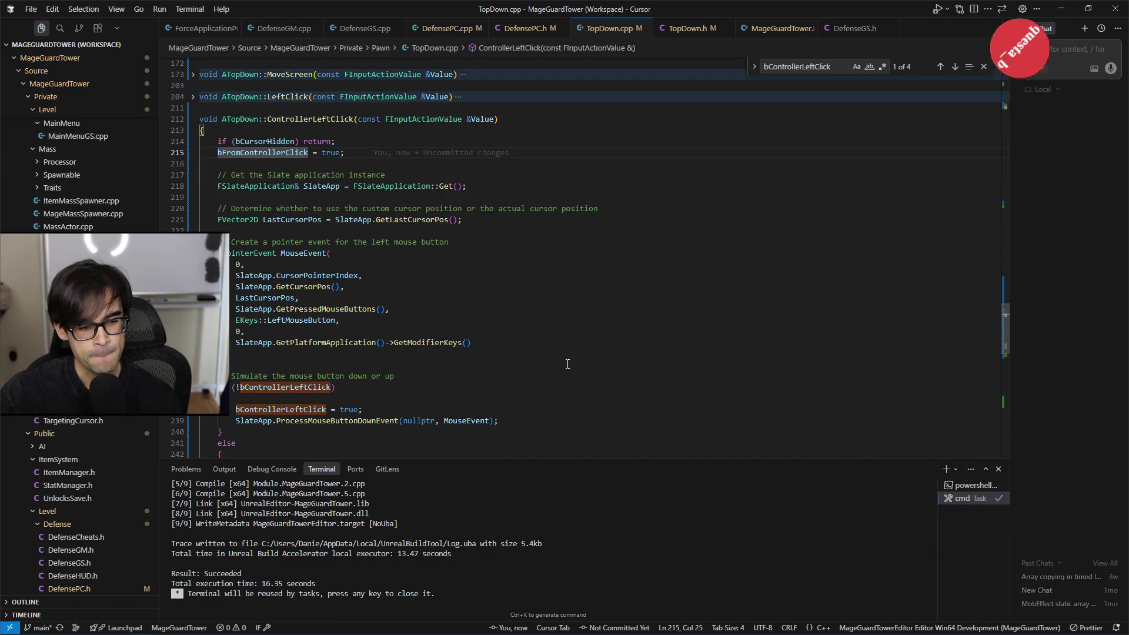
scroll(565, 359, "down", 3)
scroll(553, 360, "up", 3)
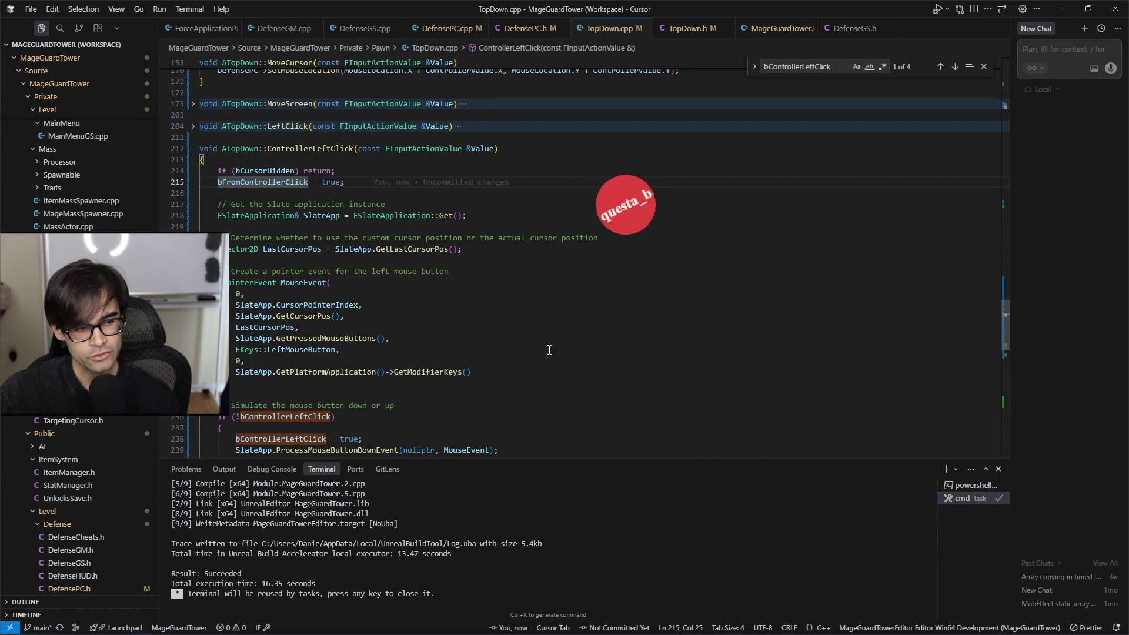
scroll(537, 362, "down", 15)
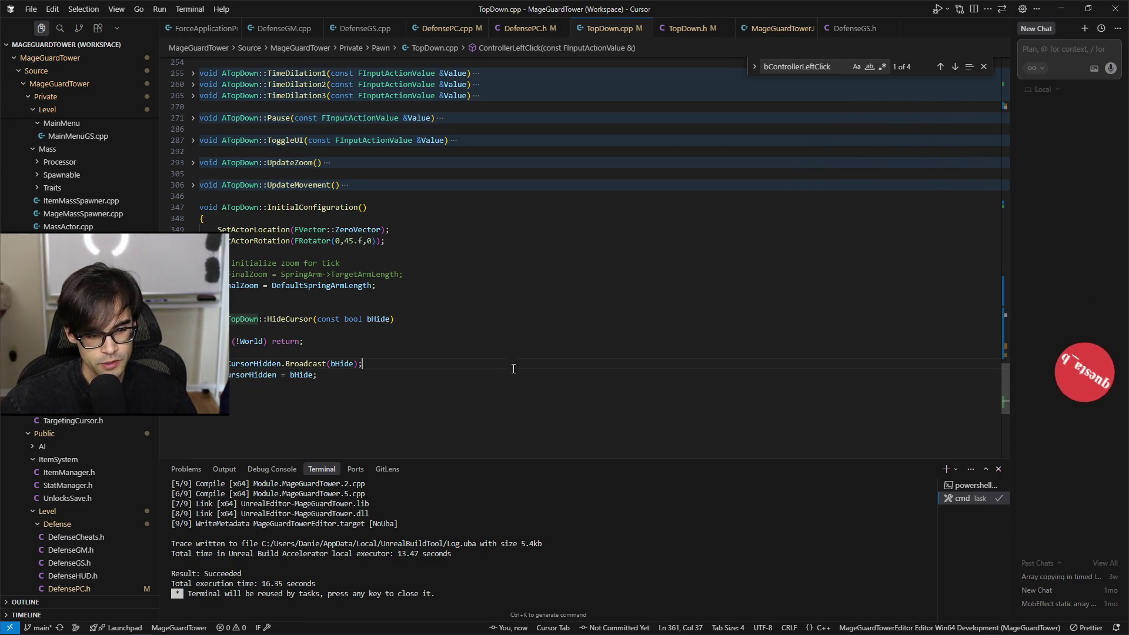
Step: Add 'bFromControllerClick = bHide;' at the end of HideCursor and save TopDown.cpp
left_click(552, 377)
key("Return")
type("bFromControllerClick ")
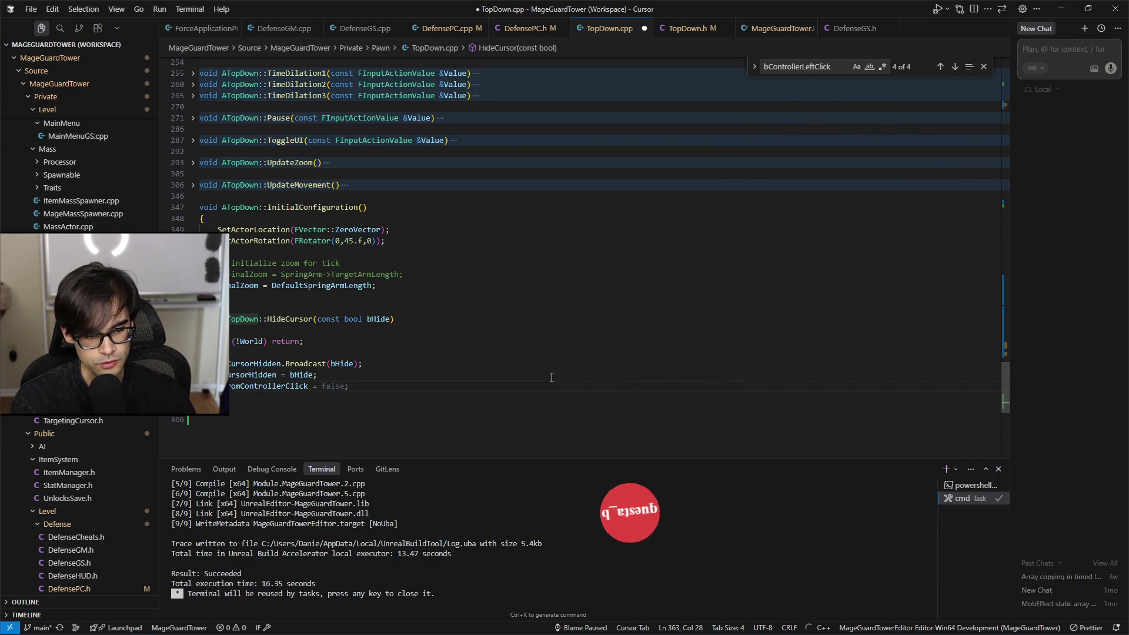
type("= bHide;")
key("ctrl+s")
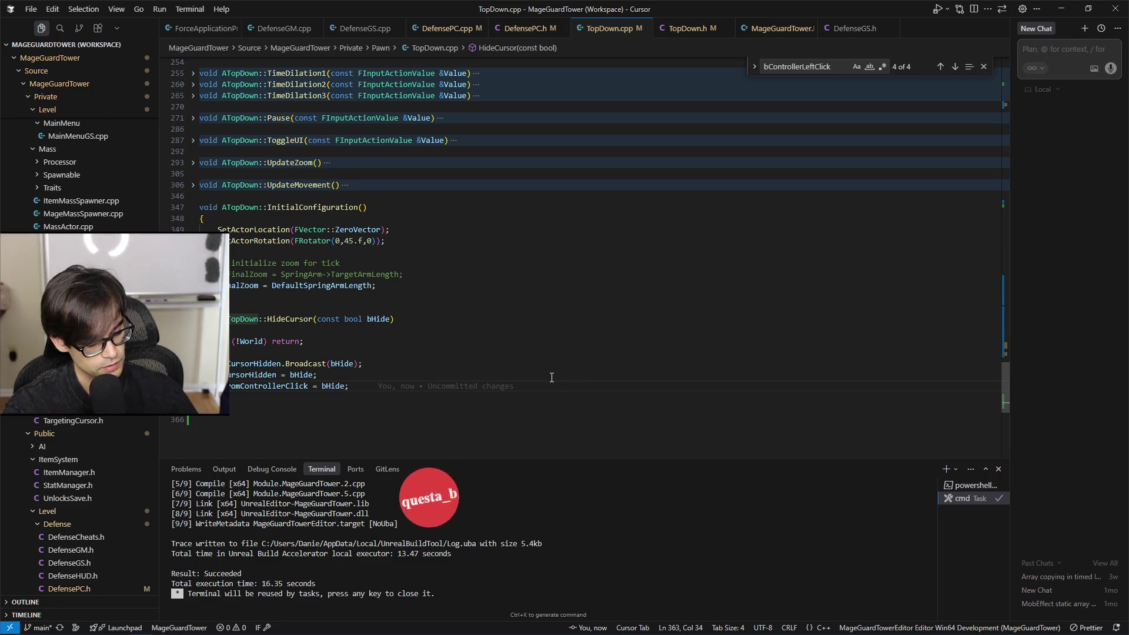
Step: Glance at WBP_ItemMenu's selection-changed chain in Unreal, then return to the code
key("alt+Tab")
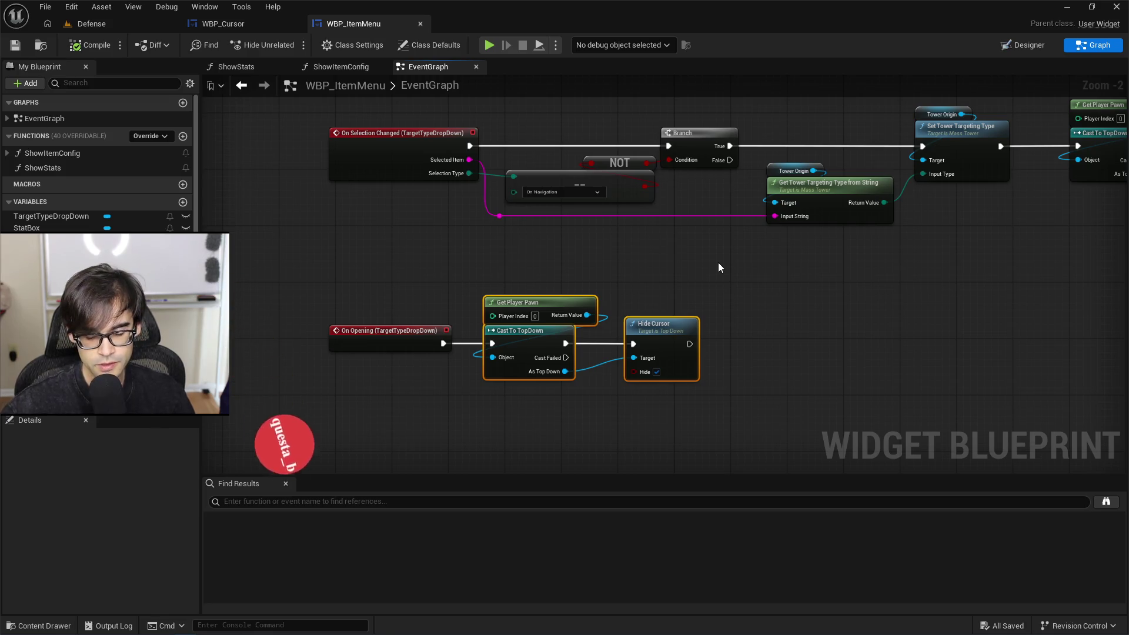
mouse_move(651, 246)
left_mouse_down()
mouse_move(535, 300)
mouse_move(371, 298)
left_mouse_up()
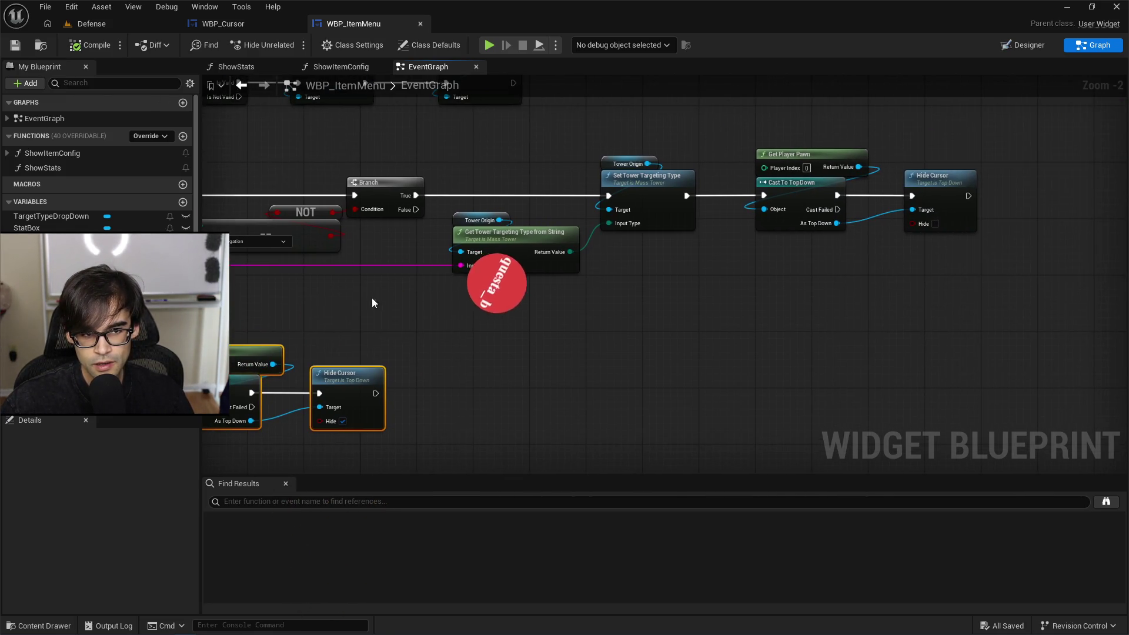
key("alt+Tab")
key("alt+Tab")
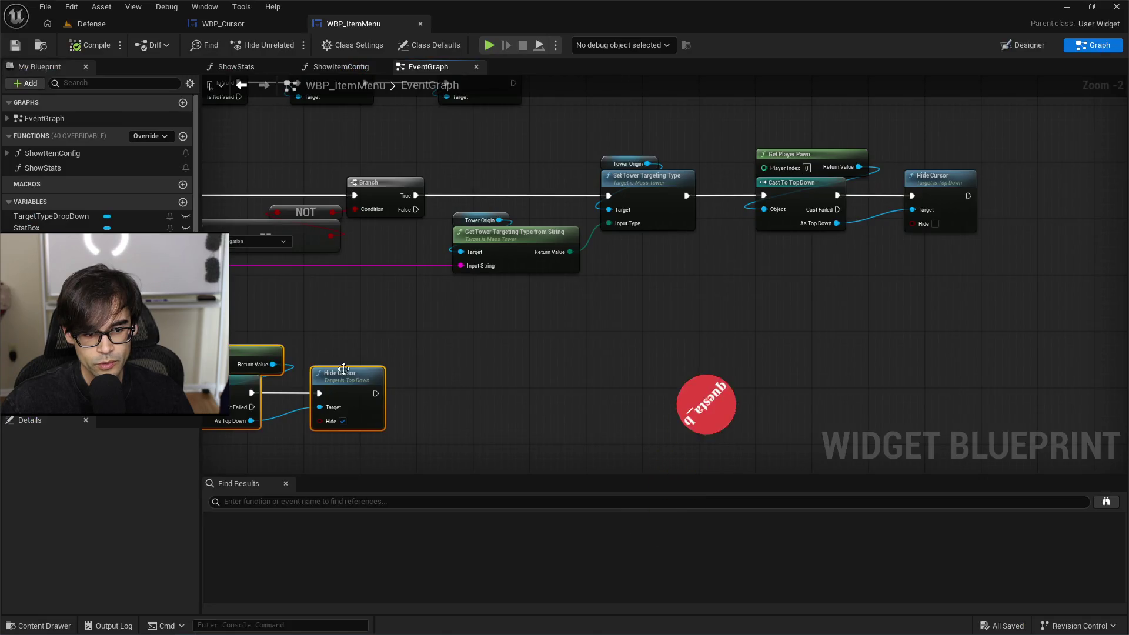
key("alt+Tab")
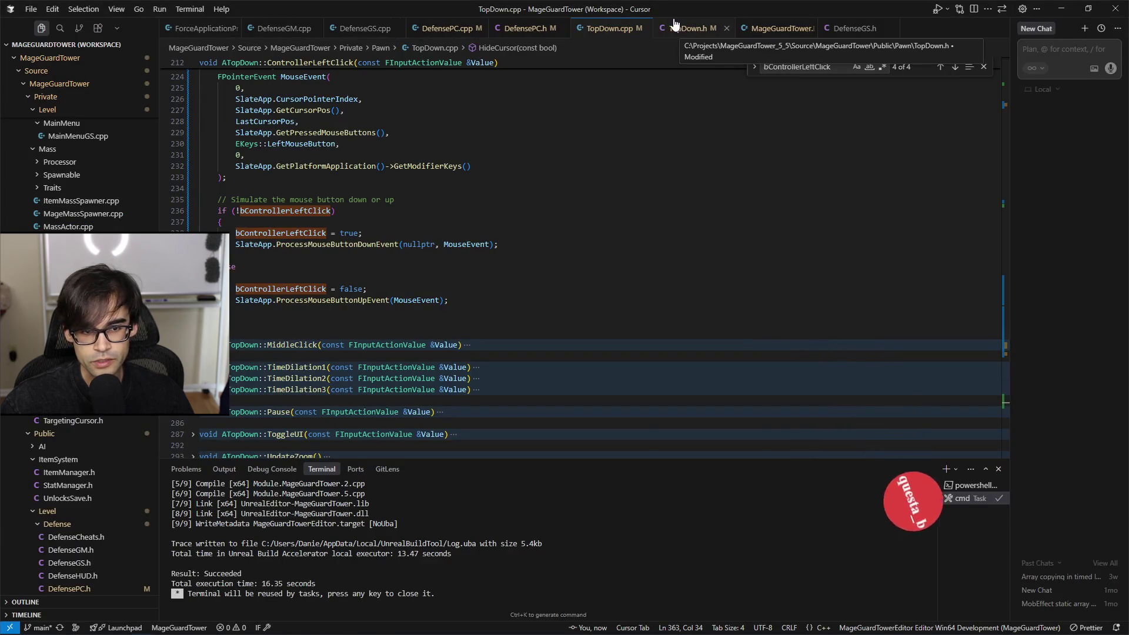
Step: Add a UFUNCTION specifier line below the HideCursor declaration in TopDown.h
left_click(728, 35)
scroll(572, 288, "up", 20)
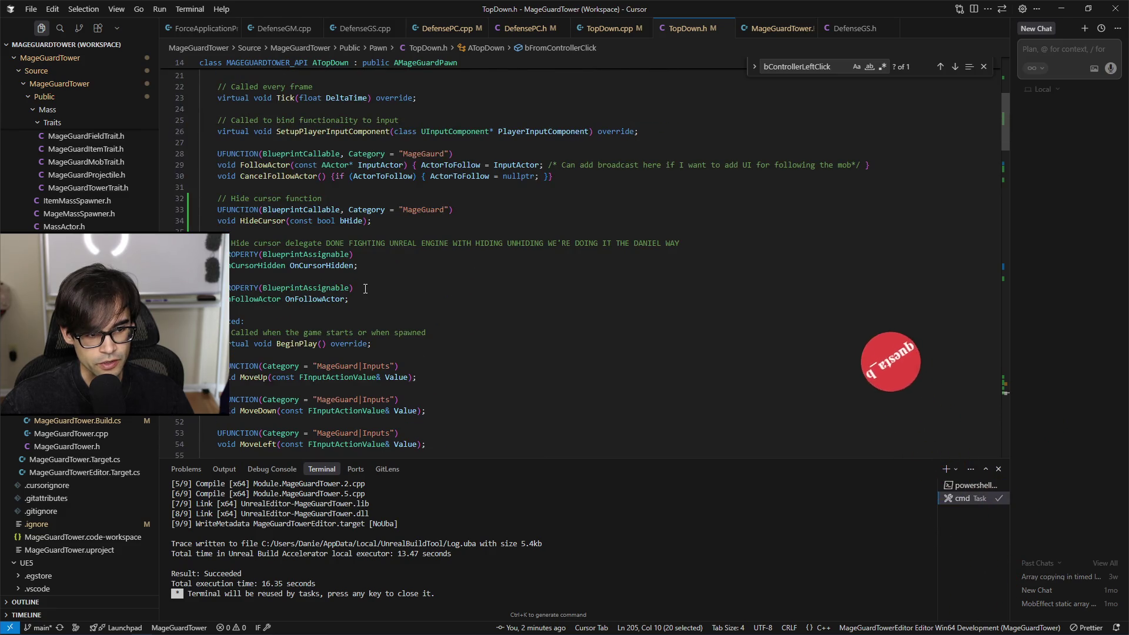
scroll(562, 294, "up", 2)
left_click(559, 280)
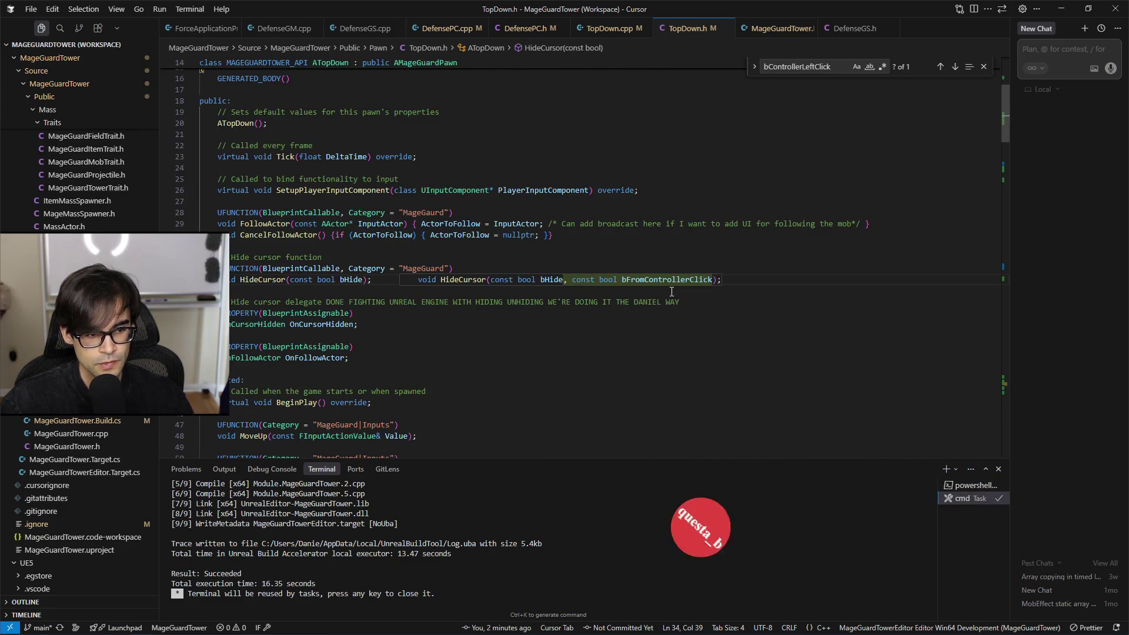
key("Return")
key("Return")
type("UFUNCTION")
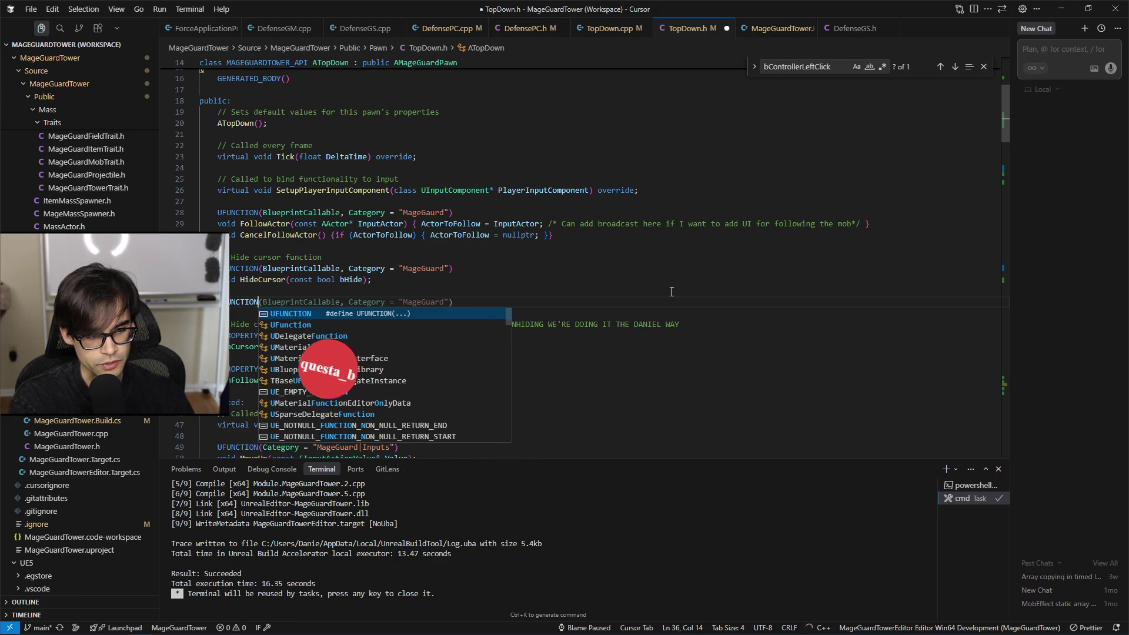
key("Tab")
Step: Declare the getter 'bool IsFromControllerClick() const' returning bFromControllerClick and save the header
key("Return")
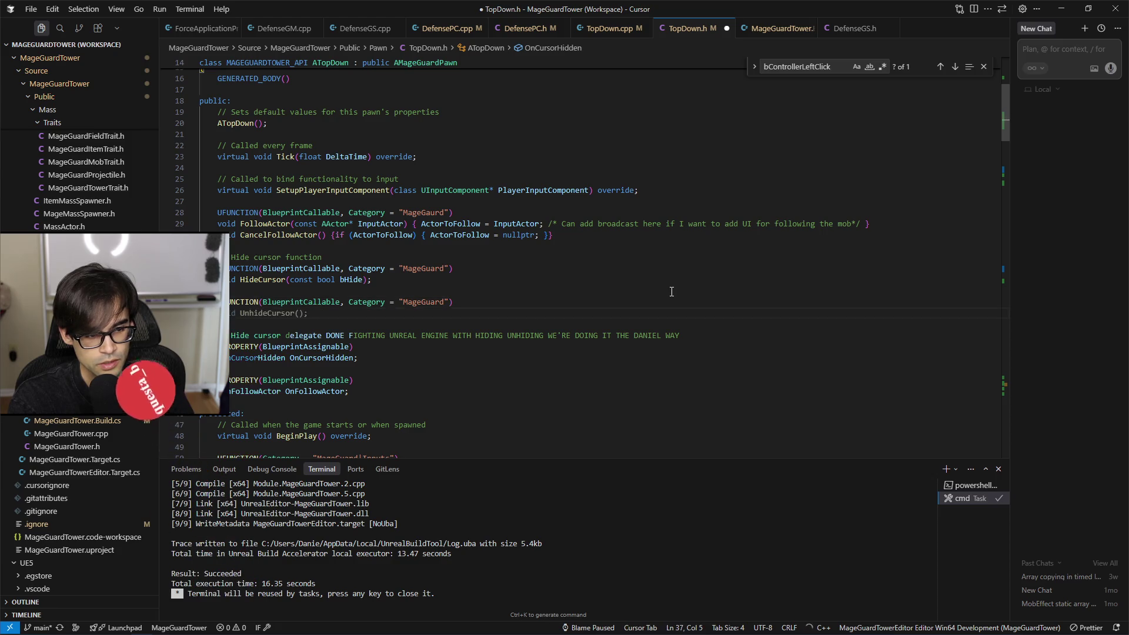
type("bool")
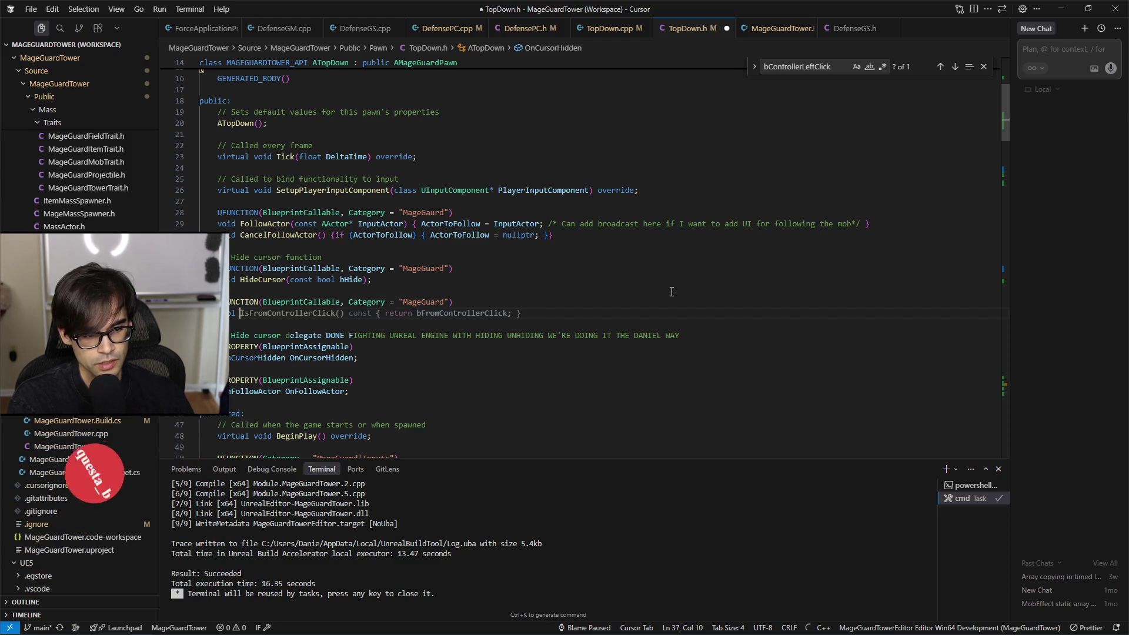
key("Tab")
key("ctrl+s")
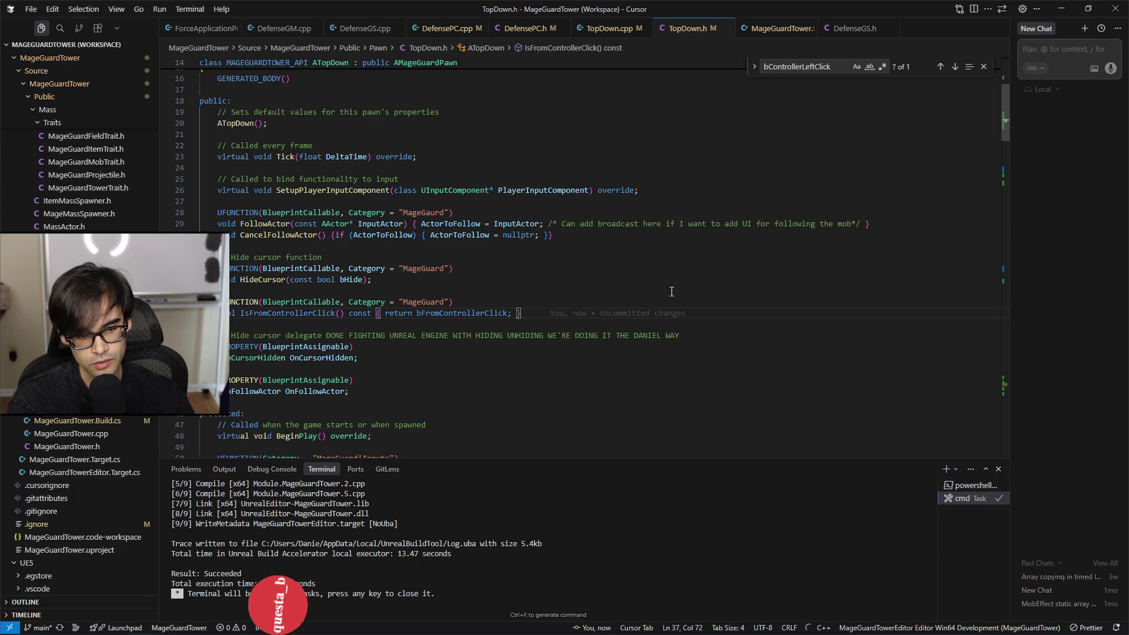
key("ctrl+Left")
key("ctrl+Left")
key("ctrl+Left")
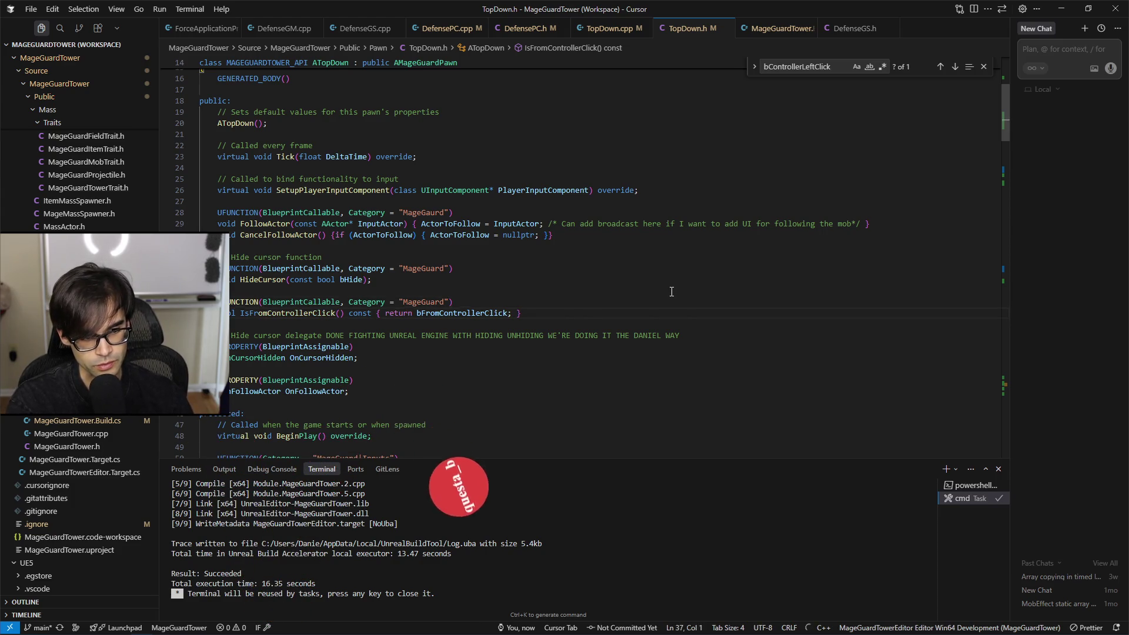
key("Left")
key("ctrl+Left")
key("ctrl+Left")
key("ctrl+Left")
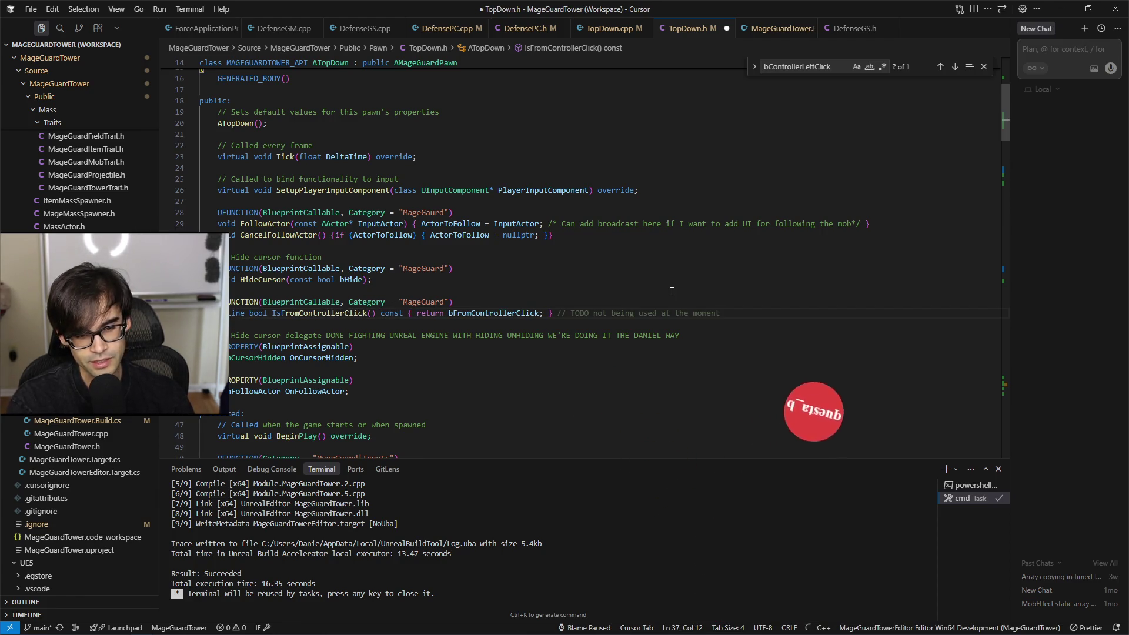
key("BackSpace")
key("ctrl+s")
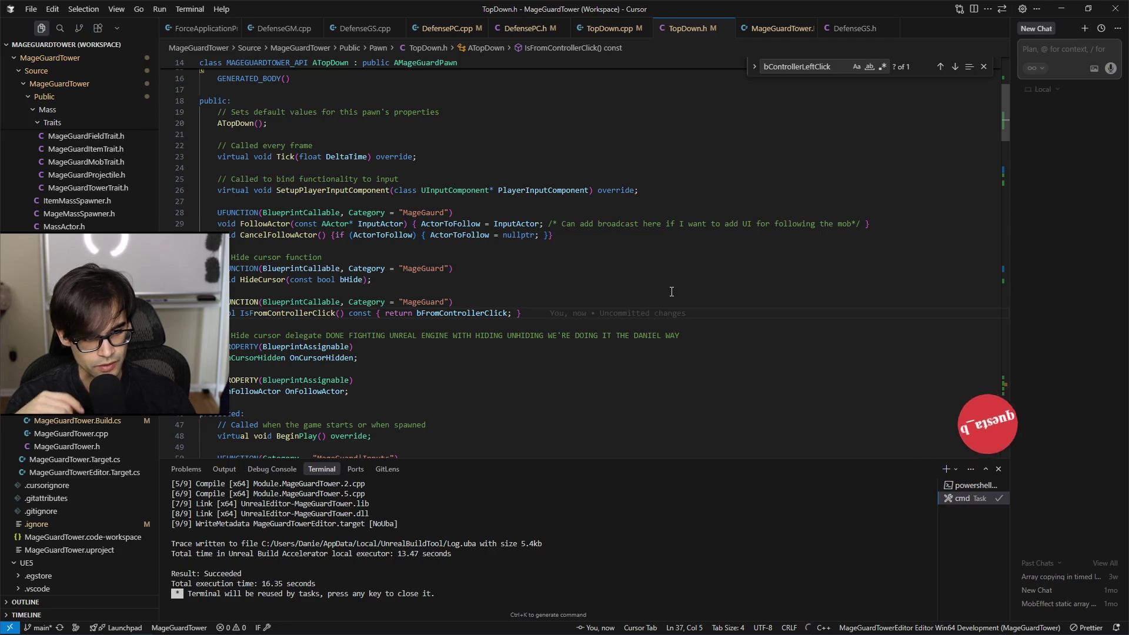
Step: Recheck the item menu's cursor-hiding graph in Unreal, then bring up the build task list
key("alt+Tab")
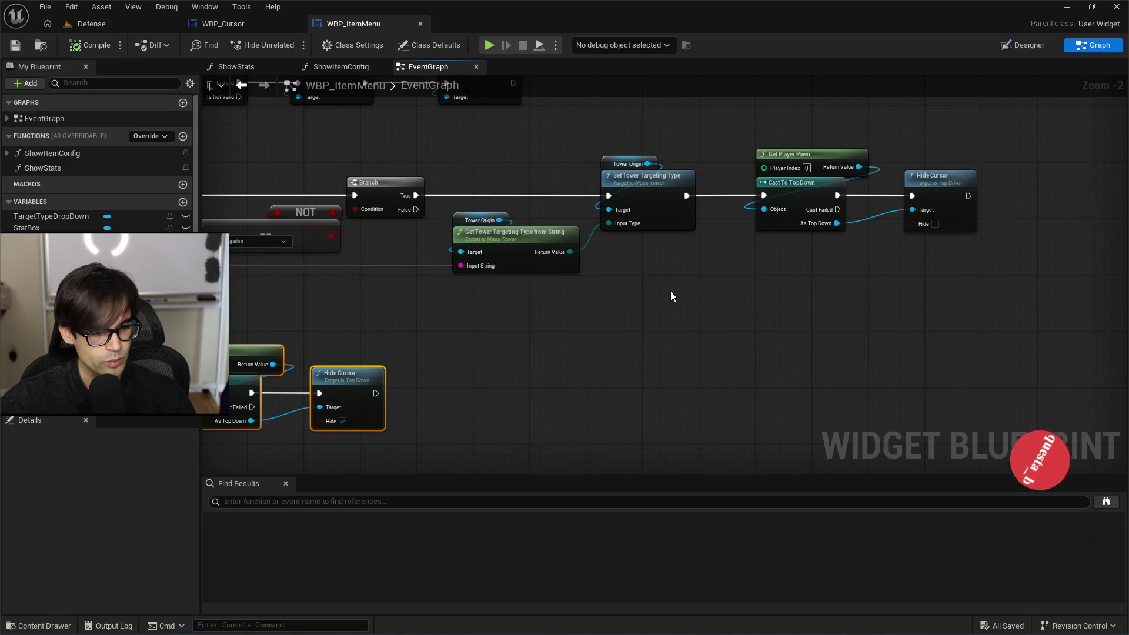
key("alt+Tab")
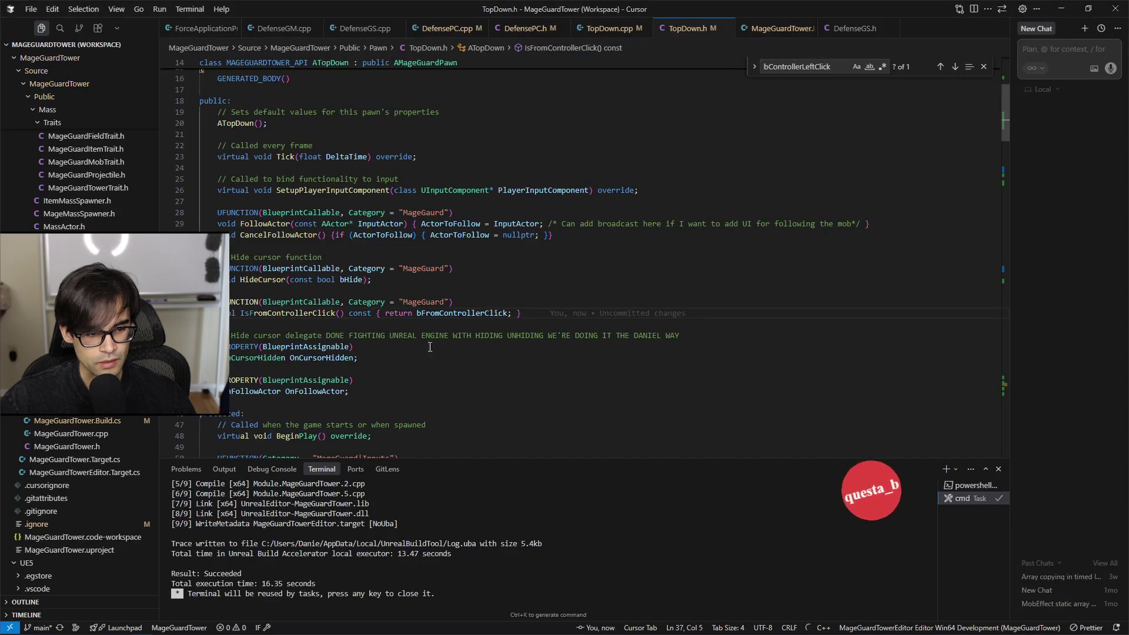
key("alt+Tab")
key("alt+Tab")
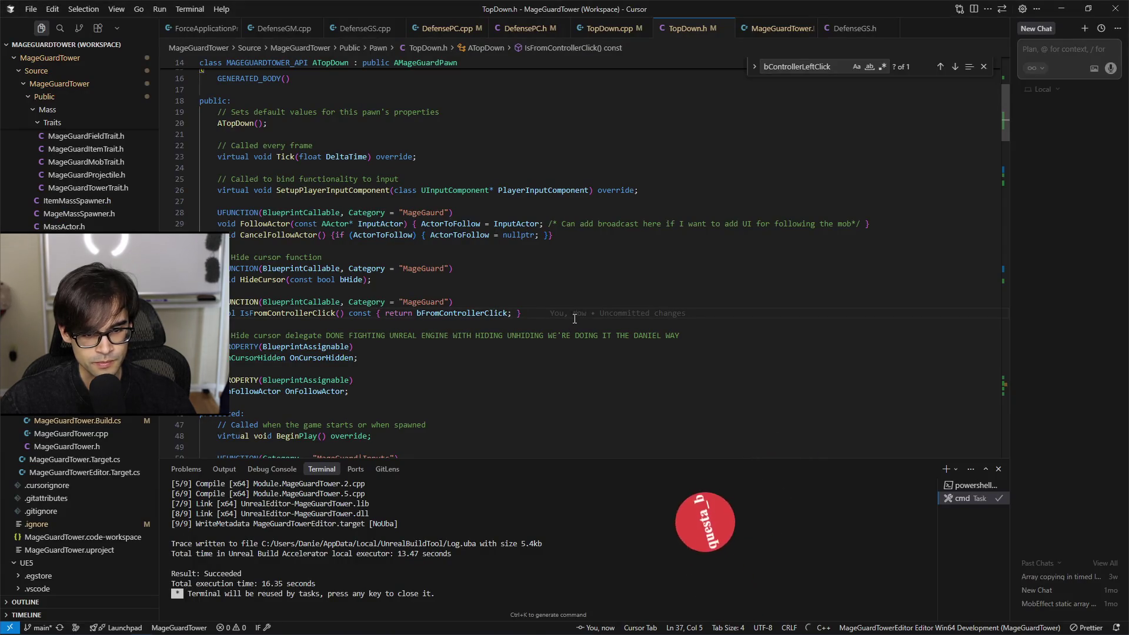
left_click(535, 317)
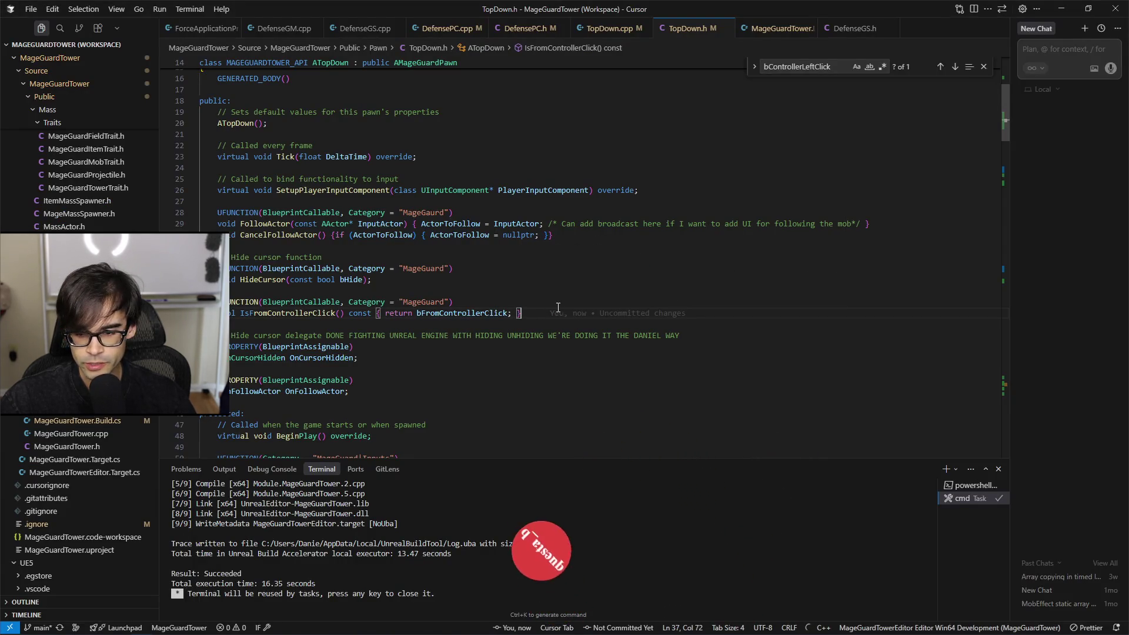
key("alt+Tab")
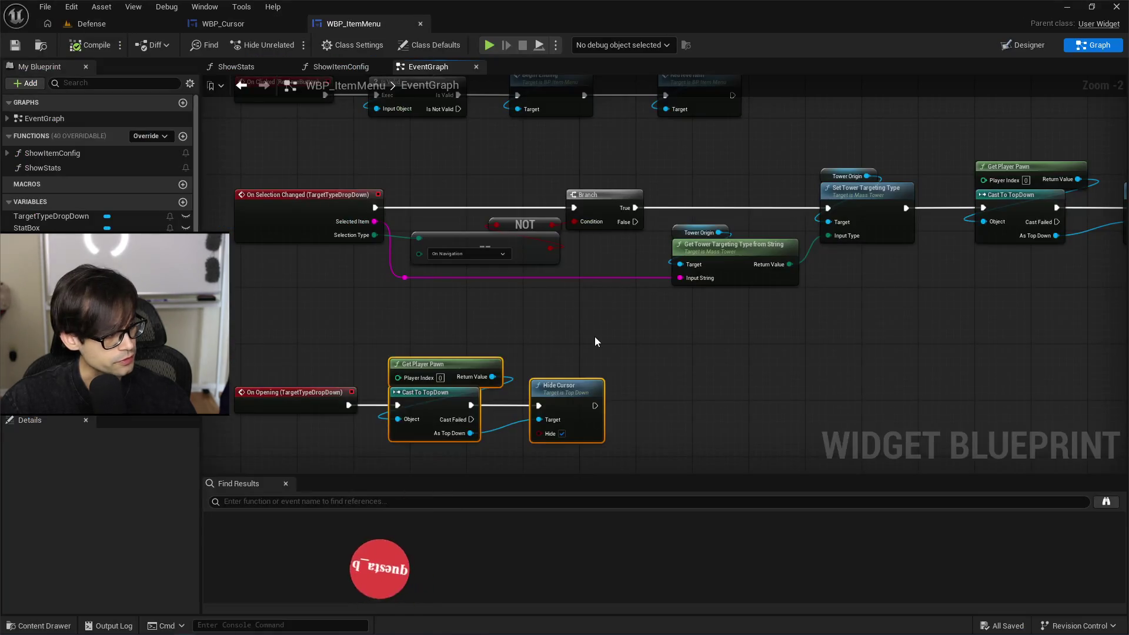
key("alt+Tab")
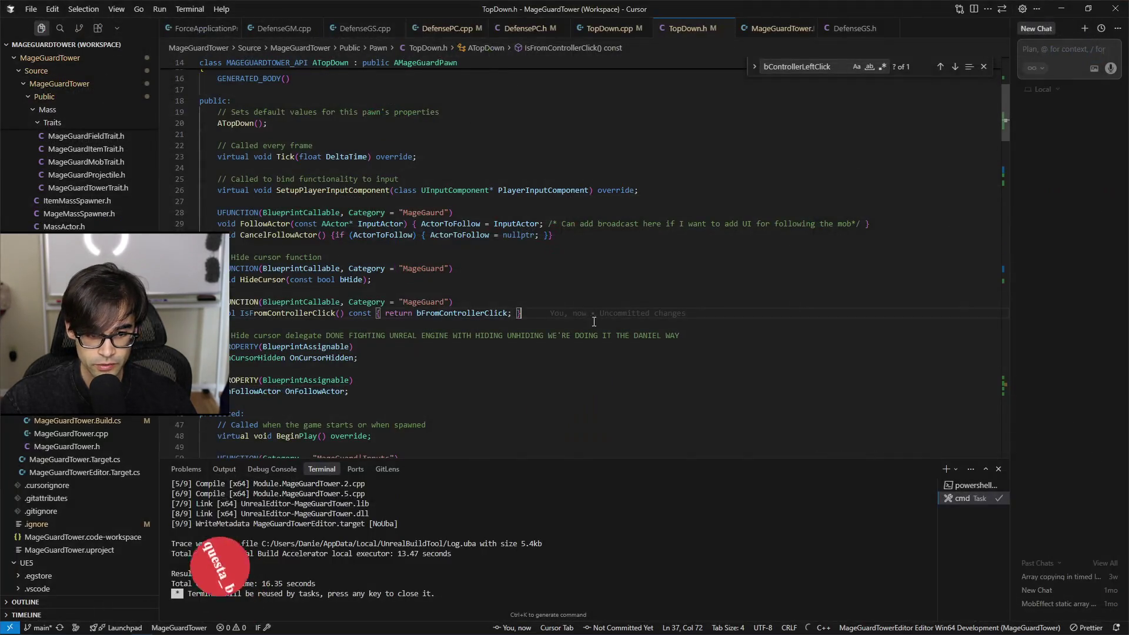
key("ctrl+shift+b")
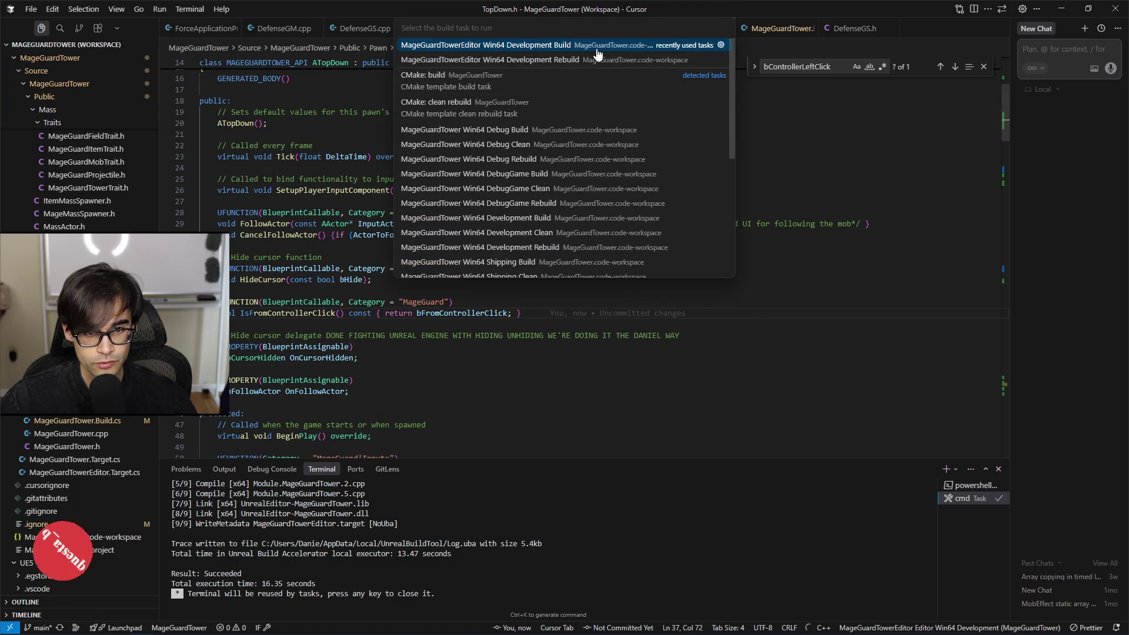
Step: Run the MageGuardTowerEditor Win64 Development build and select IsFromControllerClick() on line 37
left_click(597, 53)
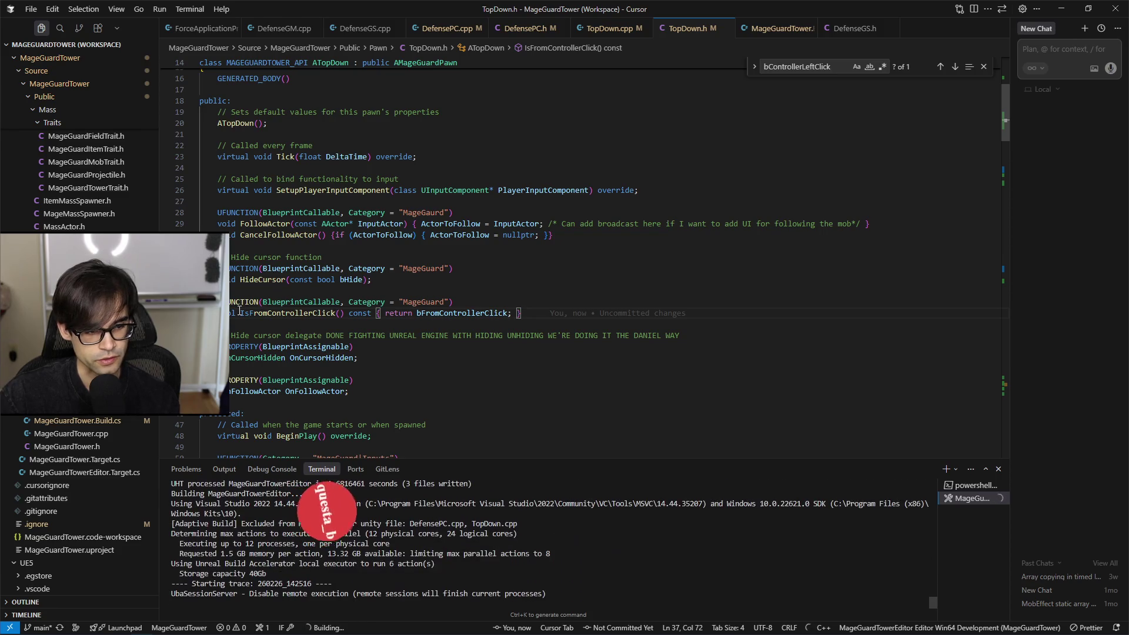
left_click_drag(240, 313, 344, 315)
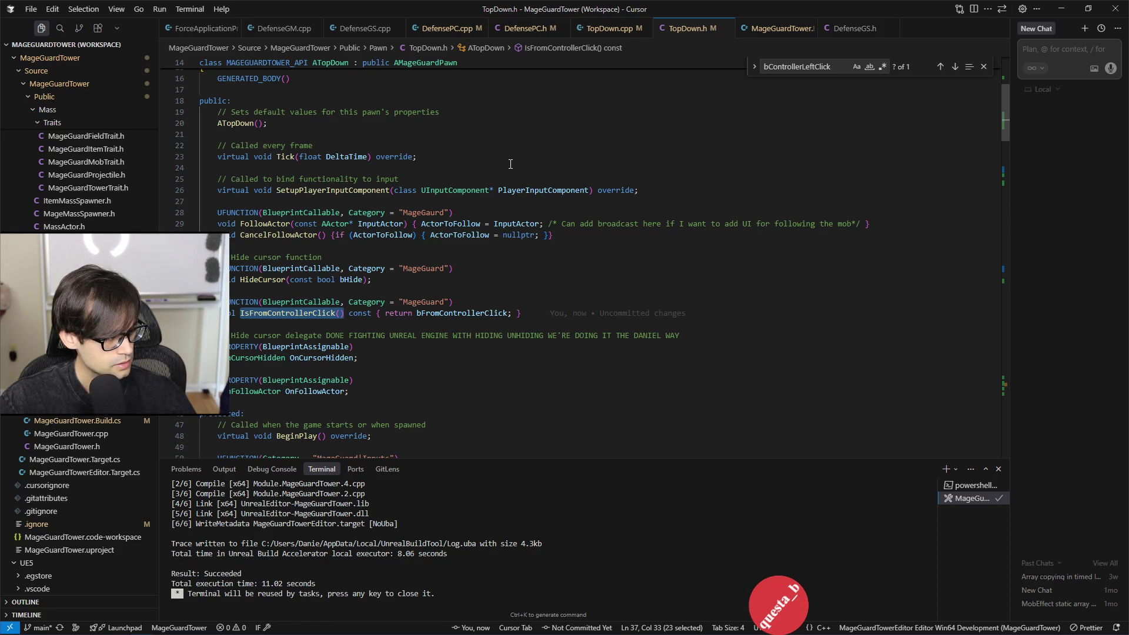
Step: Add a two-line TODO above HideCursor's bFromControllerClick reset: hacky, but fine if only the cursor uses it
left_click(611, 29)
scroll(307, 235, "down", 5)
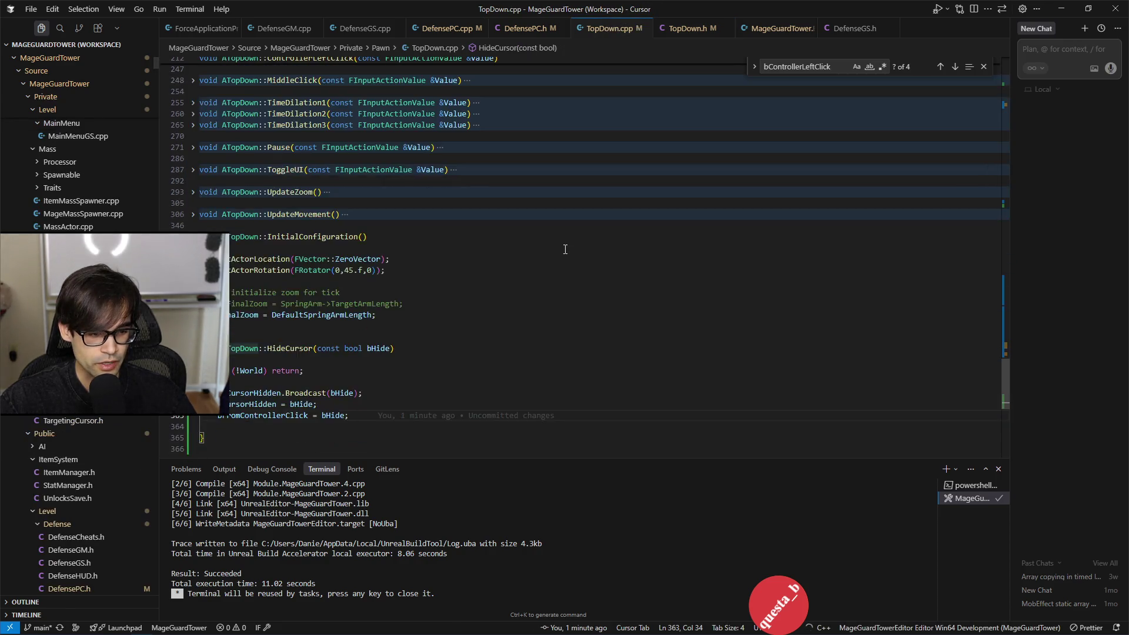
left_click(289, 231)
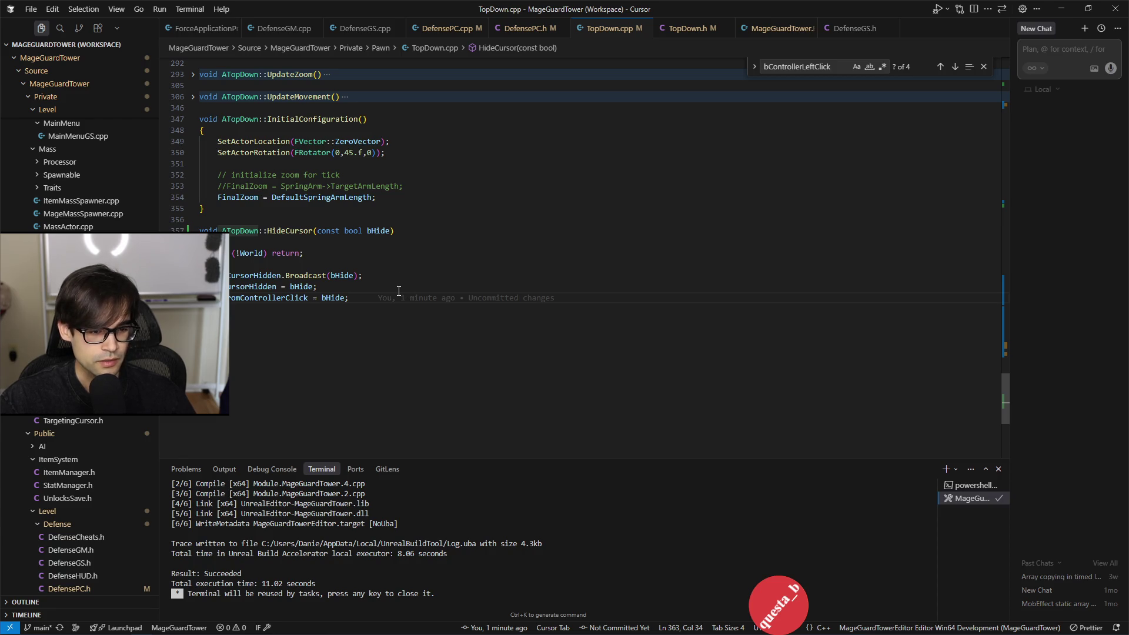
key("Return")
key("Return")
key("Return")
type("/")
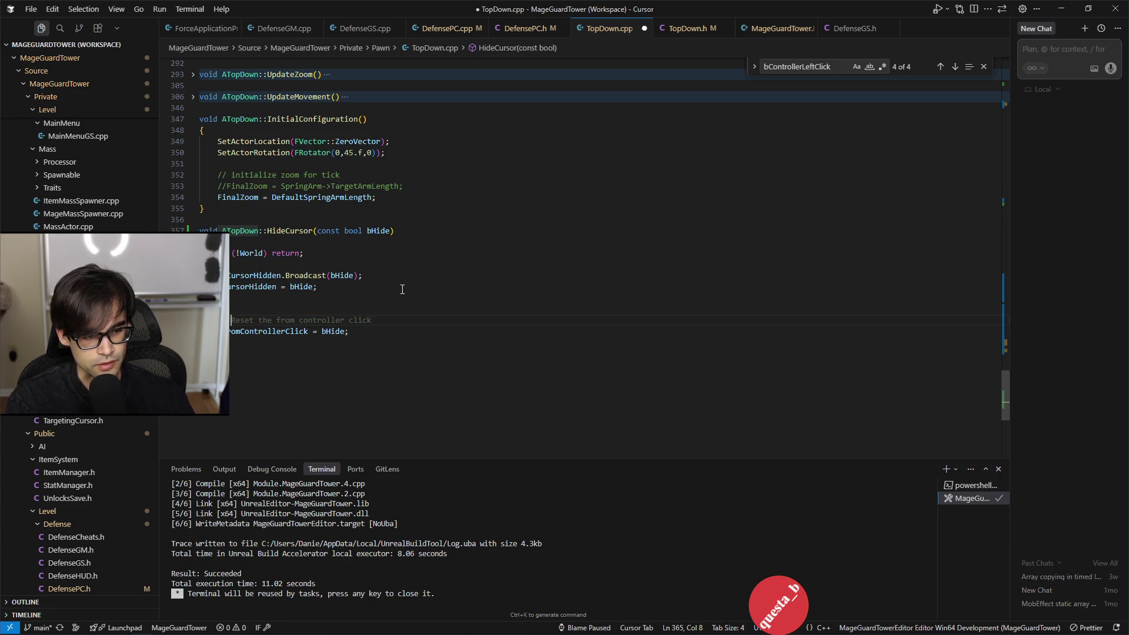
key("Tab")
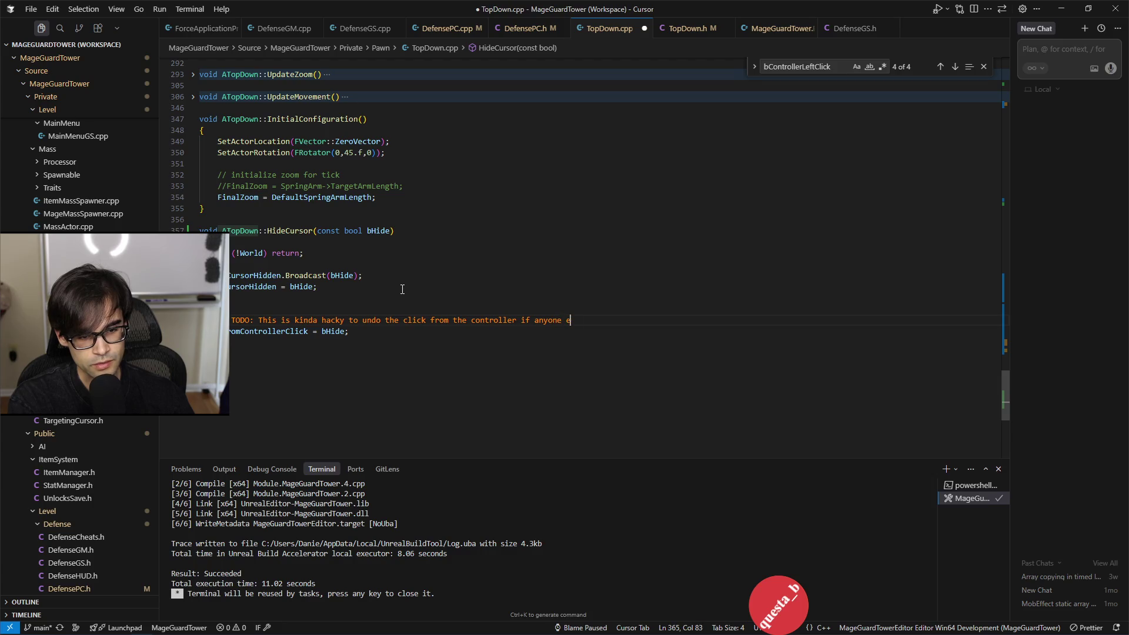
type("ent on knowing this information outside of the cursor.")
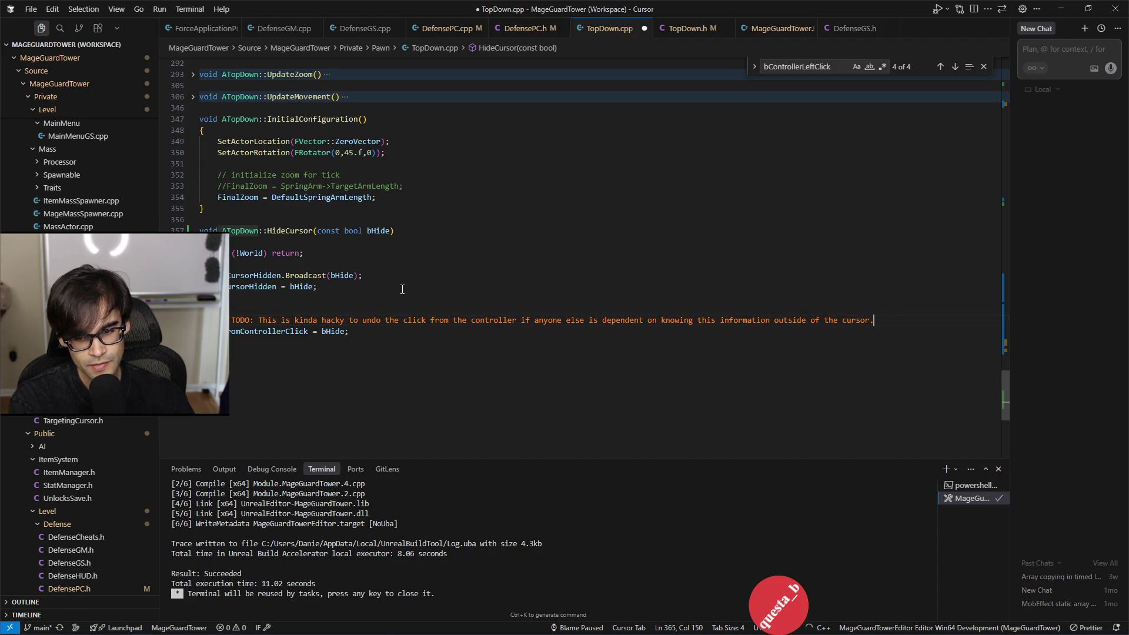
key("Return")
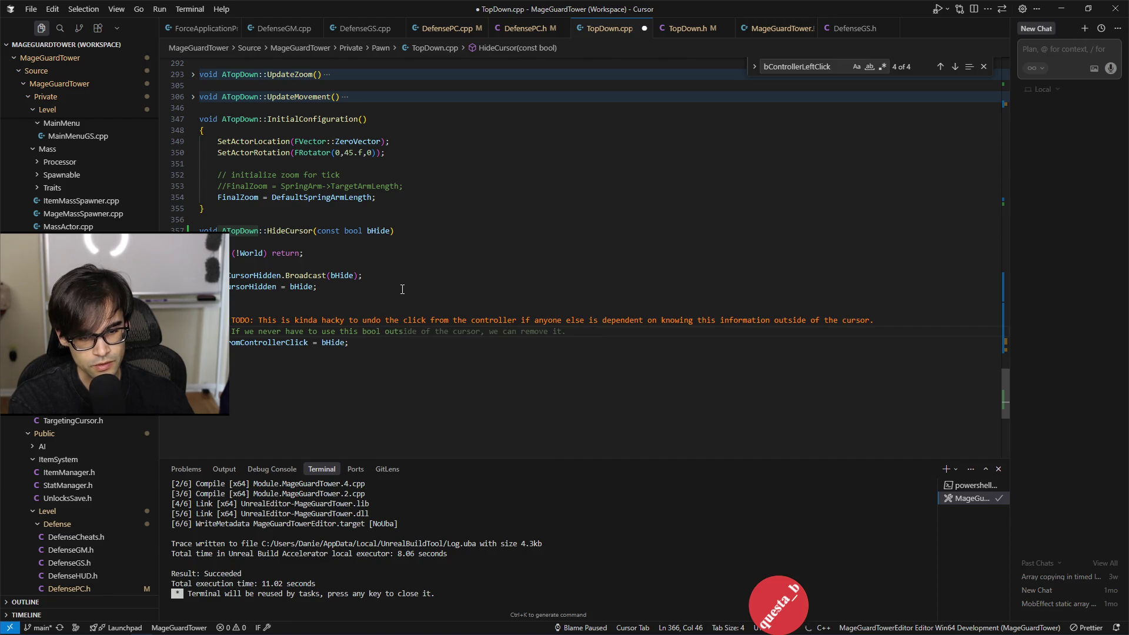
key("Tab")
type("tely ")
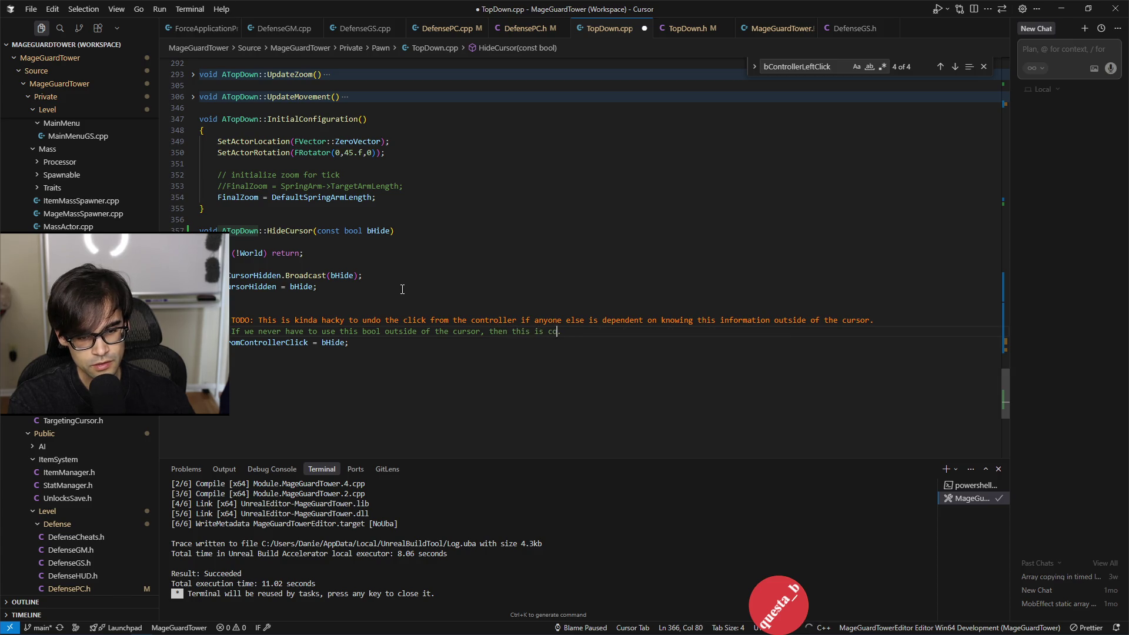
type("fine.")
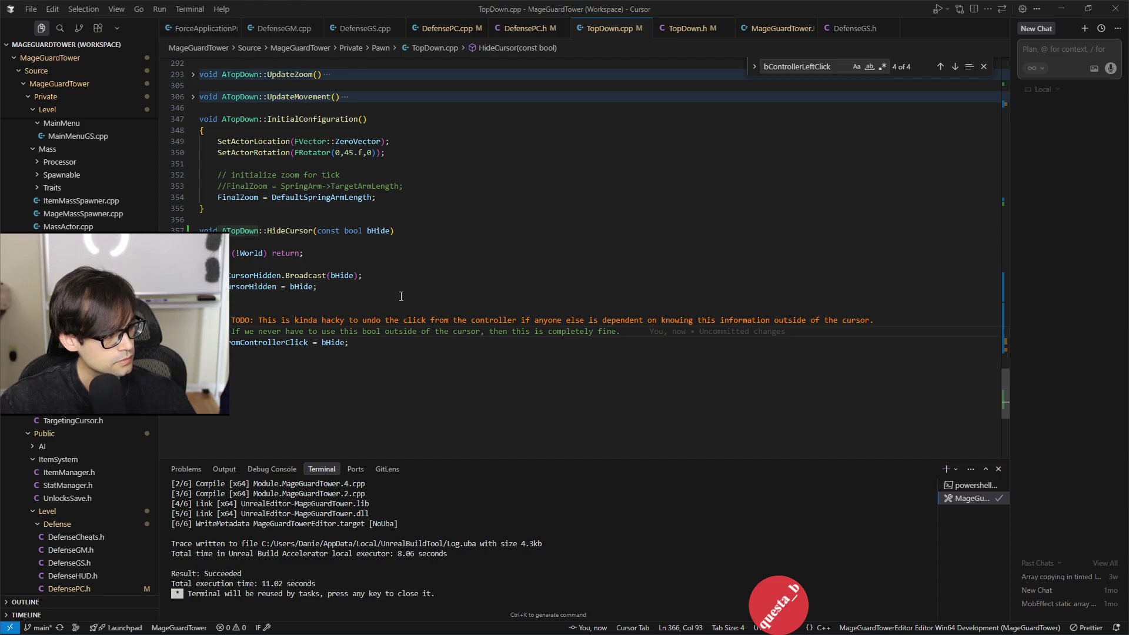
Step: Launch the MageGuardTower project from its folder, then return to the code editor
key("alt+Tab")
double_click(397, 514)
left_click(612, 561)
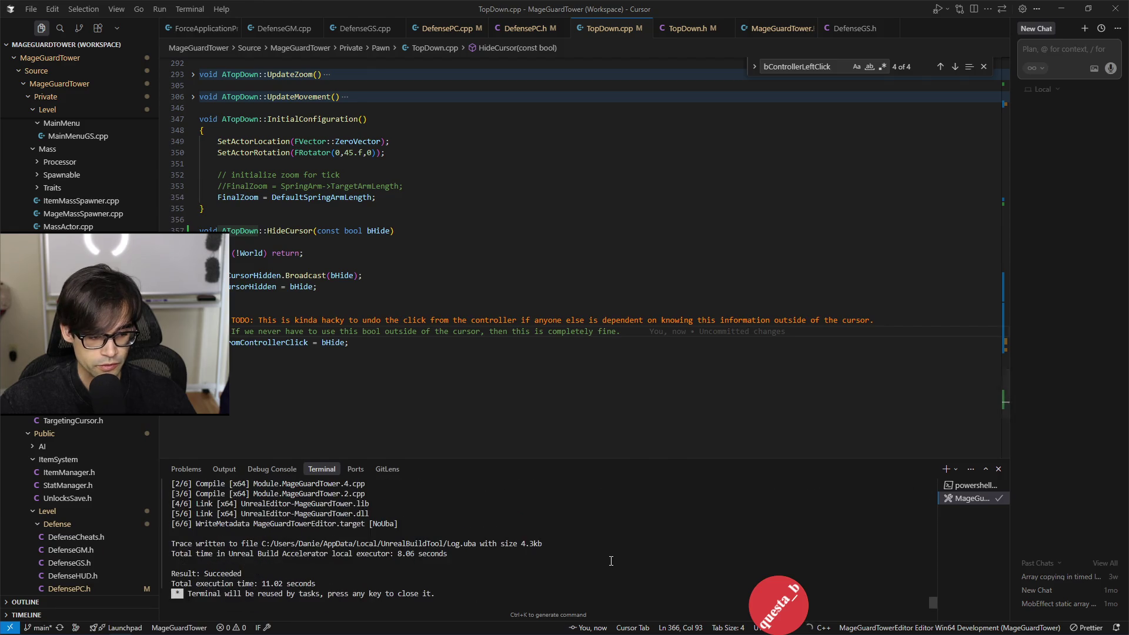
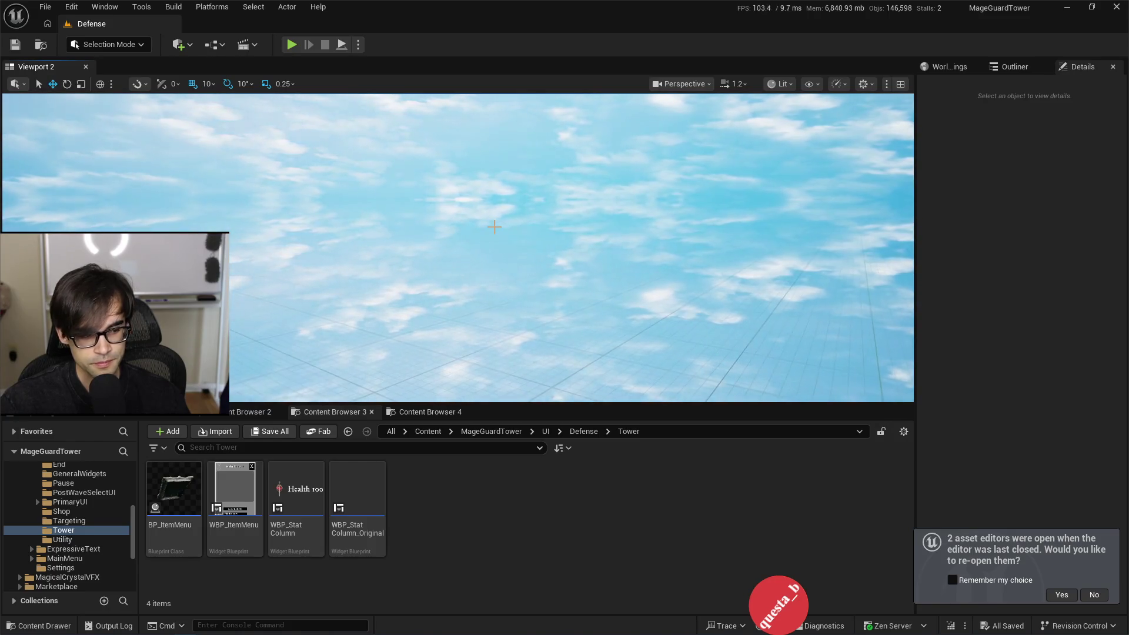
Step: Play-test the level, check the tower's Target options while keeping Random, then stop the session
left_click(292, 45)
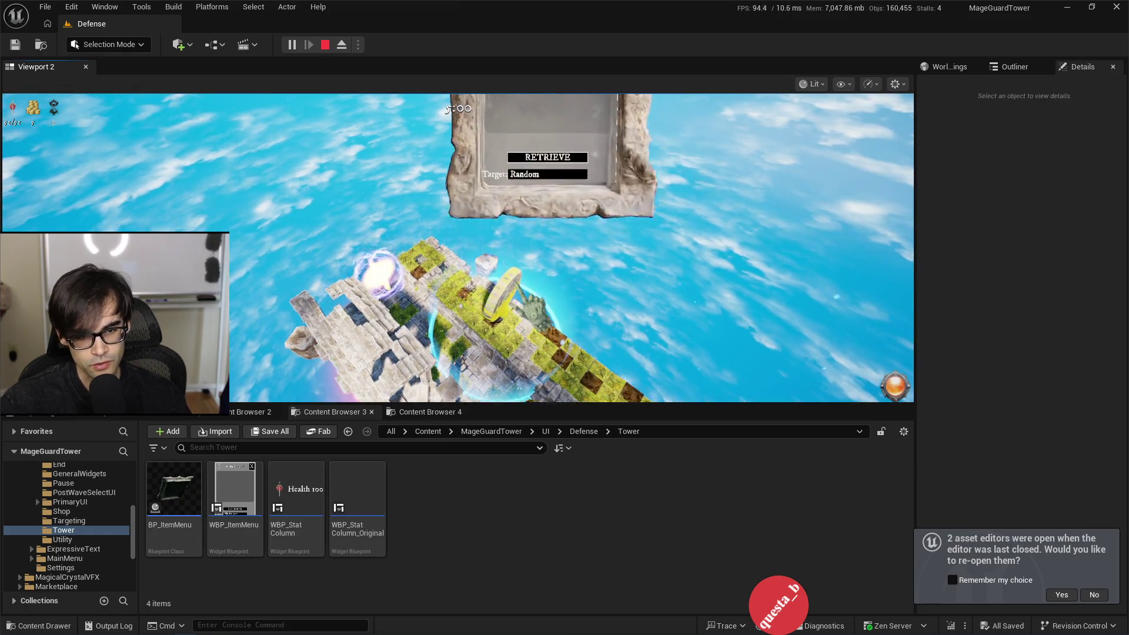
left_click(506, 233)
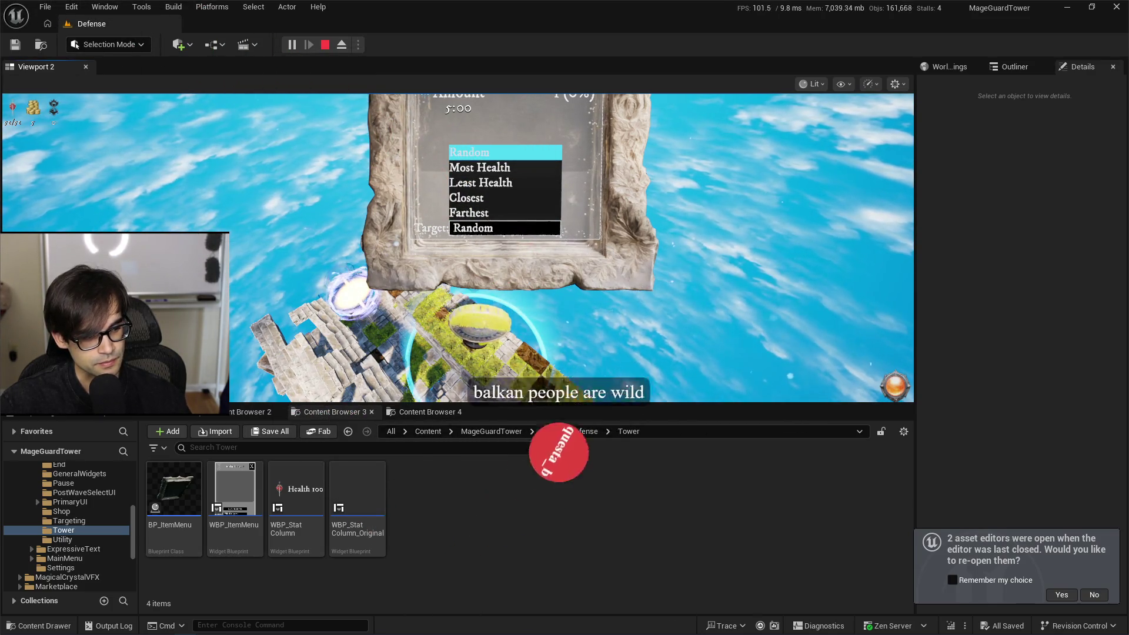
left_click(505, 151)
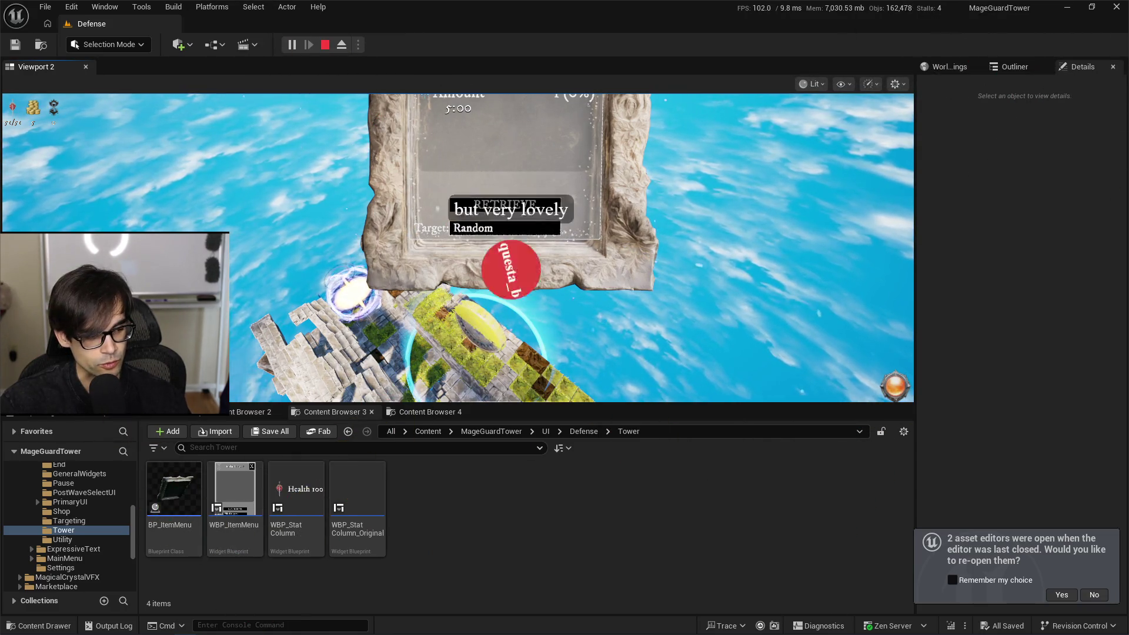
key("Escape")
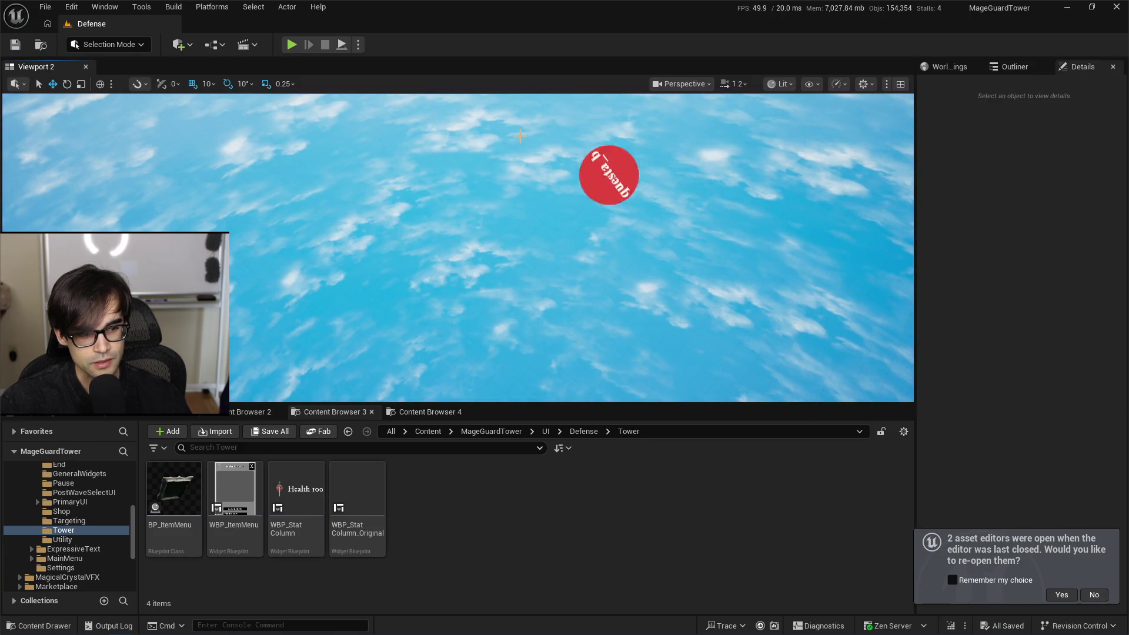
key("alt+Tab")
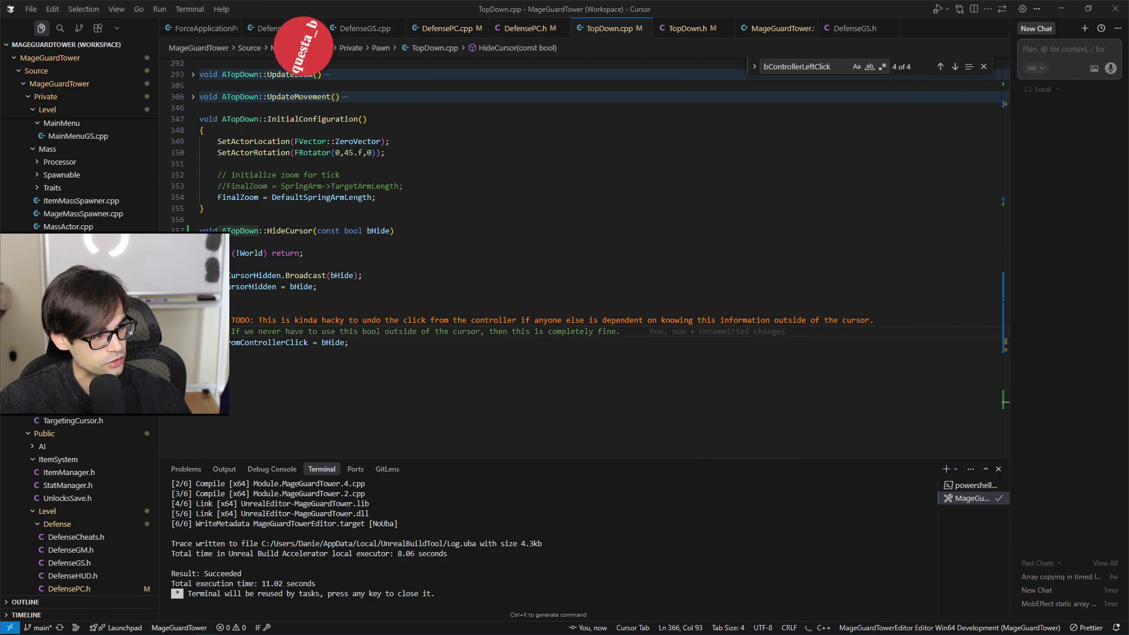
Step: Leave the successful TopDown.cpp build in Cursor for the browser's Wikipedia Balkans article
key("alt+Tab")
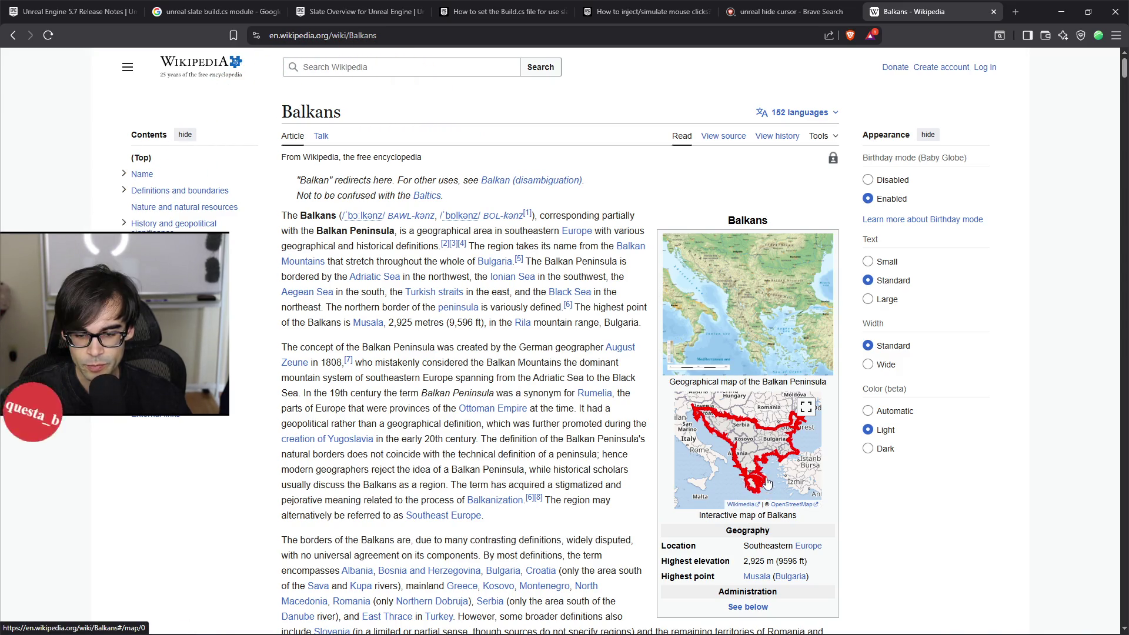
Step: Skim the Balkans article text, then expand its interactive Balkans map to full-screen
scroll(767, 465, "down", 1)
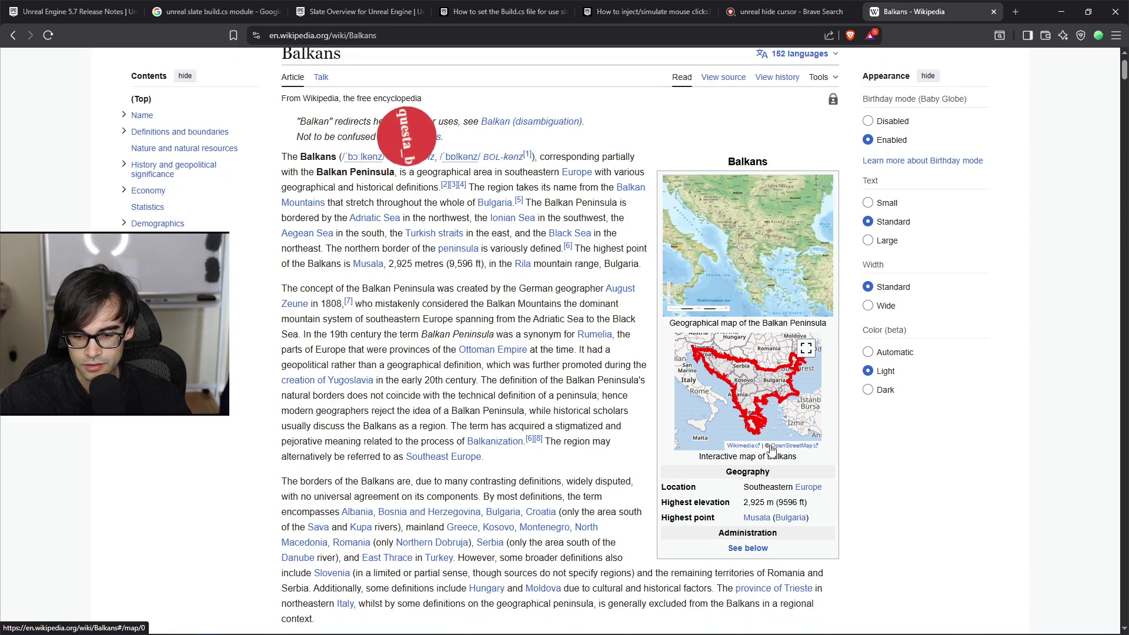
scroll(620, 378, "down", 2)
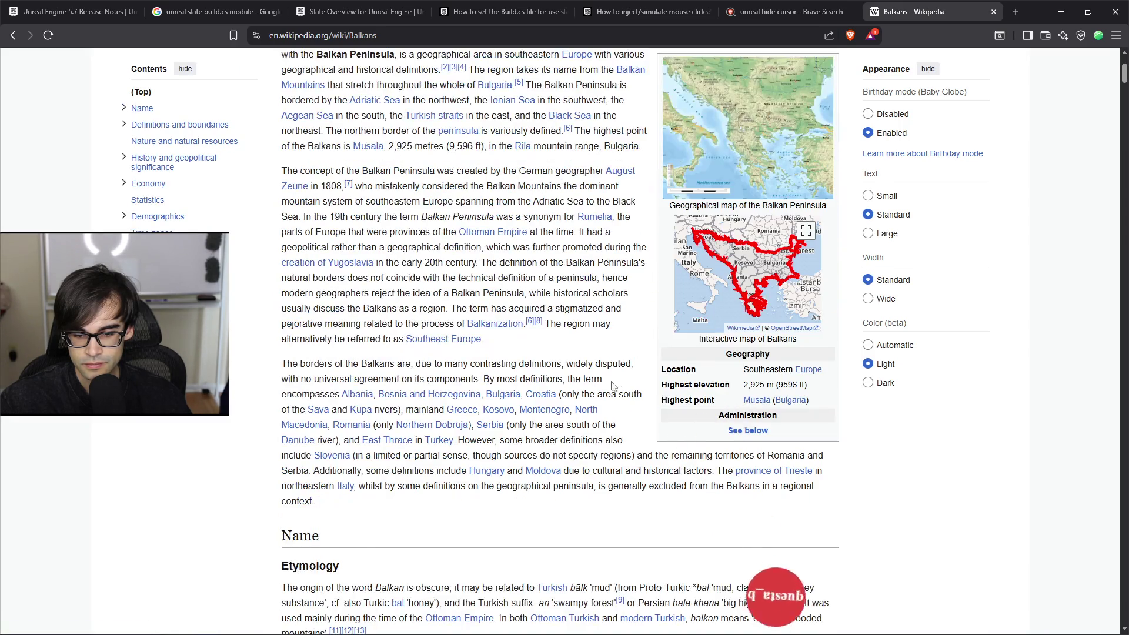
scroll(557, 438, "up", 1)
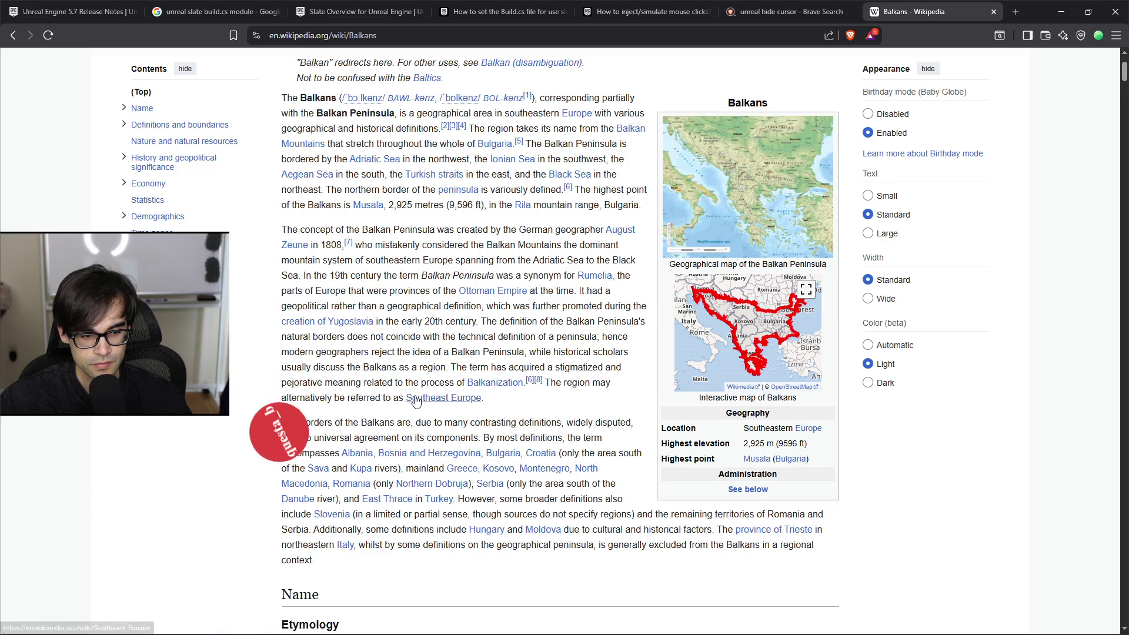
mouse_move(506, 306)
left_mouse_down()
mouse_move(373, 321)
mouse_move(559, 337)
mouse_move(641, 322)
mouse_move(591, 353)
mouse_move(626, 374)
mouse_move(590, 496)
left_mouse_up()
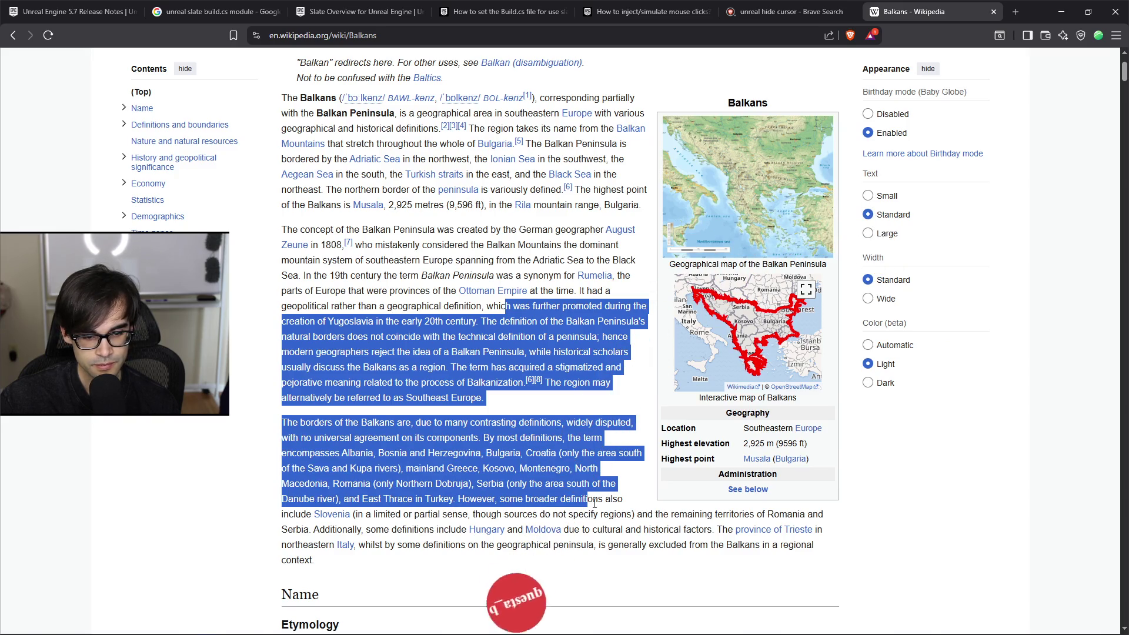
left_click(665, 547)
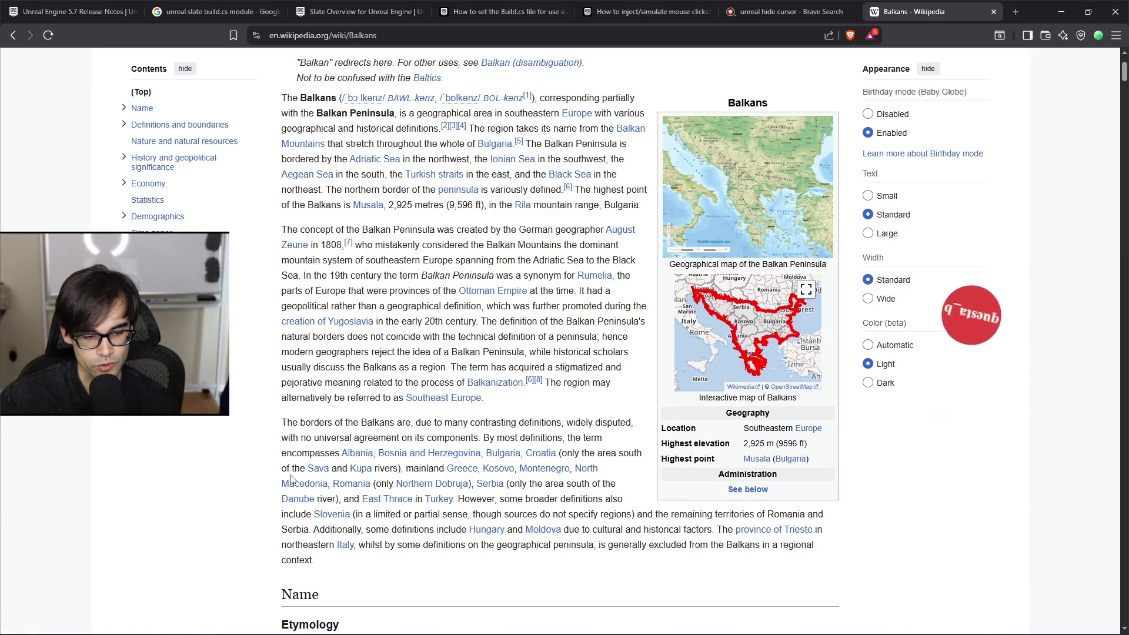
key("ctrl+a")
left_click(789, 411)
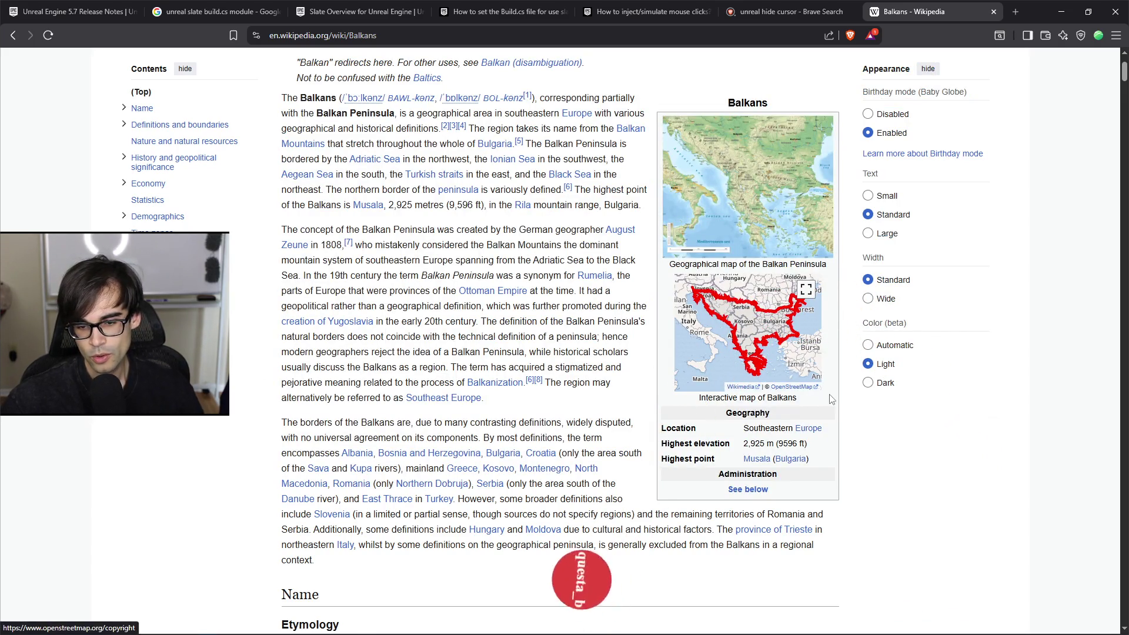
left_click(763, 360)
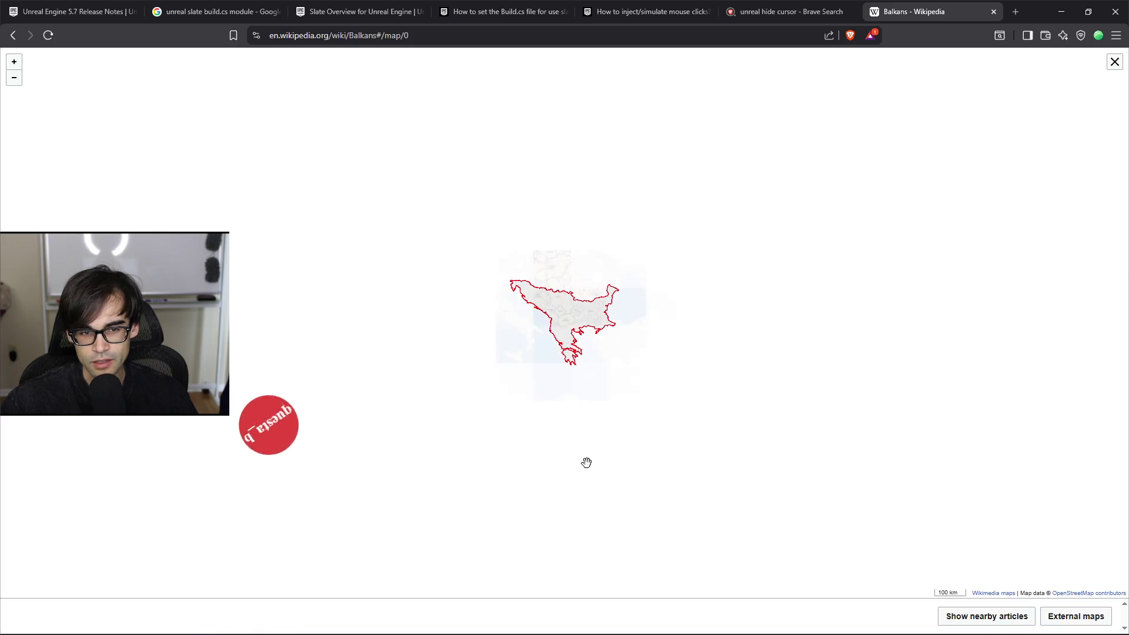
Step: Zoom the map and pan from Turkey and Cyprus west to Sicily, Malta and Crete
scroll(589, 309, "up", 3)
scroll(559, 230, "up", 3)
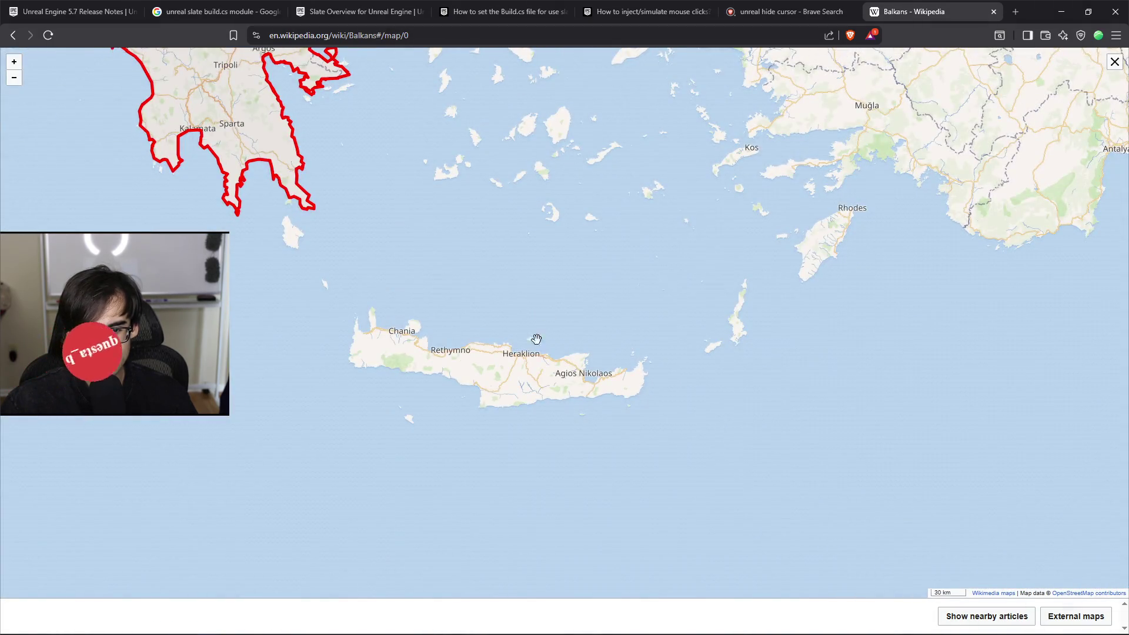
scroll(533, 333, "up", 2)
scroll(506, 364, "down", 4)
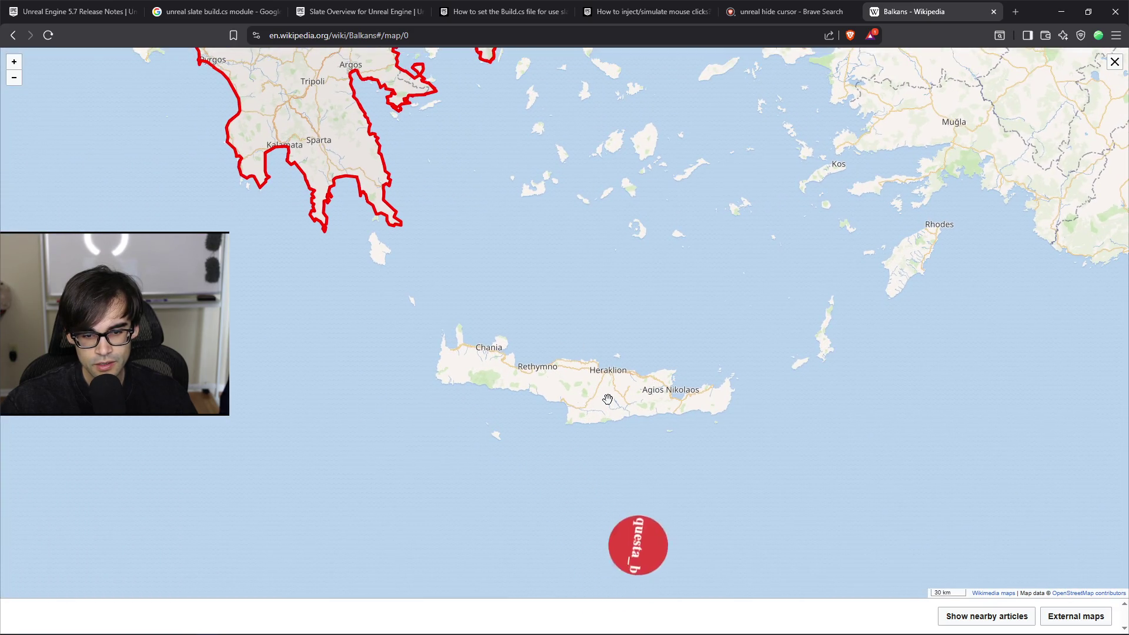
scroll(606, 395, "down", 2)
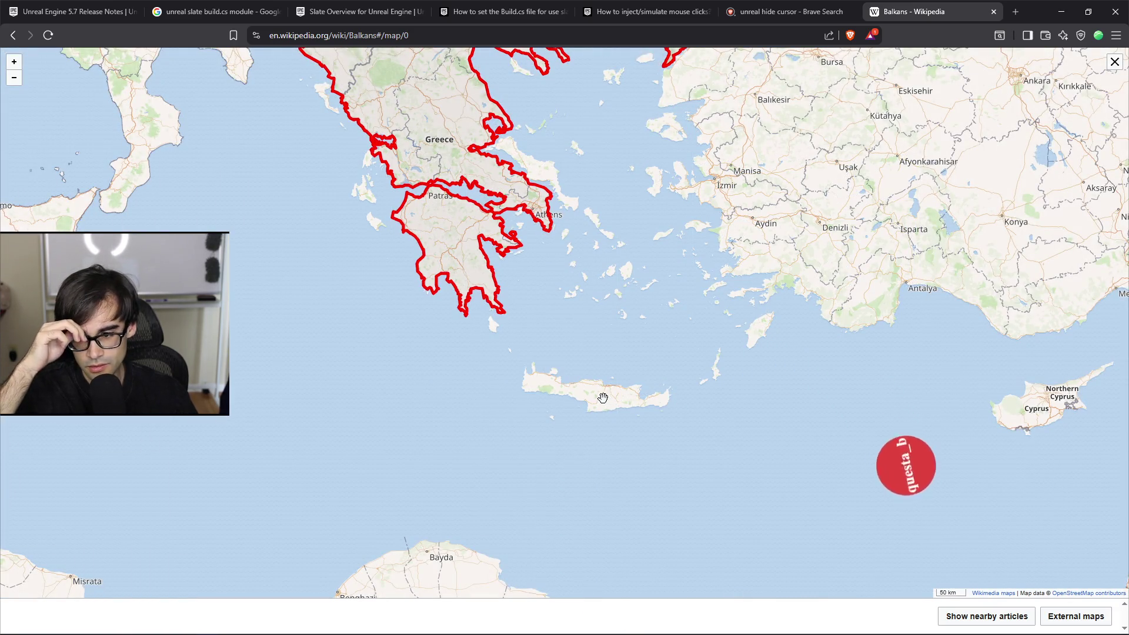
left_click_drag(964, 380, 738, 386)
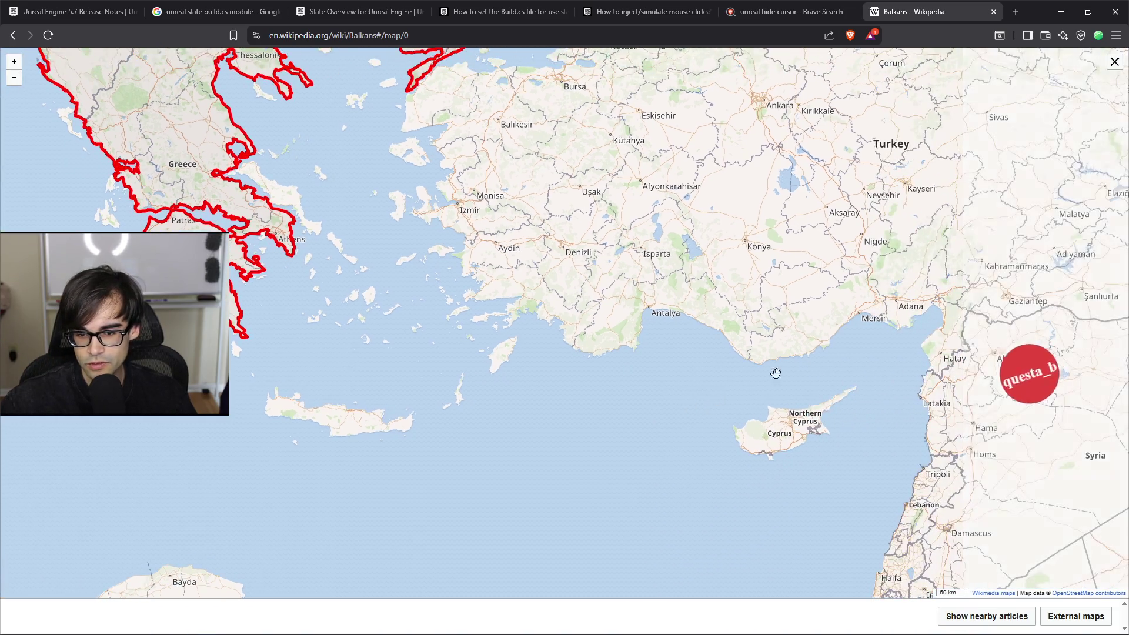
scroll(509, 434, "up", 3)
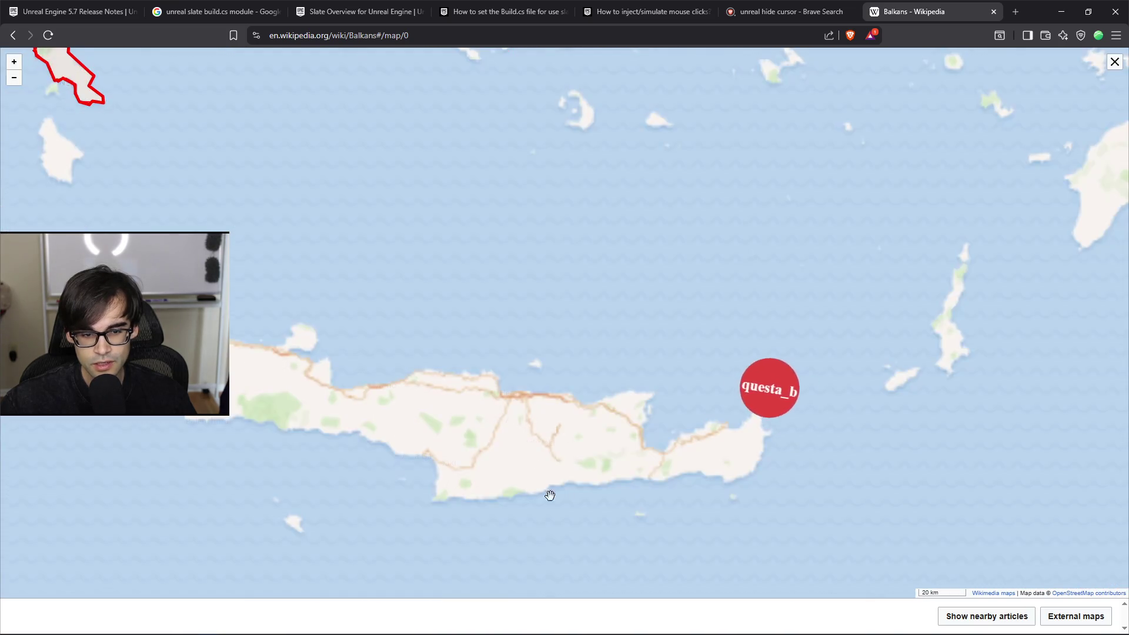
scroll(540, 423, "down", 2)
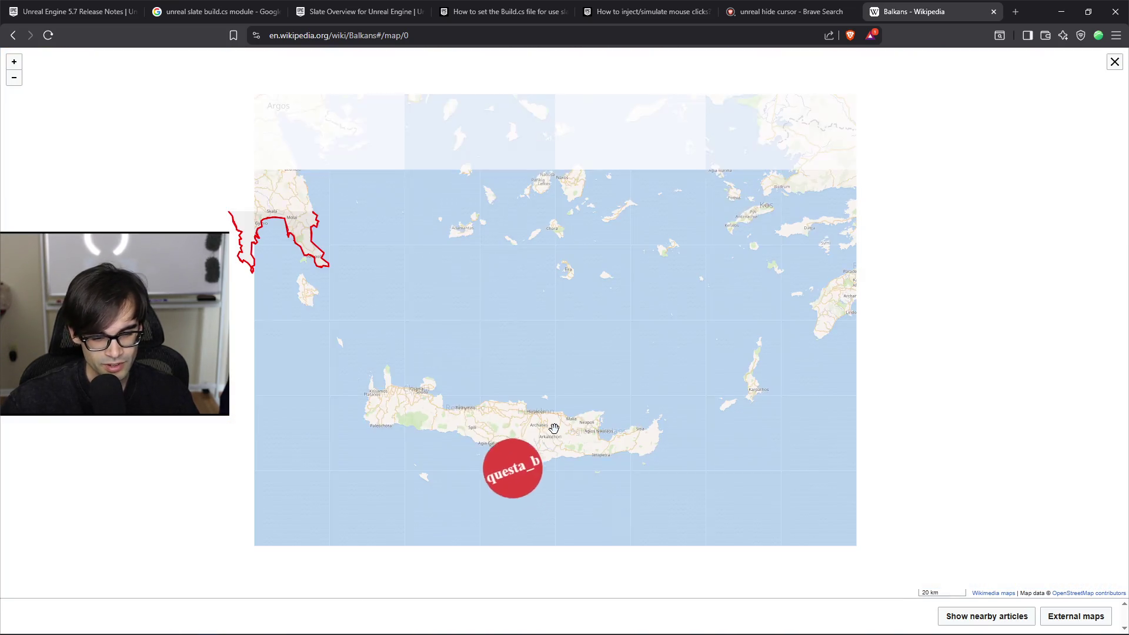
scroll(503, 388, "down", 5)
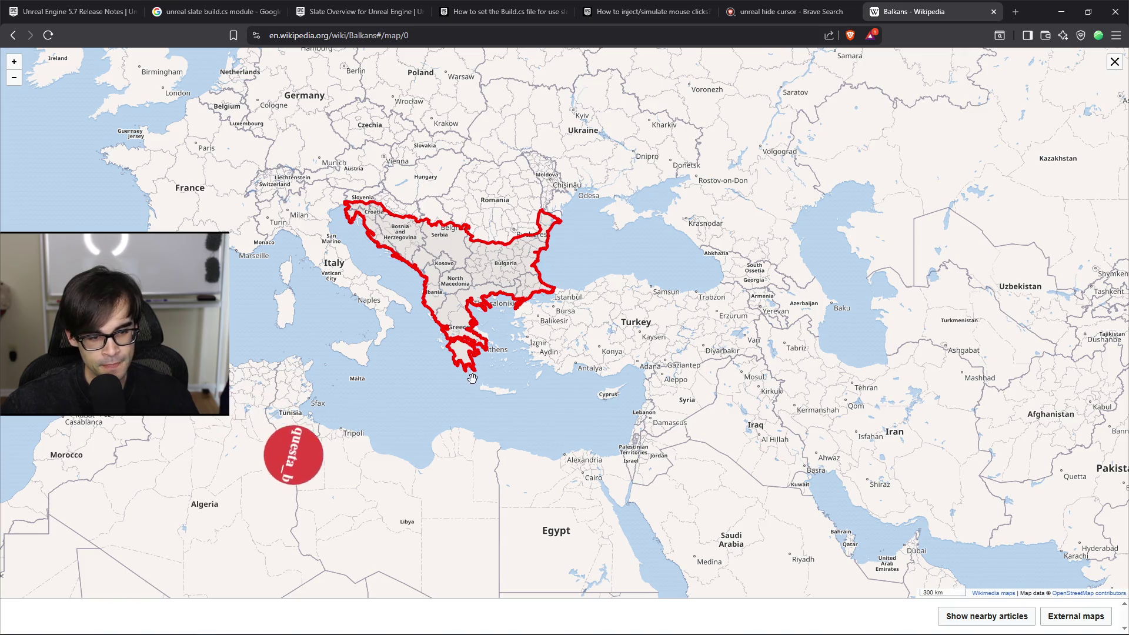
scroll(472, 378, "up", 3)
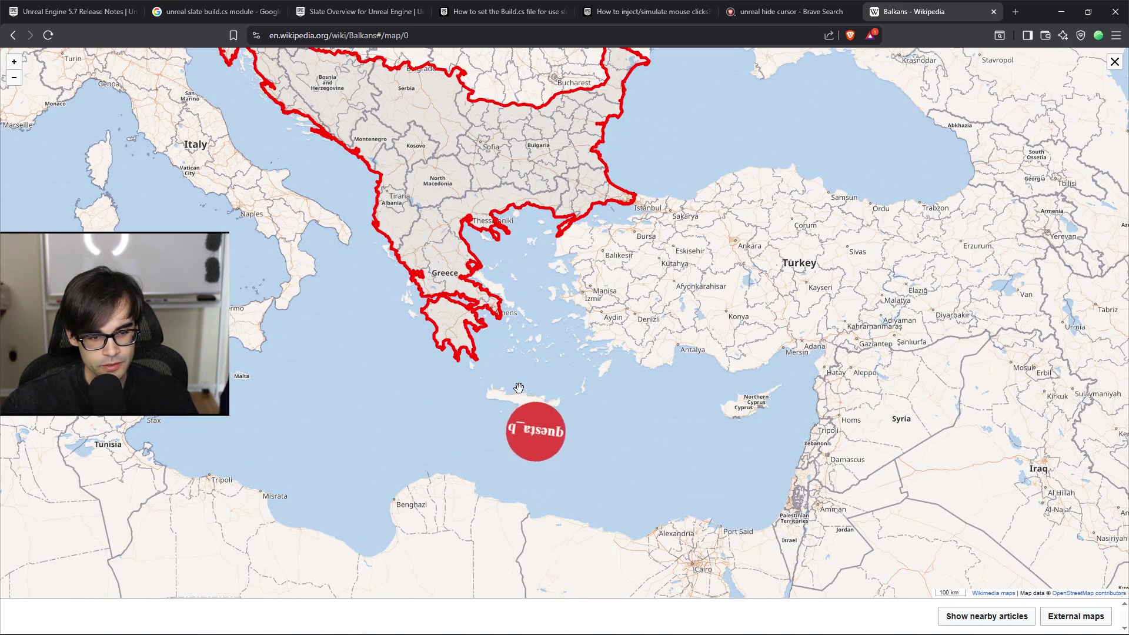
scroll(519, 388, "up", 2)
left_click_drag(516, 391, 550, 383)
scroll(311, 410, "up", 3)
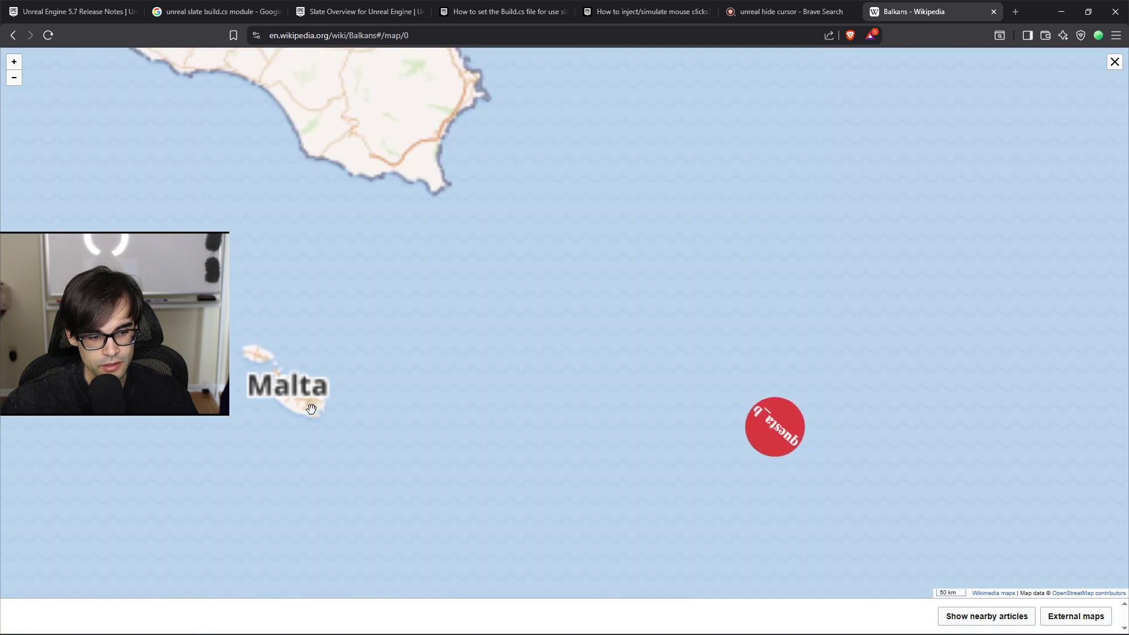
scroll(312, 410, "down", 5)
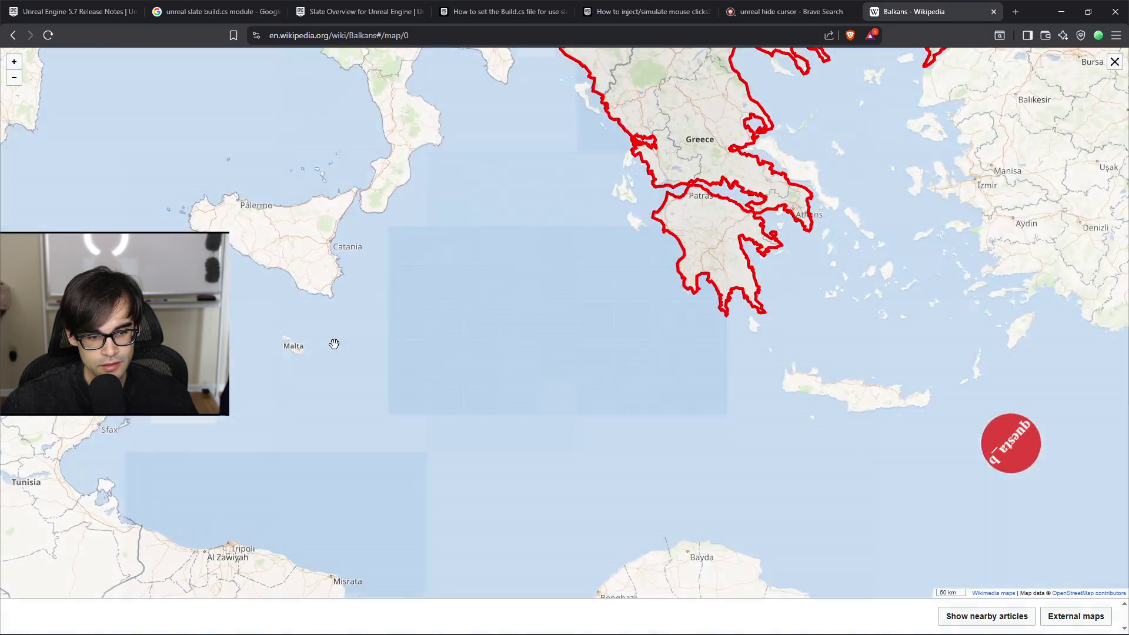
scroll(334, 344, "down", 3)
scroll(450, 366, "up", 3)
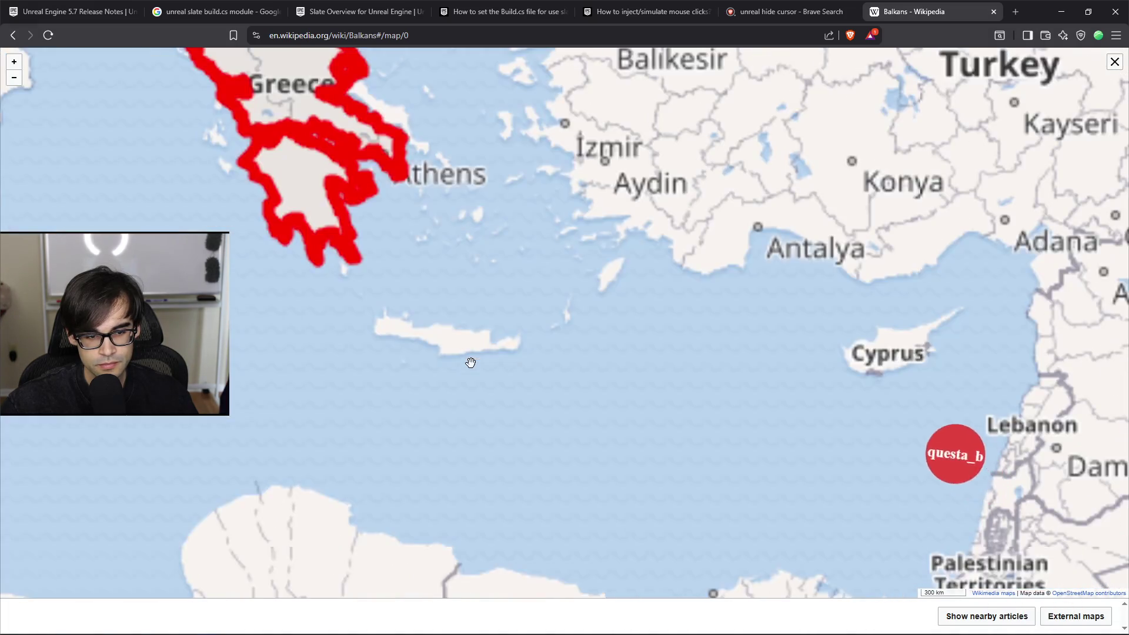
scroll(414, 329, "up", 2)
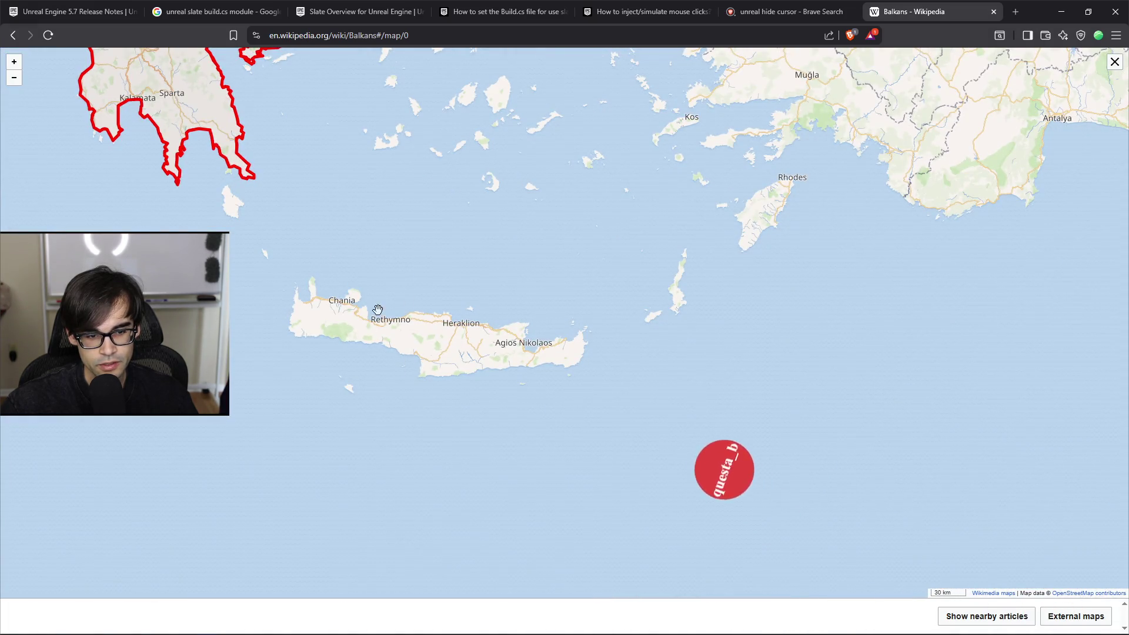
left_click_drag(254, 287, 408, 298)
Step: Follow Italy on the map from the Adriatic coast and San Marino down to Calabria and Sicily
scroll(629, 338, "up", 2)
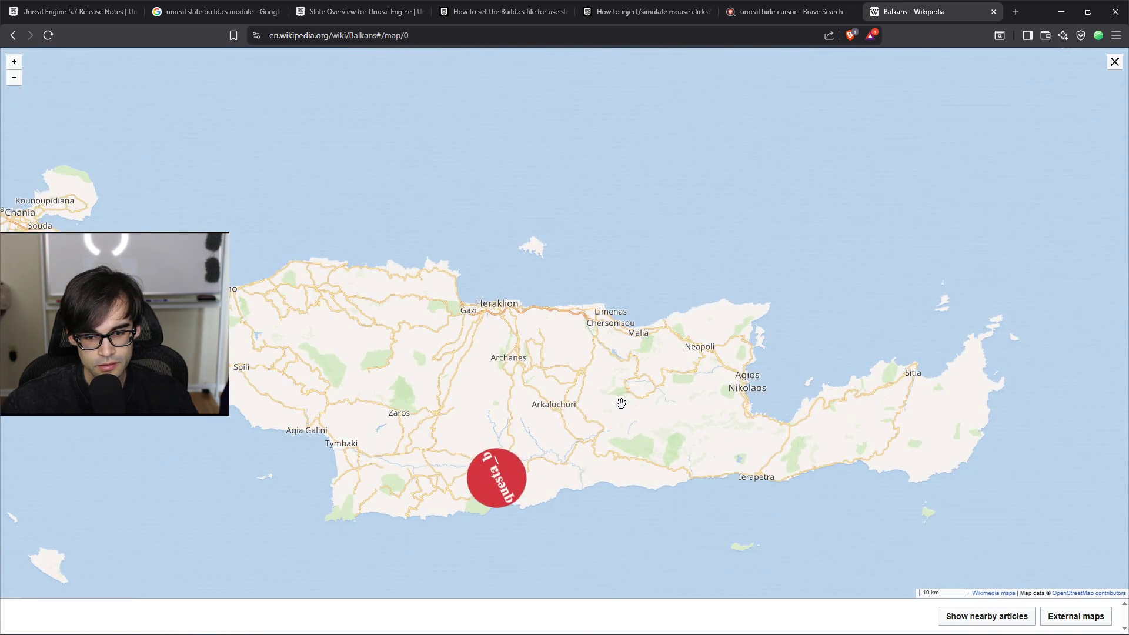
scroll(452, 393, "down", 4)
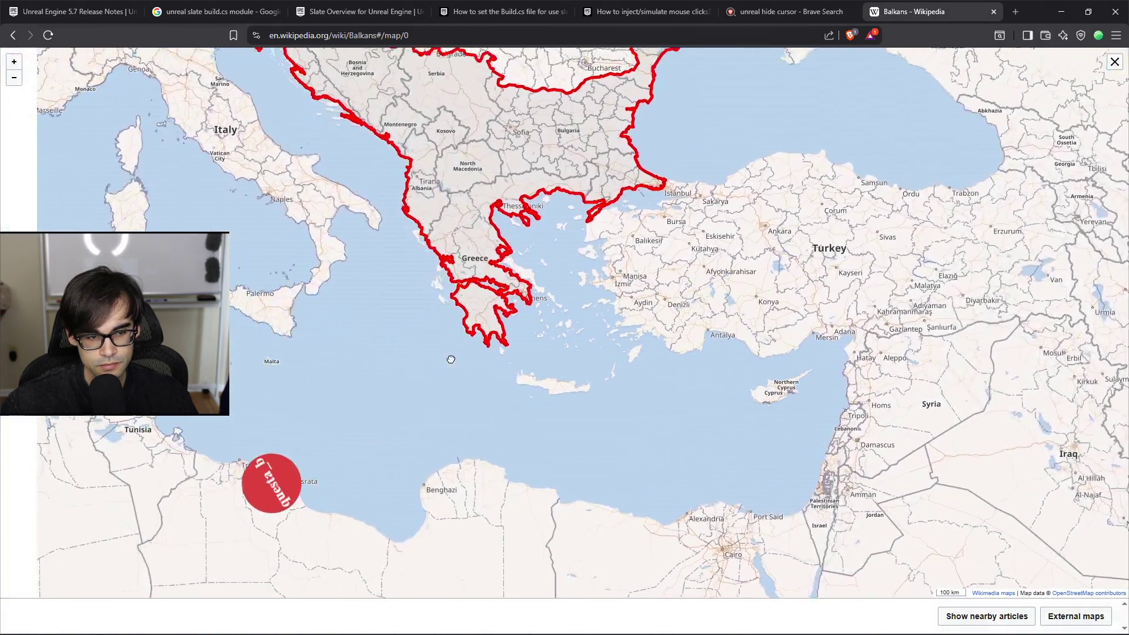
scroll(457, 359, "down", 3)
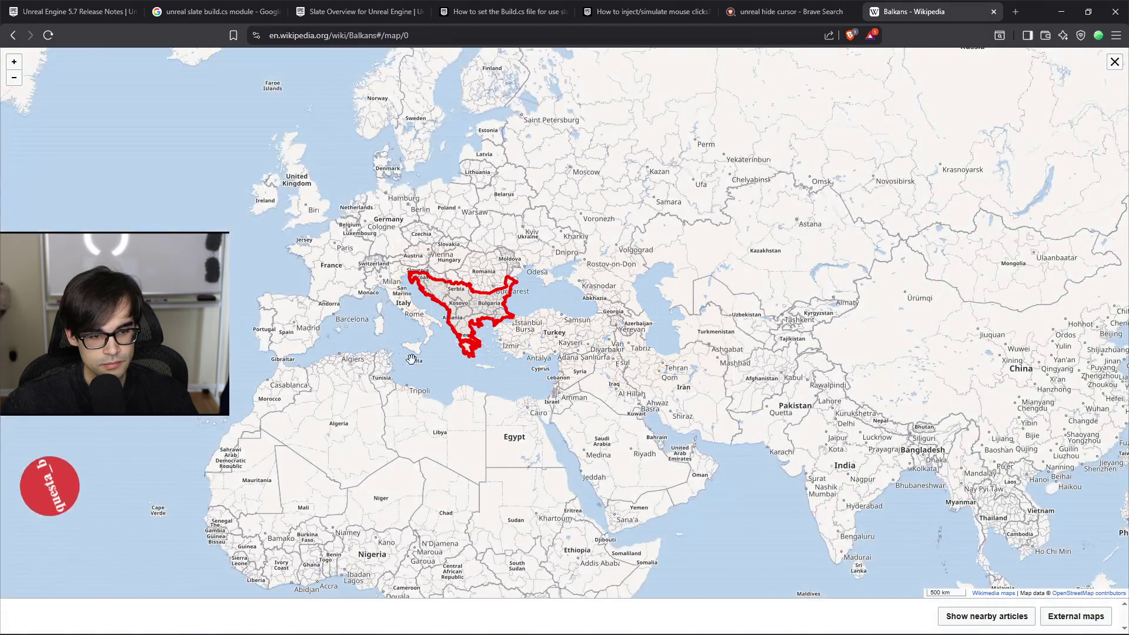
scroll(493, 282, "up", 3)
scroll(493, 281, "down", 2)
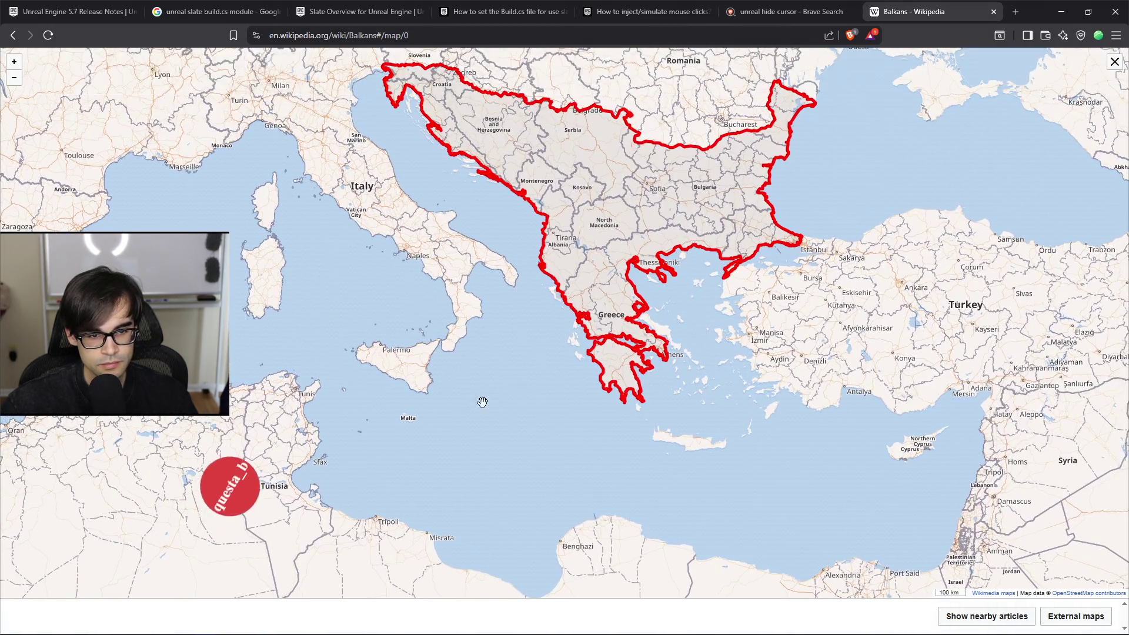
scroll(415, 300, "up", 4)
mouse_move(399, 198)
left_mouse_down()
mouse_move(506, 335)
mouse_move(547, 327)
left_mouse_up()
left_click_drag(314, 128, 400, 239)
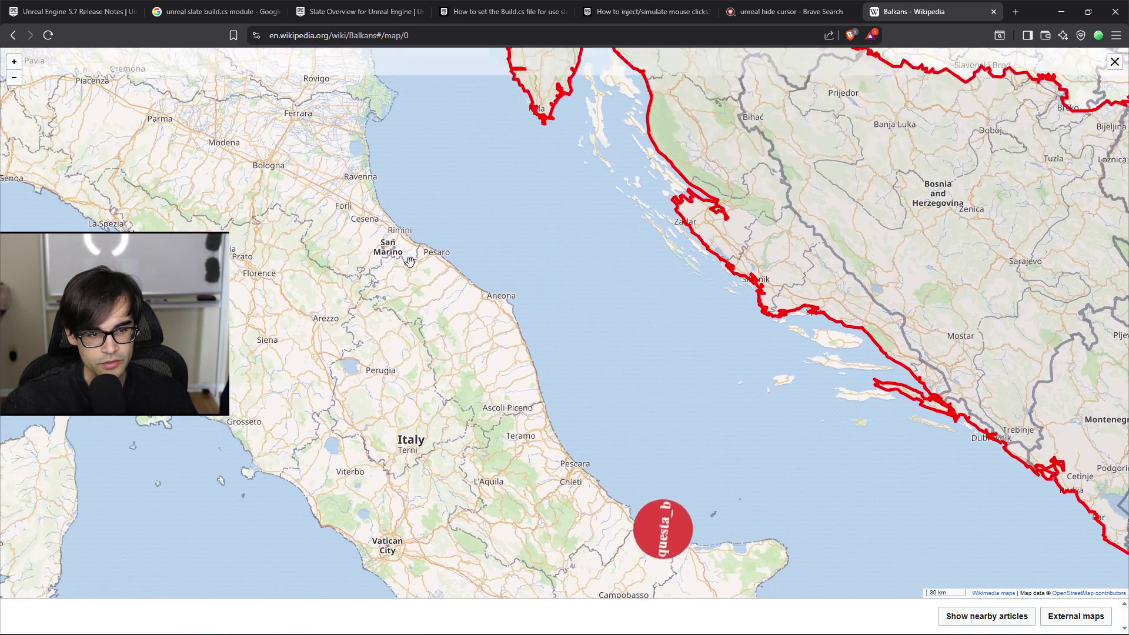
scroll(401, 239, "up", 2)
scroll(400, 239, "up", 2)
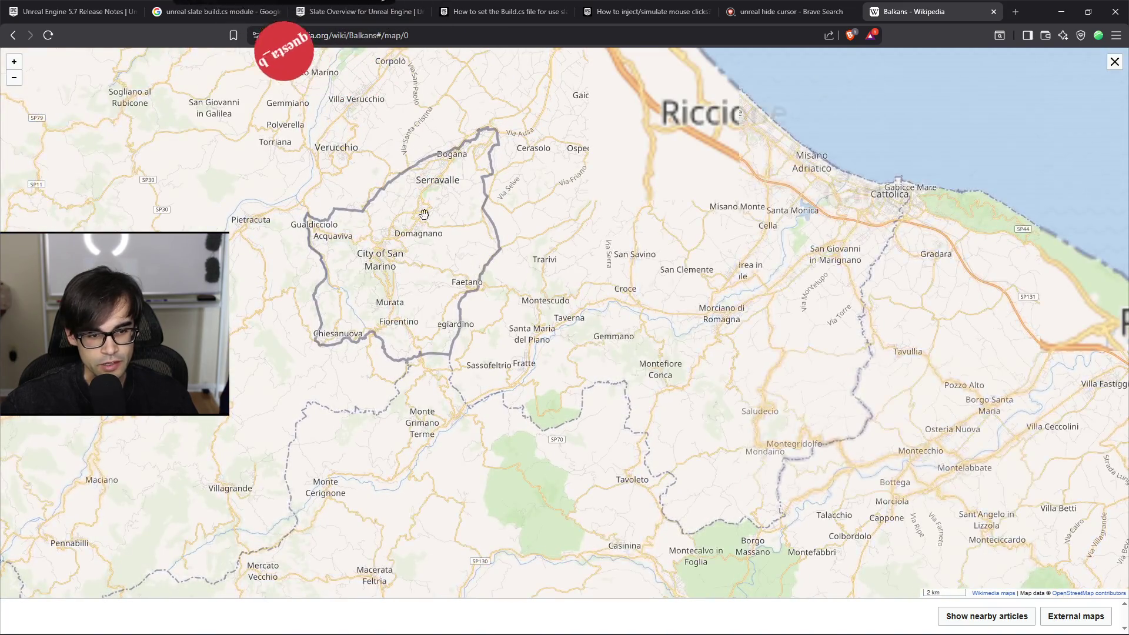
scroll(396, 310, "up", 2)
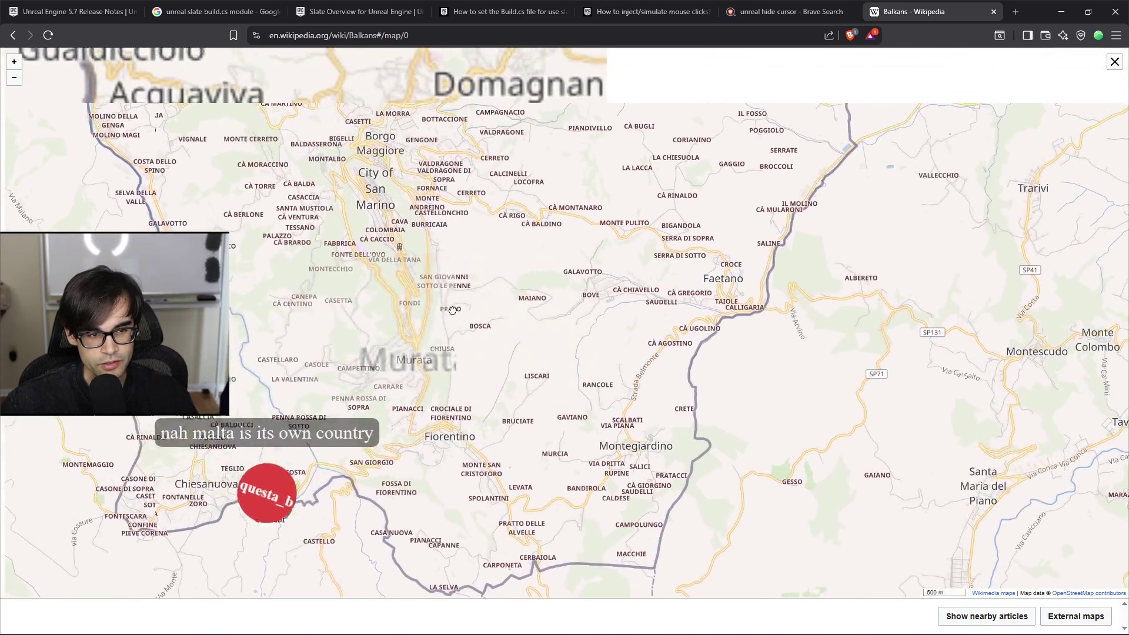
scroll(409, 310, "down", 5)
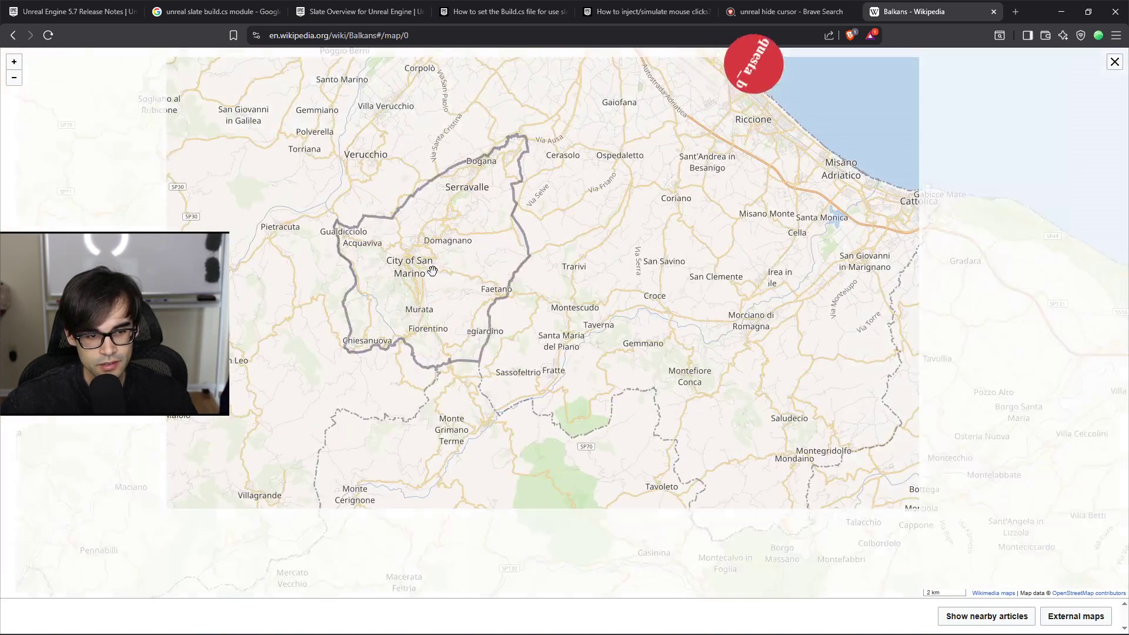
scroll(450, 293, "down", 2)
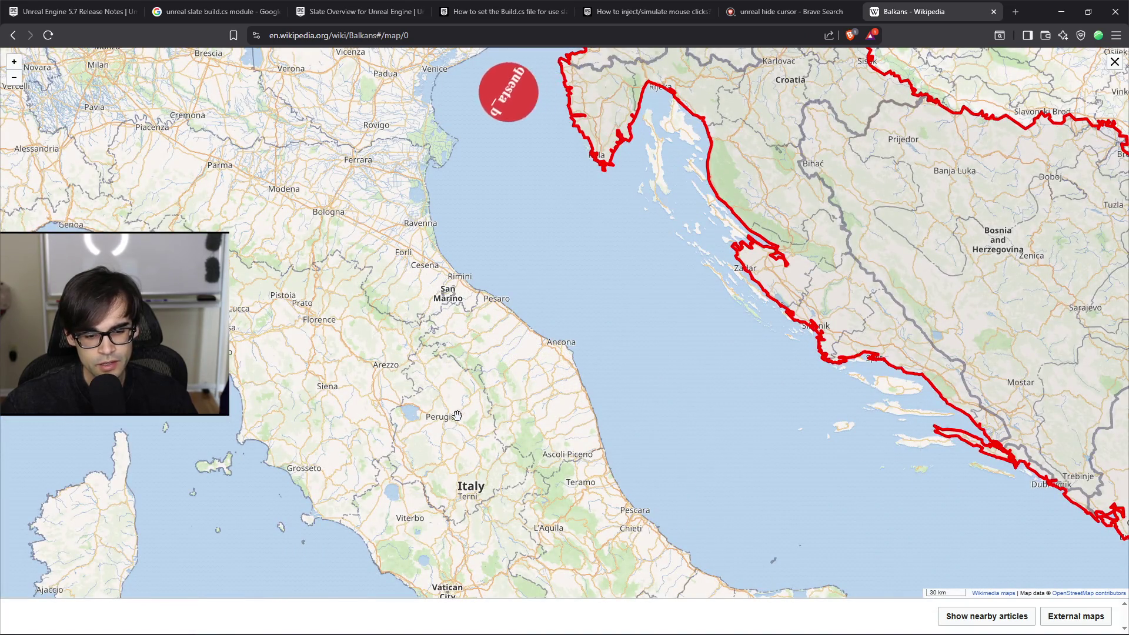
left_click_drag(487, 355, 489, 294)
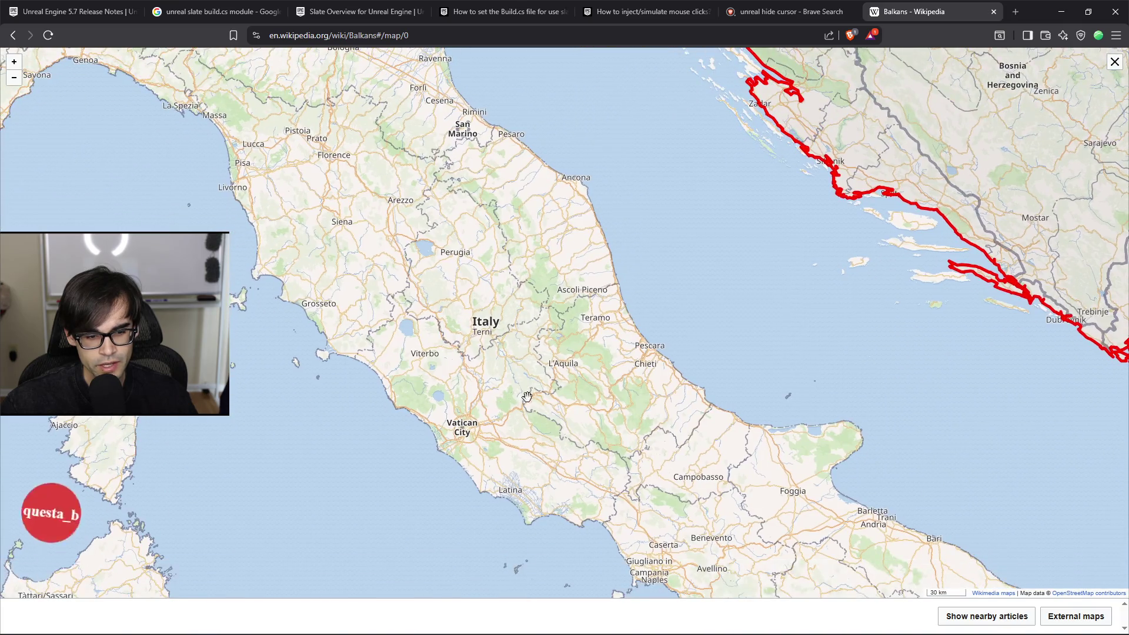
left_click_drag(469, 433, 407, 283)
left_click_drag(500, 411, 467, 334)
left_click_drag(558, 441, 488, 253)
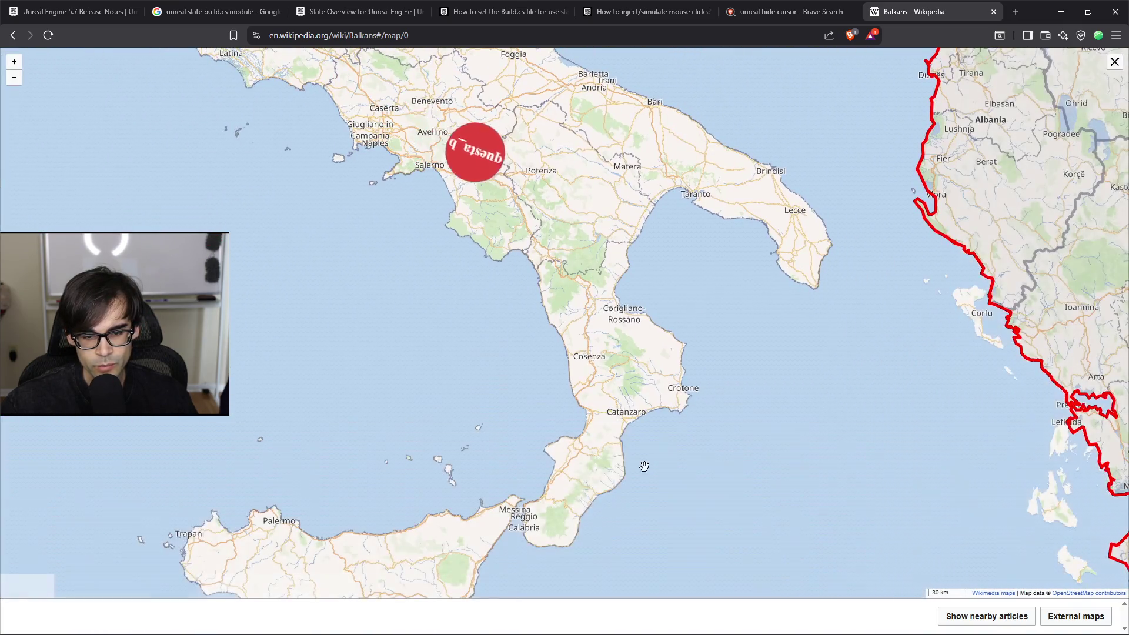
left_click_drag(677, 412, 618, 237)
scroll(565, 388, "down", 2)
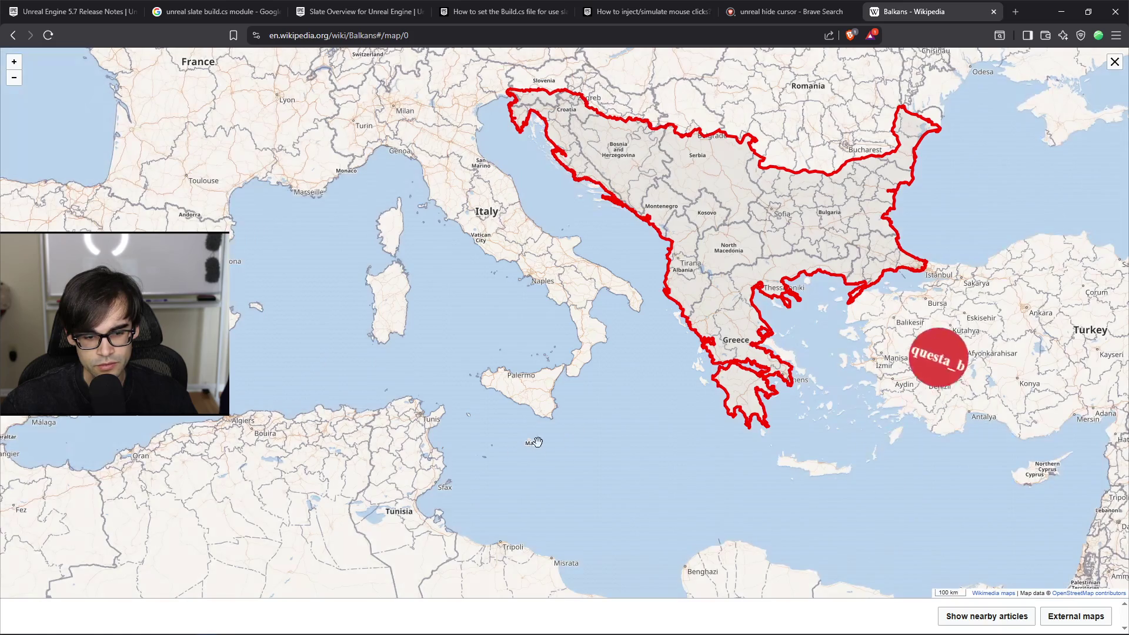
scroll(505, 213, "up", 2)
scroll(494, 217, "down", 1)
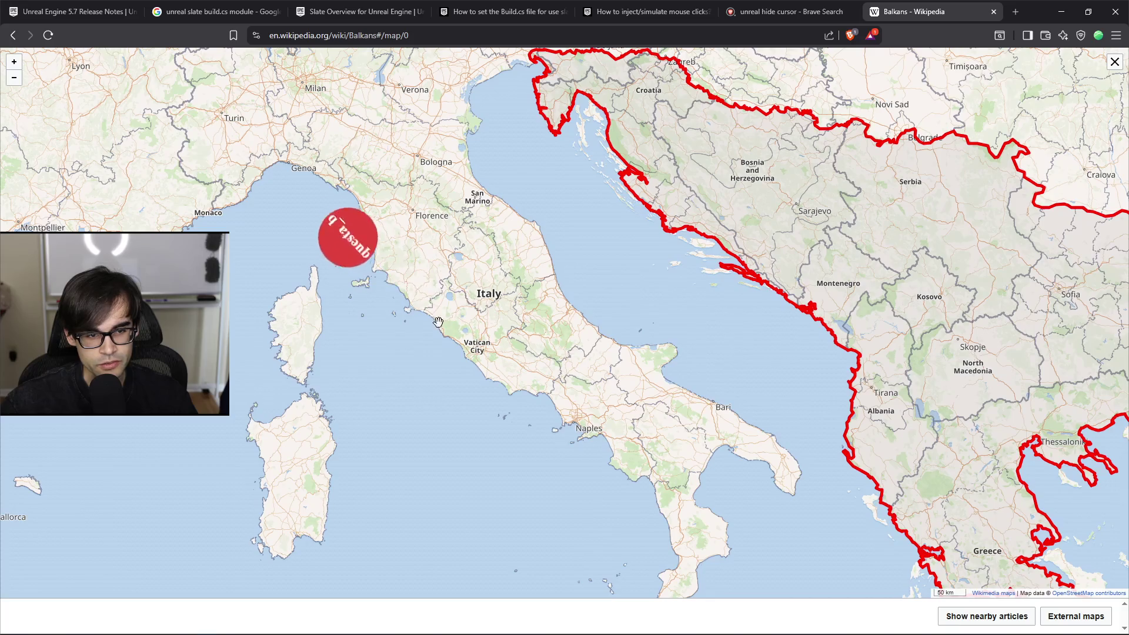
Step: Pan from Corsica across to the Aegean, then north to France and Switzerland
left_click_drag(438, 322, 536, 294)
scroll(411, 332, "up", 2)
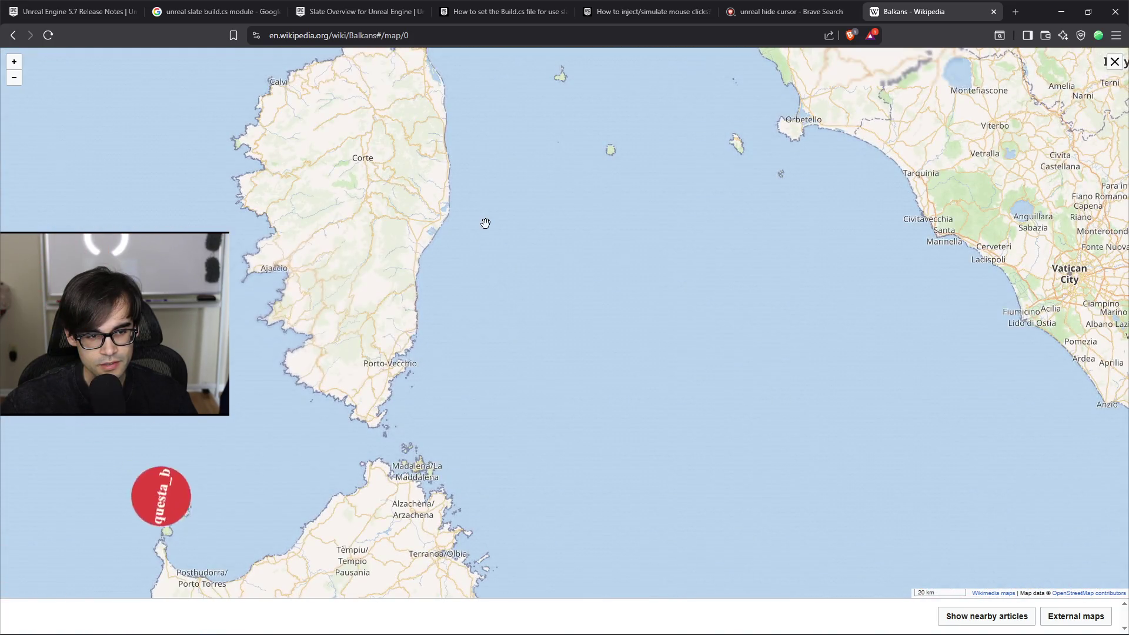
scroll(485, 223, "down", 2)
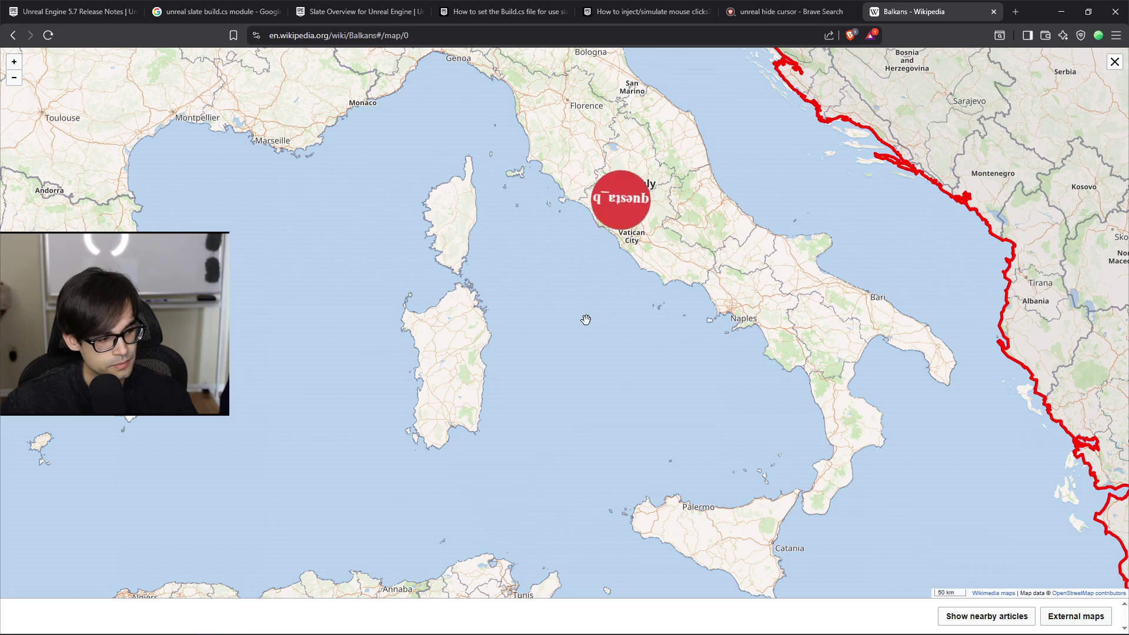
mouse_move(616, 317)
left_mouse_down()
mouse_move(557, 318)
mouse_move(412, 88)
left_mouse_up()
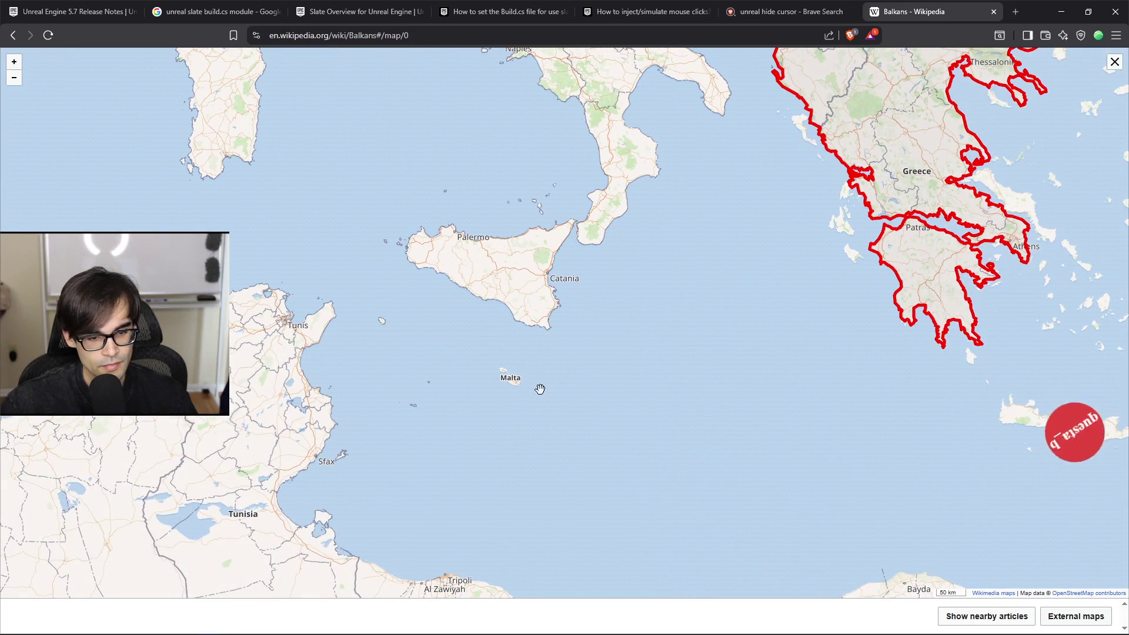
left_click_drag(845, 375, 580, 423)
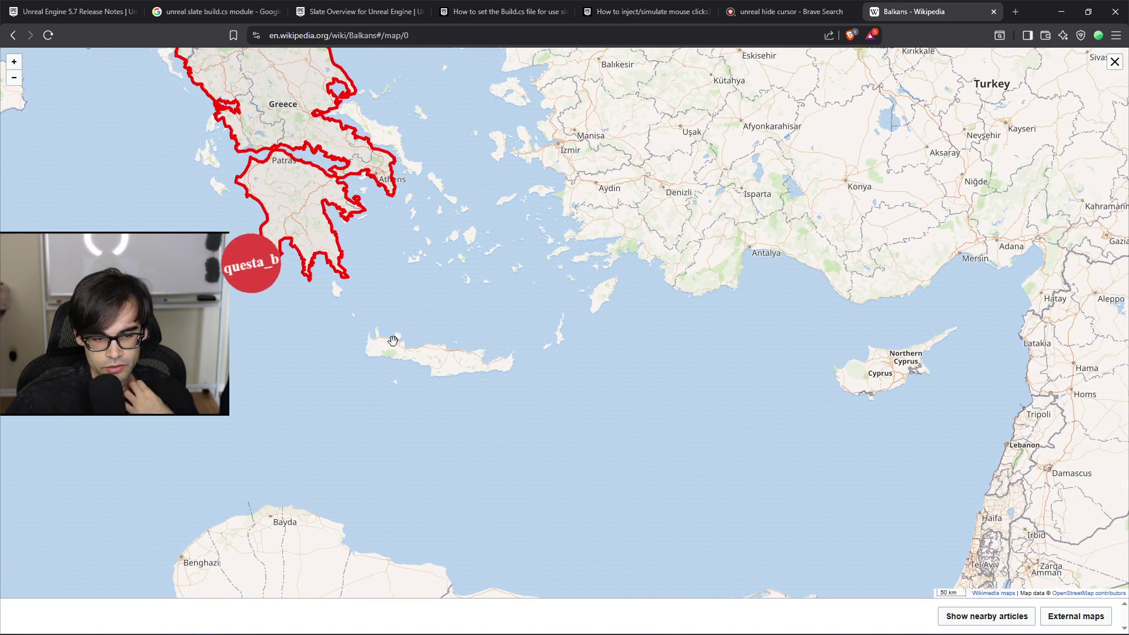
left_click_drag(415, 347, 554, 355)
left_click_drag(321, 394, 382, 474)
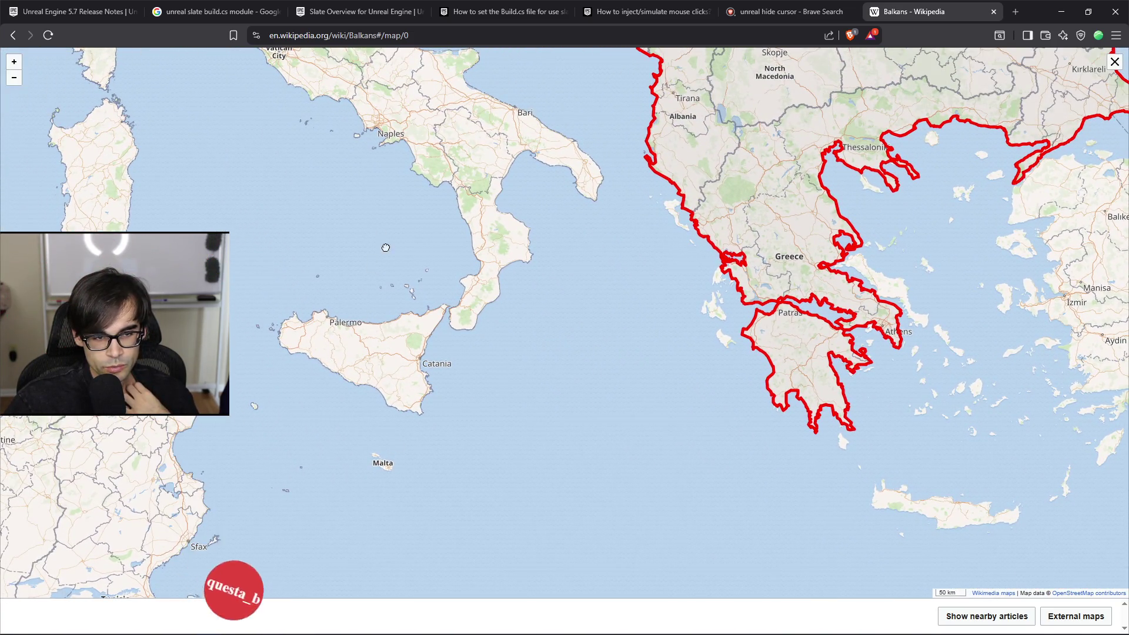
left_click_drag(383, 238, 415, 406)
left_click_drag(300, 138, 338, 251)
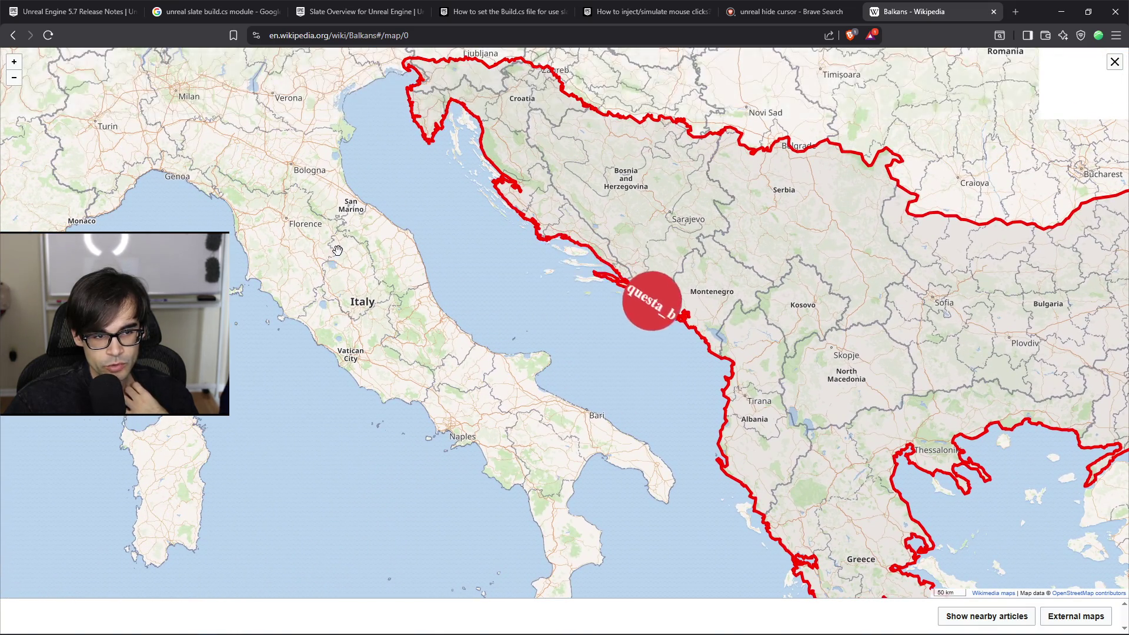
left_click_drag(200, 217, 558, 344)
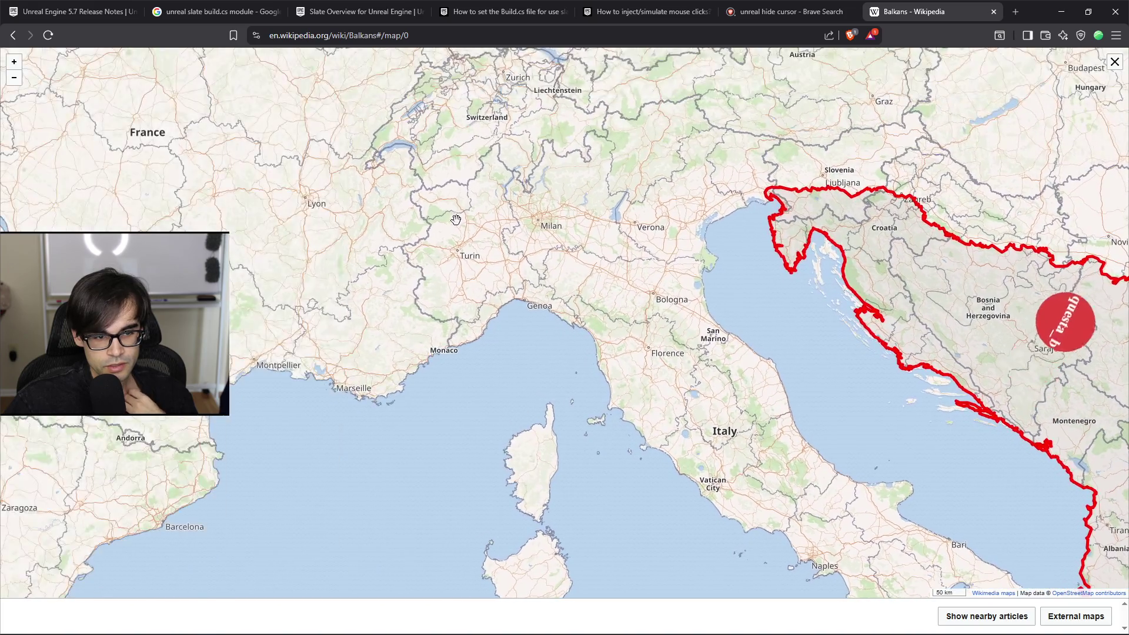
mouse_move(394, 176)
left_mouse_down()
mouse_move(441, 314)
mouse_move(530, 370)
left_mouse_up()
Step: Move the map to Spain and the Balearics, Belgium and the Rhineland, then back toward Greece
scroll(758, 305, "up", 2)
scroll(738, 287, "down", 2)
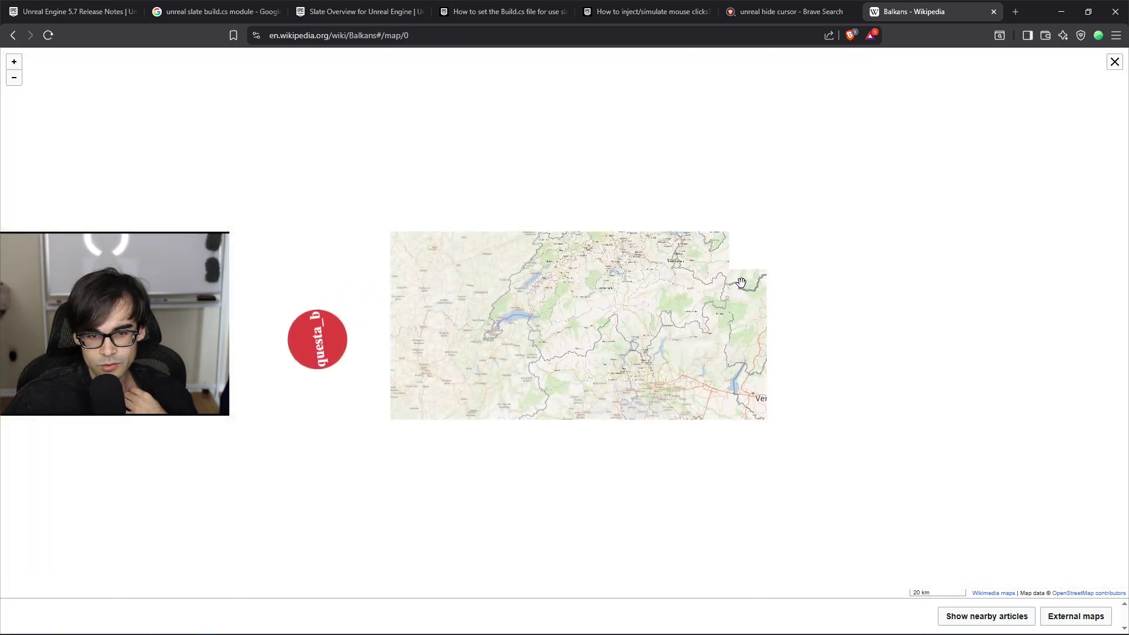
scroll(753, 288, "up", 2)
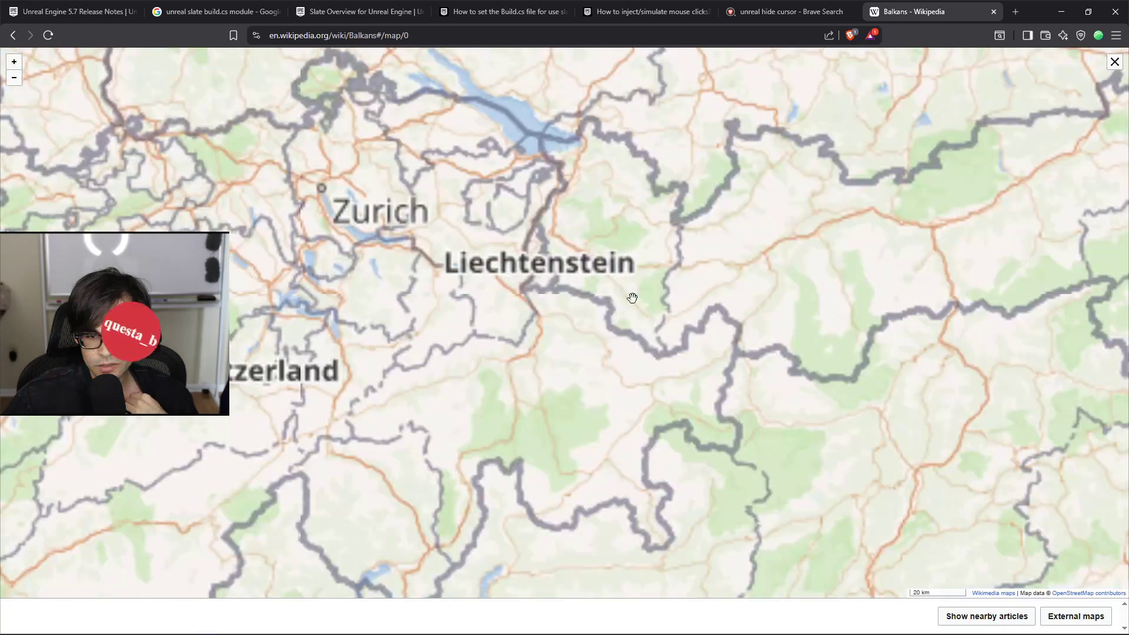
scroll(540, 267, "up", 2)
scroll(549, 270, "down", 4)
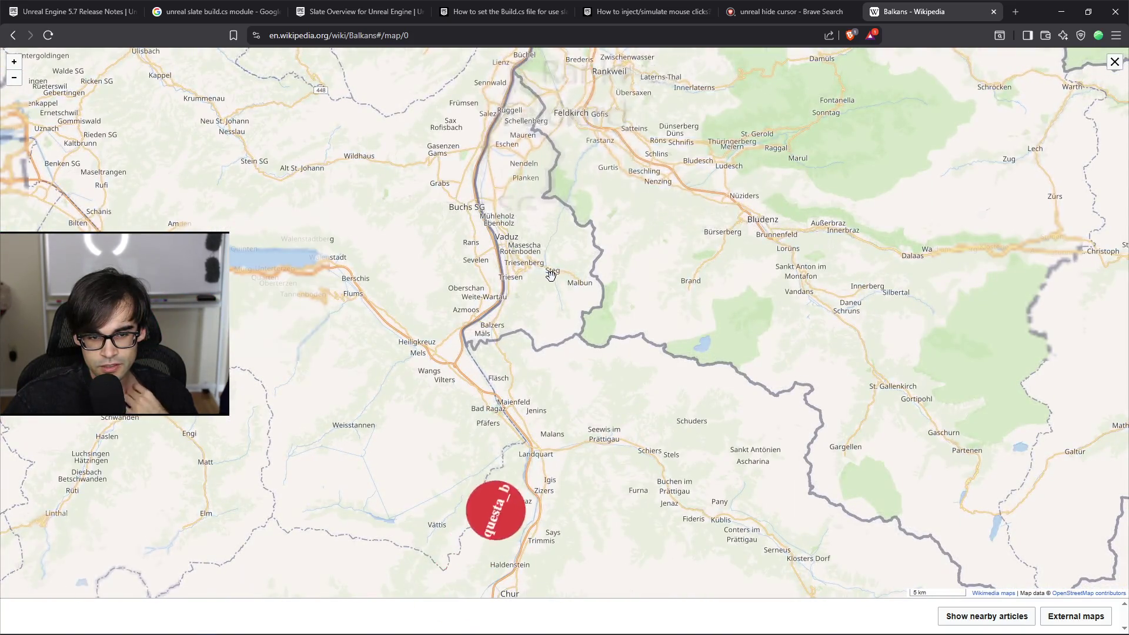
scroll(573, 258, "up", 2)
scroll(589, 244, "down", 3)
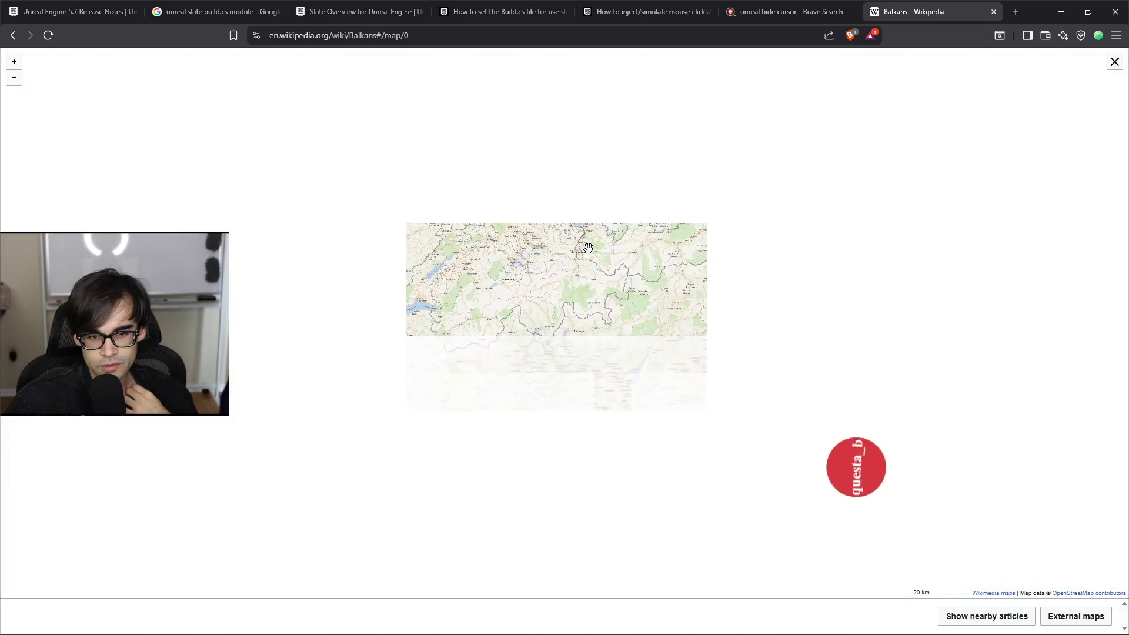
scroll(577, 230, "up", 1)
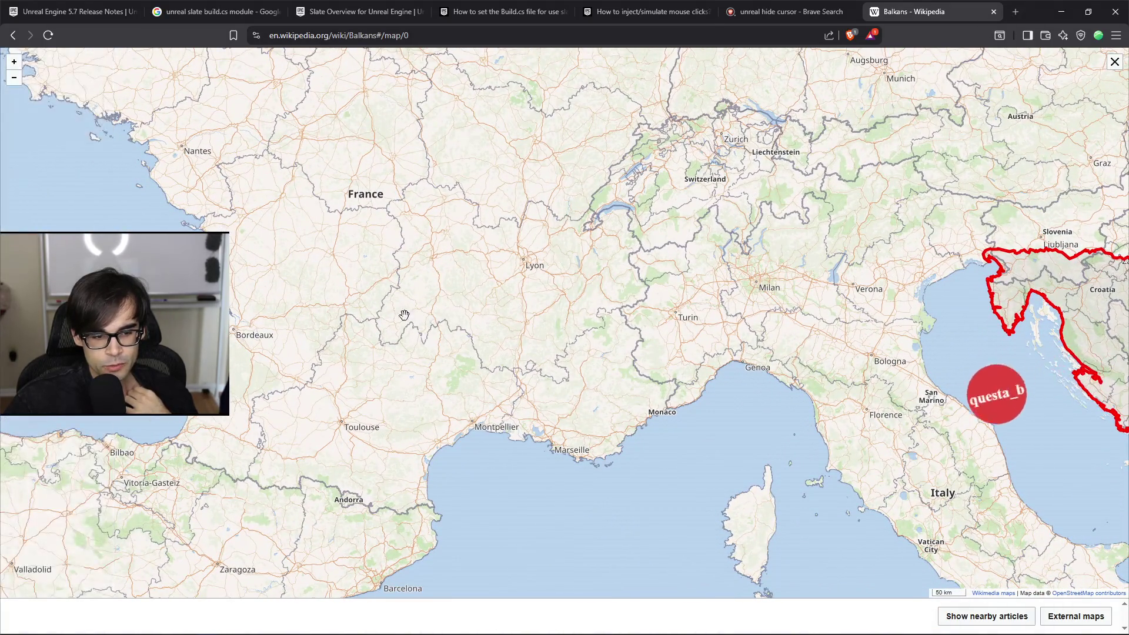
key("Down")
key("Down")
key("Down")
key("Left")
key("Left")
key("Left")
scroll(521, 259, "up", 4)
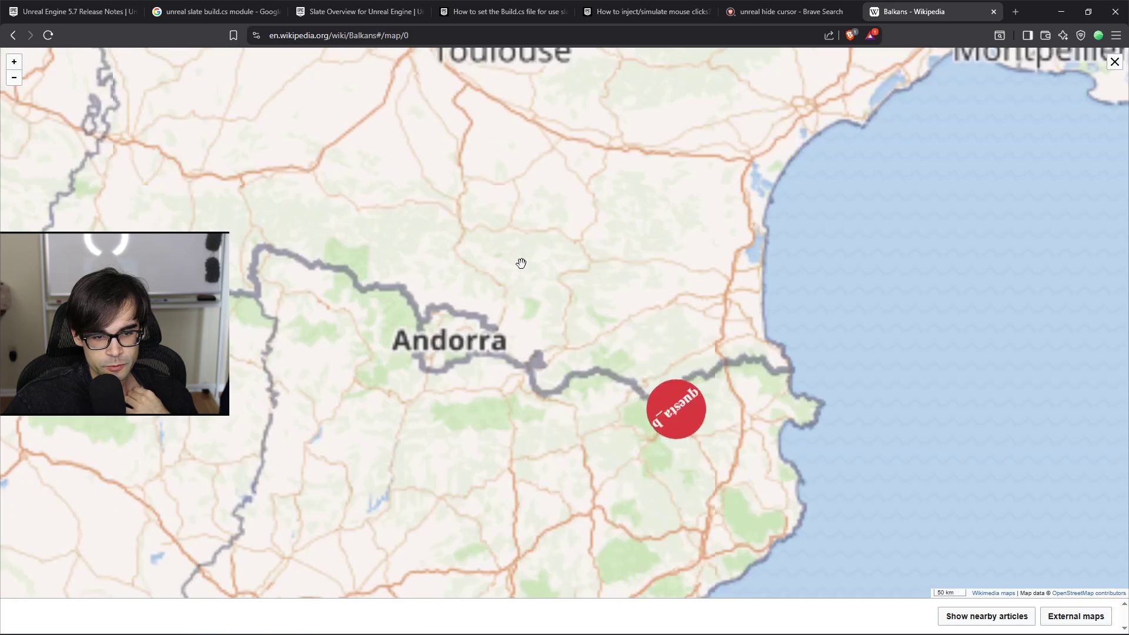
scroll(494, 355, "down", 2)
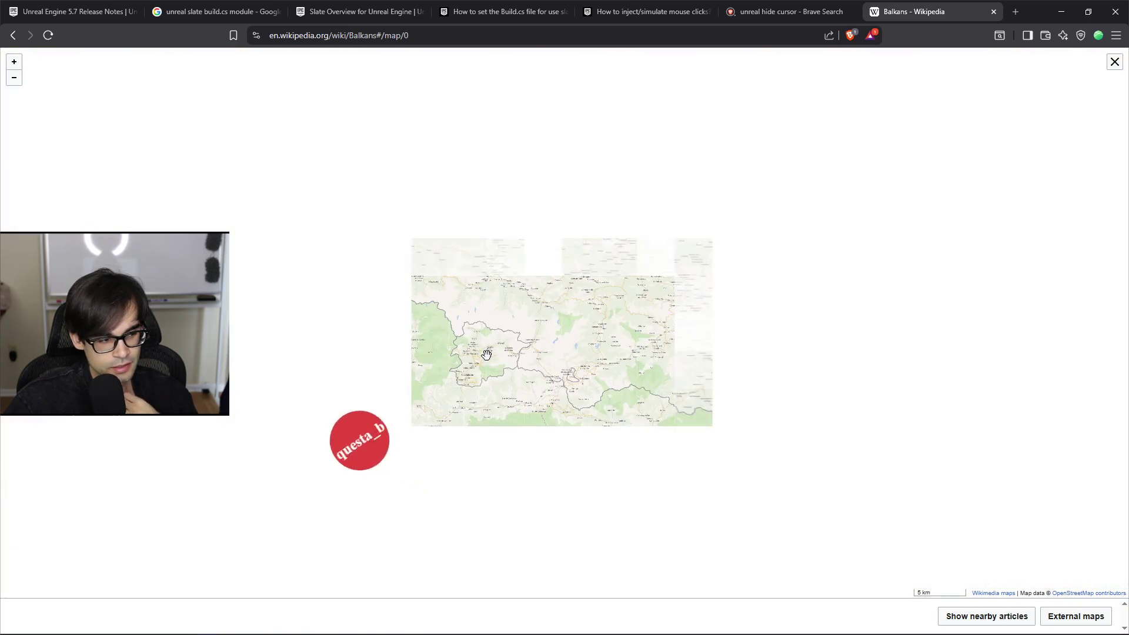
scroll(477, 348, "down", 1)
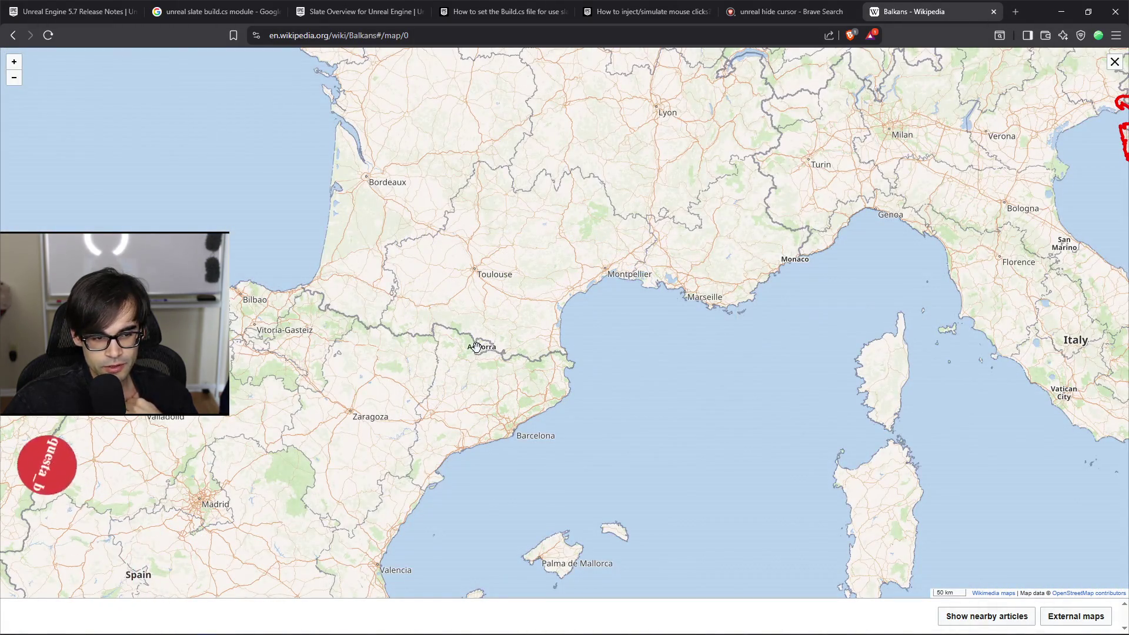
scroll(477, 347, "down", 3)
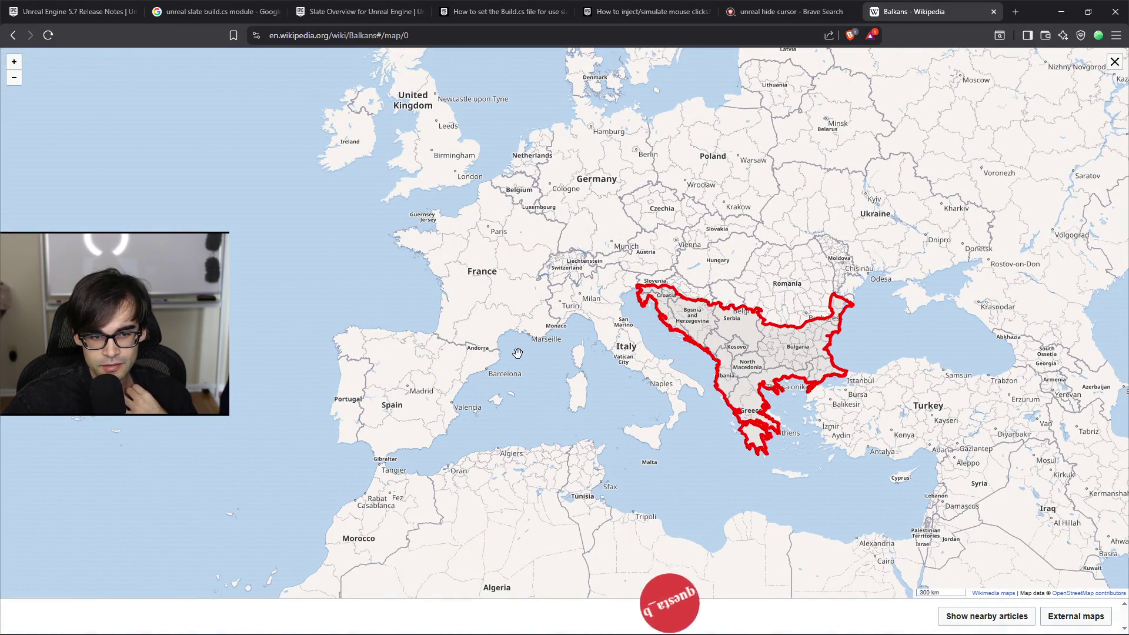
scroll(542, 205, "up", 3)
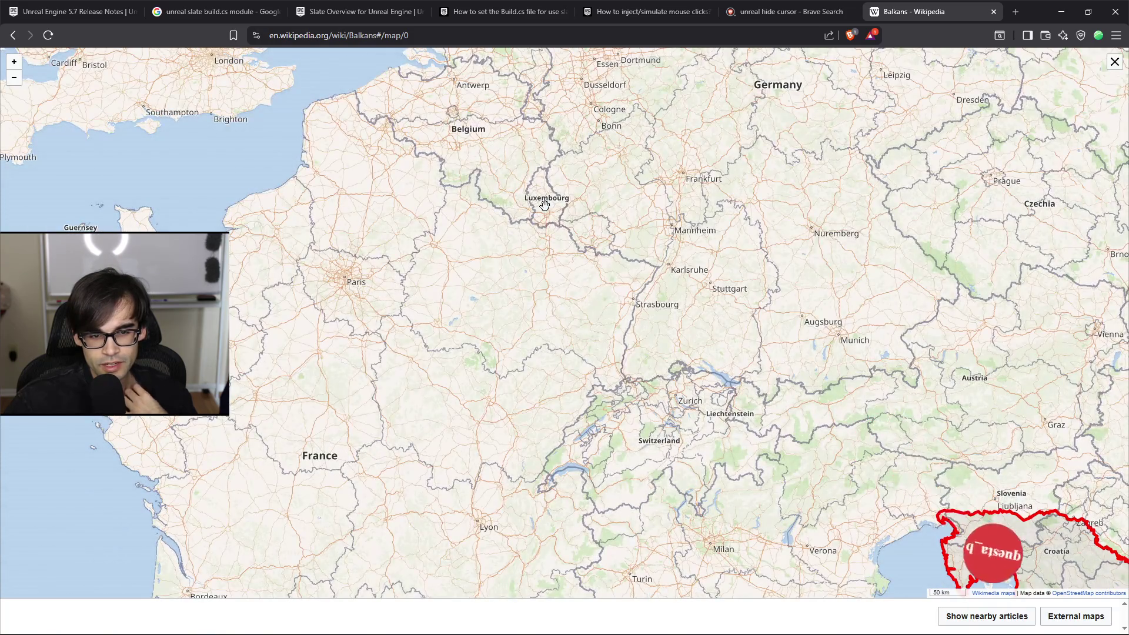
scroll(544, 205, "up", 1)
left_click_drag(544, 205, 485, 257)
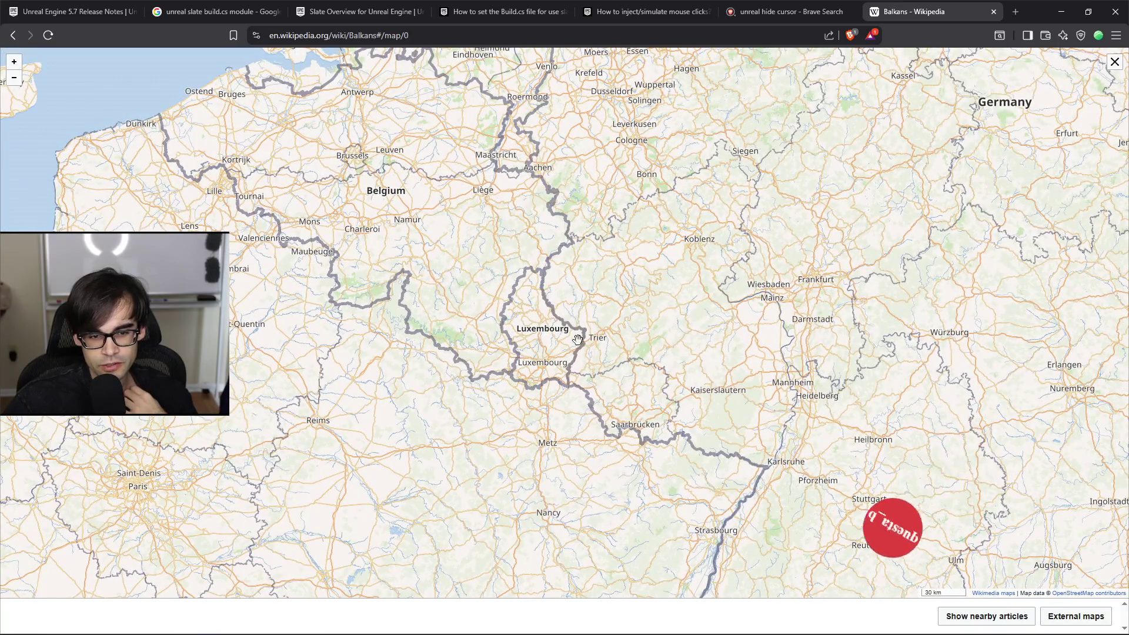
scroll(580, 340, "down", 2)
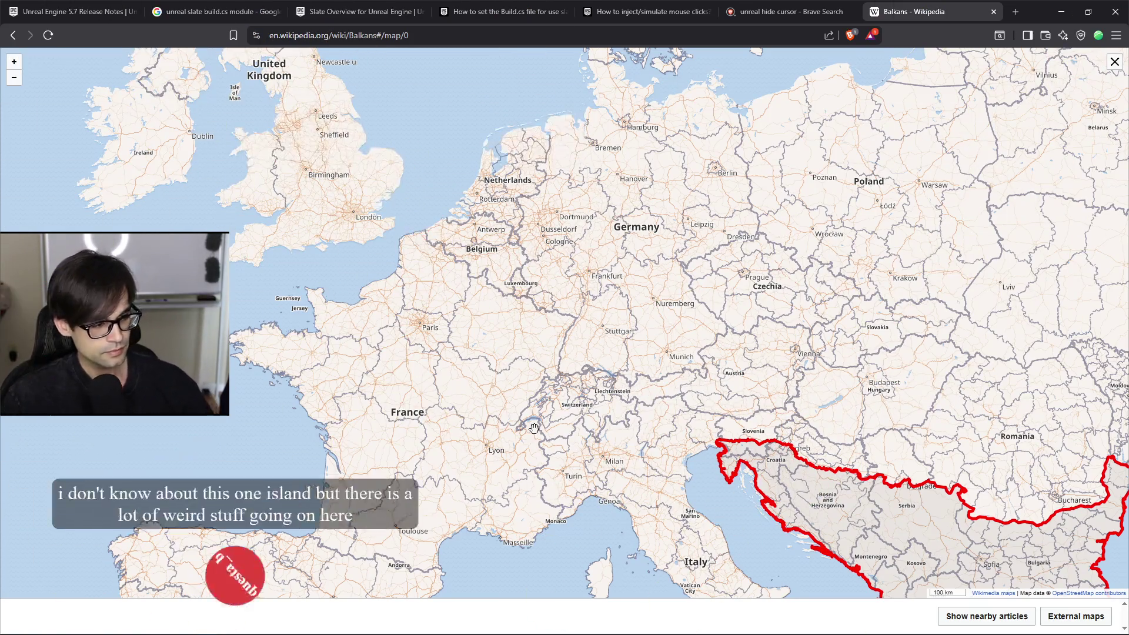
key("Down")
key("Right")
scroll(647, 365, "up", 4)
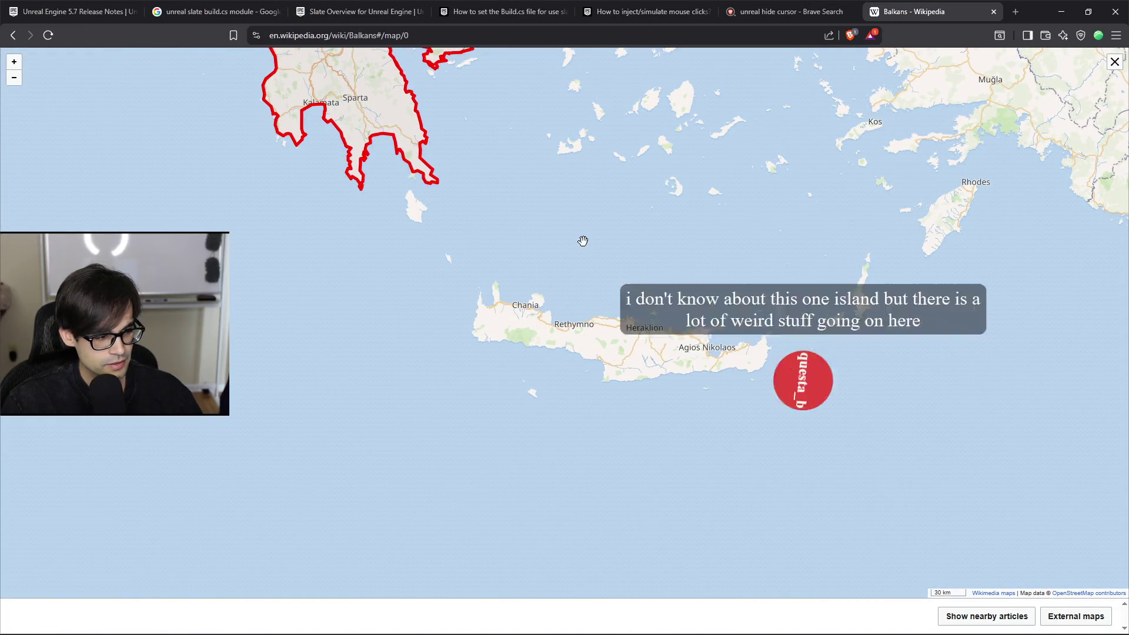
scroll(516, 317, "down", 3)
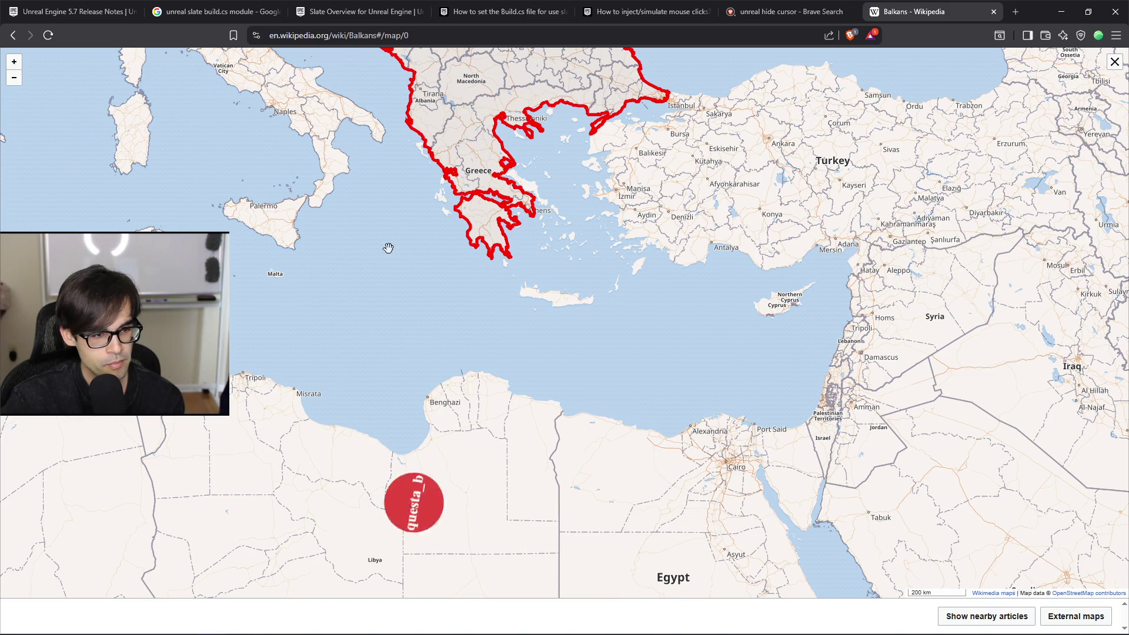
scroll(411, 309, "down", 5)
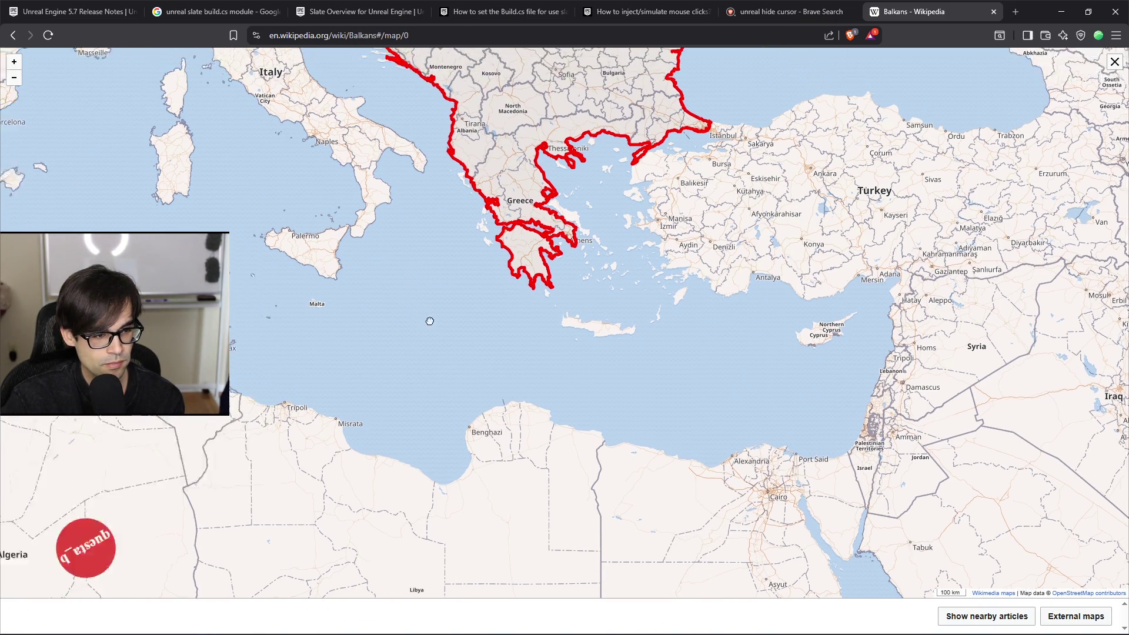
scroll(476, 415, "down", 2)
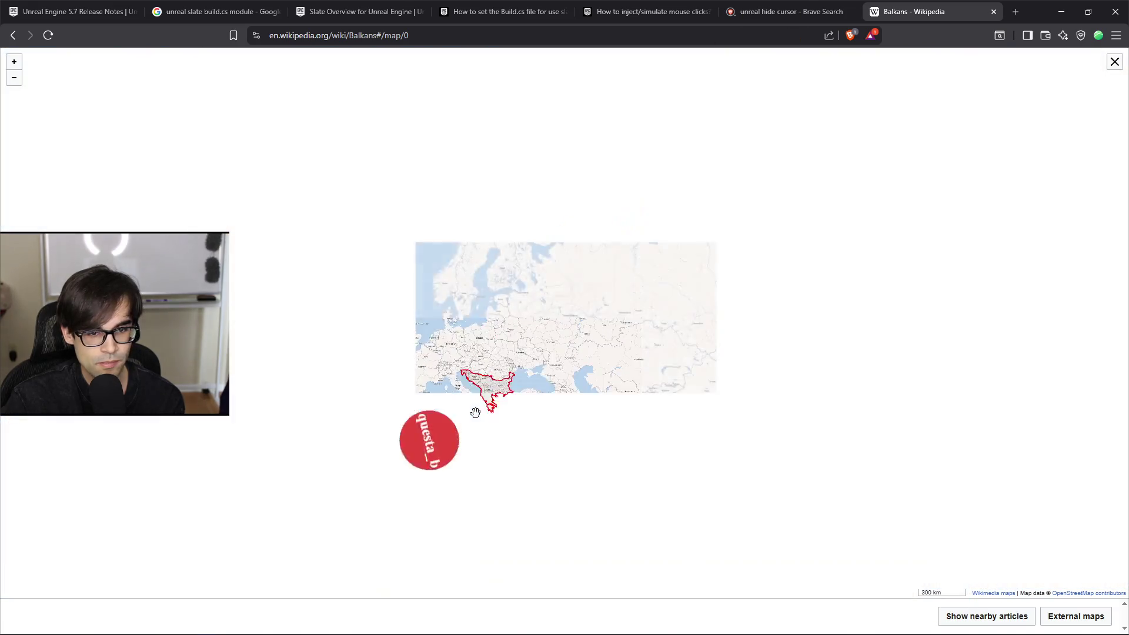
scroll(451, 206, "up", 4)
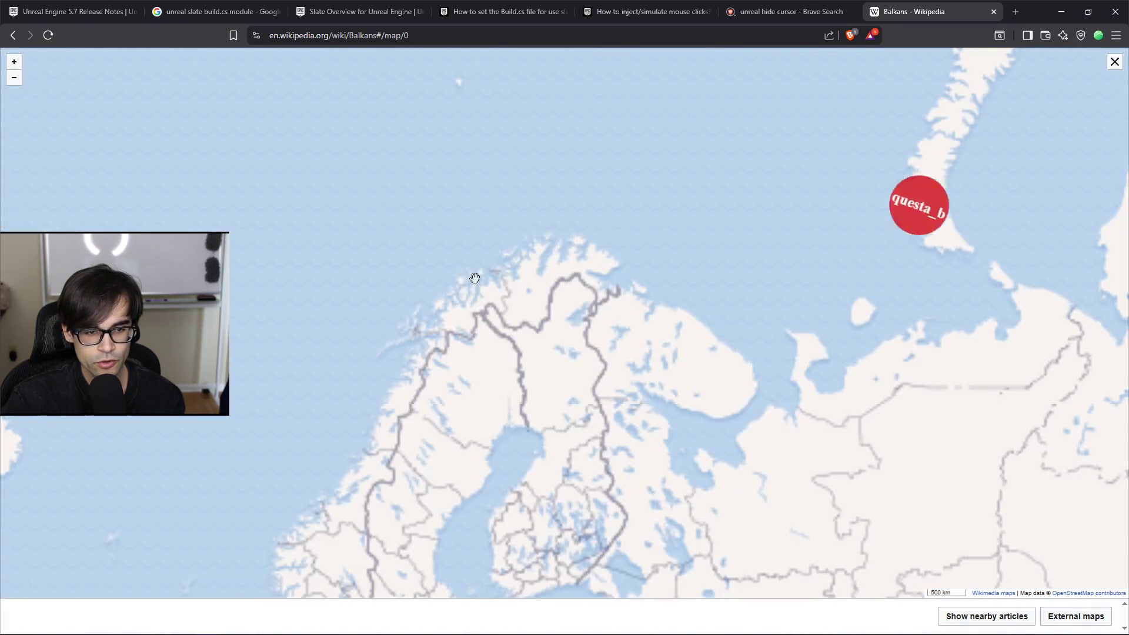
Step: Pan the map through Oslo, Stockholm and the Baltics up to Svalbard, then return to Cursor
left_click_drag(486, 294, 471, 370)
scroll(464, 292, "up", 3)
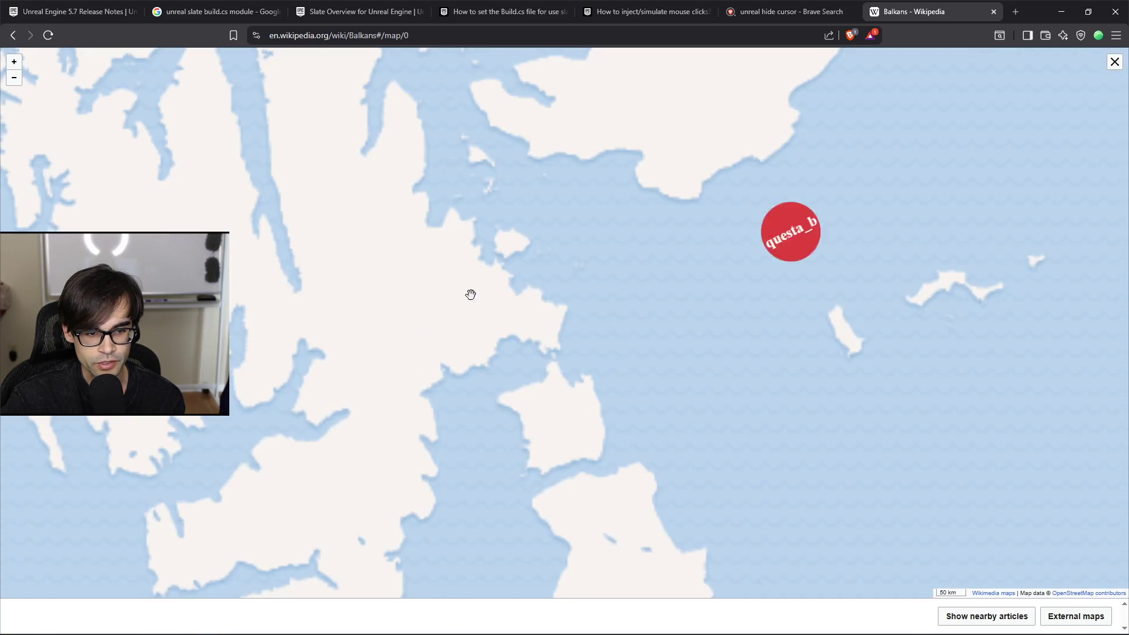
scroll(481, 294, "down", 4)
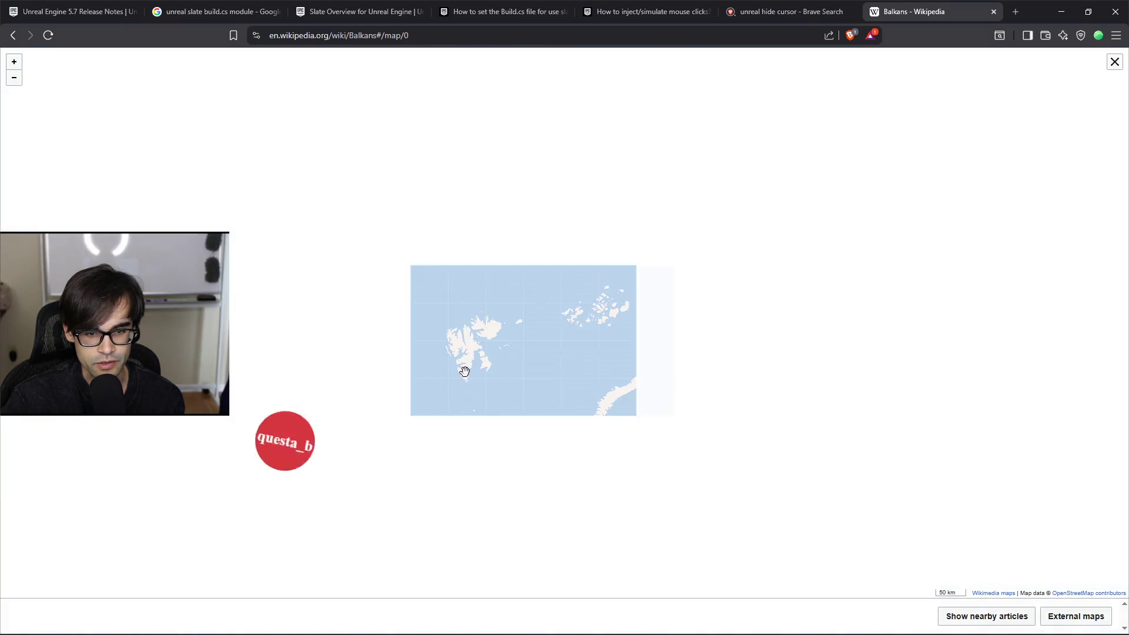
scroll(469, 329, "down", 4)
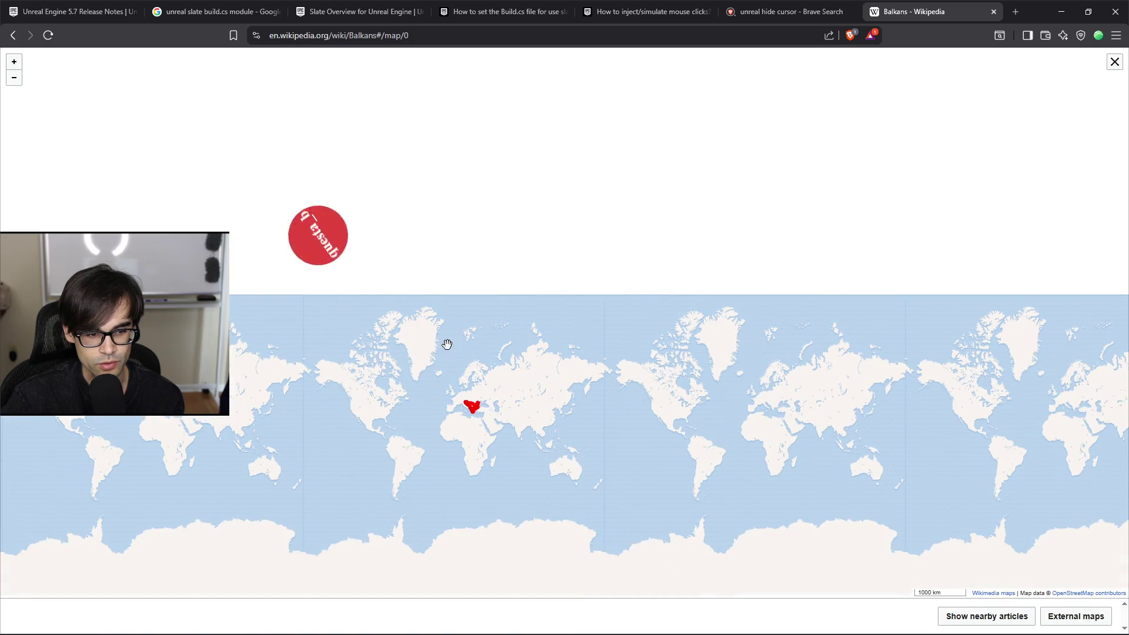
scroll(471, 285, "up", 4)
scroll(471, 330, "up", 3)
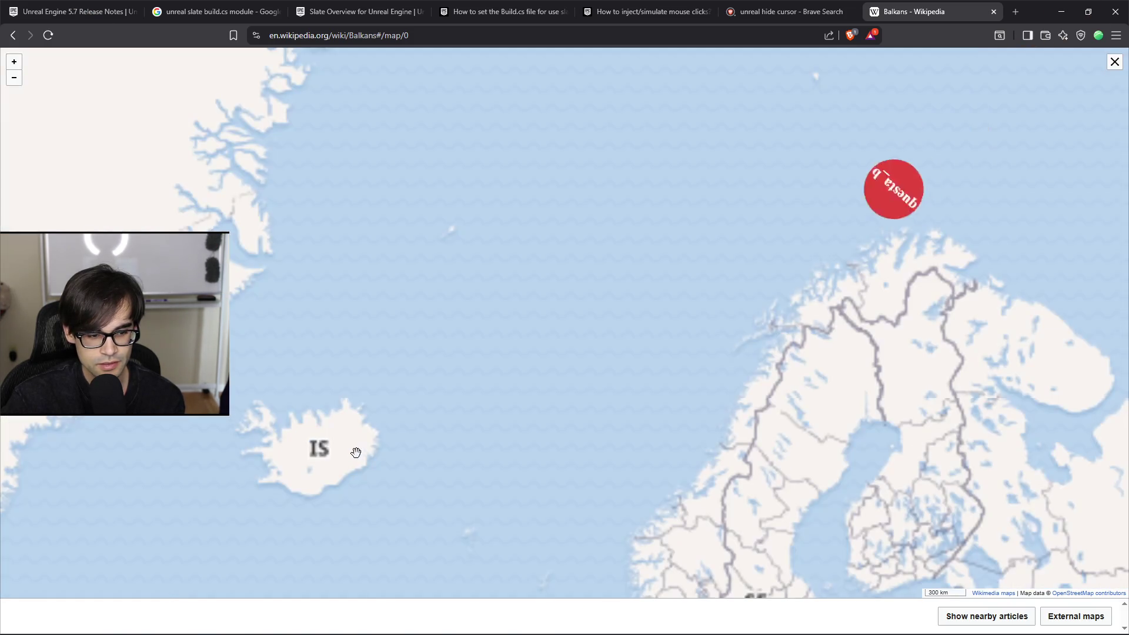
left_click_drag(555, 431, 511, 346)
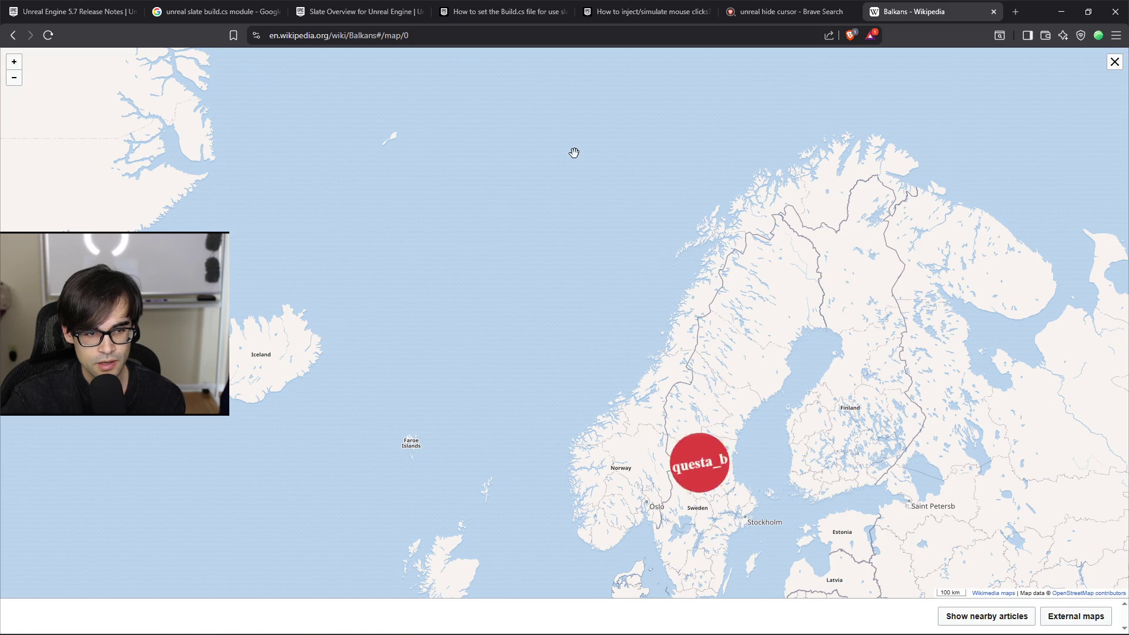
left_click_drag(650, 234, 535, 433)
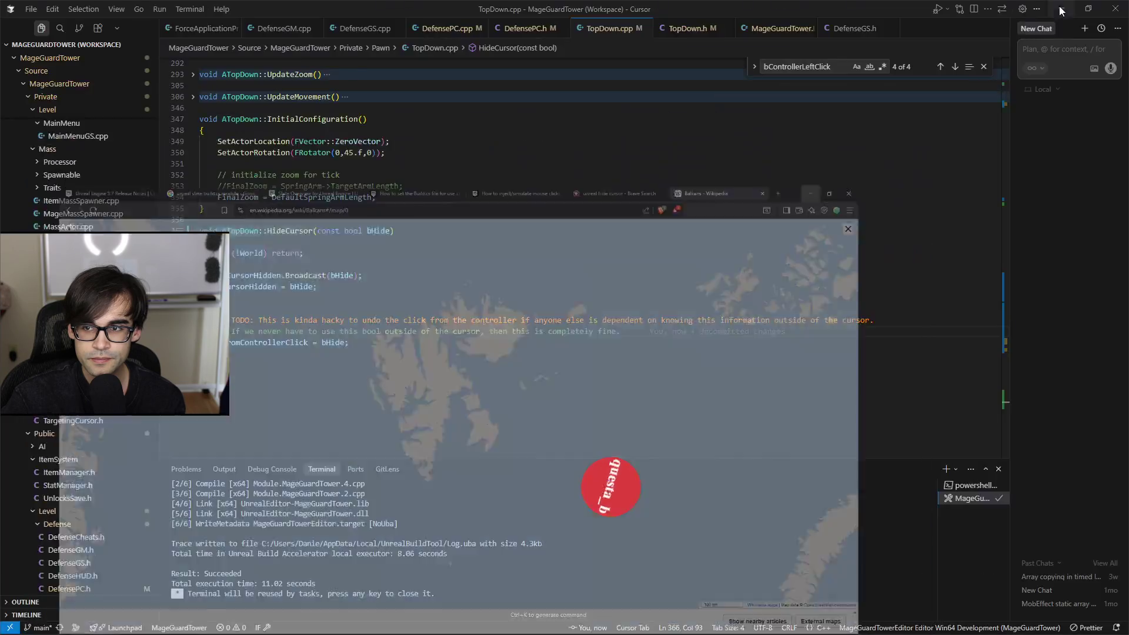
key("alt+Tab")
Step: Put the caret on the empty line 368 of TopDown.cpp, then return to Unreal
left_click(441, 333)
left_click(519, 354)
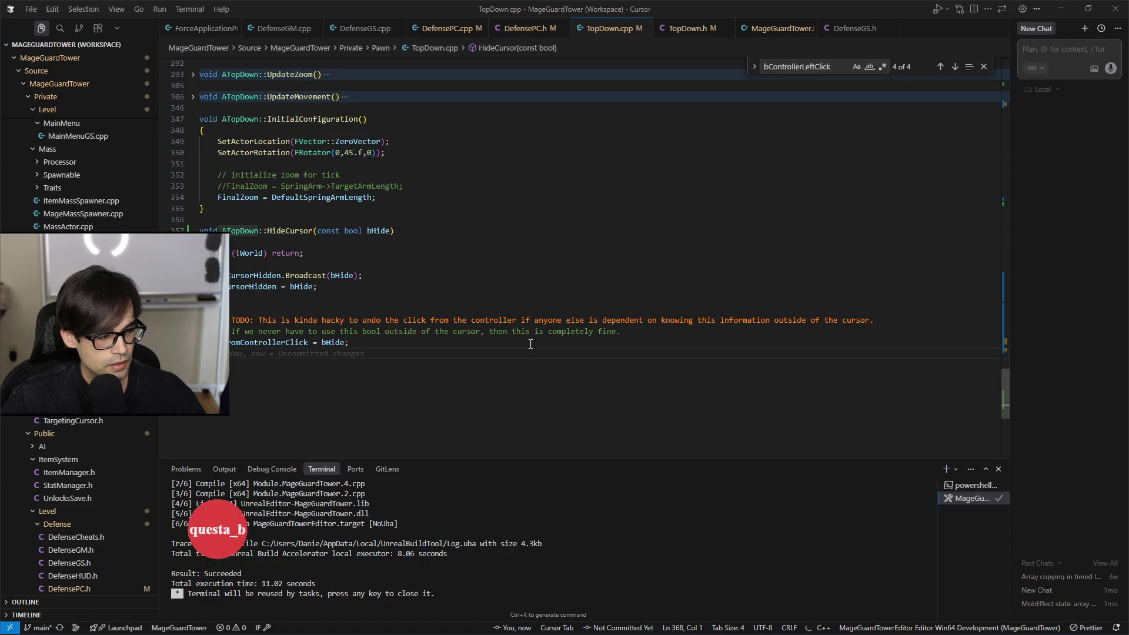
key("alt+Tab")
key("alt+Tab")
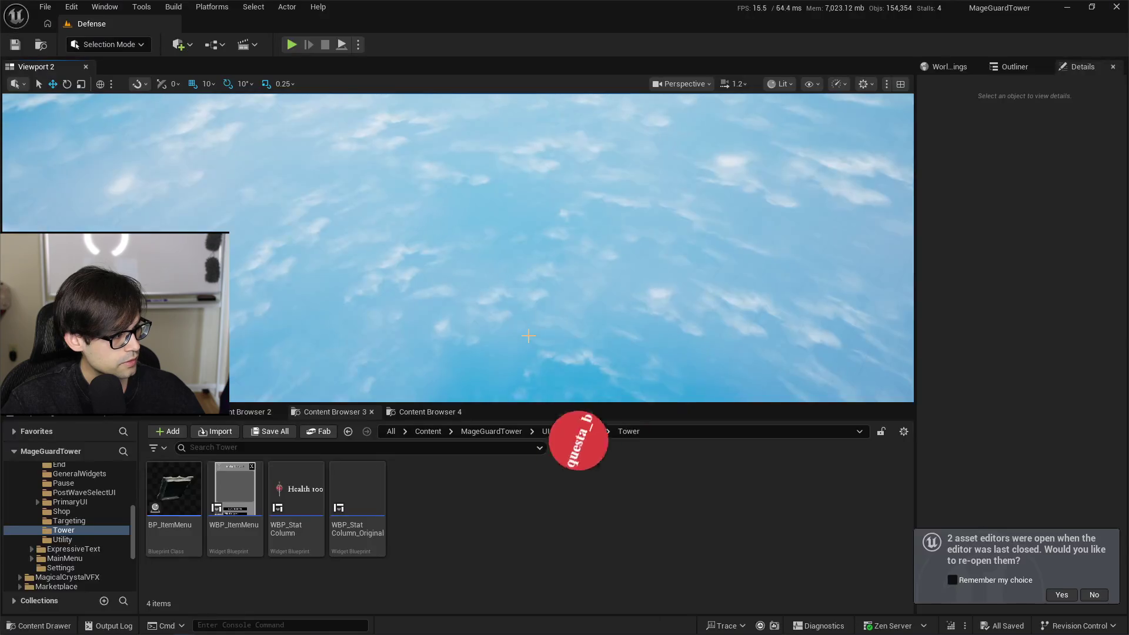
Step: Play the level, check the tower's Target choices, and reopen the previously open asset editors
key("alt+p")
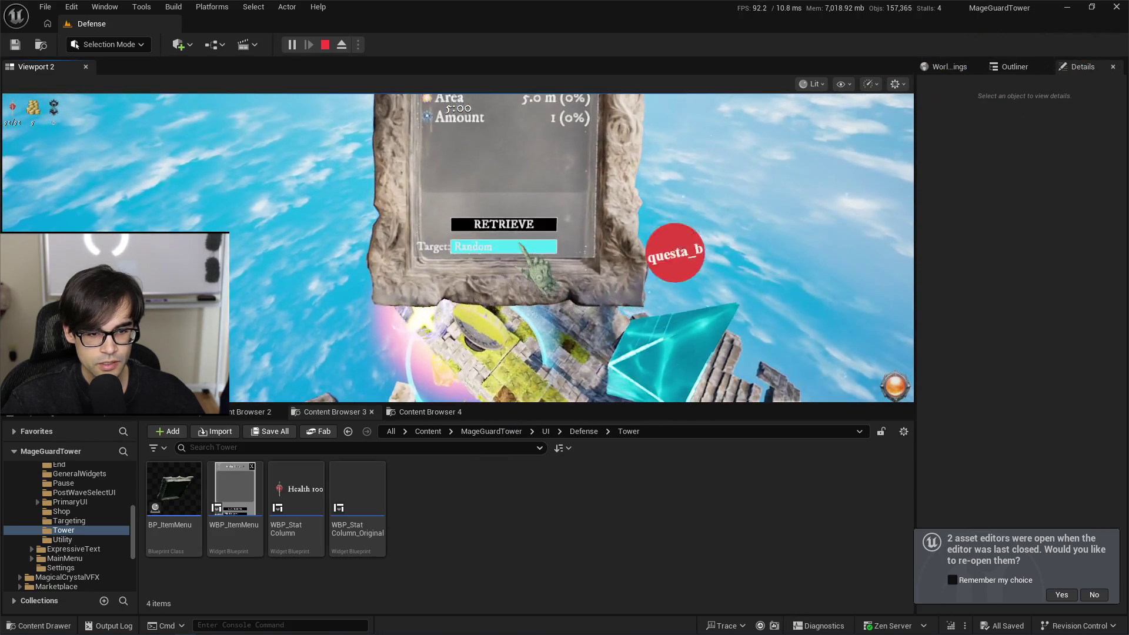
left_click(516, 234)
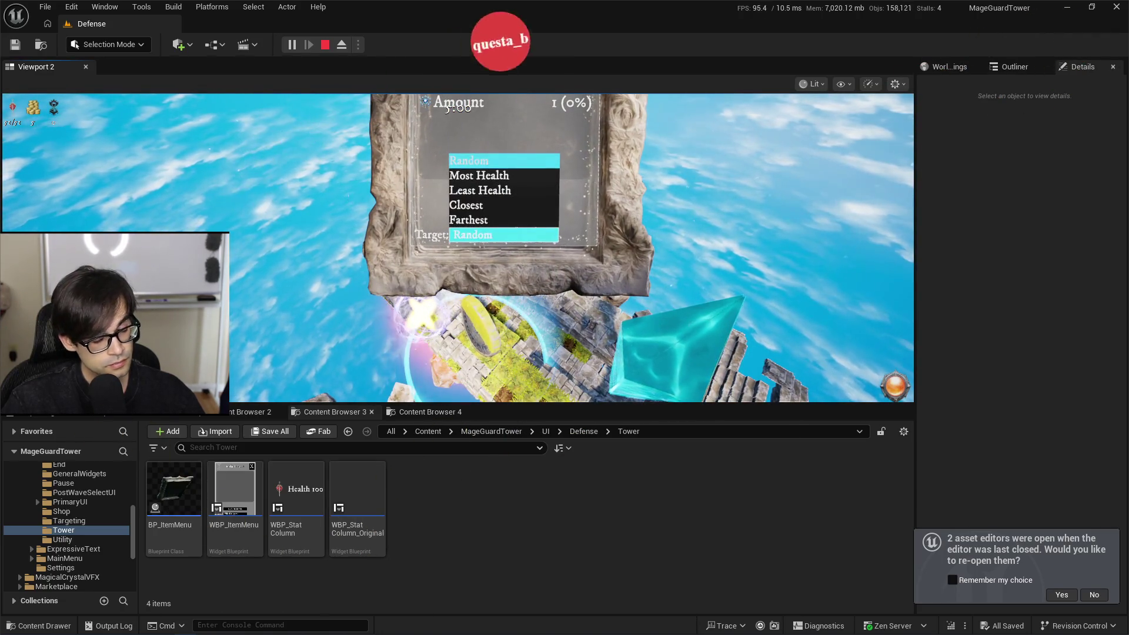
left_click(516, 234)
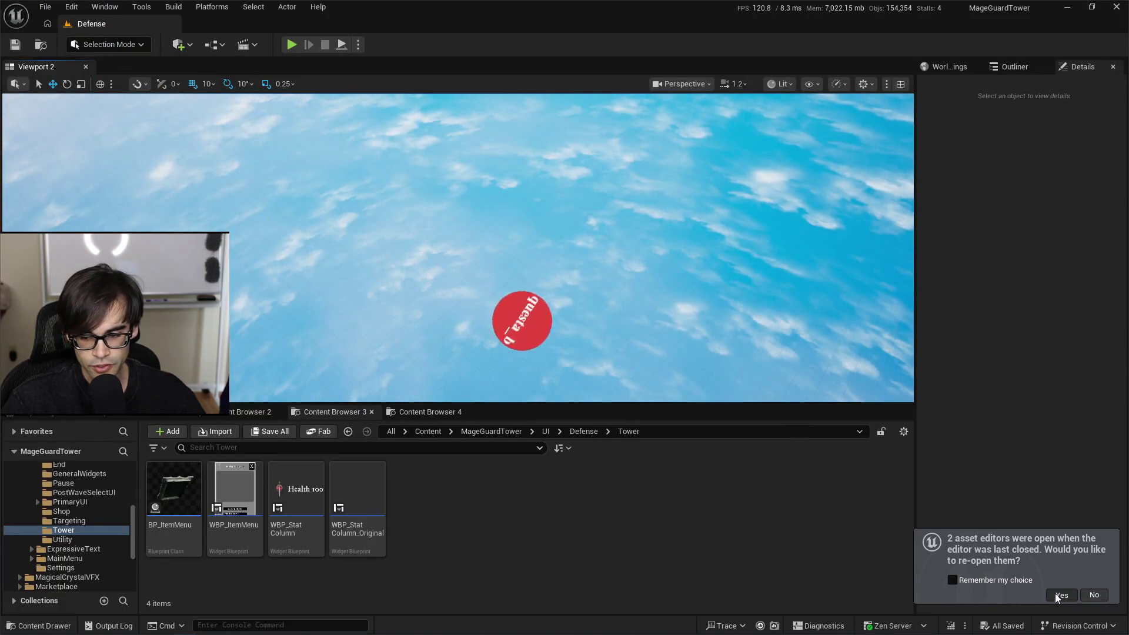
left_click(1061, 594)
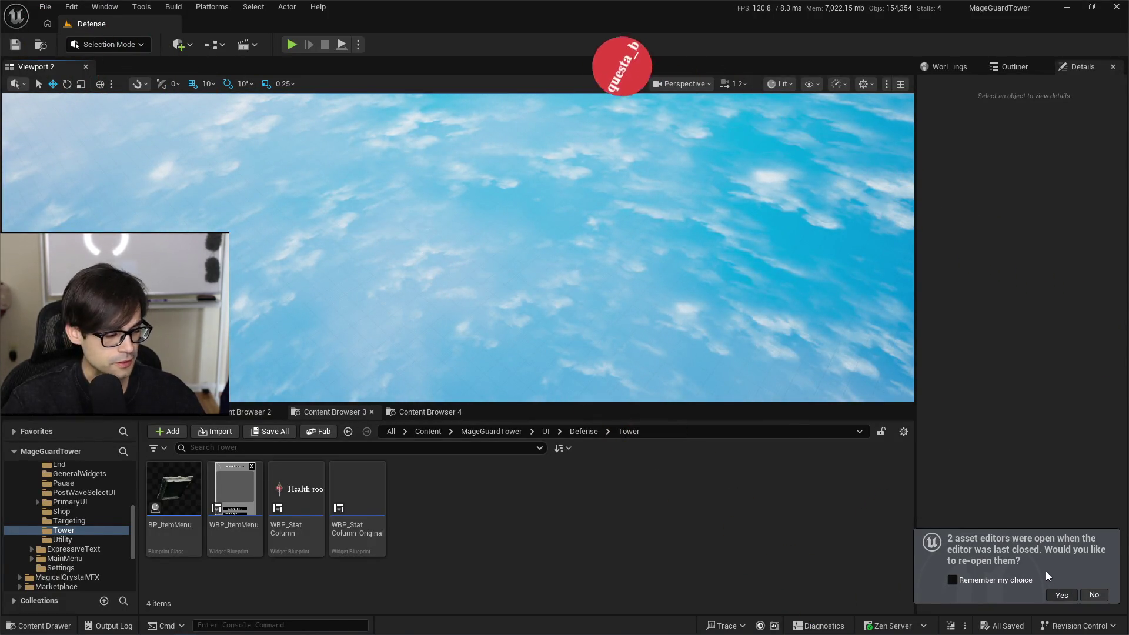
Step: In WBP_ItemMenu's graph, make room beside Hide Cursor and consult TopDown.h in the code editor
left_click(1085, 48)
mouse_move(745, 297)
left_mouse_down()
mouse_move(977, 418)
mouse_move(866, 242)
left_mouse_up()
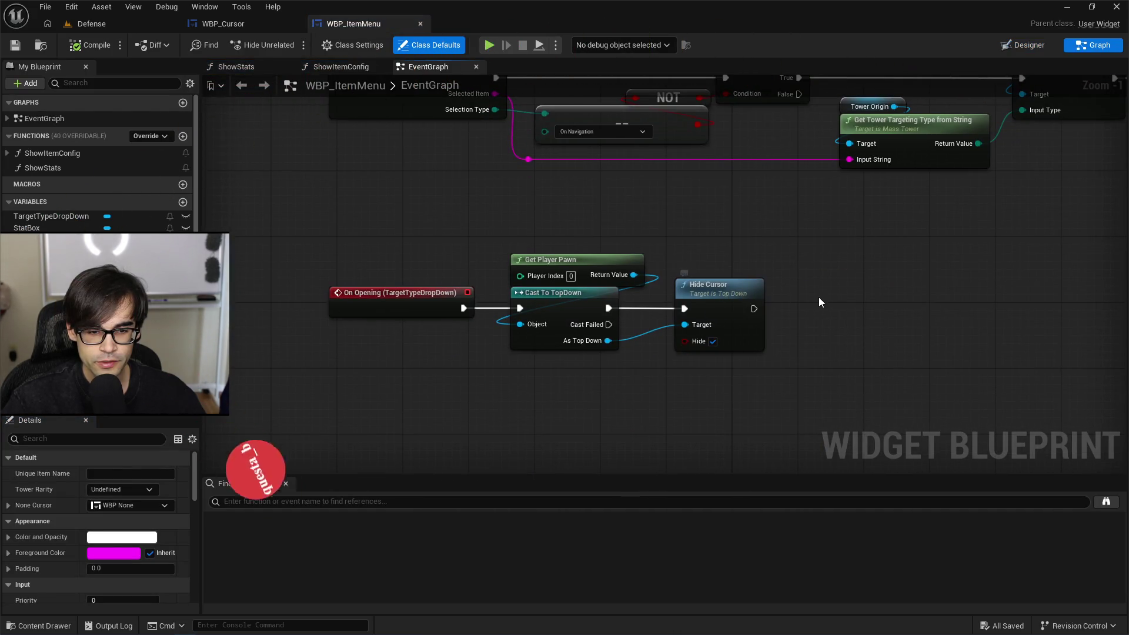
left_click_drag(823, 242, 578, 296)
left_click_drag(447, 332, 636, 332)
left_click_drag(313, 394, 365, 377)
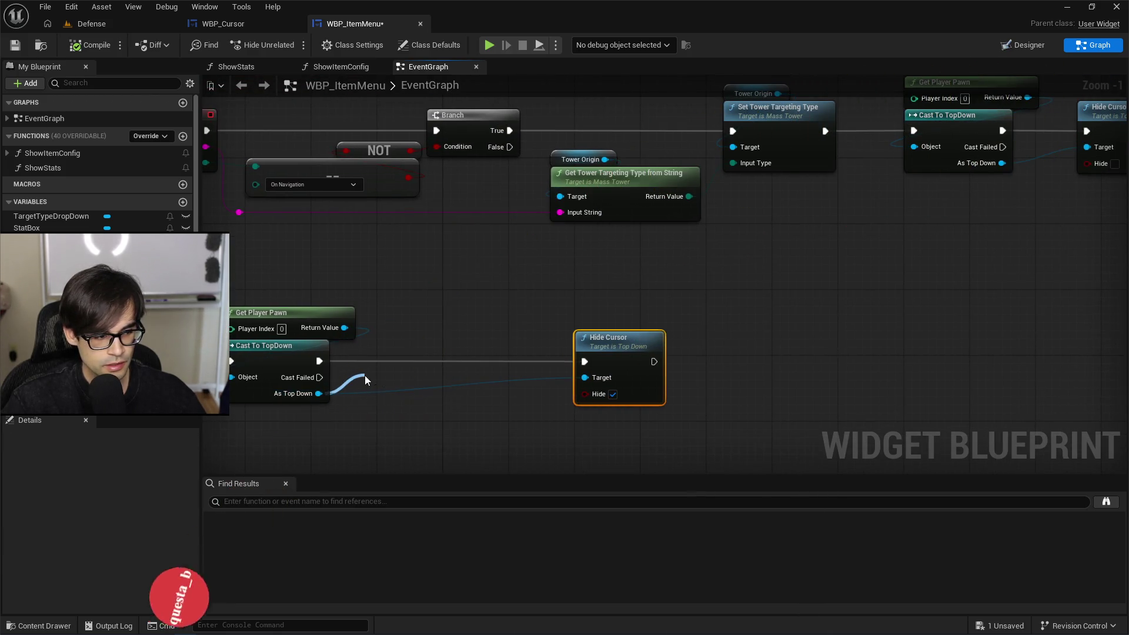
type("get")
type(" pawn")
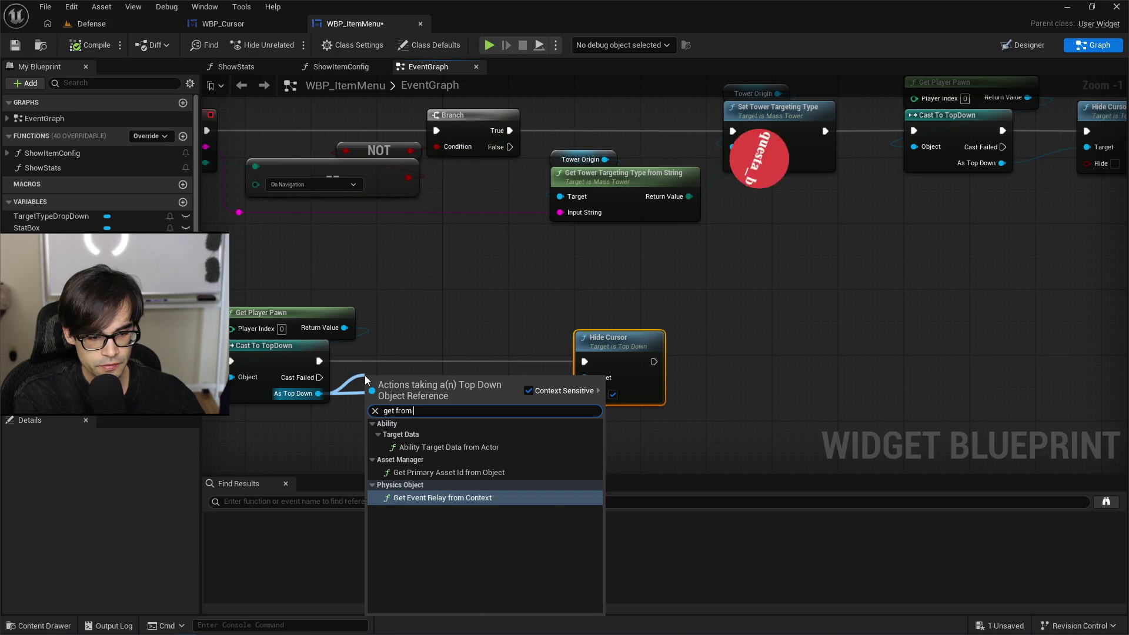
key("alt+Tab")
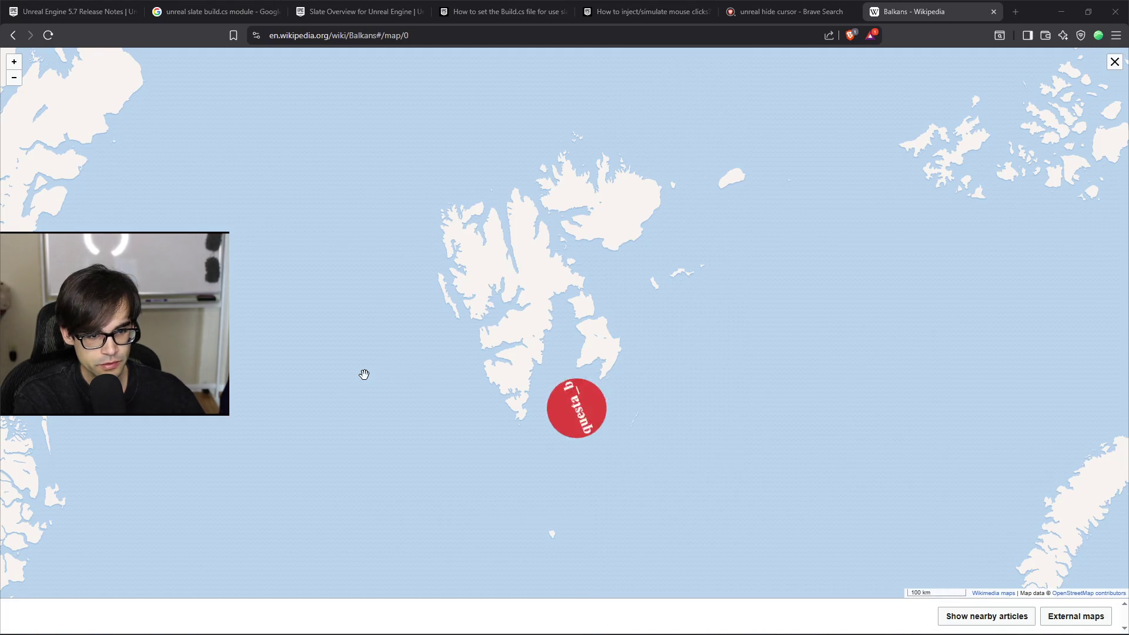
key("alt+Tab")
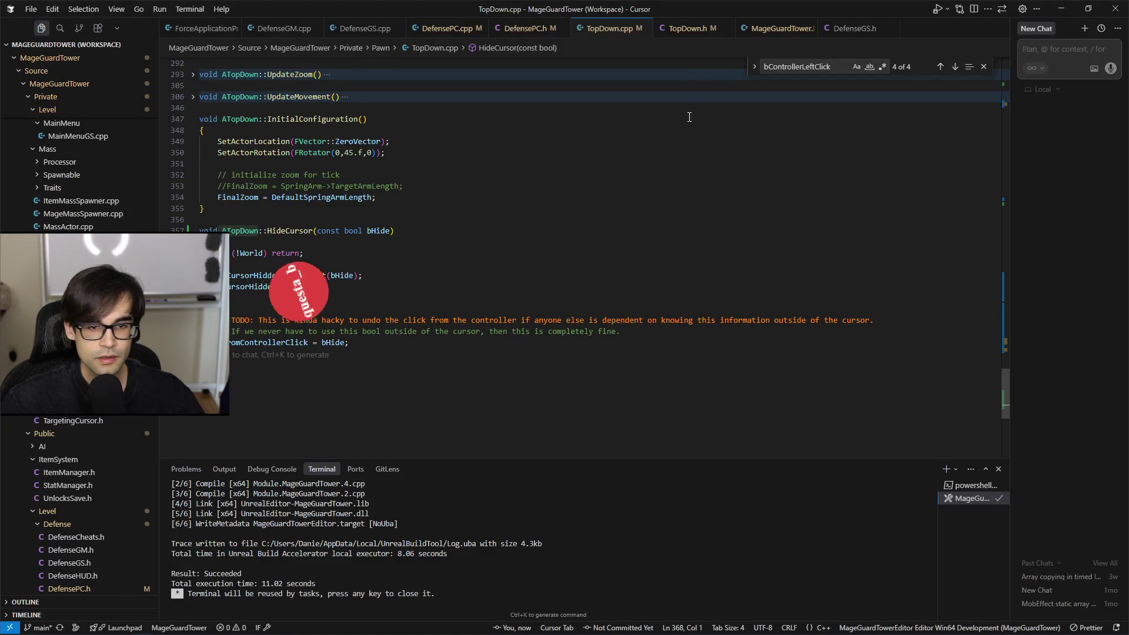
left_click(705, 30)
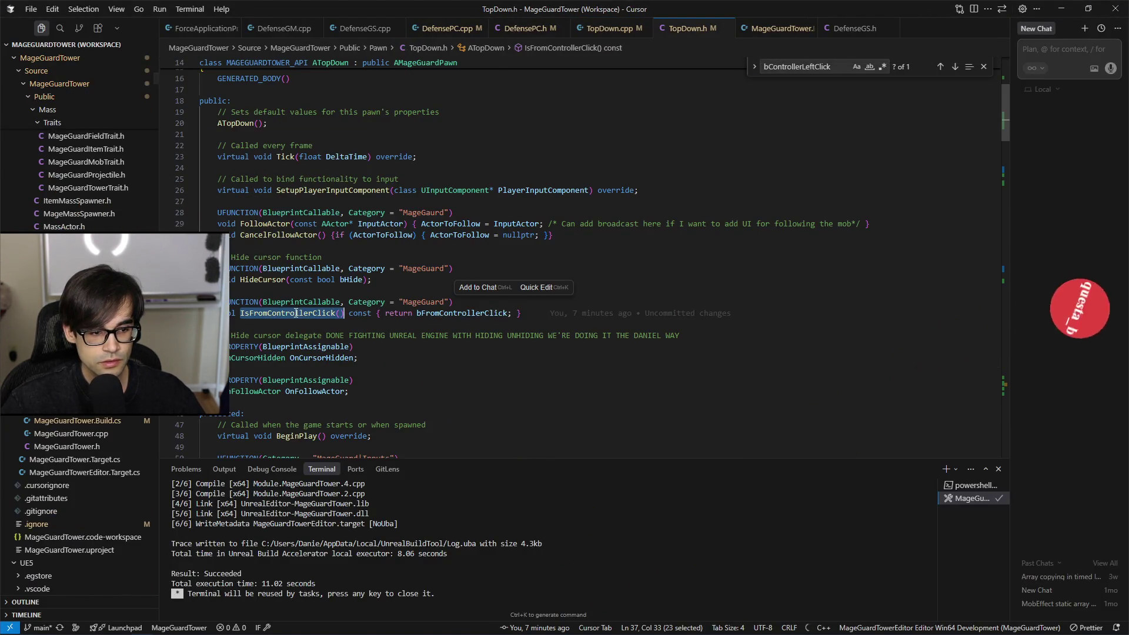
key("alt+Tab")
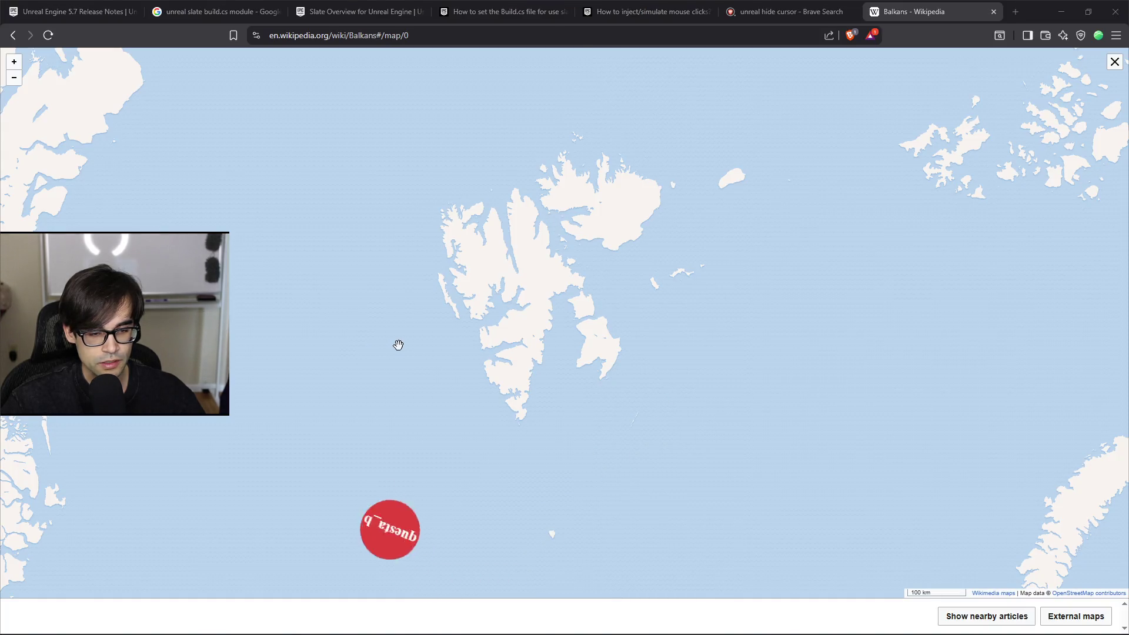
key("alt+Tab")
key("alt+Tab")
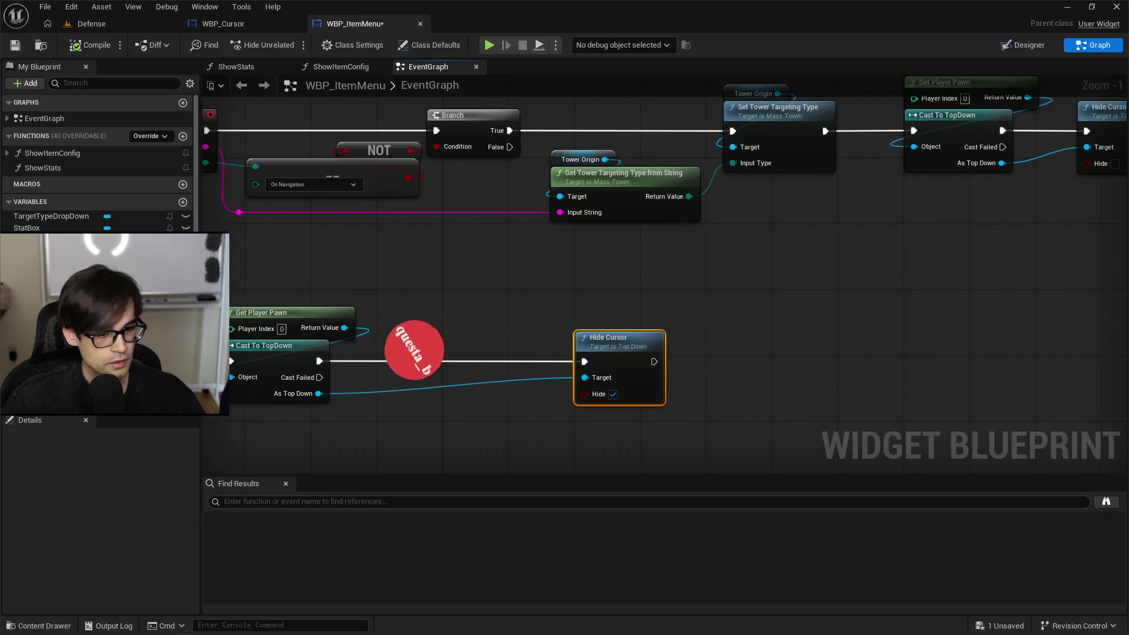
Step: Add Is from Controller Click off As Top Down and wire its Return Value to Hide Cursor's Hide
left_click_drag(318, 393, 397, 366)
type("is from")
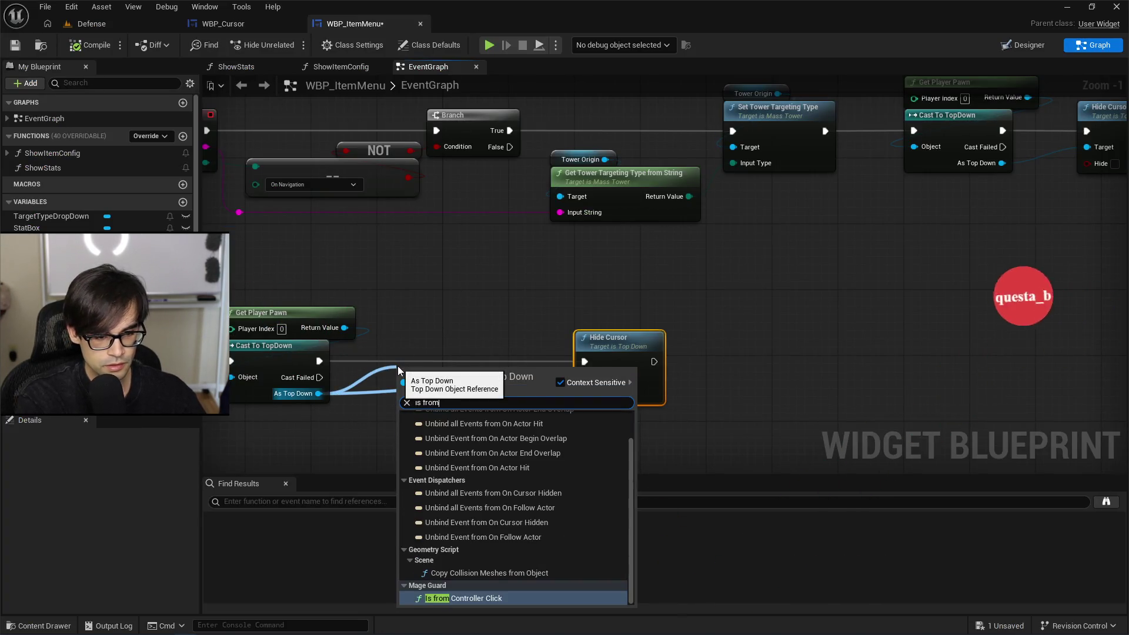
key("Return")
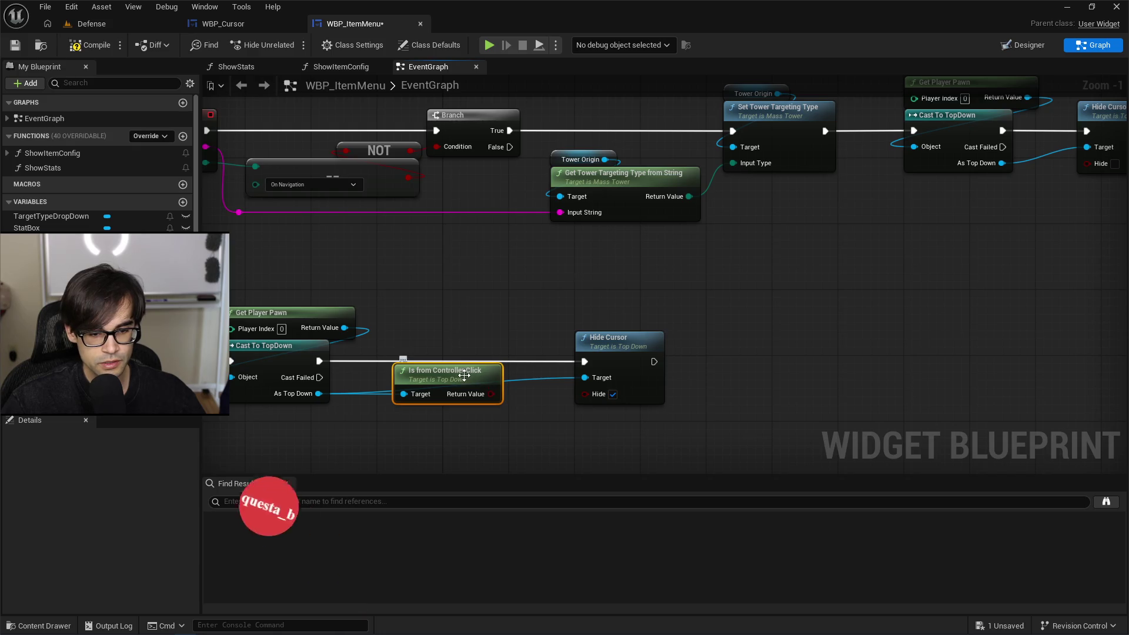
left_click_drag(466, 377, 430, 390)
mouse_move(436, 444)
left_mouse_down()
mouse_move(464, 372)
mouse_move(618, 408)
mouse_move(594, 399)
left_mouse_up()
mouse_move(426, 428)
left_mouse_down()
mouse_move(477, 383)
mouse_move(461, 329)
mouse_move(491, 370)
mouse_move(618, 329)
mouse_move(884, 330)
mouse_move(743, 337)
left_mouse_up()
Step: Align the Hide Cursor and Is from Controller Click nodes and review both graph rows
scroll(492, 369, "down", 1)
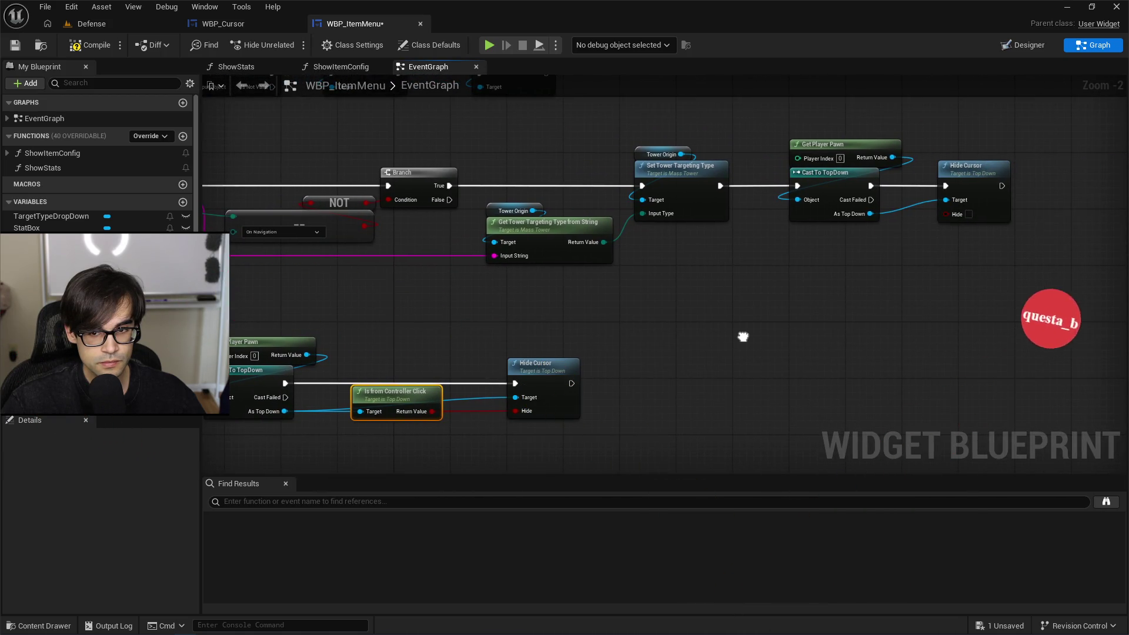
left_click_drag(743, 337, 783, 334)
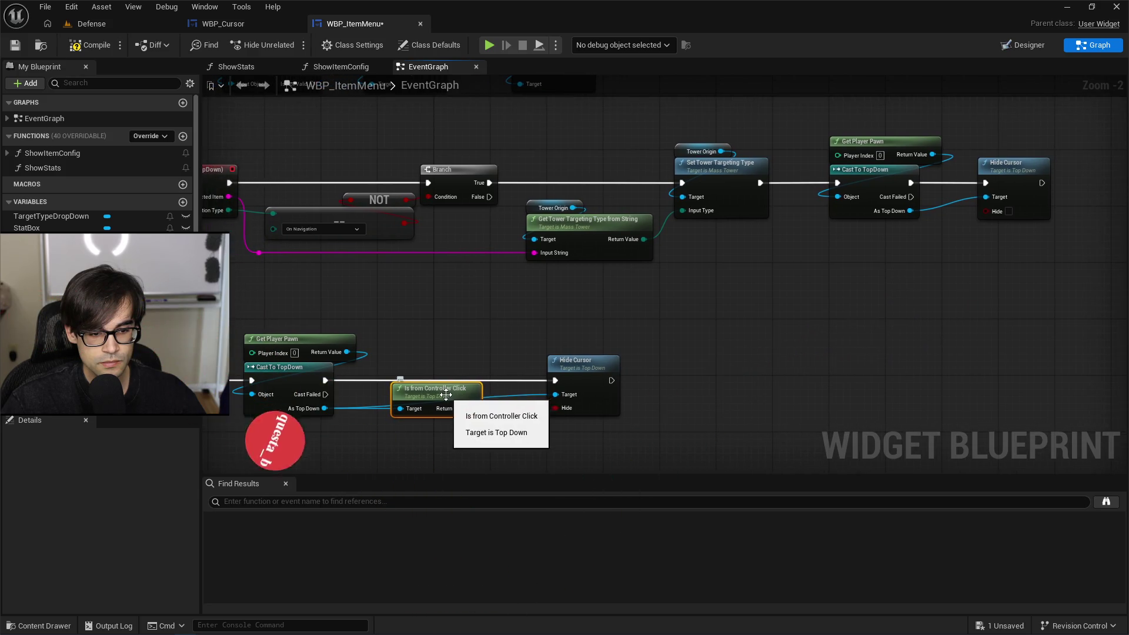
left_click_drag(440, 332, 617, 416)
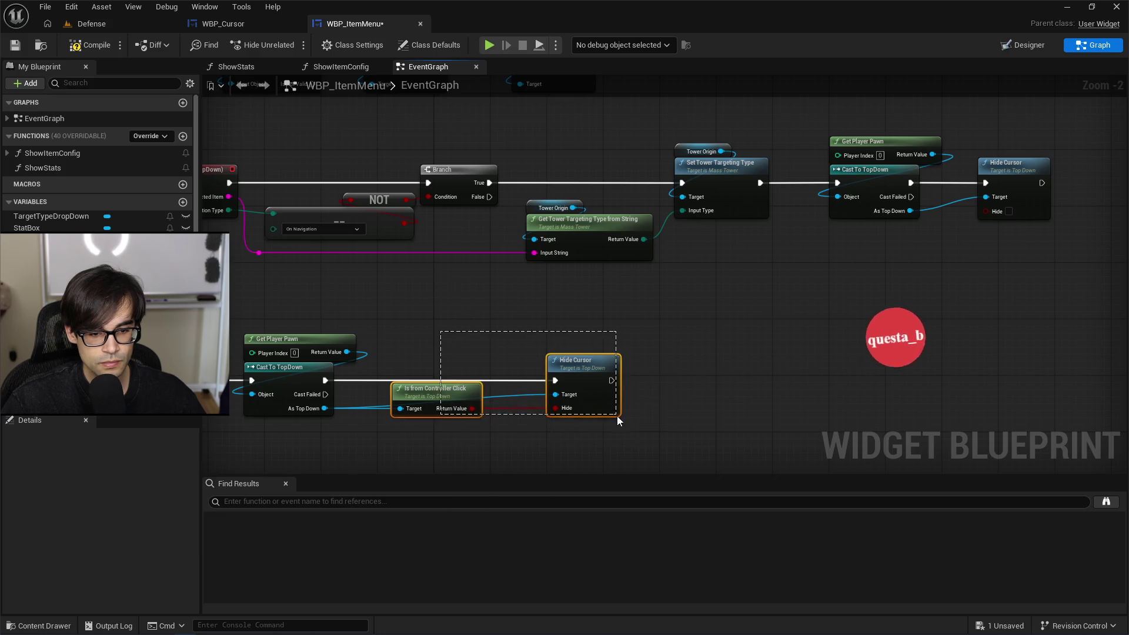
left_click_drag(586, 358, 564, 360)
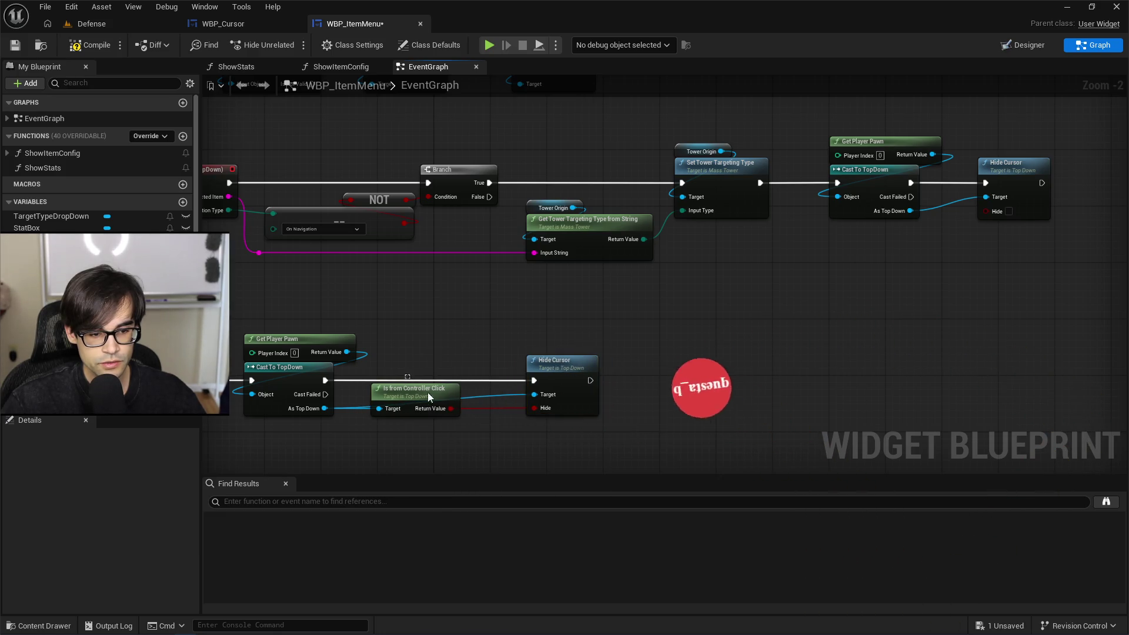
left_click_drag(410, 400, 422, 400)
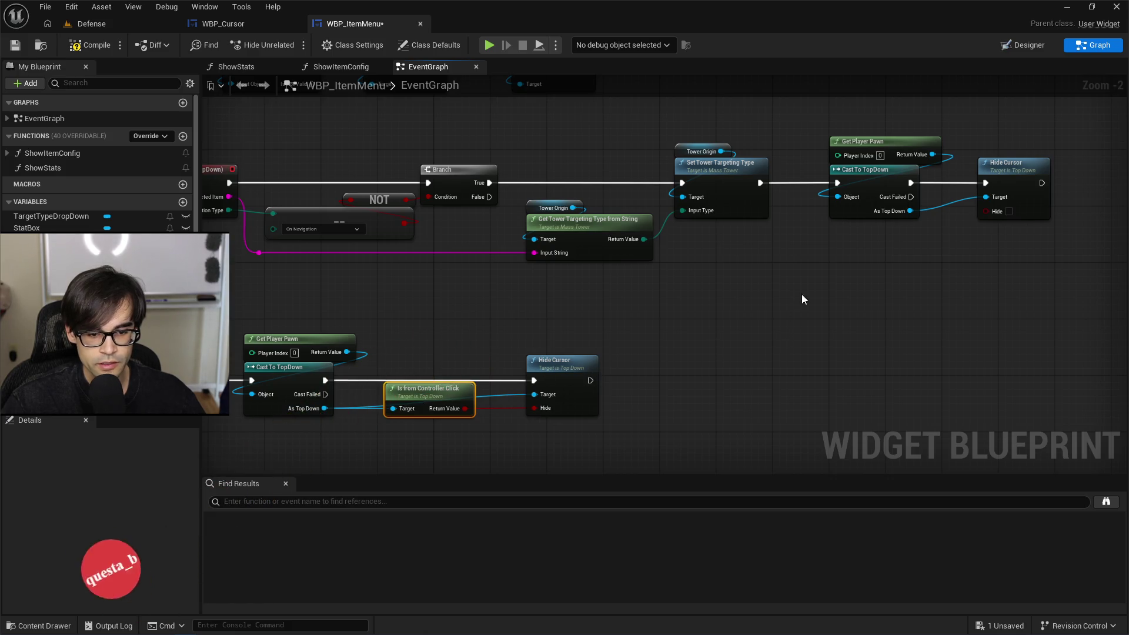
left_click_drag(803, 300, 620, 361)
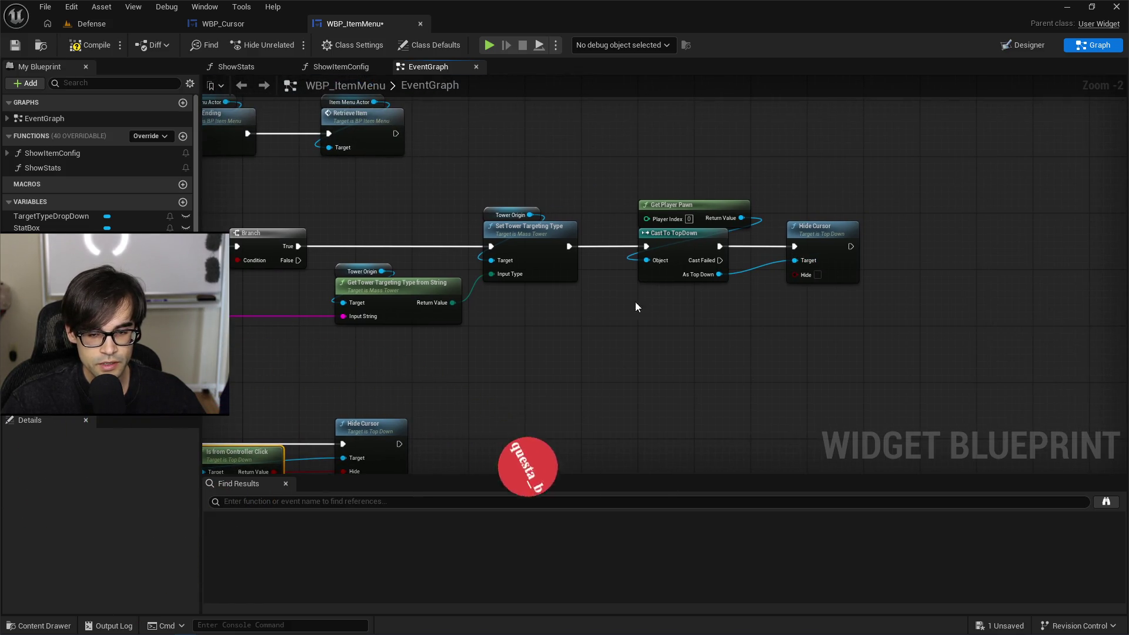
left_click_drag(636, 306, 827, 268)
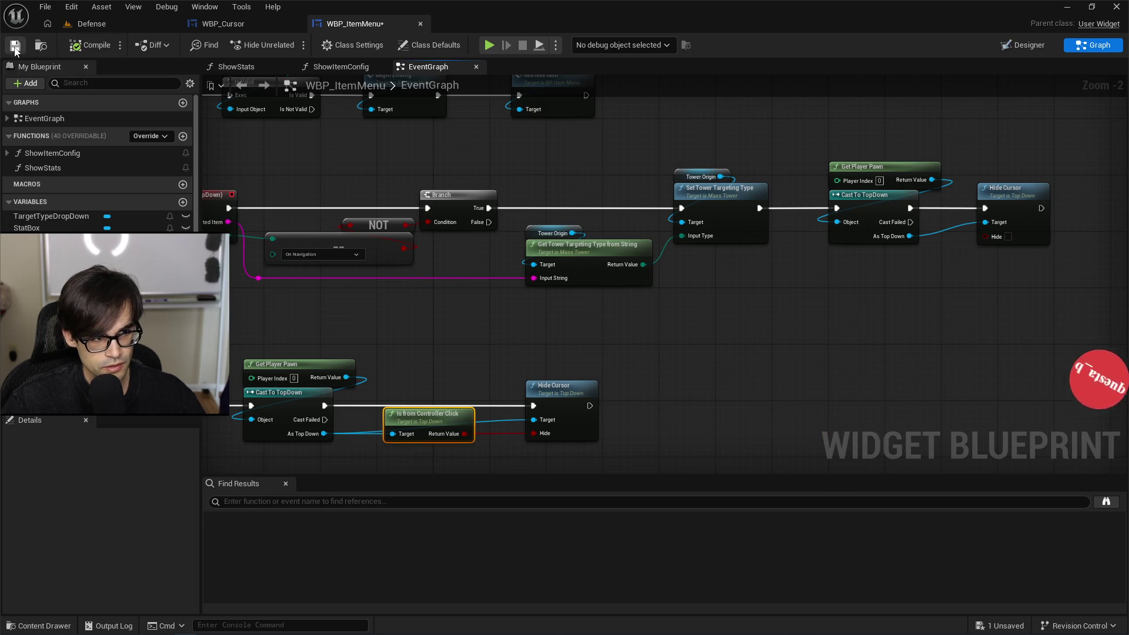
Step: Save the widget blueprint, start a test play, and place a Starry Tower on the island
left_click(15, 47)
key("alt+p")
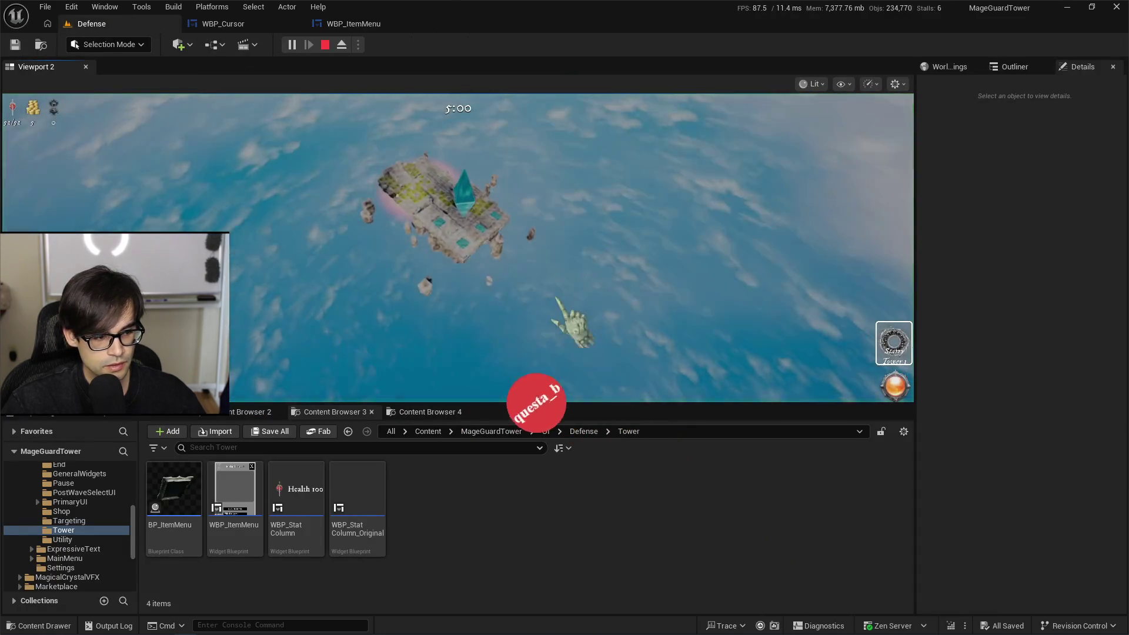
left_click(894, 343)
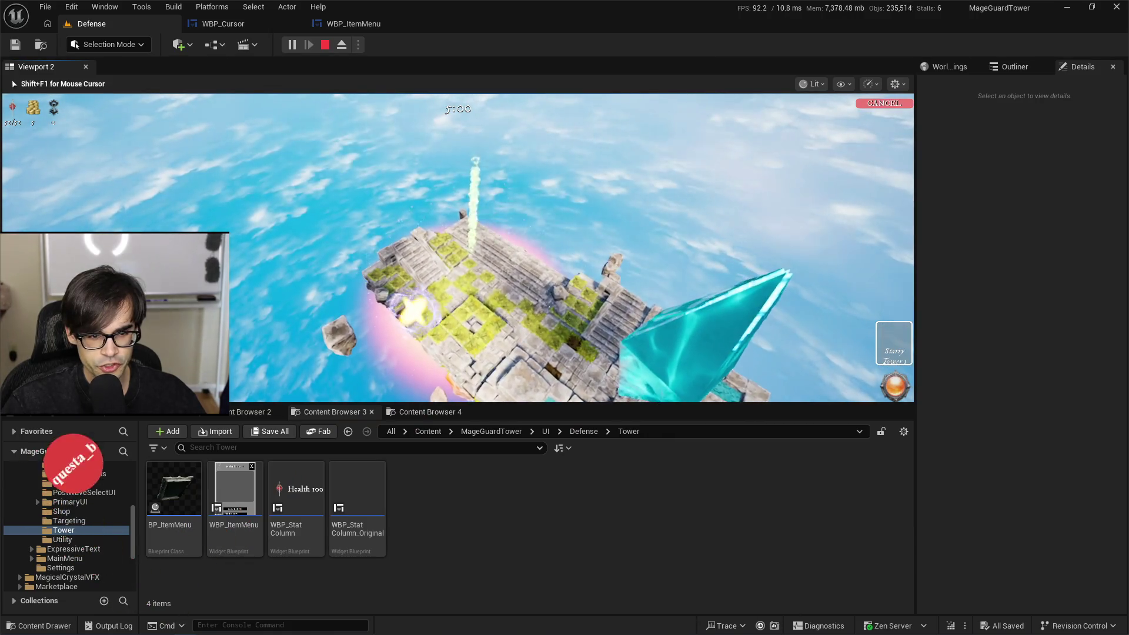
left_click(469, 317)
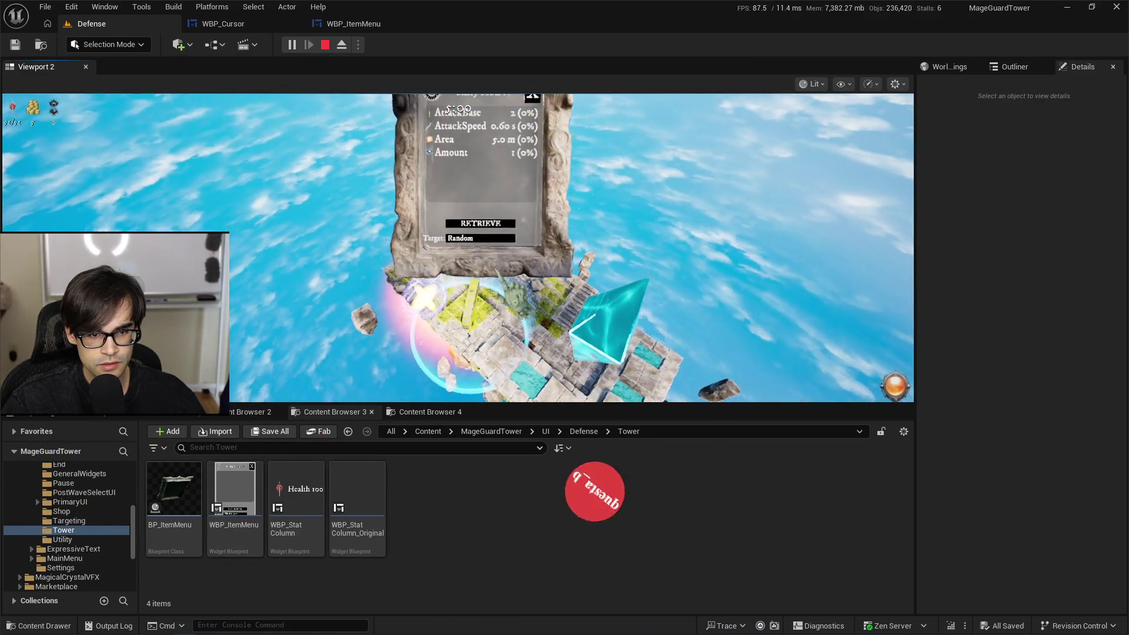
Step: Switch the tower's Target to Most Health, then Random, then Closest
left_click(481, 237)
left_click(474, 233)
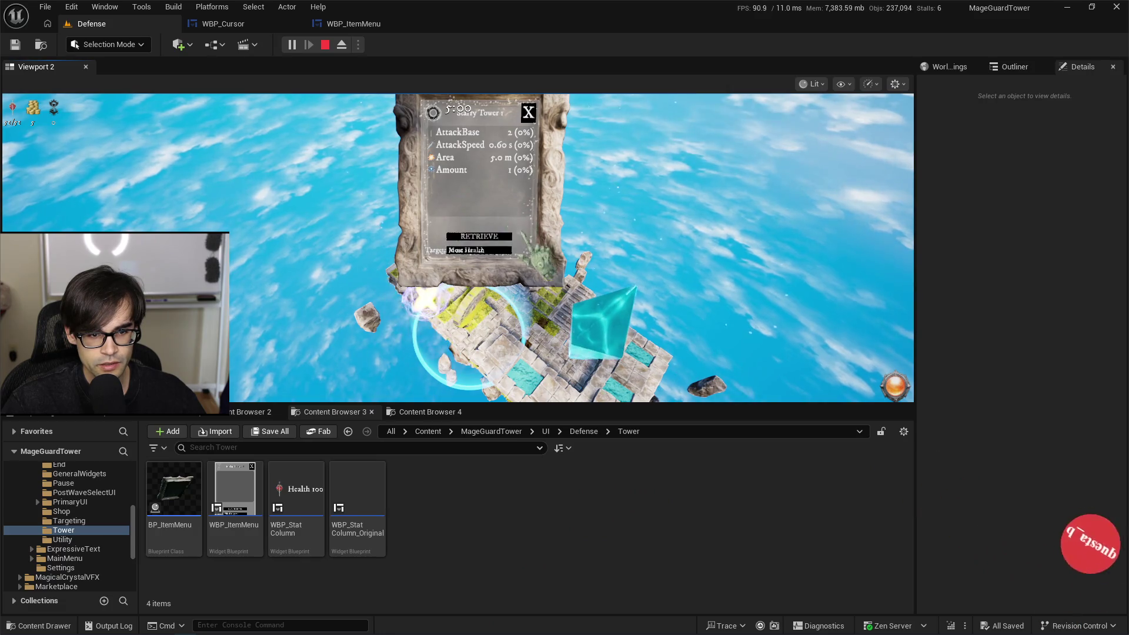
left_click(494, 250)
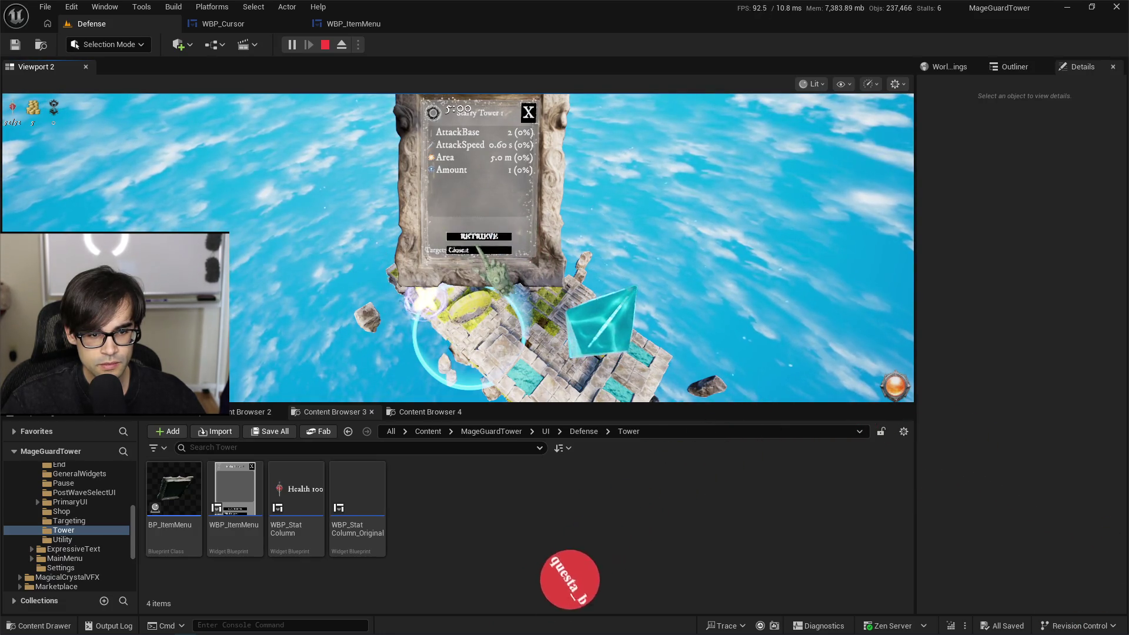
left_click(470, 205)
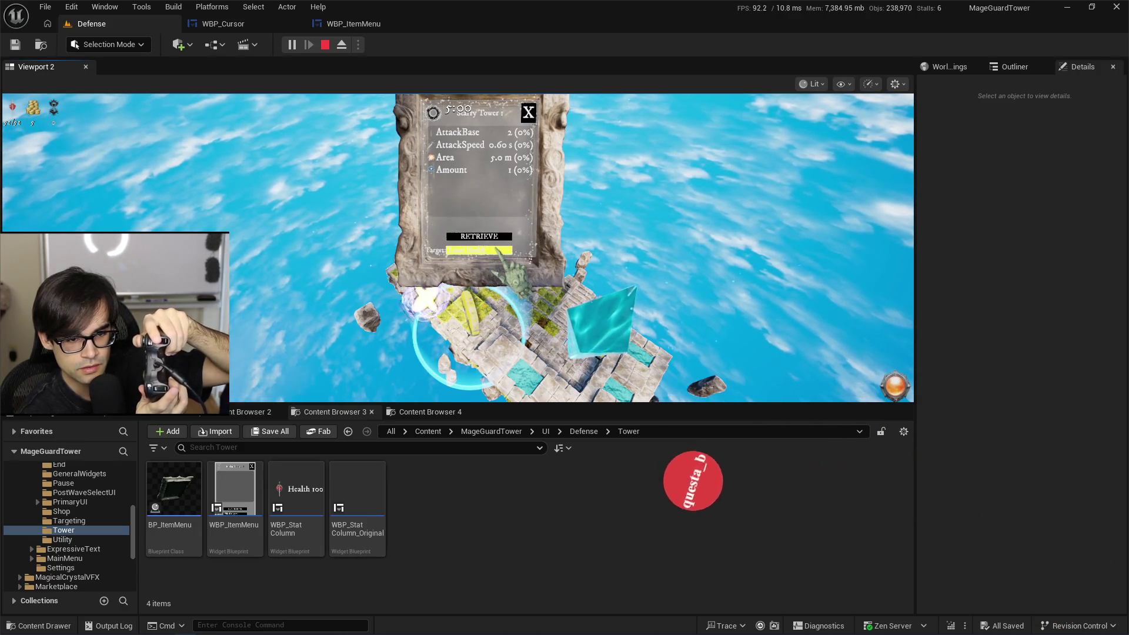
left_click(480, 250)
left_click(470, 234)
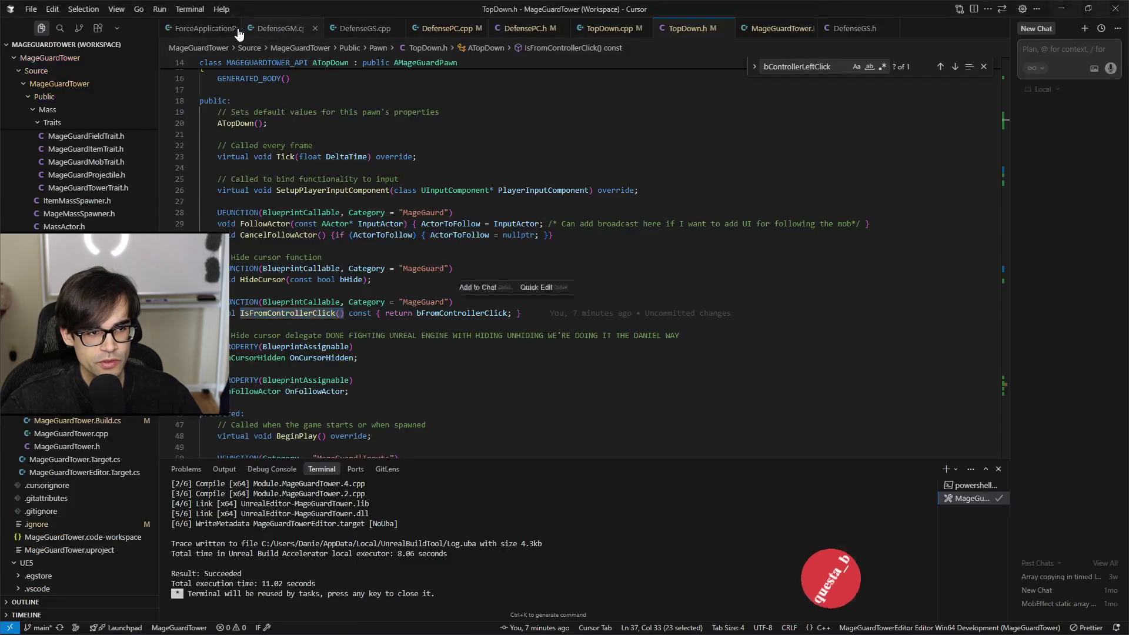
left_click(224, 25)
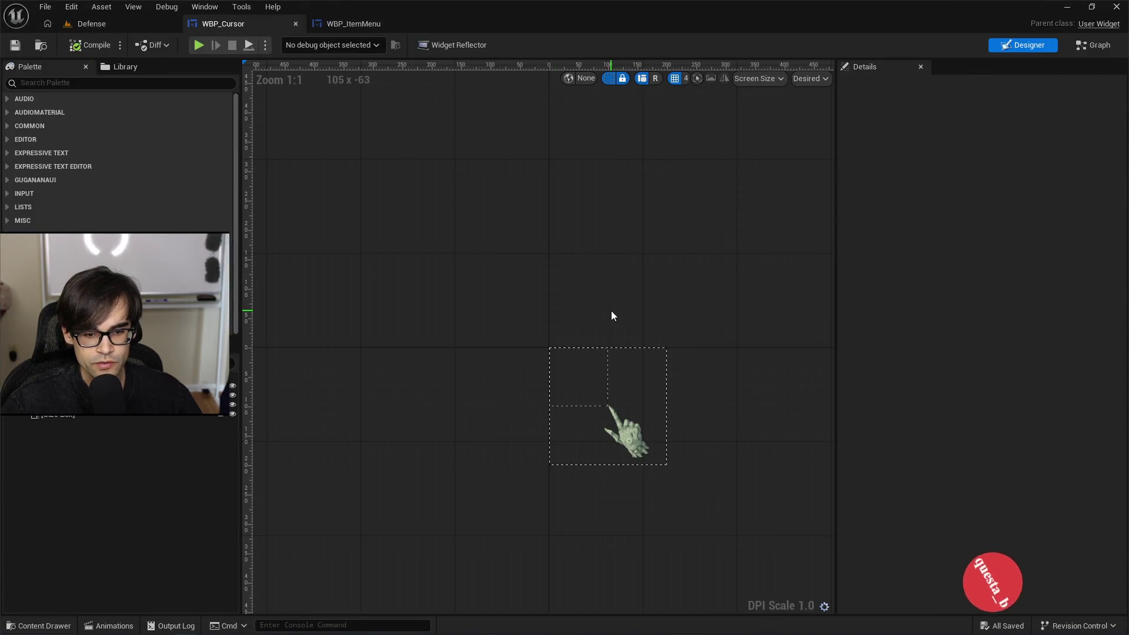
left_click(586, 388)
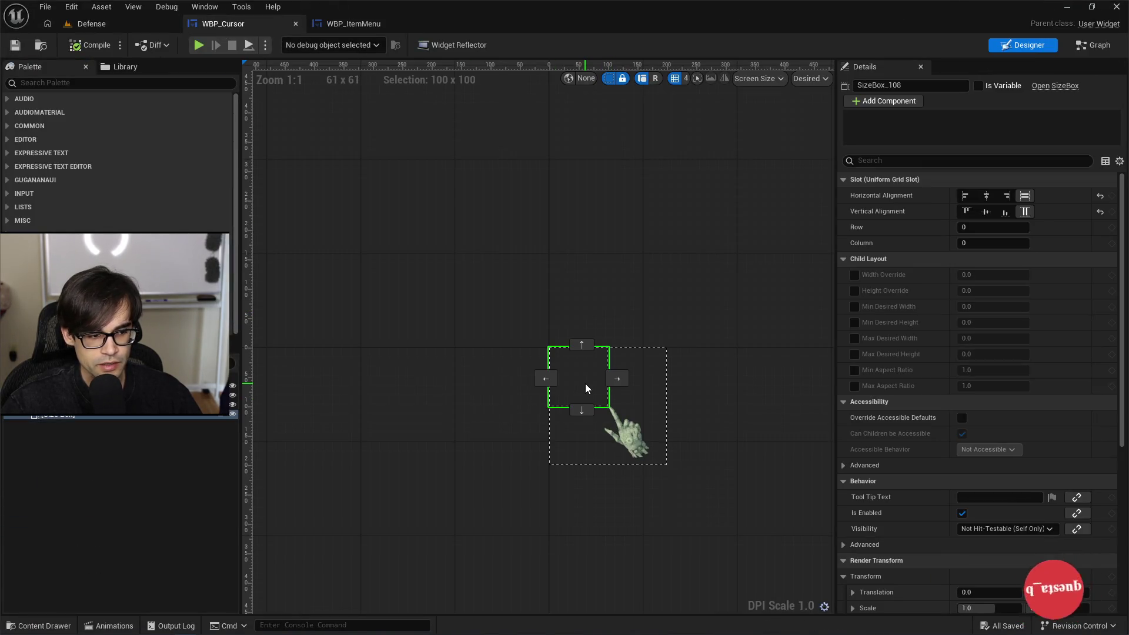
left_click(127, 412)
left_click(118, 386)
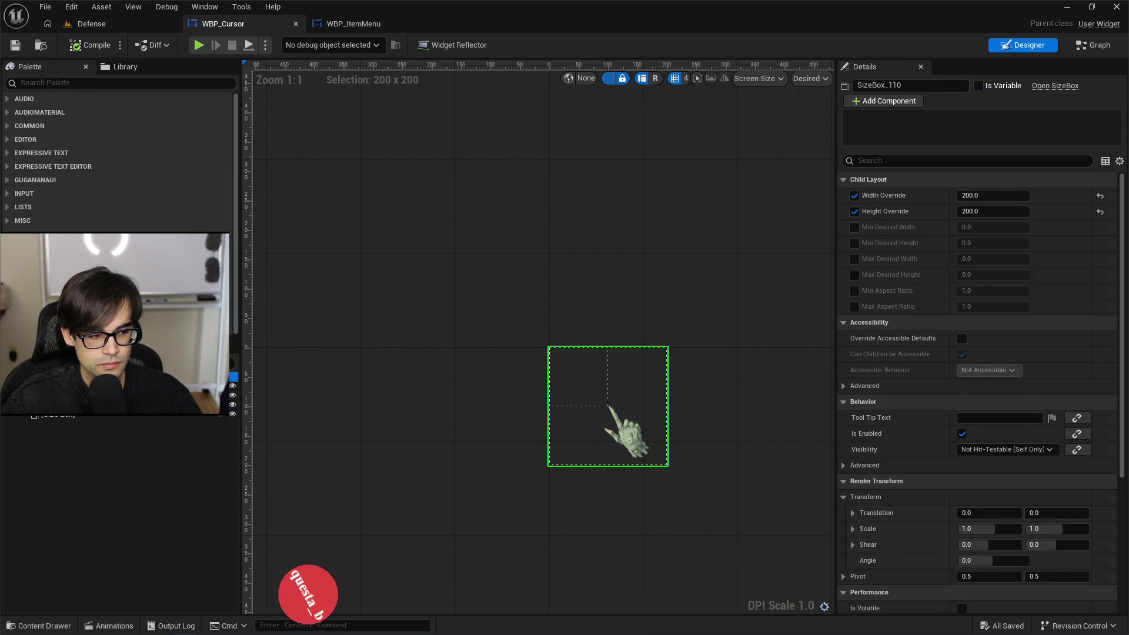
left_click(71, 373)
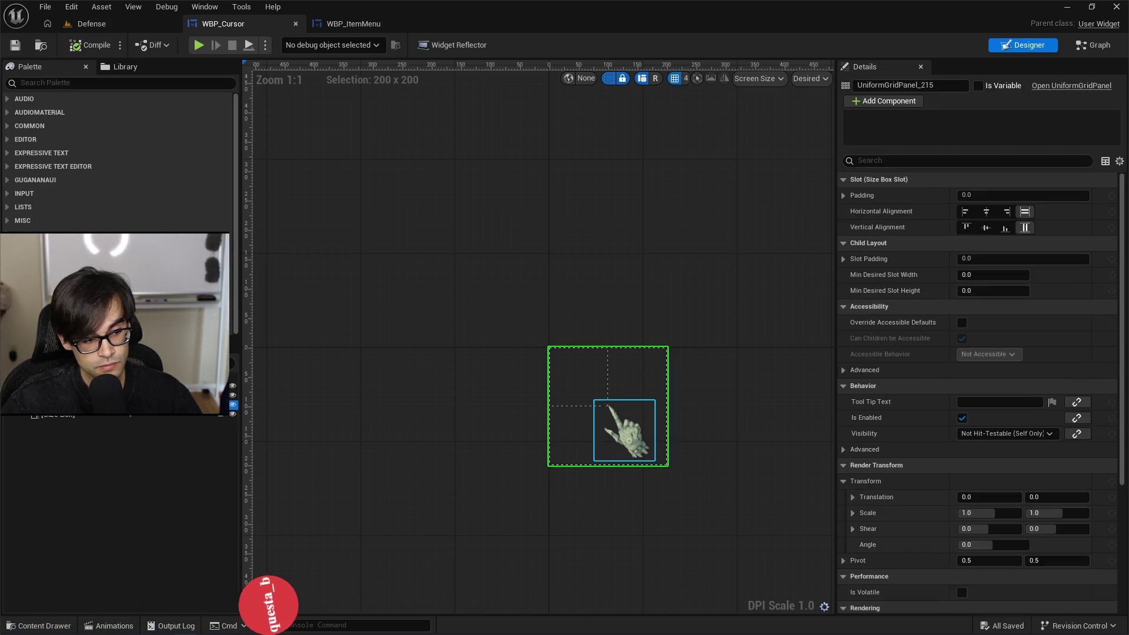
left_click(88, 416)
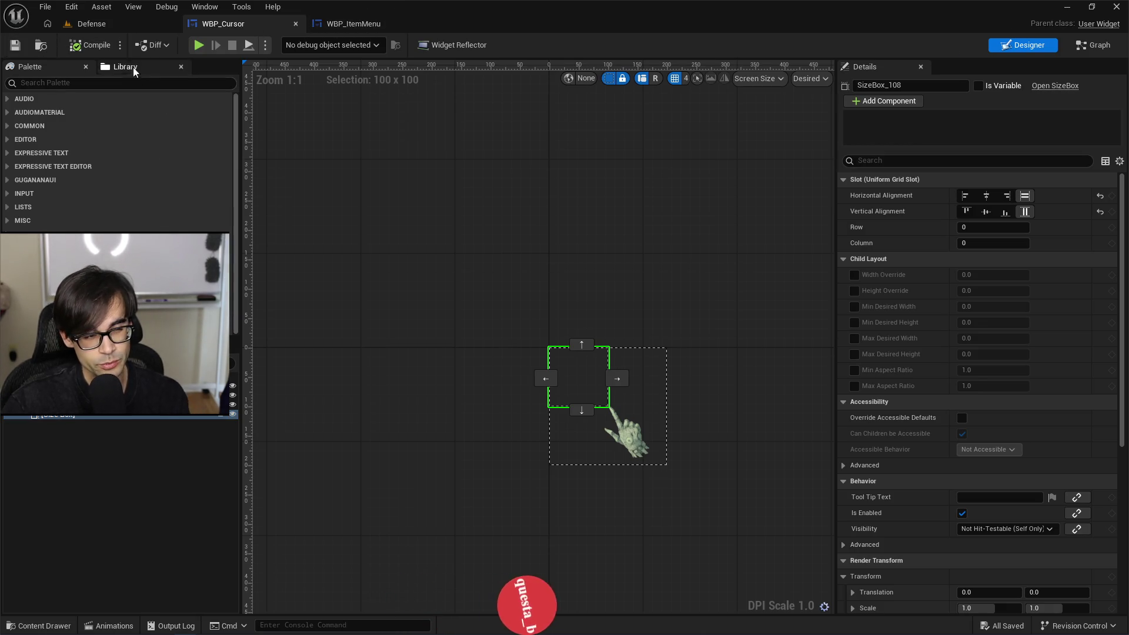
left_click(332, 27)
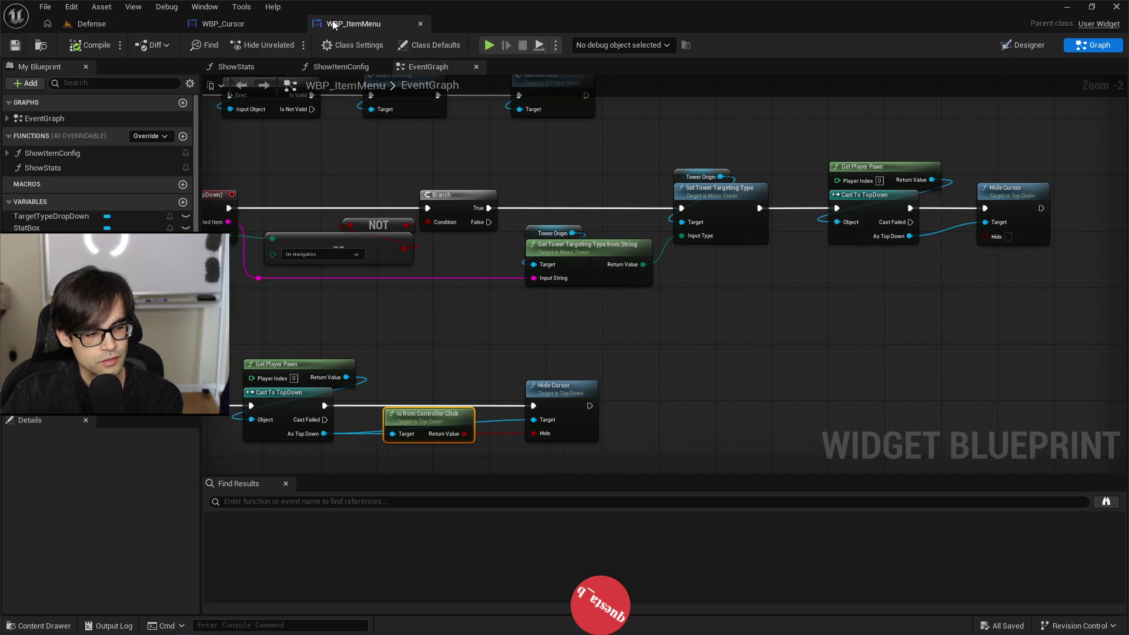
left_click(112, 22)
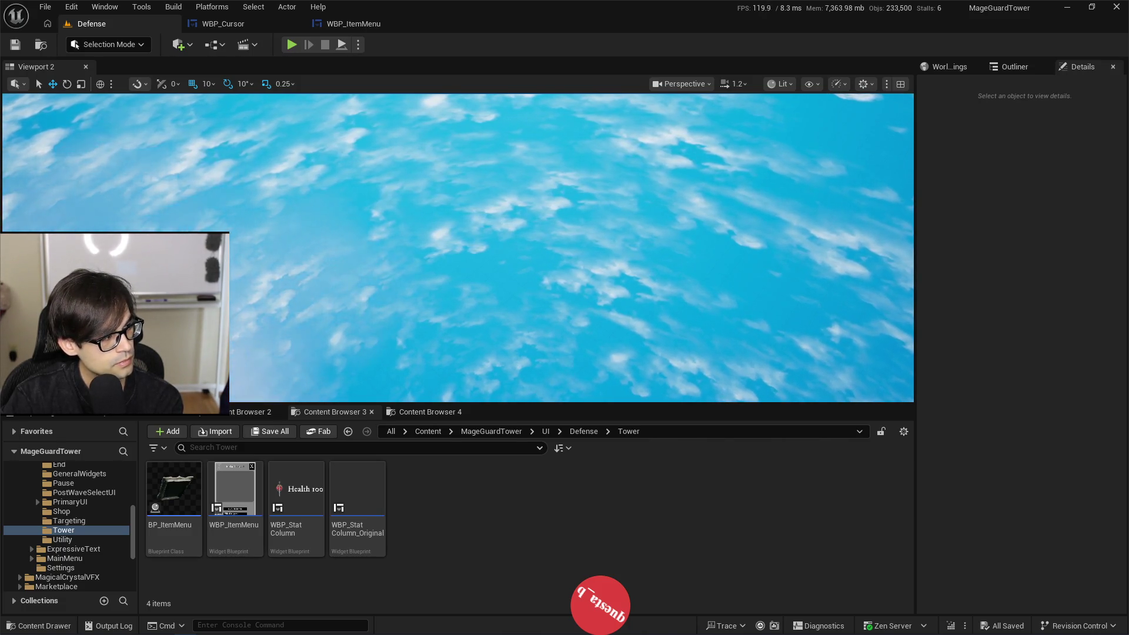
left_click(296, 45)
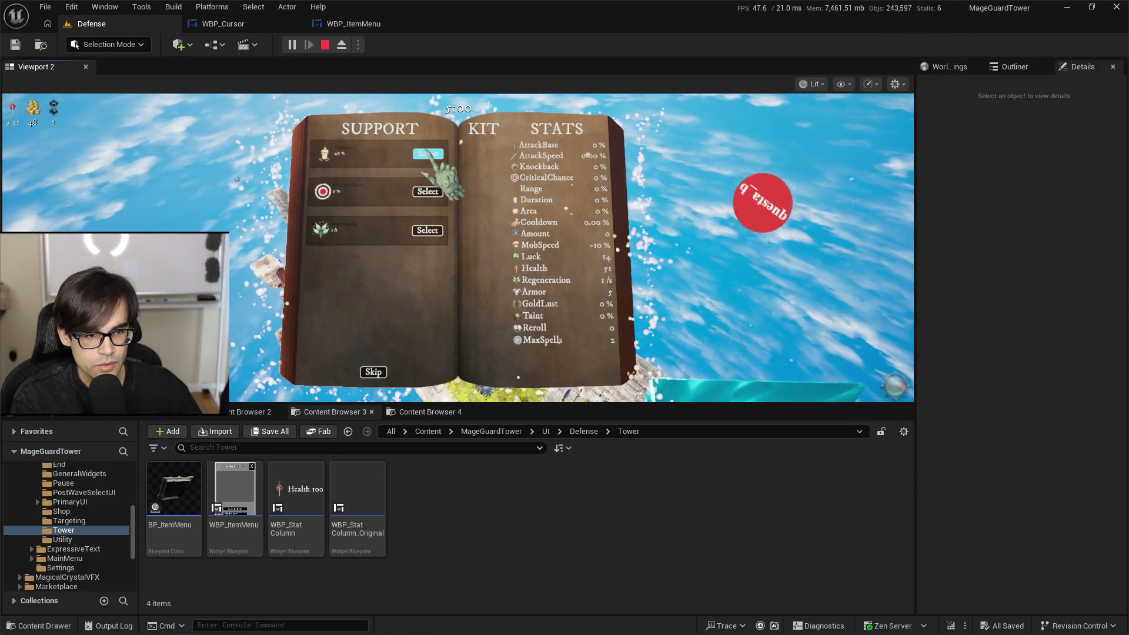
left_click(428, 191)
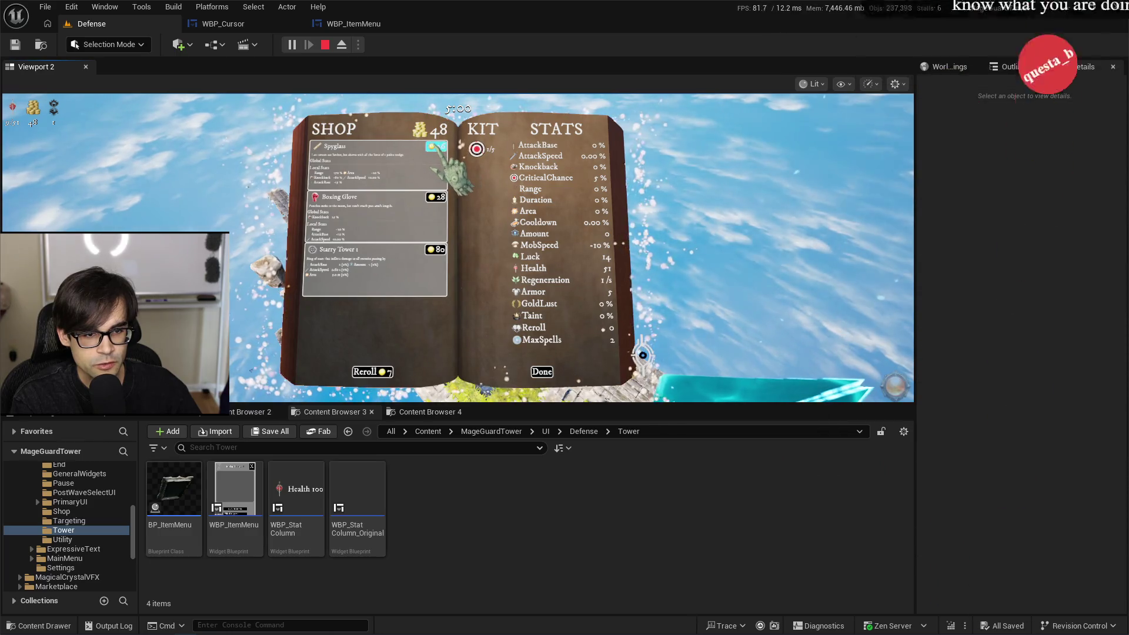
left_click(436, 147)
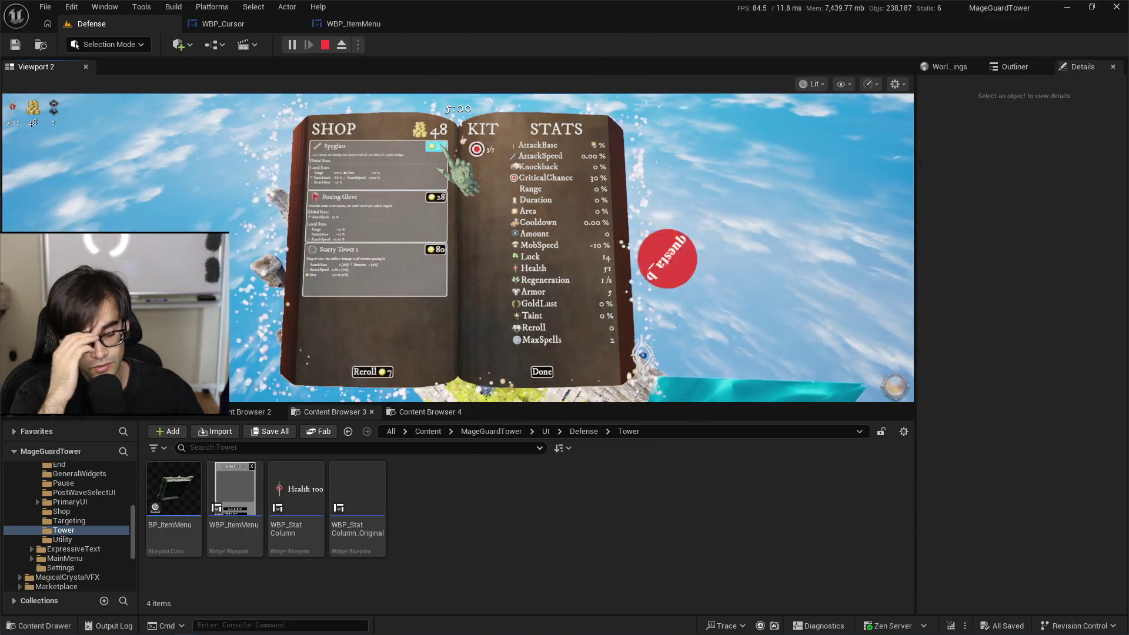
key("Escape")
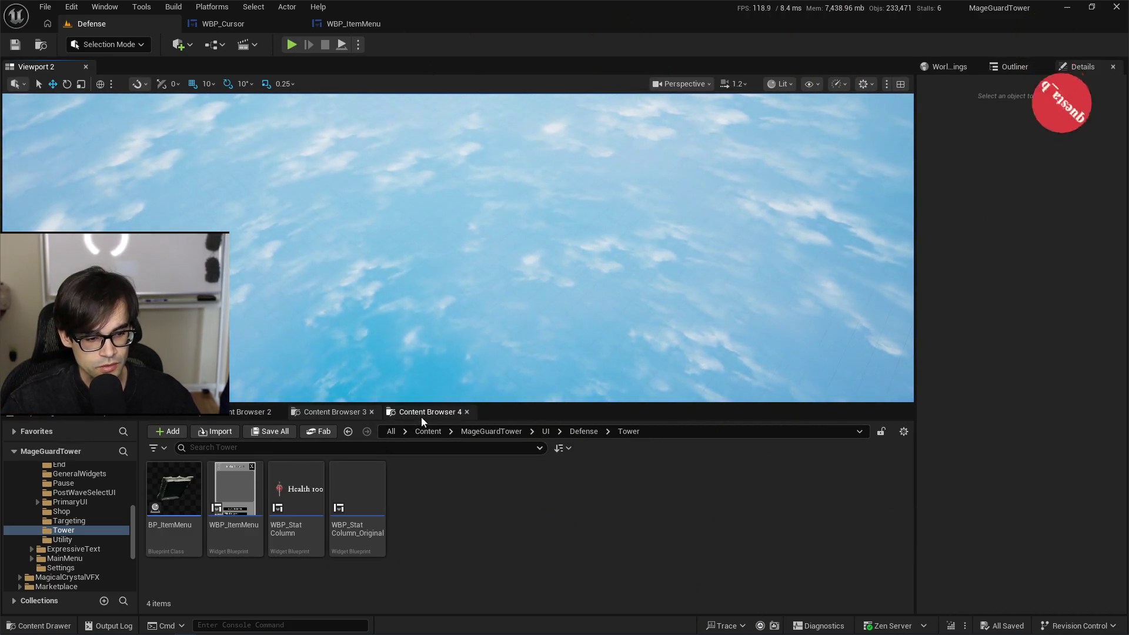
left_click(580, 436)
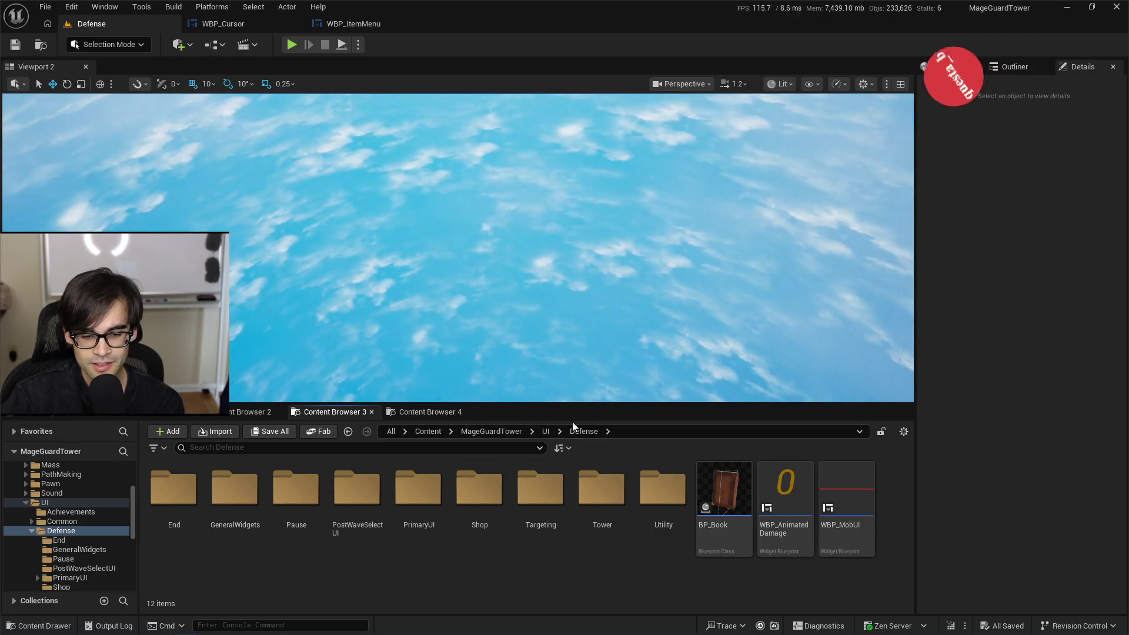
Step: Resize the splitters to give the content browser more room and the viewport more width and height
mouse_move(585, 406)
left_mouse_down()
mouse_move(586, 359)
mouse_move(580, 407)
left_mouse_up()
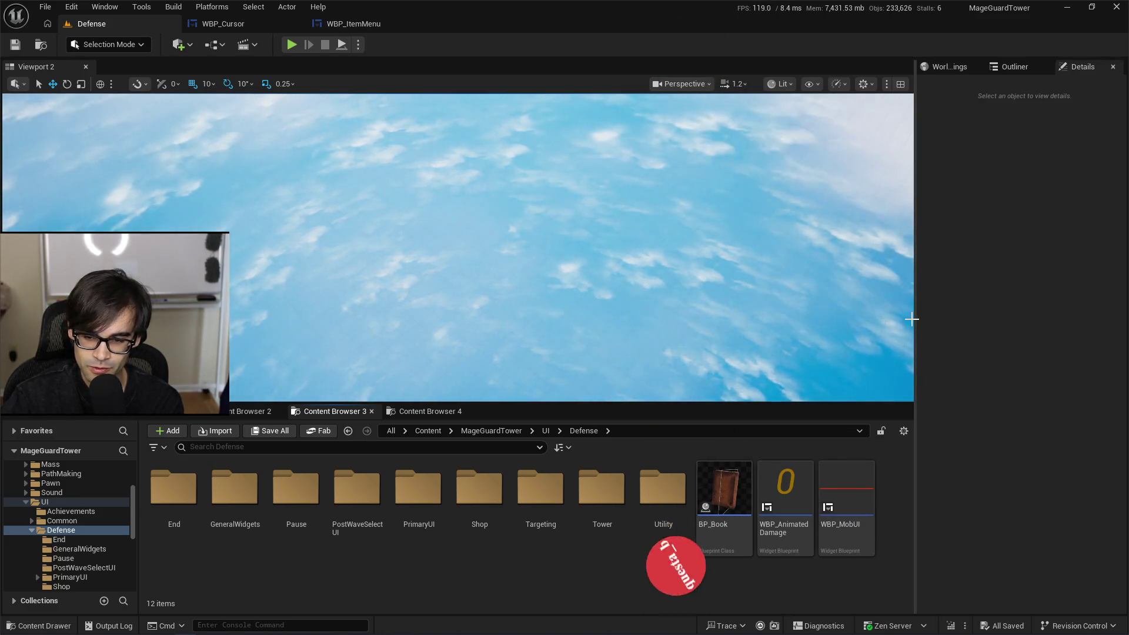
left_click_drag(921, 320, 928, 321)
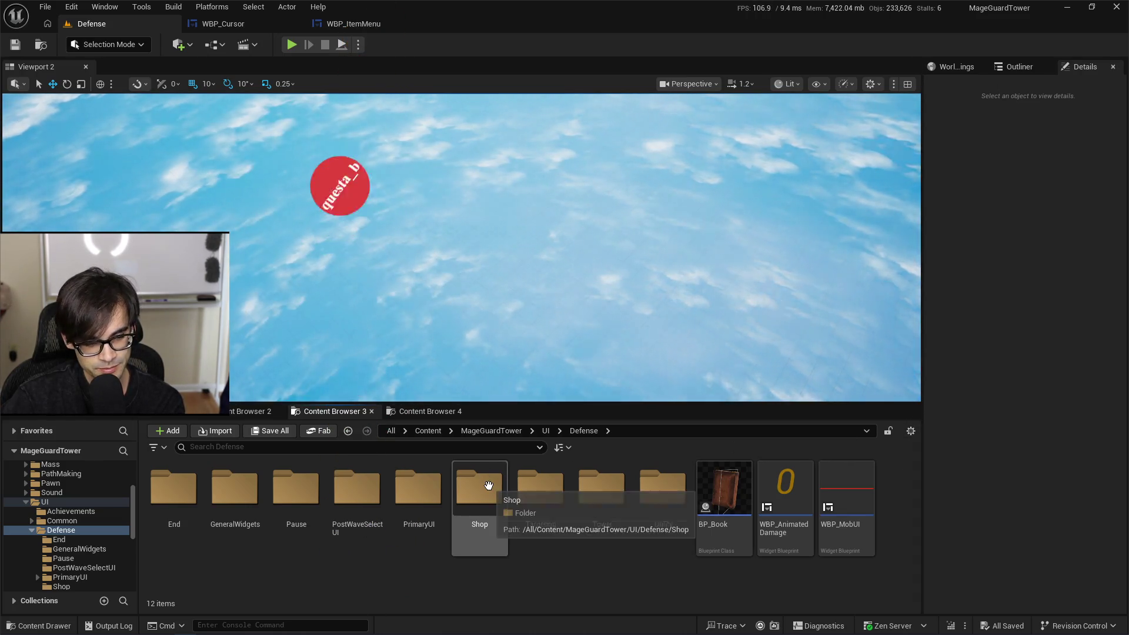
left_click(430, 412)
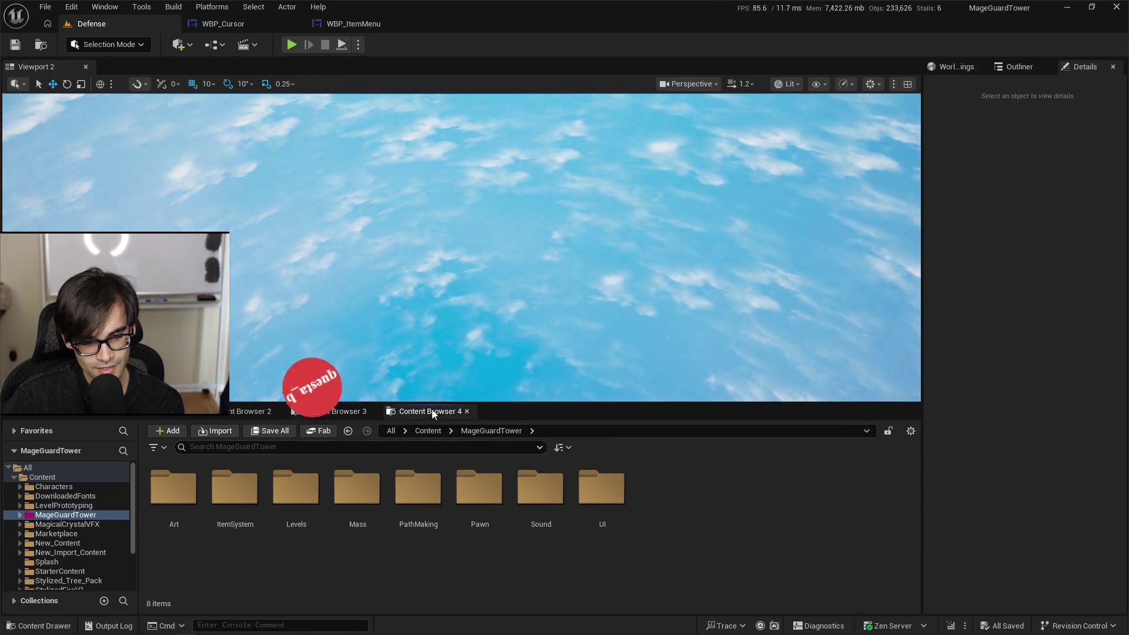
left_click(338, 411)
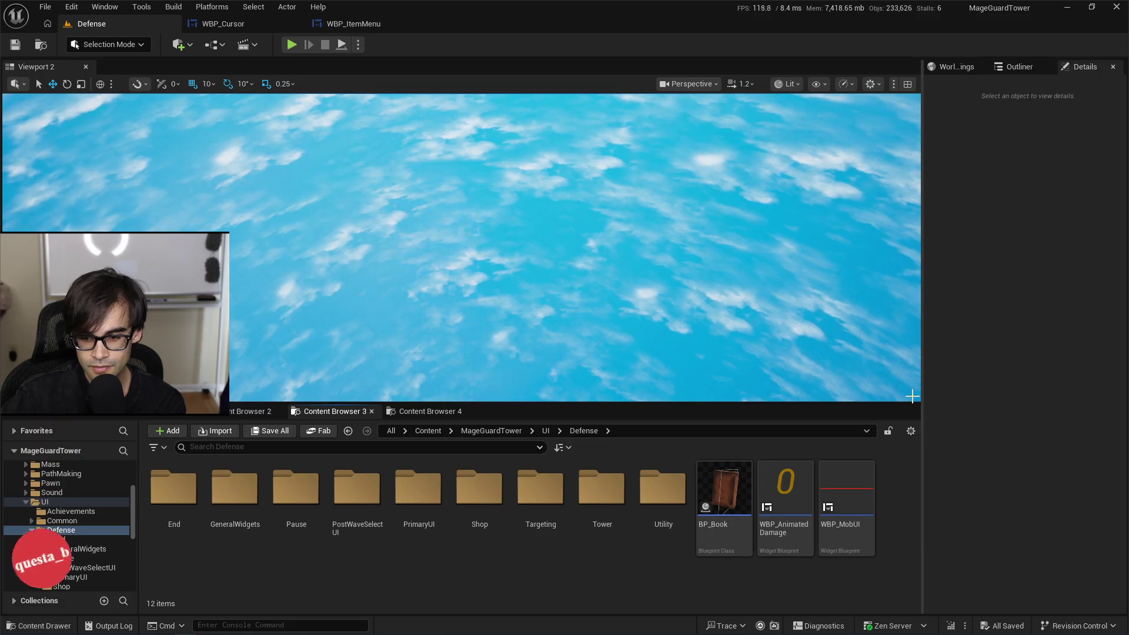
left_click_drag(913, 406, 914, 414)
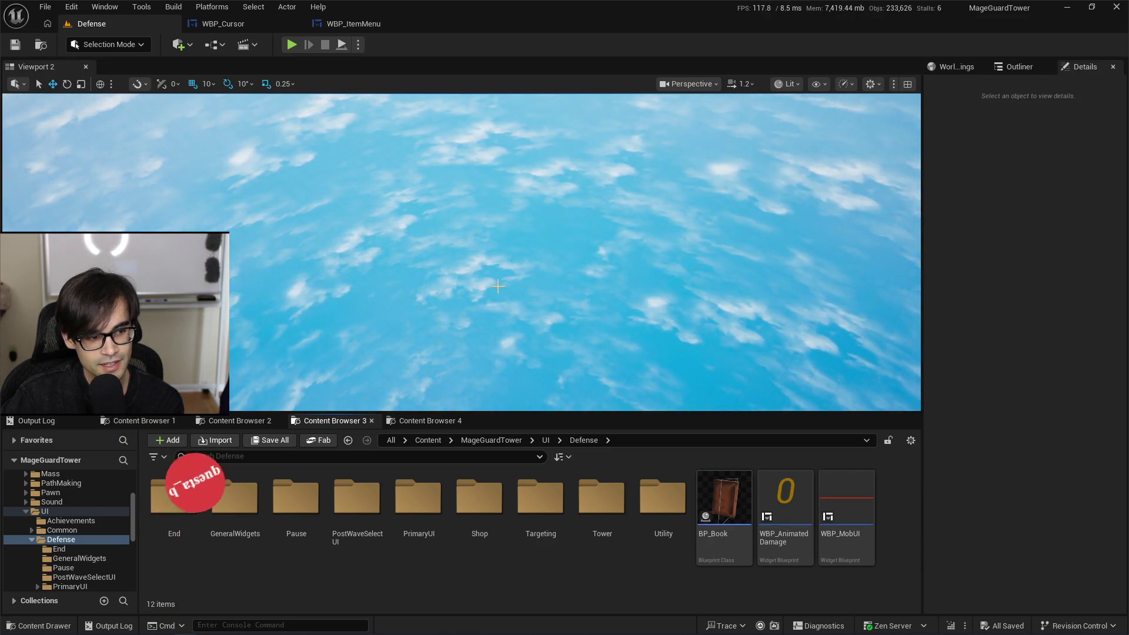
Step: Open the Shop folder under UI/Defense and select the WBP_Shop widget blueprint
left_click(663, 505)
left_click(602, 506)
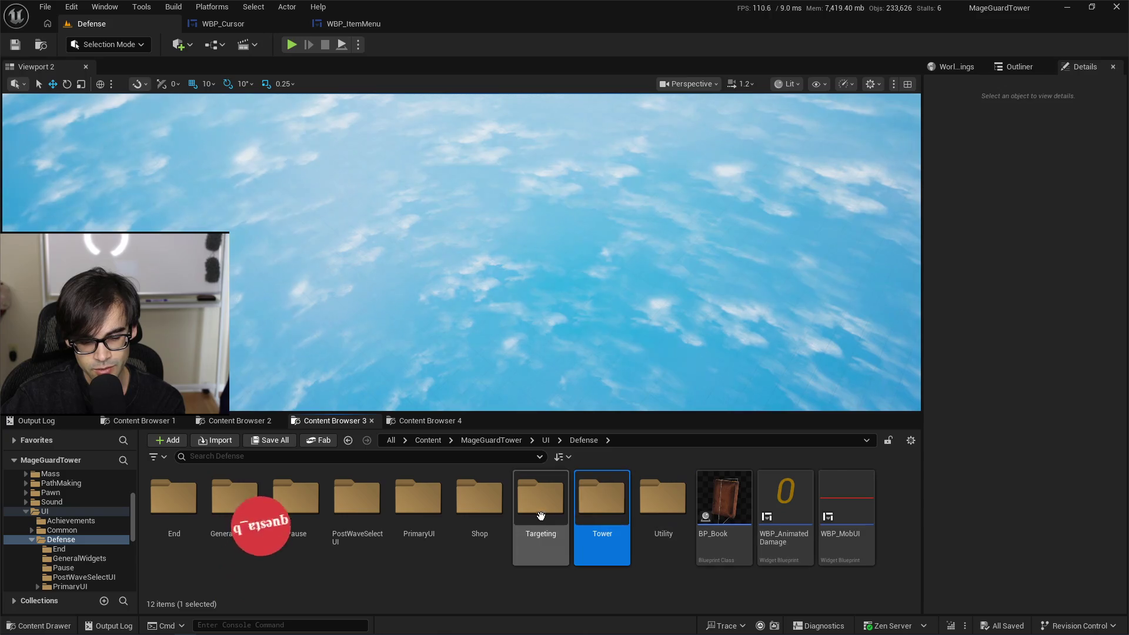
left_click(538, 509)
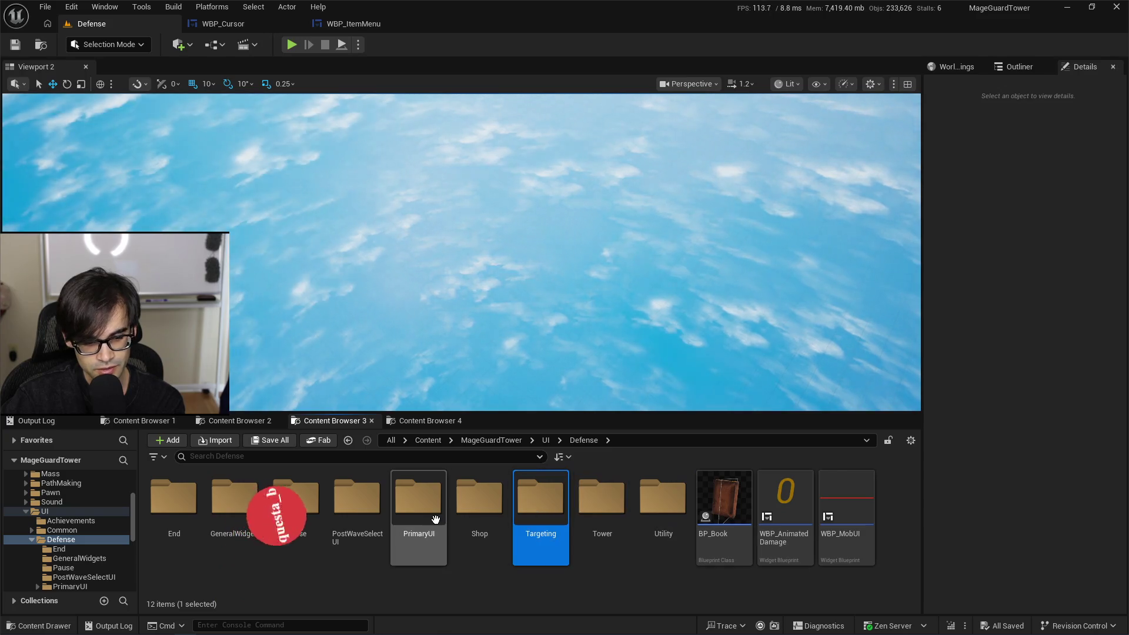
left_click(904, 519)
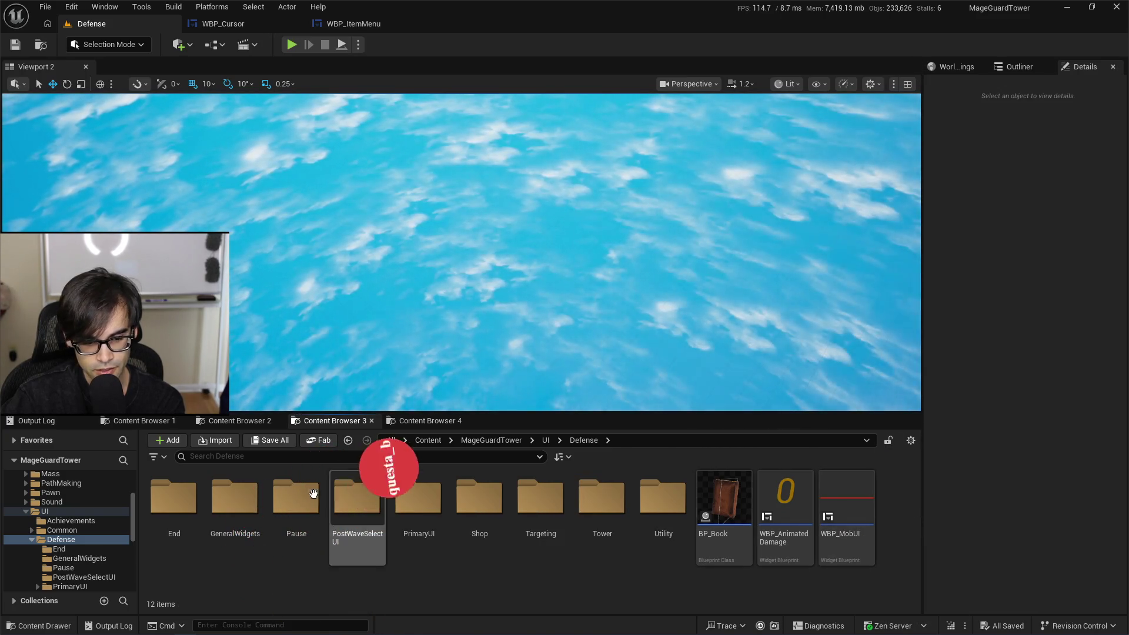
double_click(478, 513)
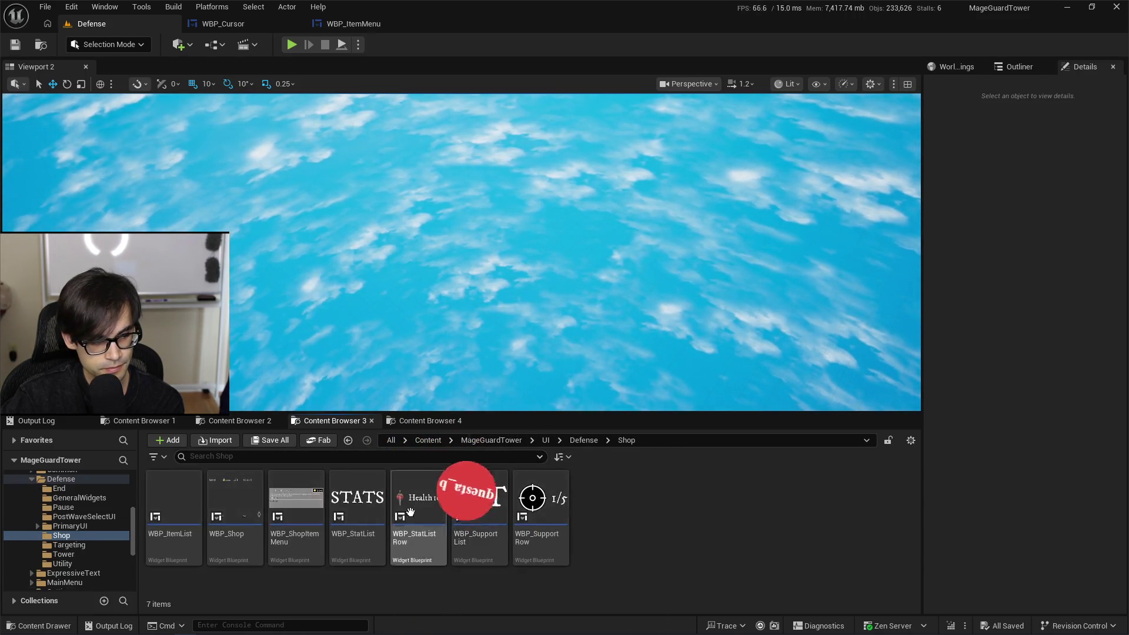
left_click(242, 505)
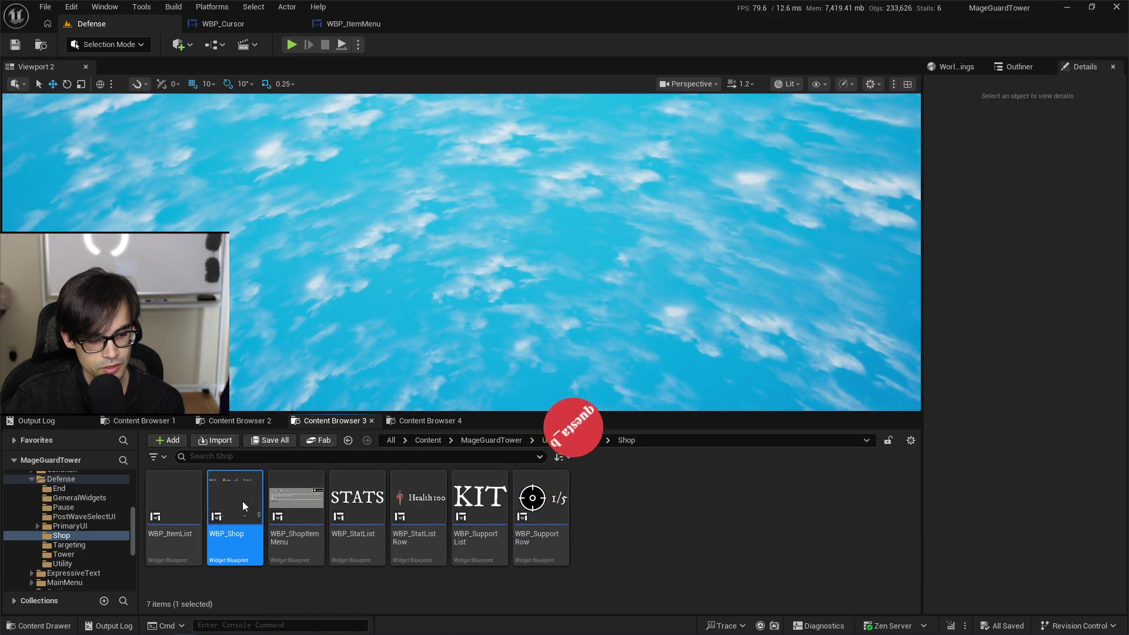
Step: In WBP_Shop, filter Details by 'focus' and uncheck Is Focusable on HideUnhideButton
double_click(243, 505)
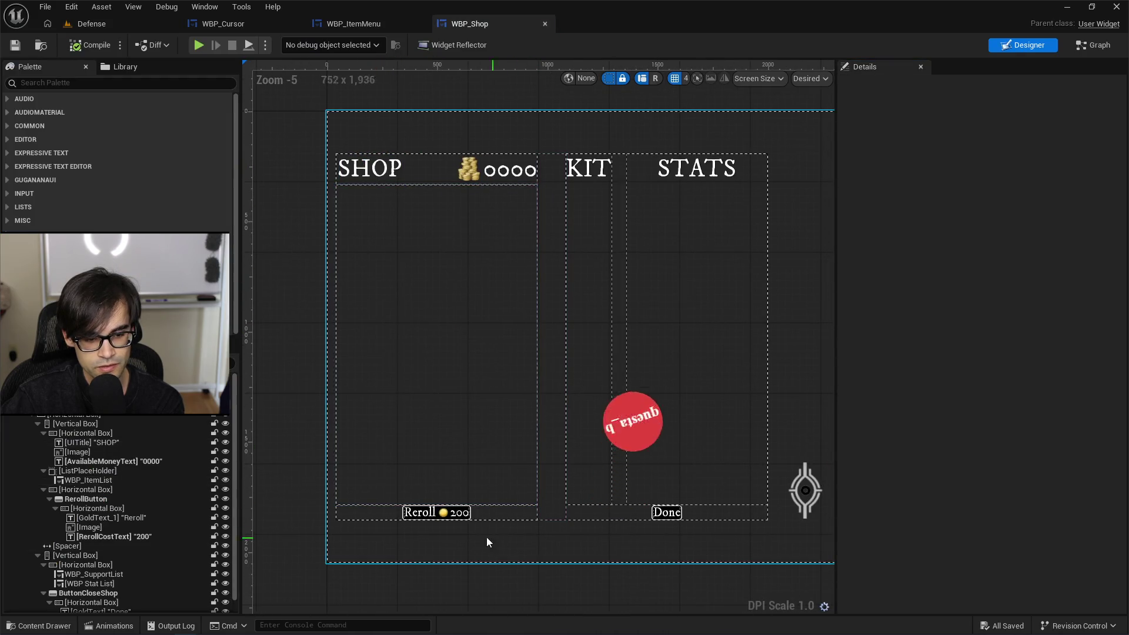
left_click(471, 515)
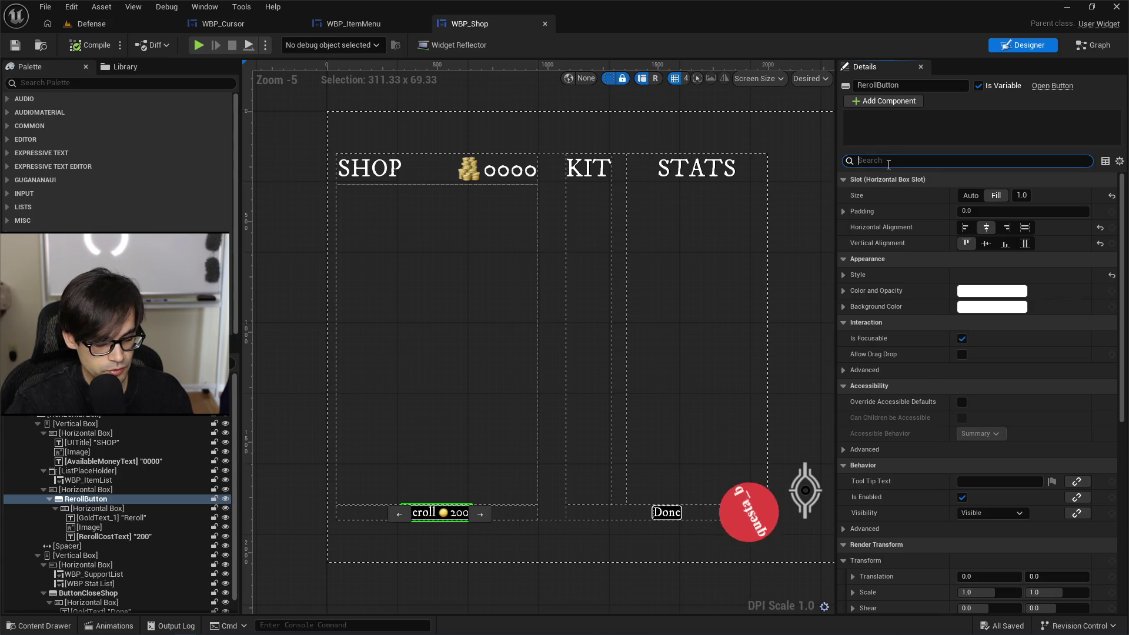
type("foc")
key("BackSpace")
type("cus")
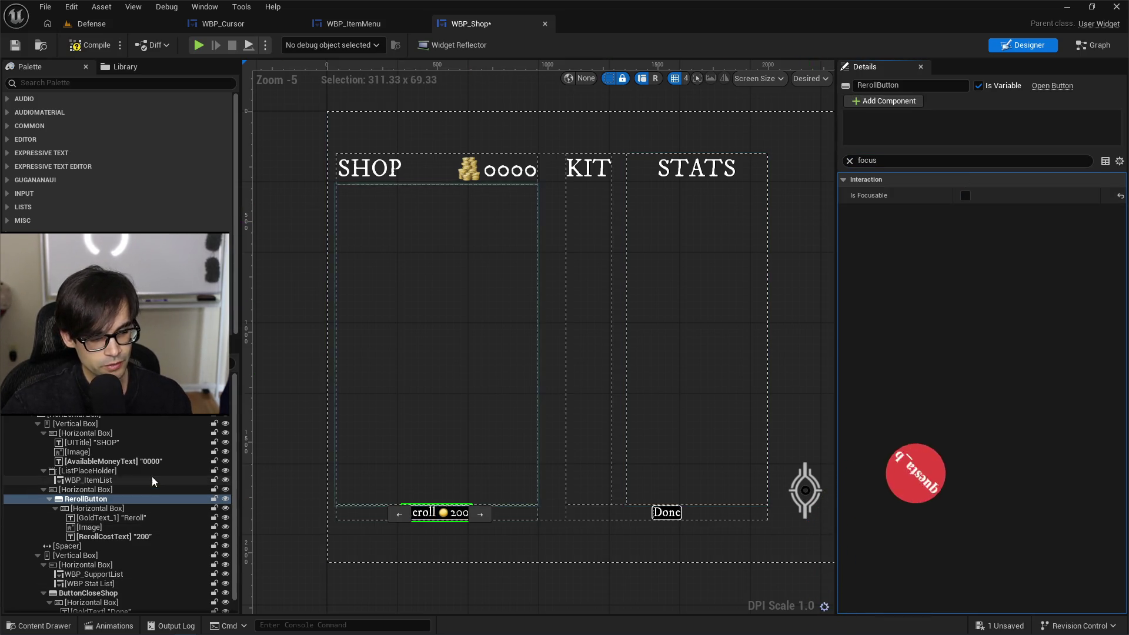
left_click(667, 512)
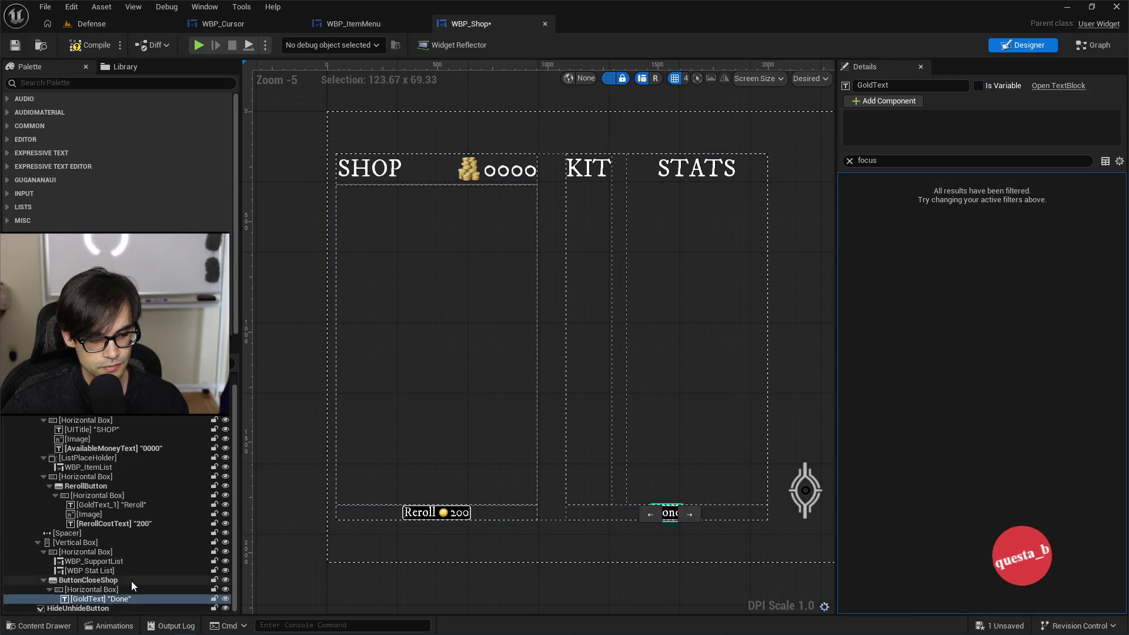
left_click(132, 581)
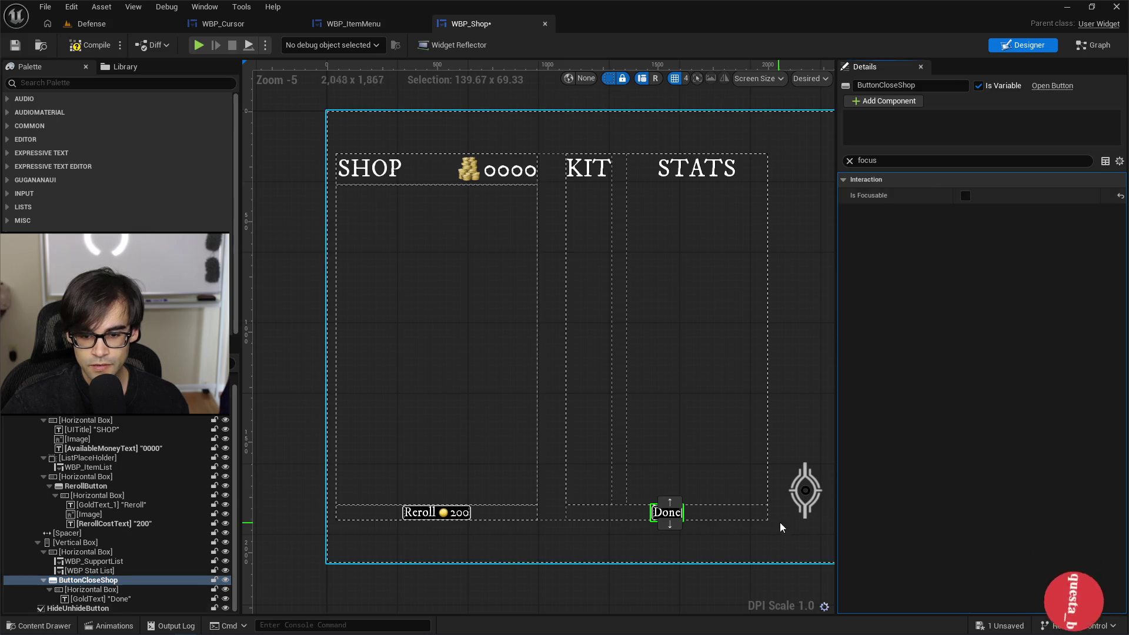
left_click(791, 509)
left_click(965, 197)
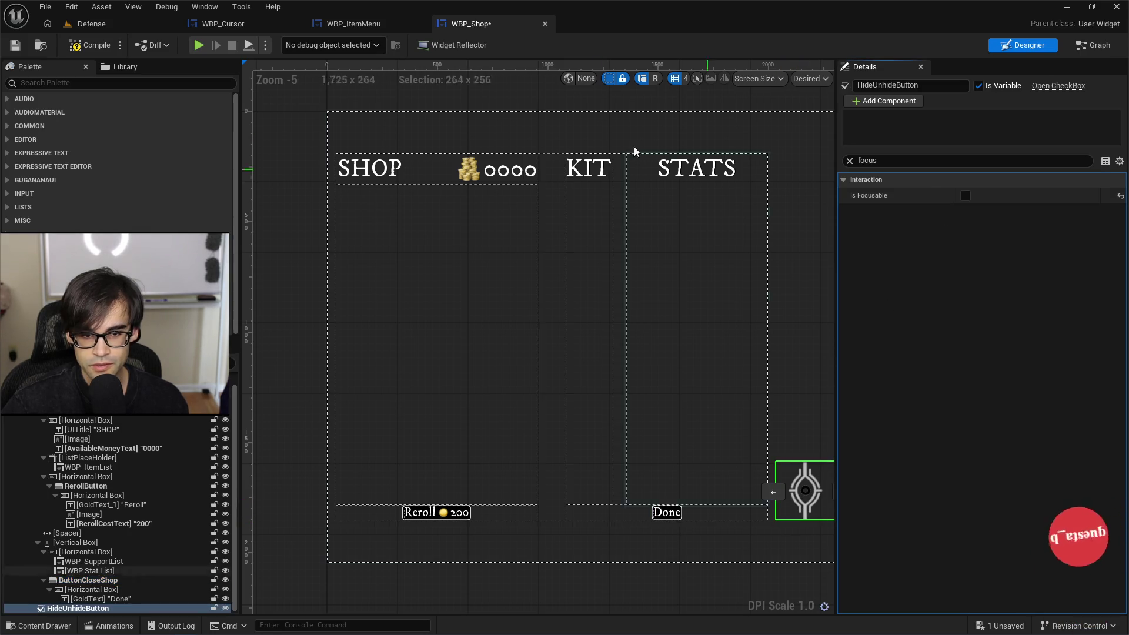
Step: Save WBP_Shop, close its editor and return to the Defense level
left_click(26, 45)
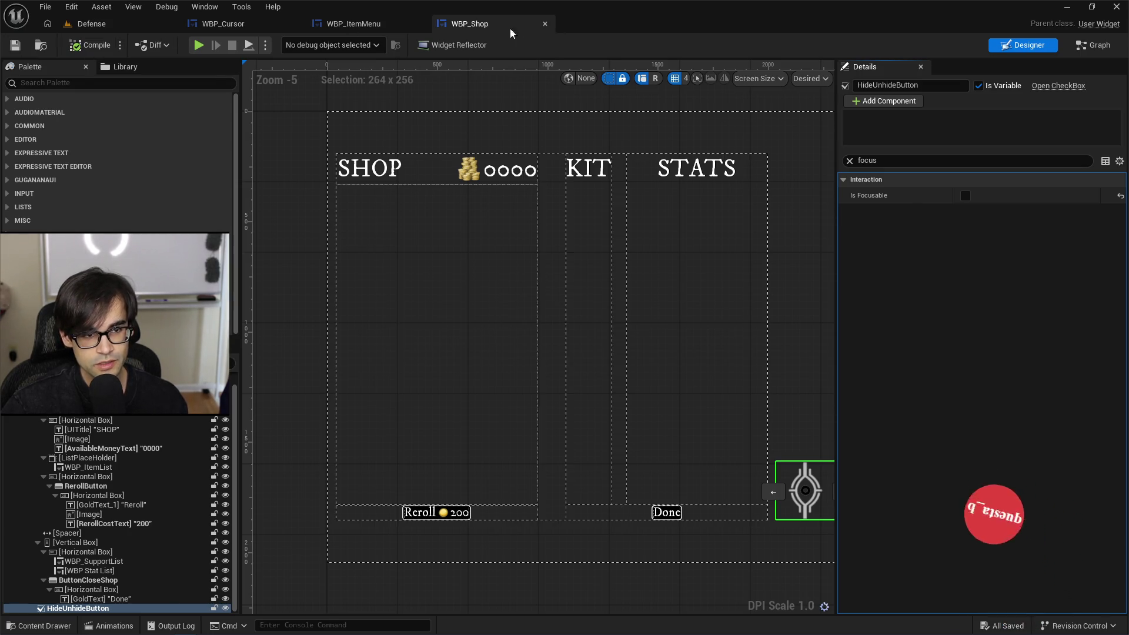
left_click(545, 23)
left_click(133, 26)
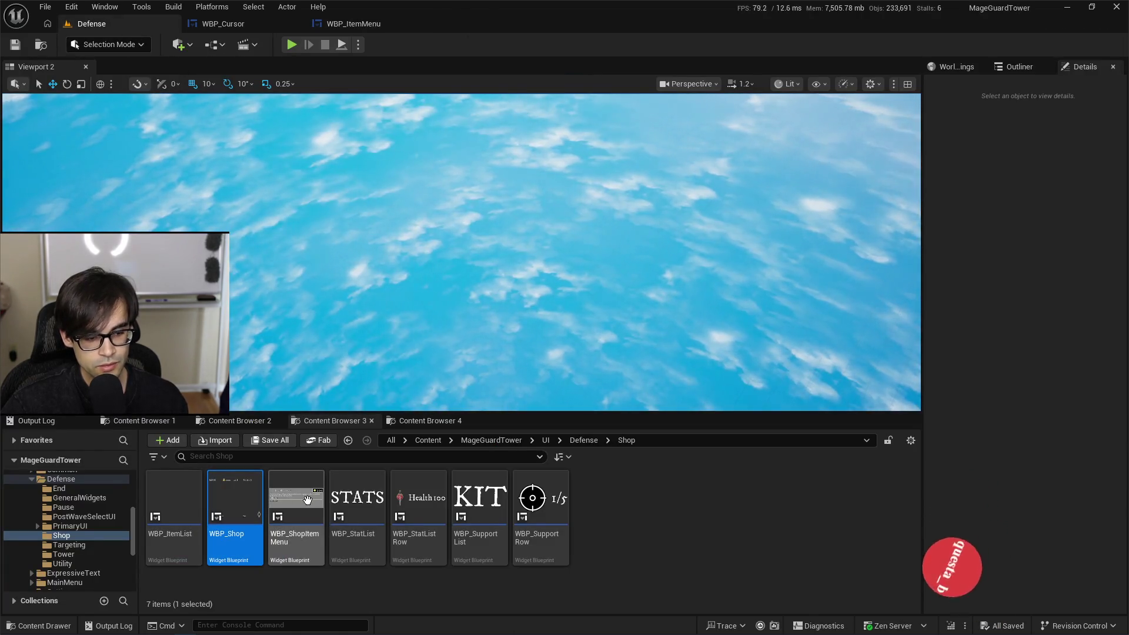
Step: Open WBP_PostWaveSelect from PostWaveSelectUI and uncheck Is Focusable on its Skip button
left_click(583, 440)
double_click(355, 503)
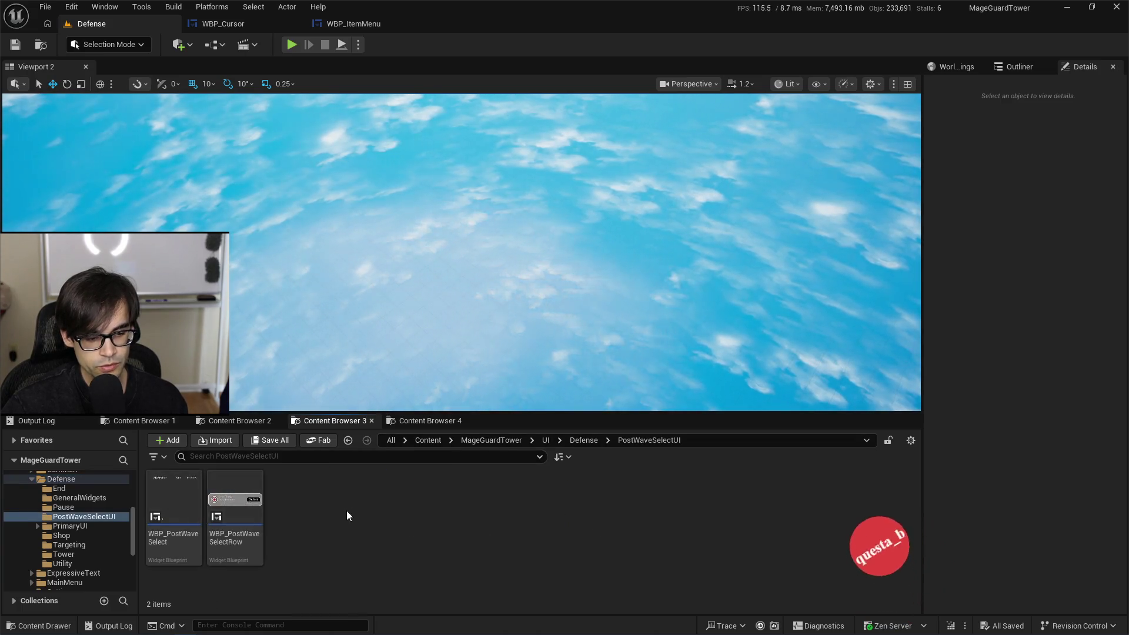
double_click(197, 493)
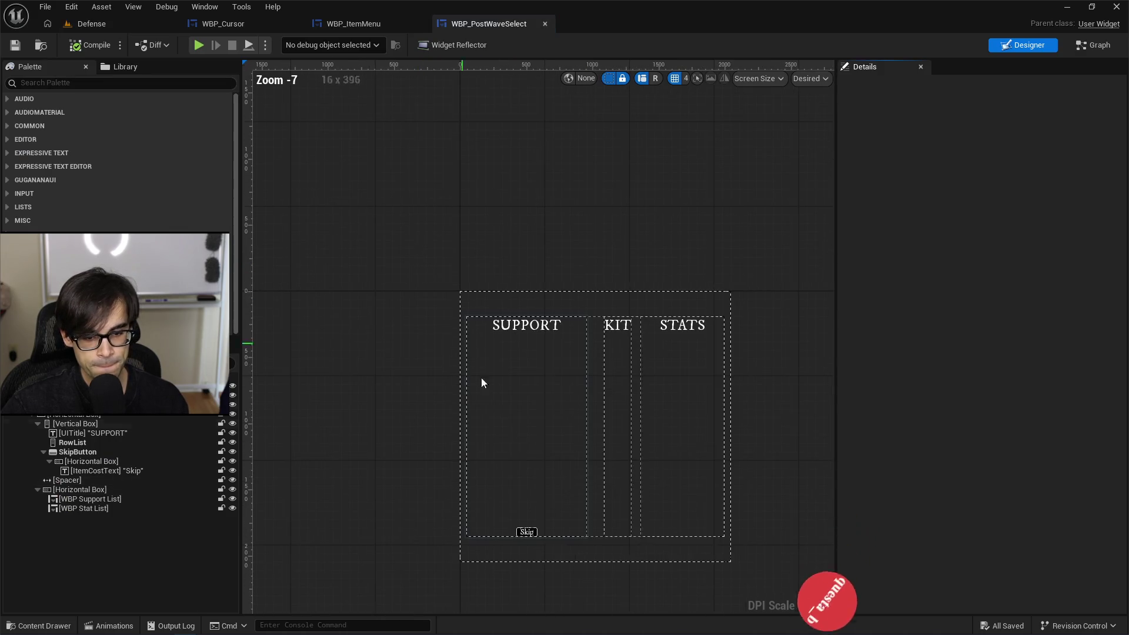
scroll(521, 524, "up", 4)
left_click(481, 500)
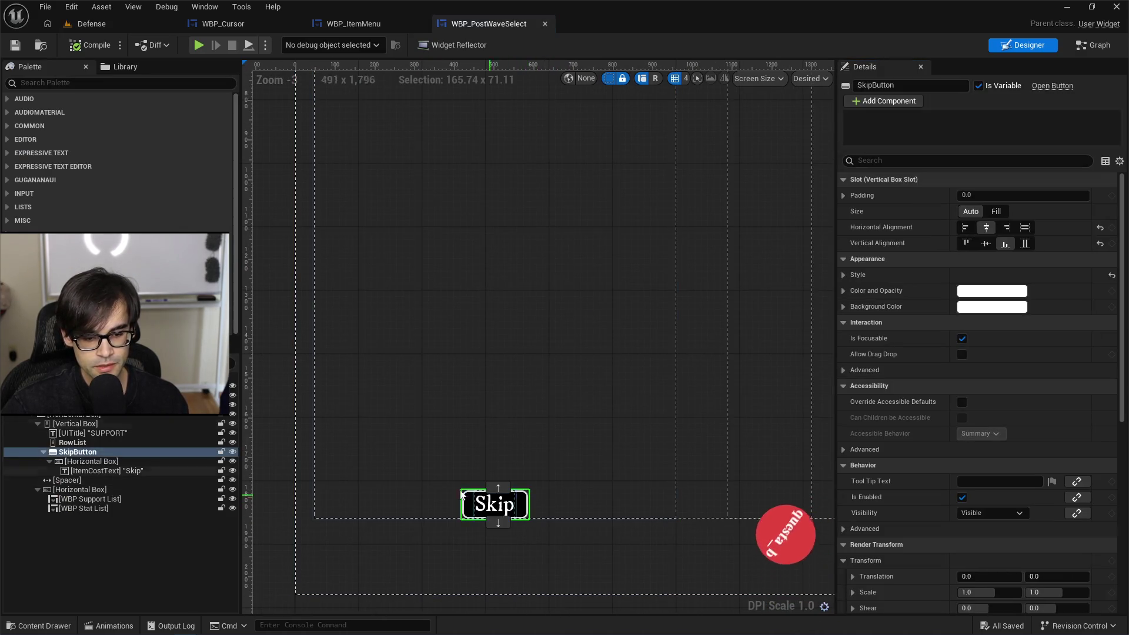
scroll(328, 462, "down", 6)
scroll(341, 462, "up", 2)
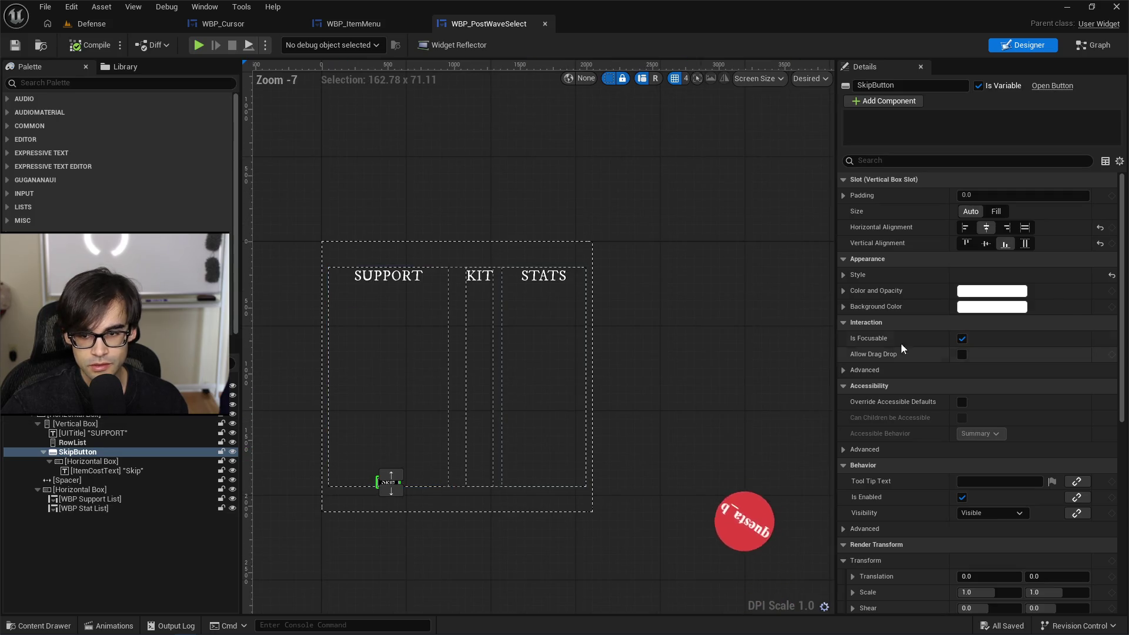
scroll(907, 319, "down", 4)
scroll(907, 320, "up", 2)
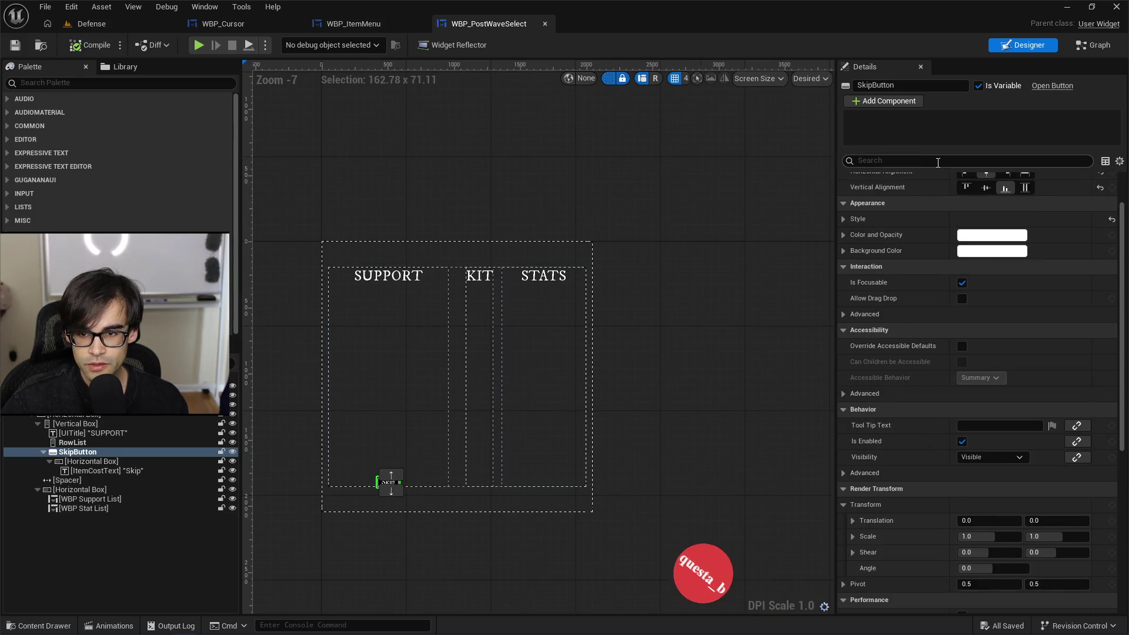
type("foc")
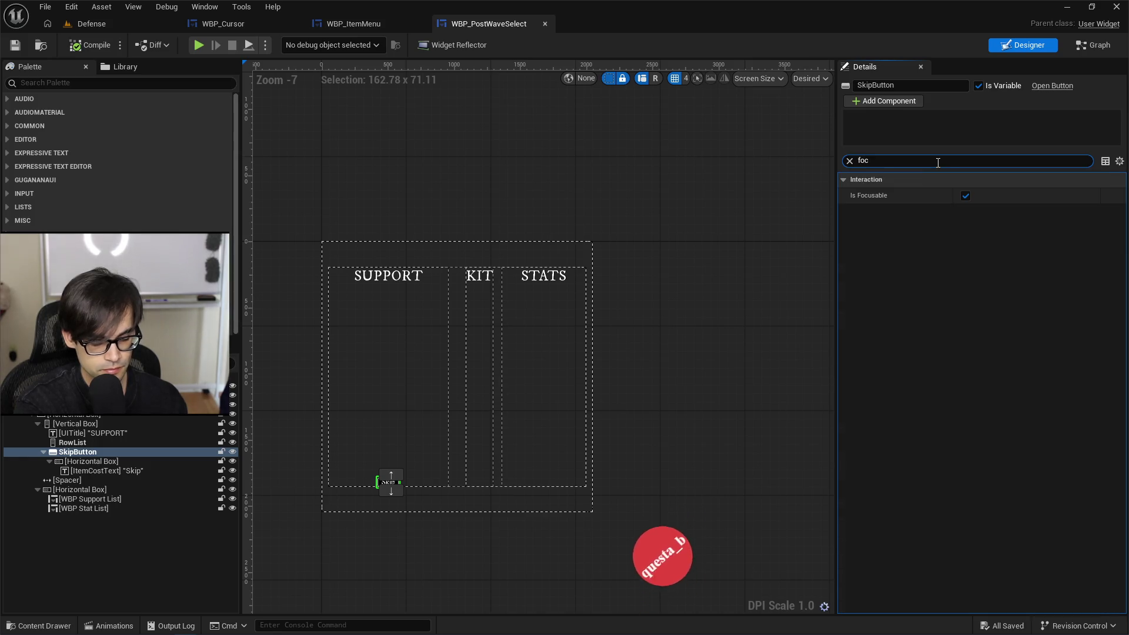
left_click(967, 194)
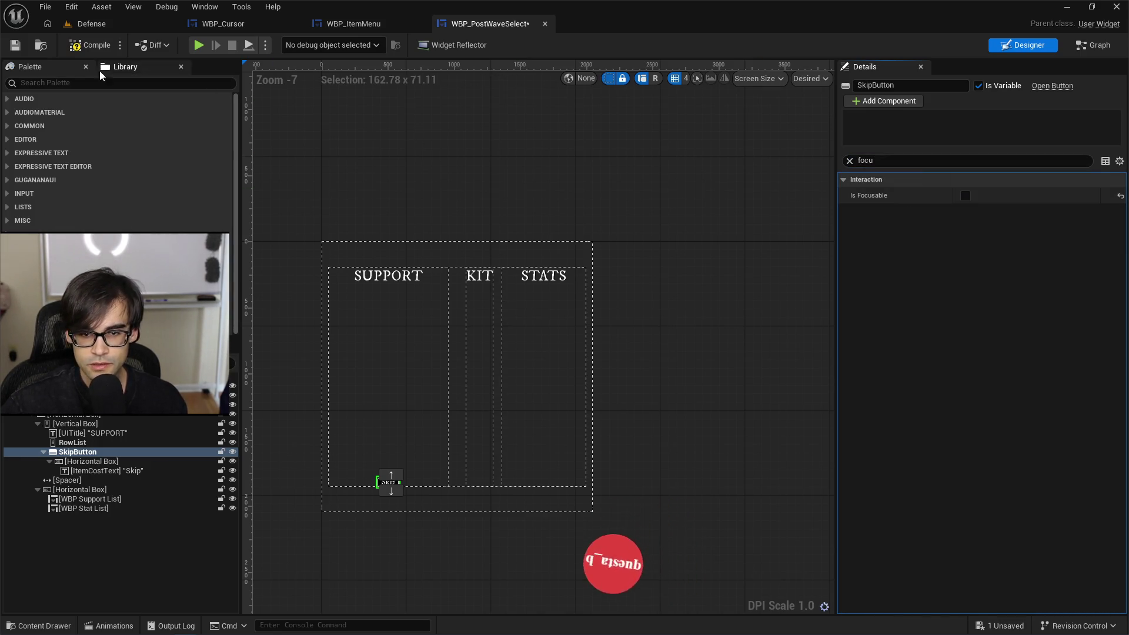
Step: Save and close WBP_PostWaveSelect, returning to the Defense level tab
left_click(17, 45)
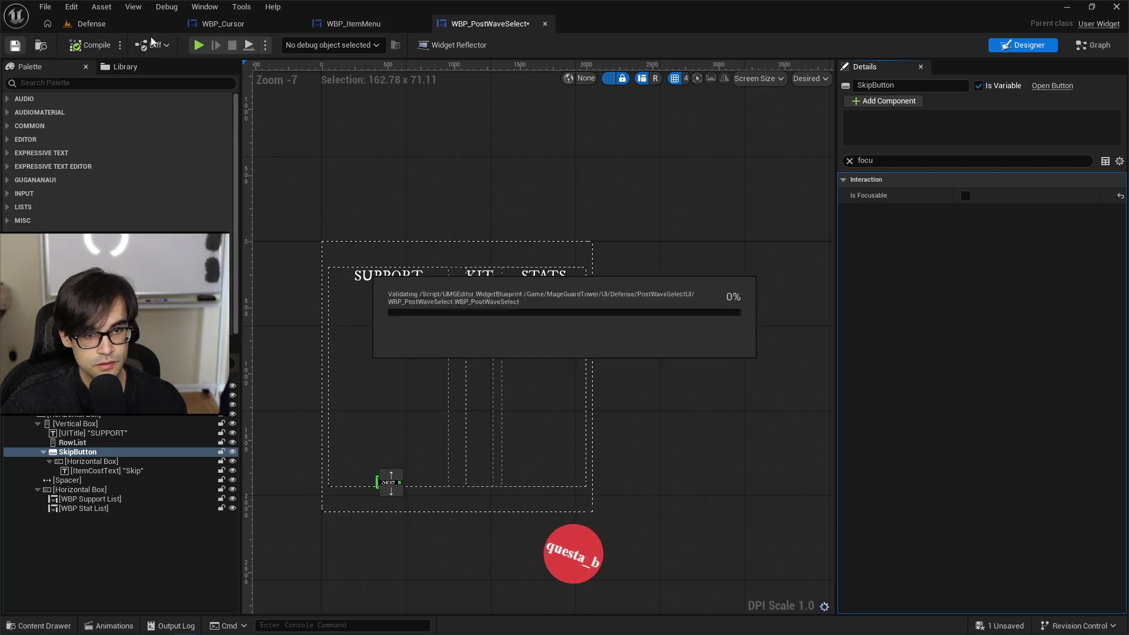
left_click(546, 23)
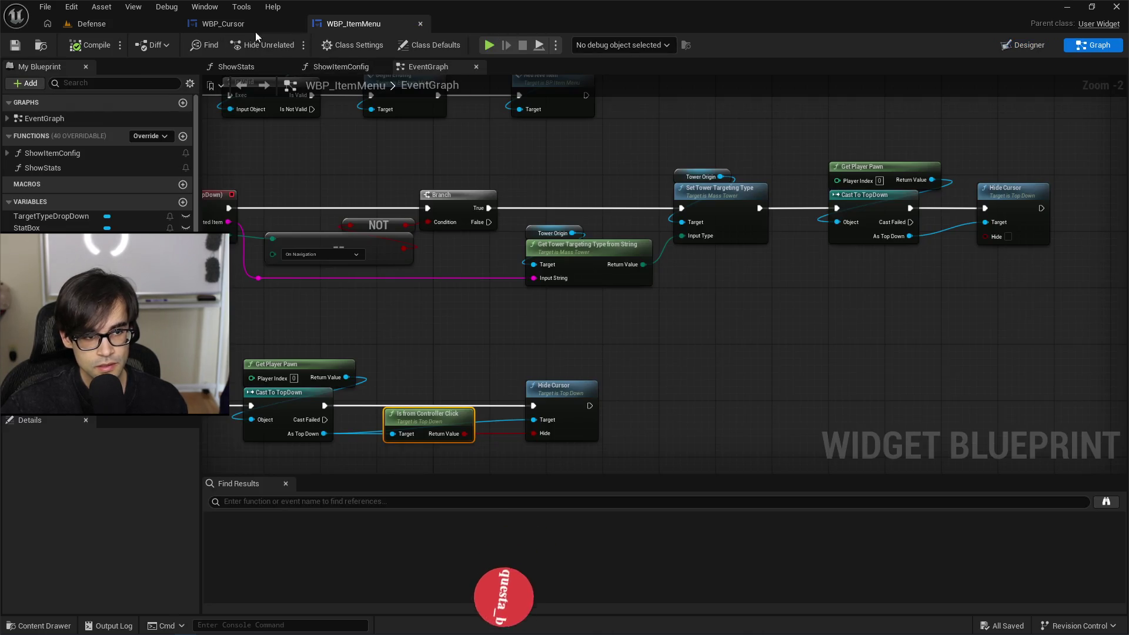
left_click(245, 29)
left_click(359, 24)
left_click(134, 29)
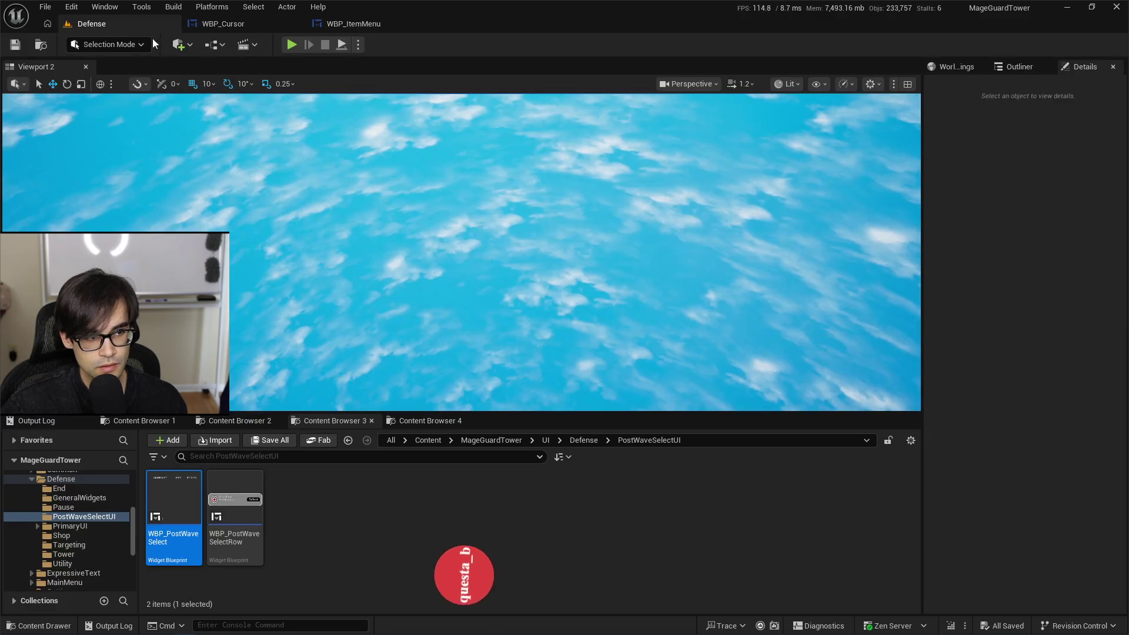
Step: Make the Select button in WBP_PostWaveSelectRow non-focusable, then save and close the widget
double_click(211, 505)
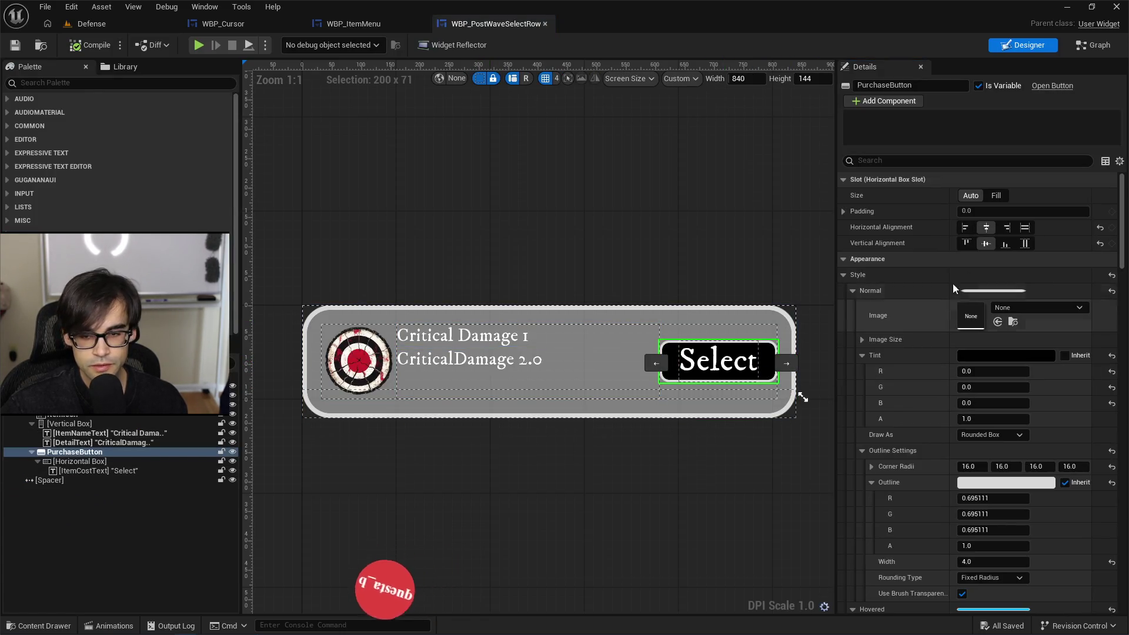
scroll(972, 292, "down", 3)
left_click(920, 160)
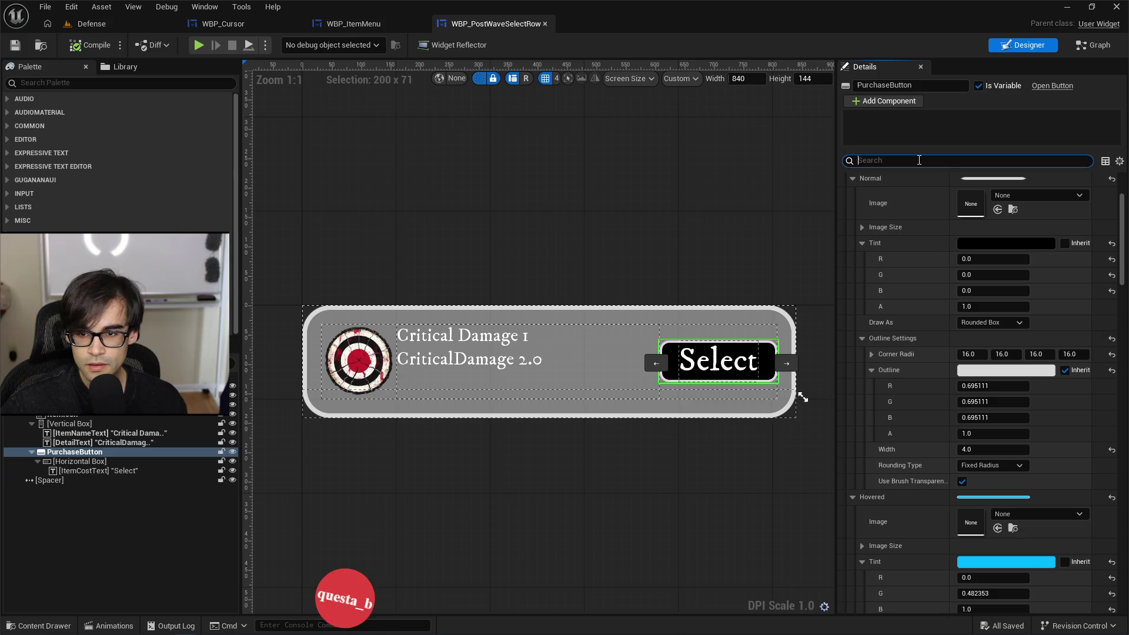
type("focus")
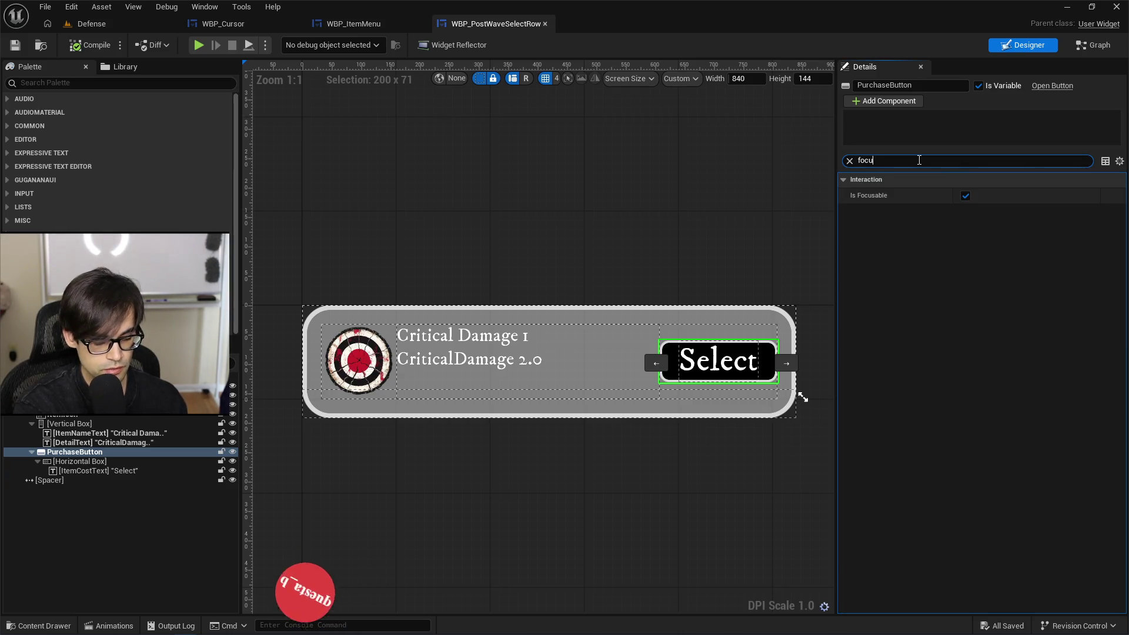
left_click(965, 195)
left_click(15, 45)
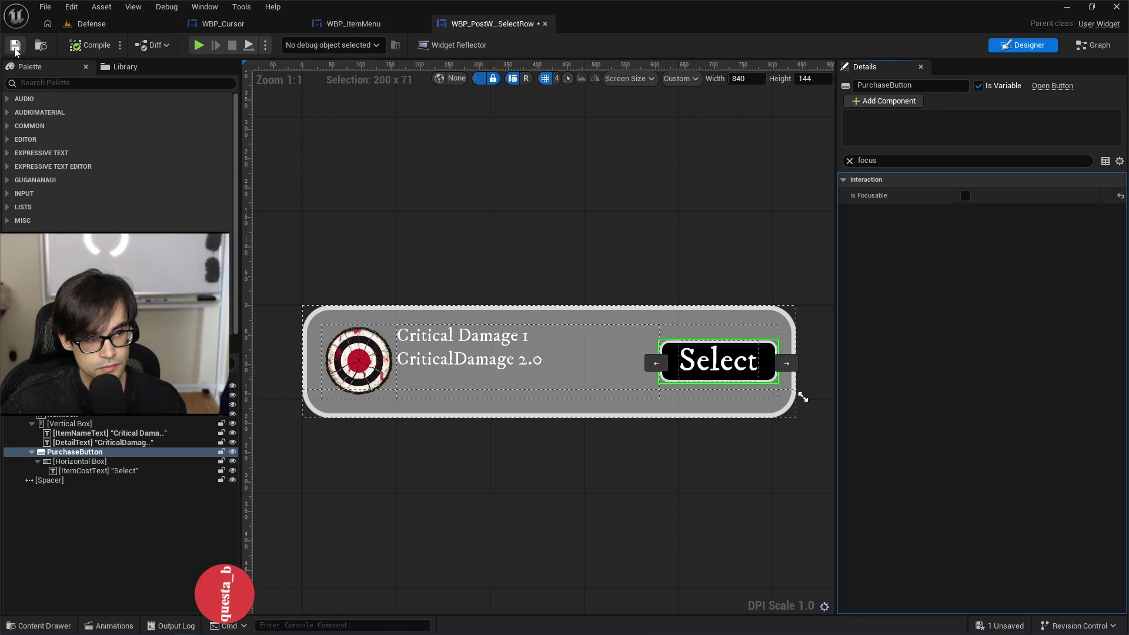
left_click(546, 24)
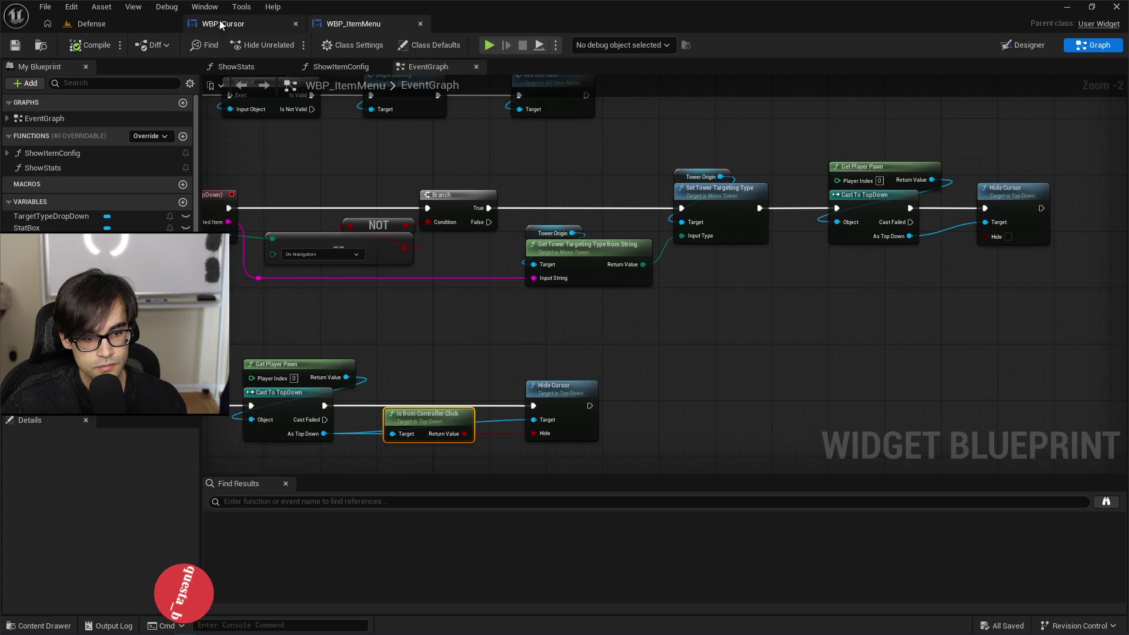
left_click(132, 23)
Step: Open WBP_ShopItemMenu from the Shop folder and uncheck Is Focusable on its coin PurchaseButton
left_click(585, 441)
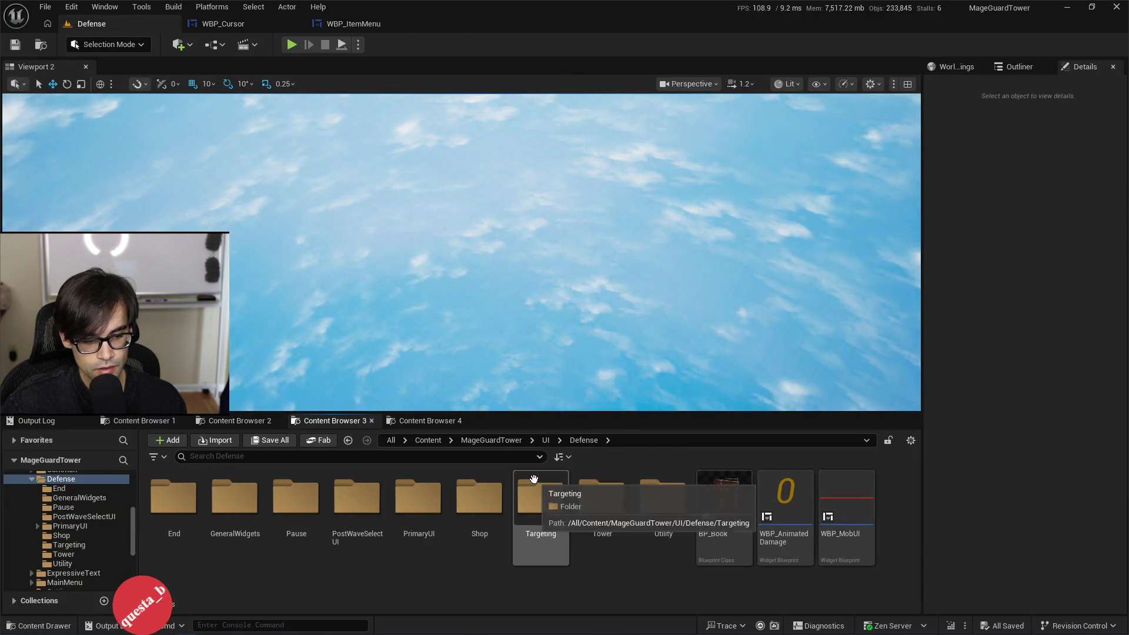
double_click(469, 500)
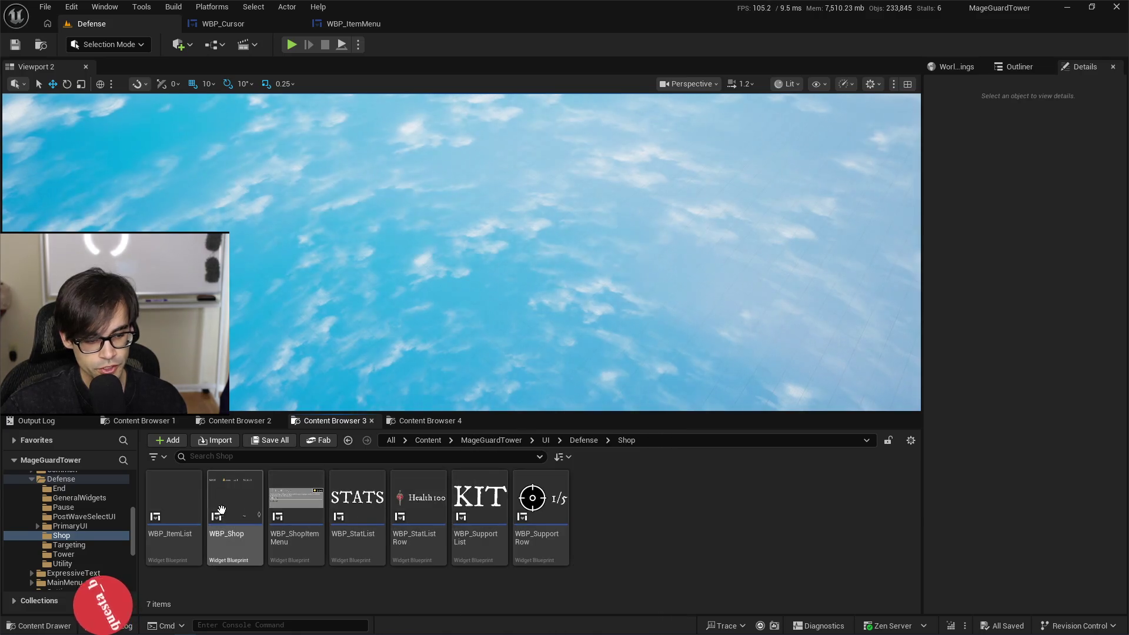
left_click(300, 499)
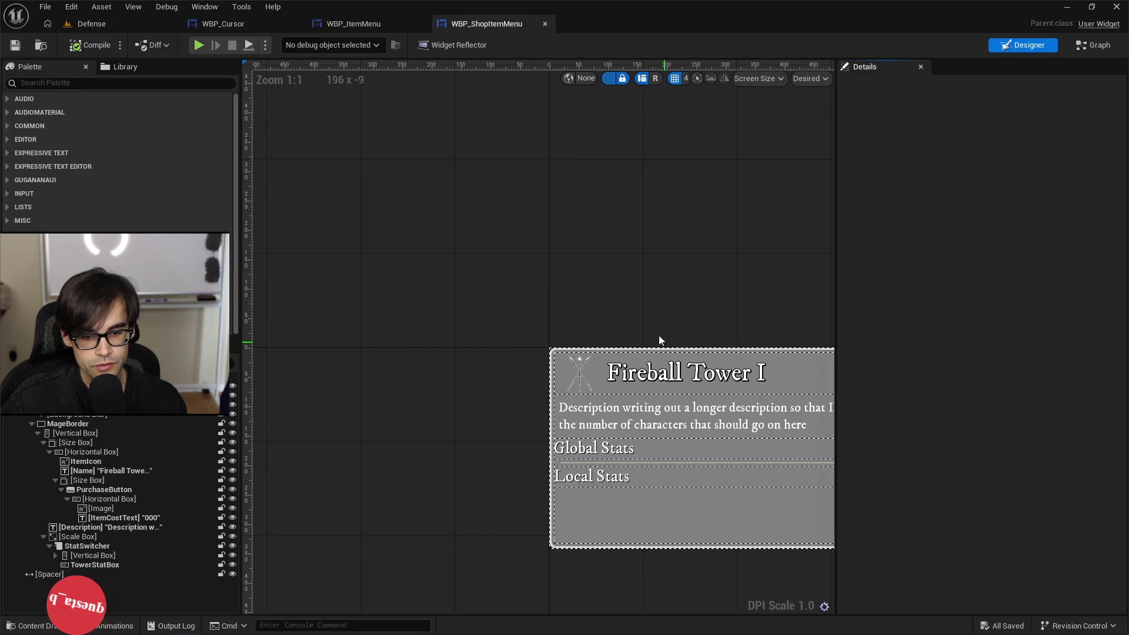
left_click(810, 351)
left_click(916, 161)
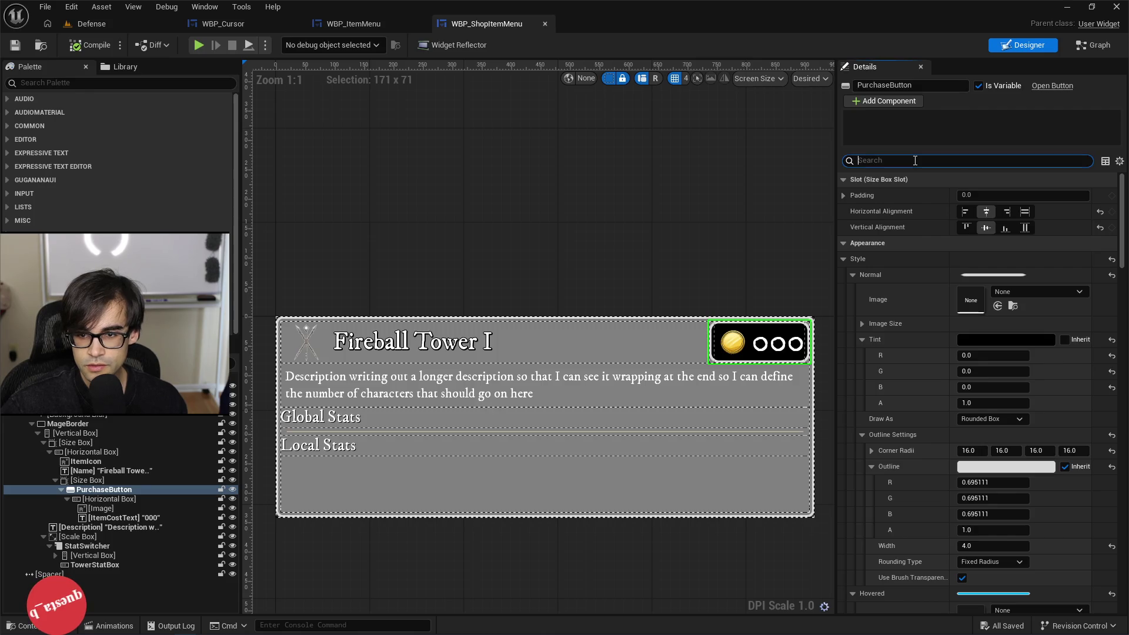
type("focus")
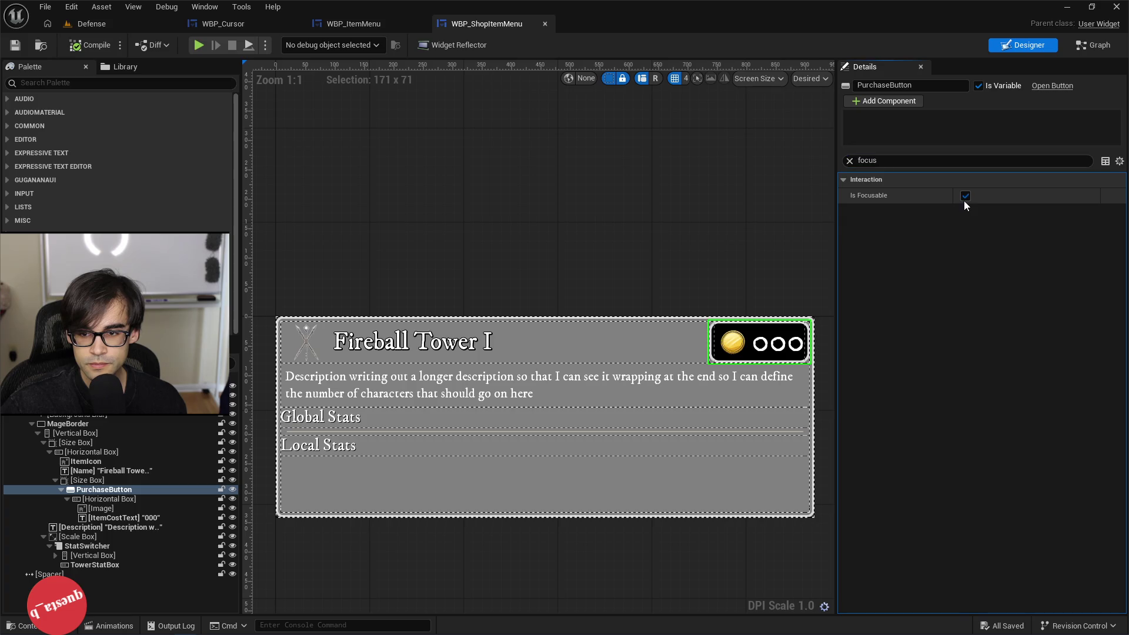
left_click(966, 196)
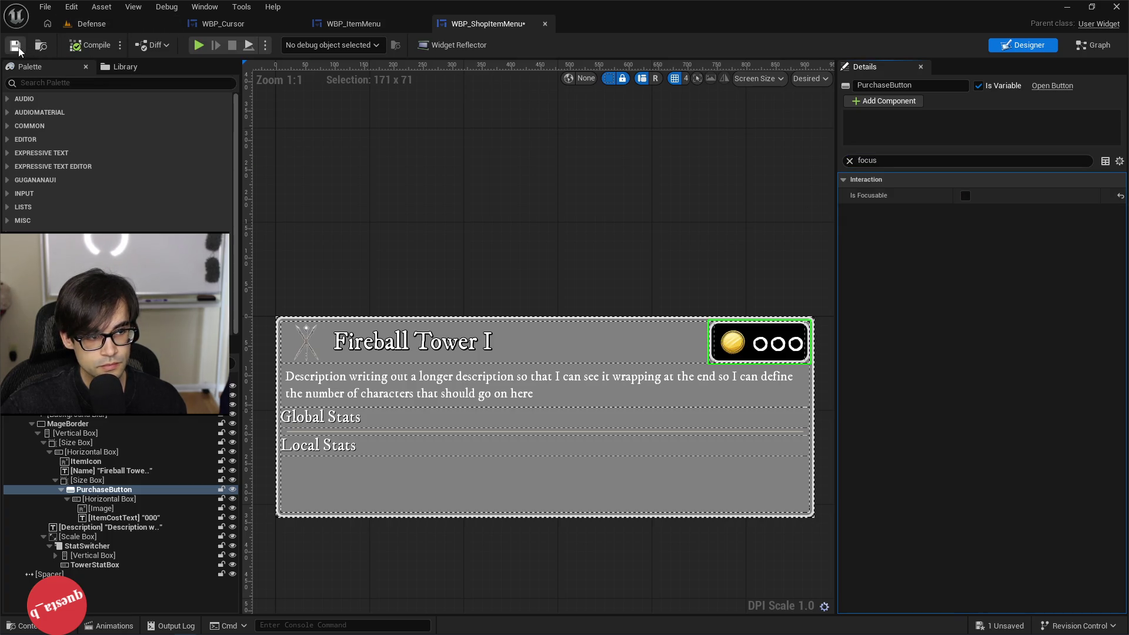
left_click(93, 28)
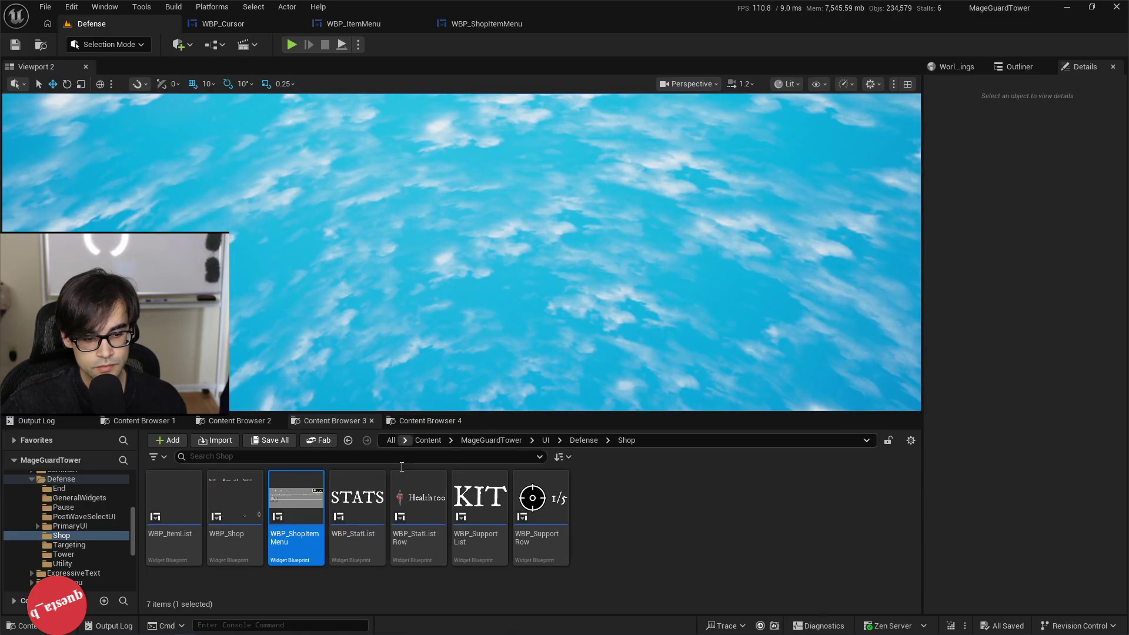
mouse_move(532, 497)
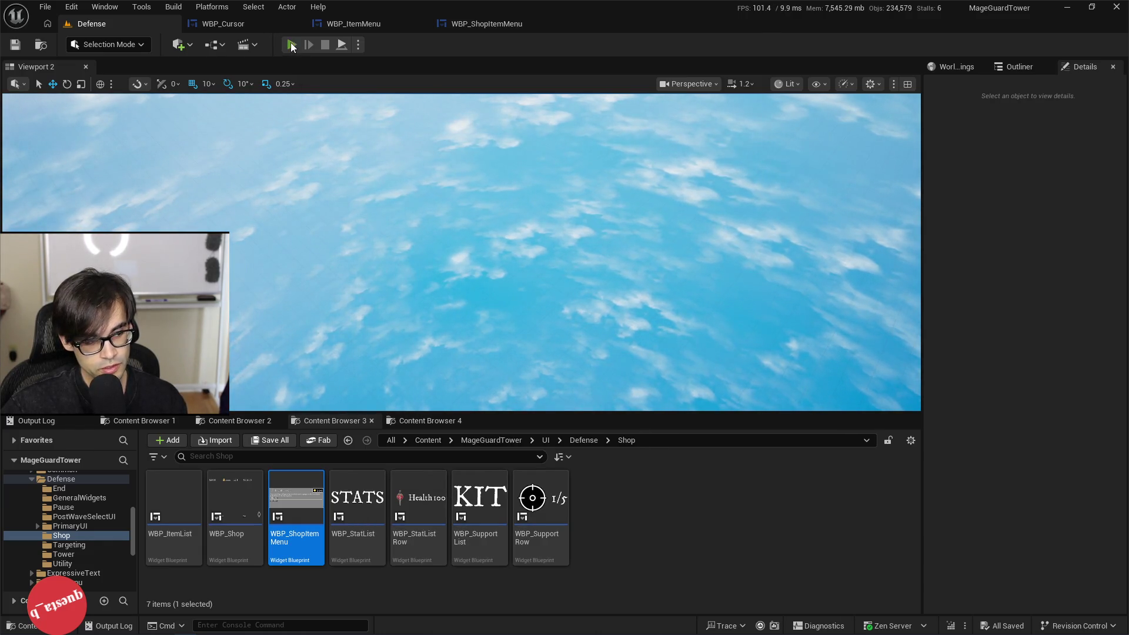
Step: Start Play-in-Editor, place the Starry Tower on the island and launch the next wave
left_click(291, 46)
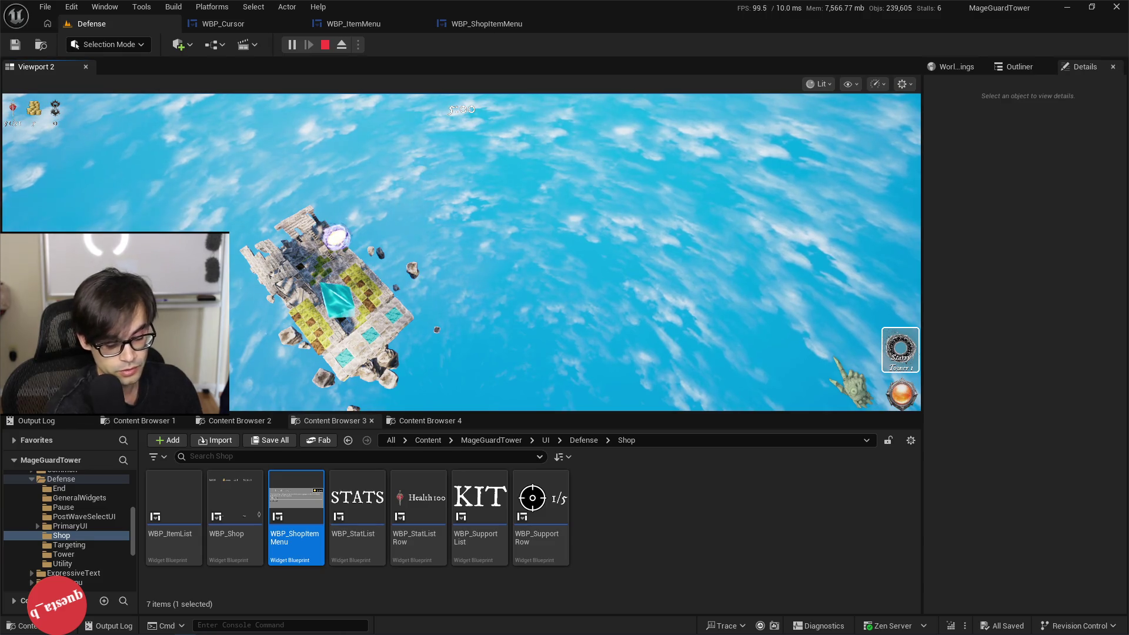
left_click(900, 350)
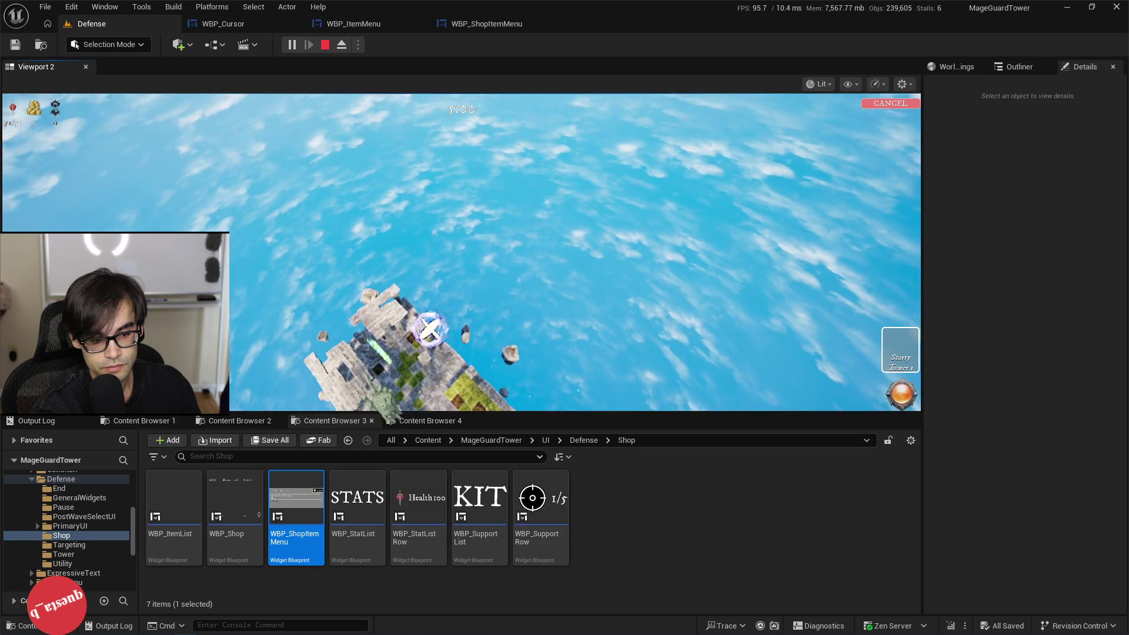
left_click(431, 329)
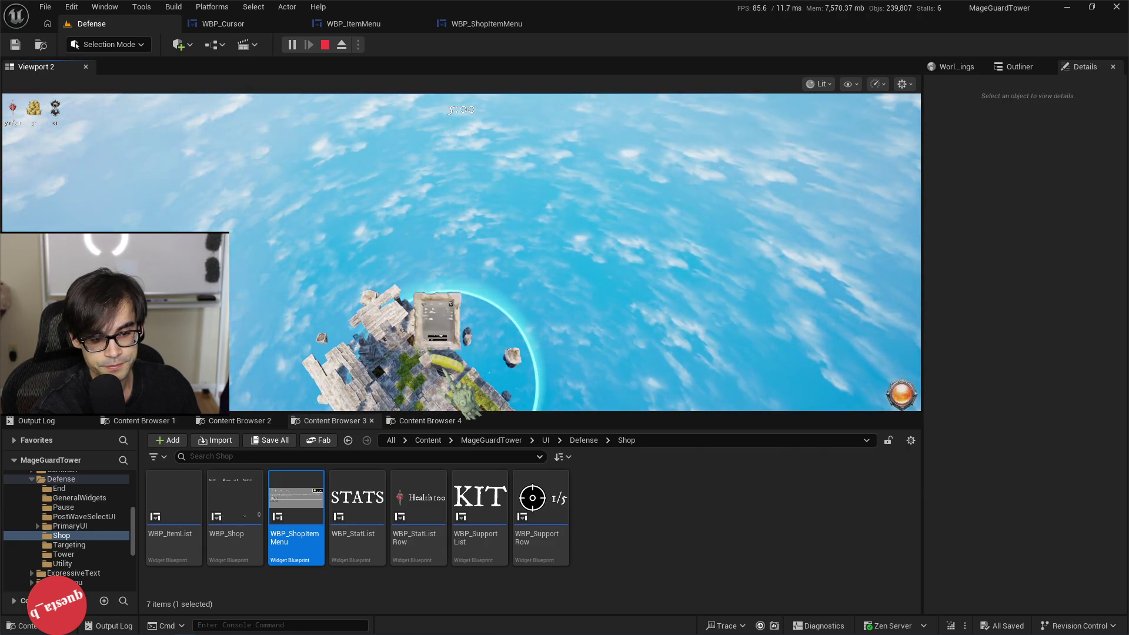
left_click(462, 292)
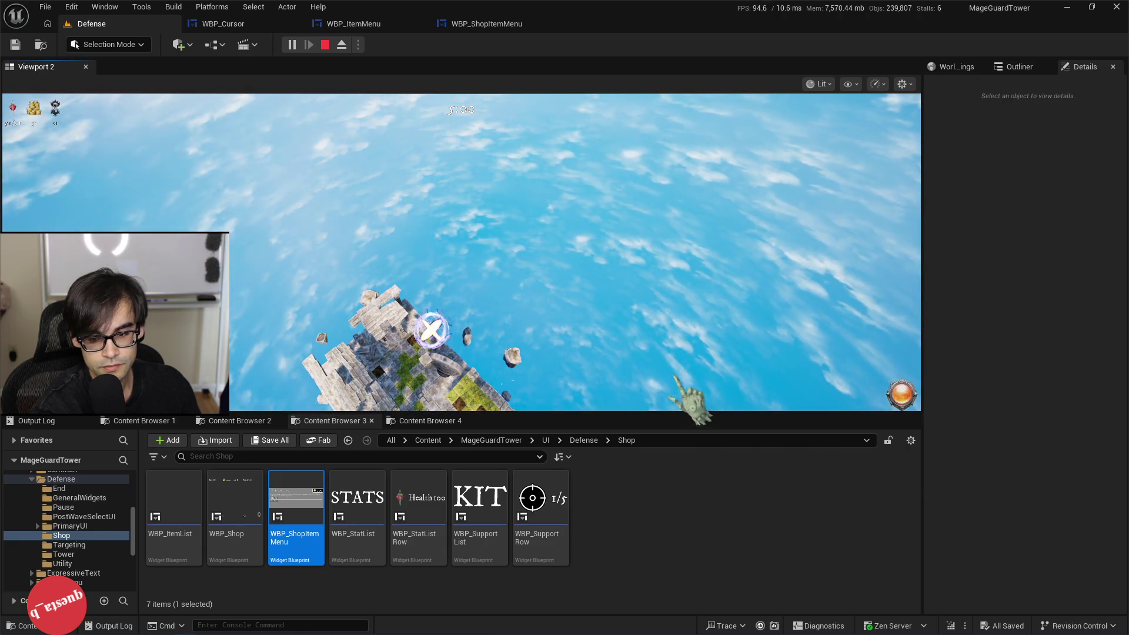
left_click(902, 396)
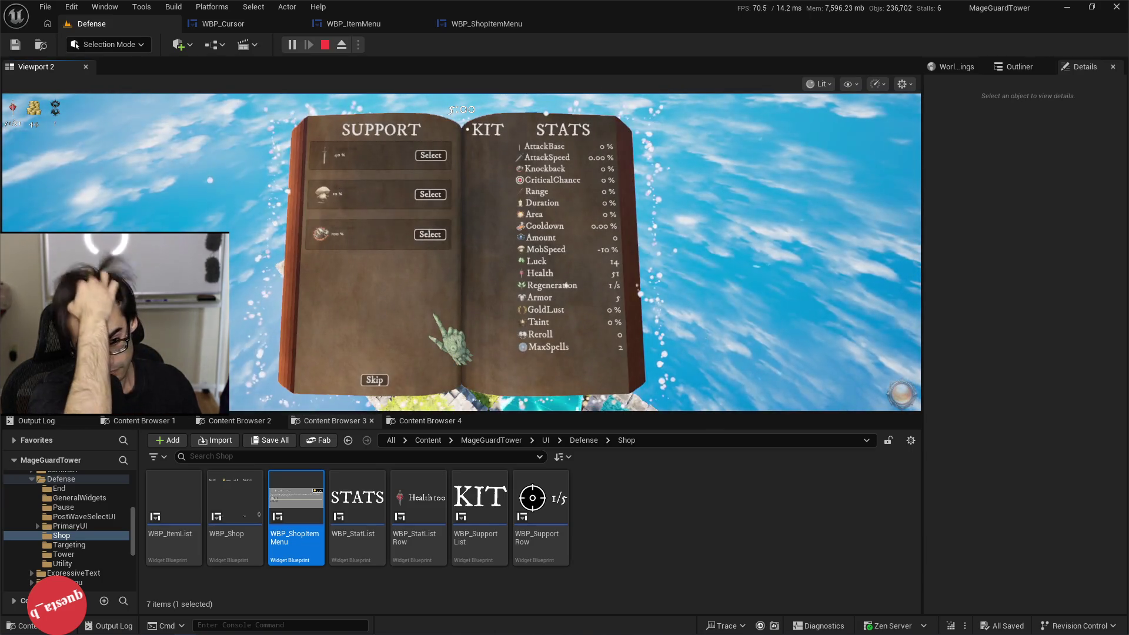
Step: Take the first SUPPORT reward, buy the Fang, and add gold through a console command
left_click(431, 156)
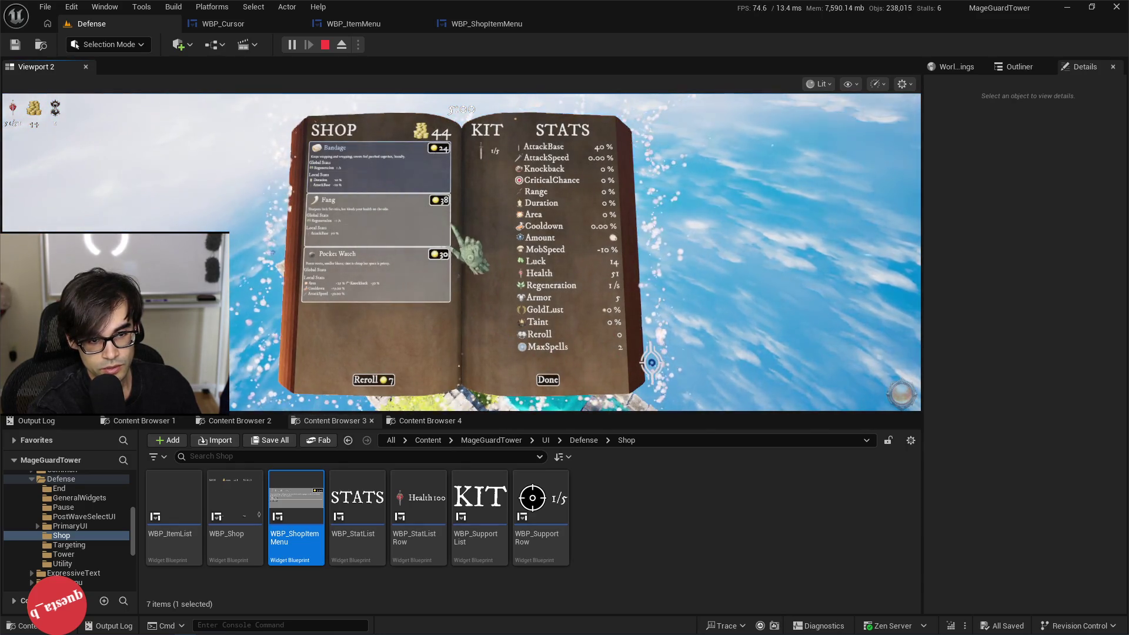
left_click(443, 206)
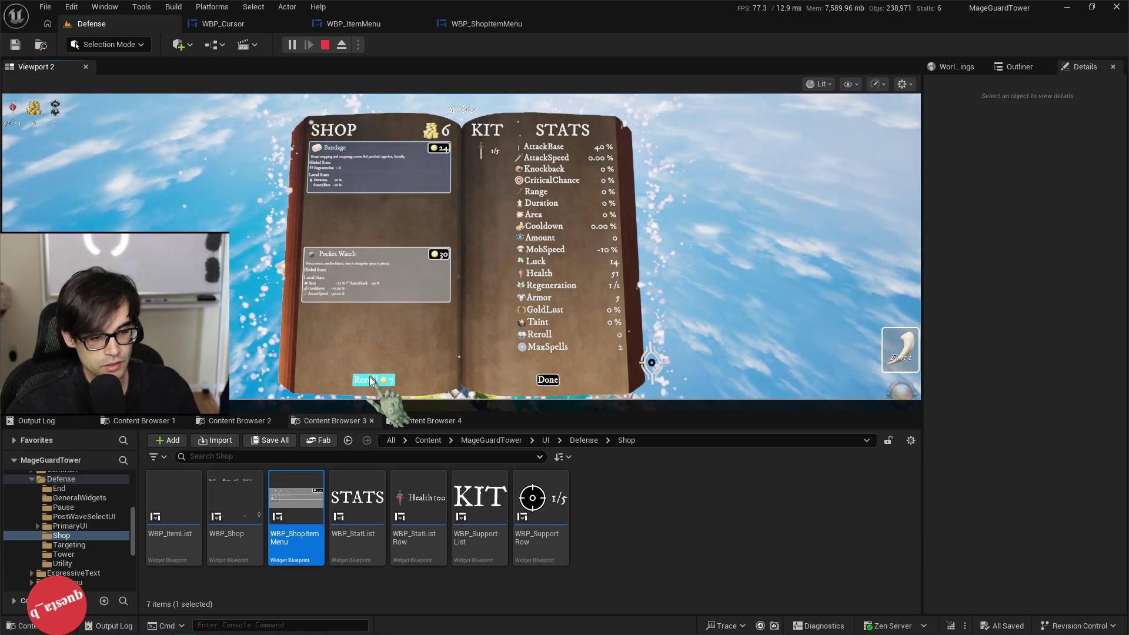
key("grave")
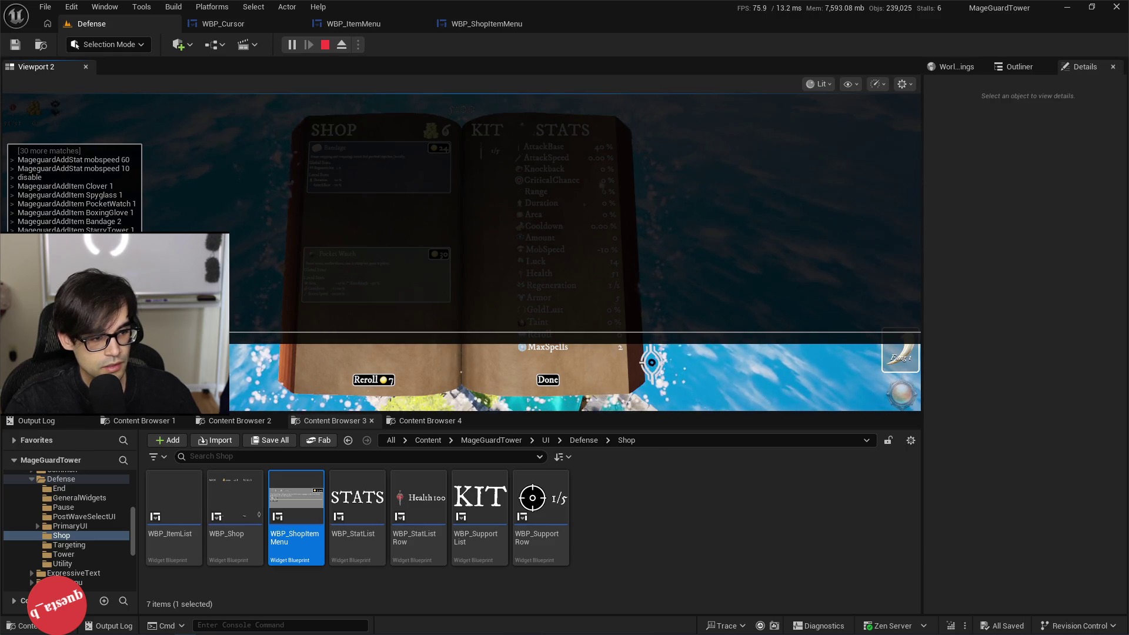
key("Return")
key("grave")
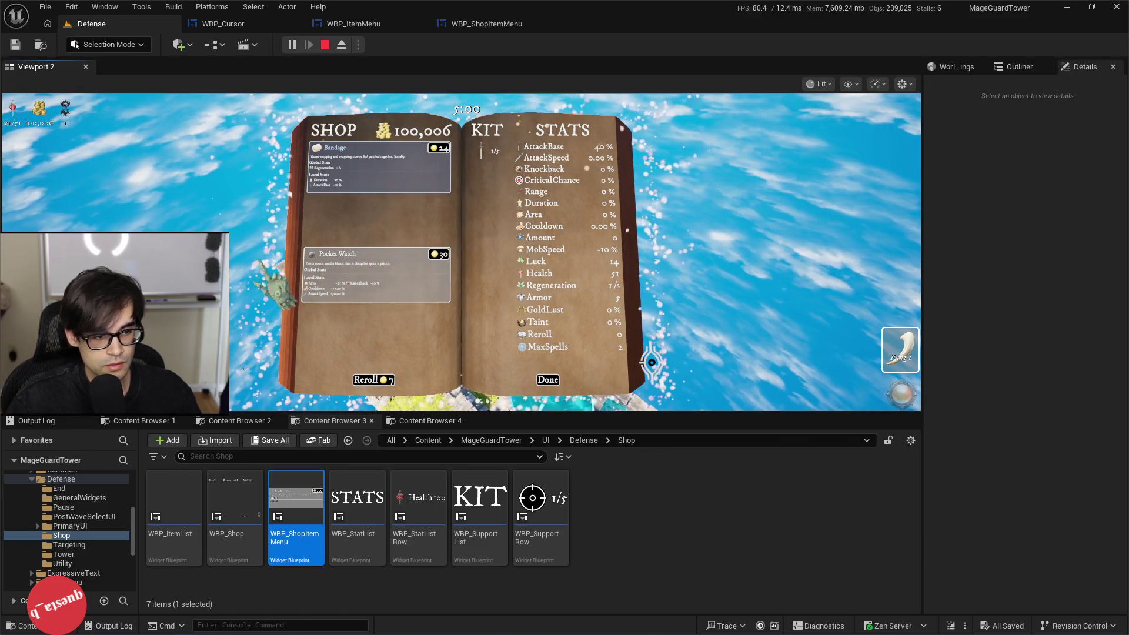
Step: Reroll the shop seven times, then buy Pocket Watch, Boxing Glove, Bolt Tower and Spyglass
left_click(369, 380)
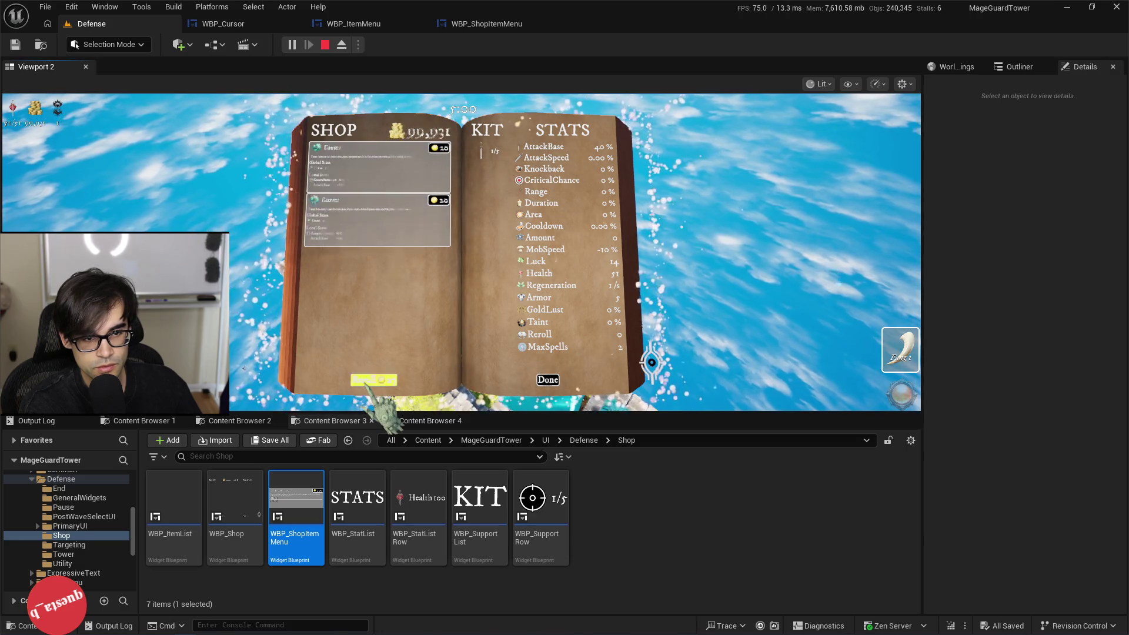
left_click(374, 380)
left_click(373, 380)
left_click(373, 380)
left_click(374, 380)
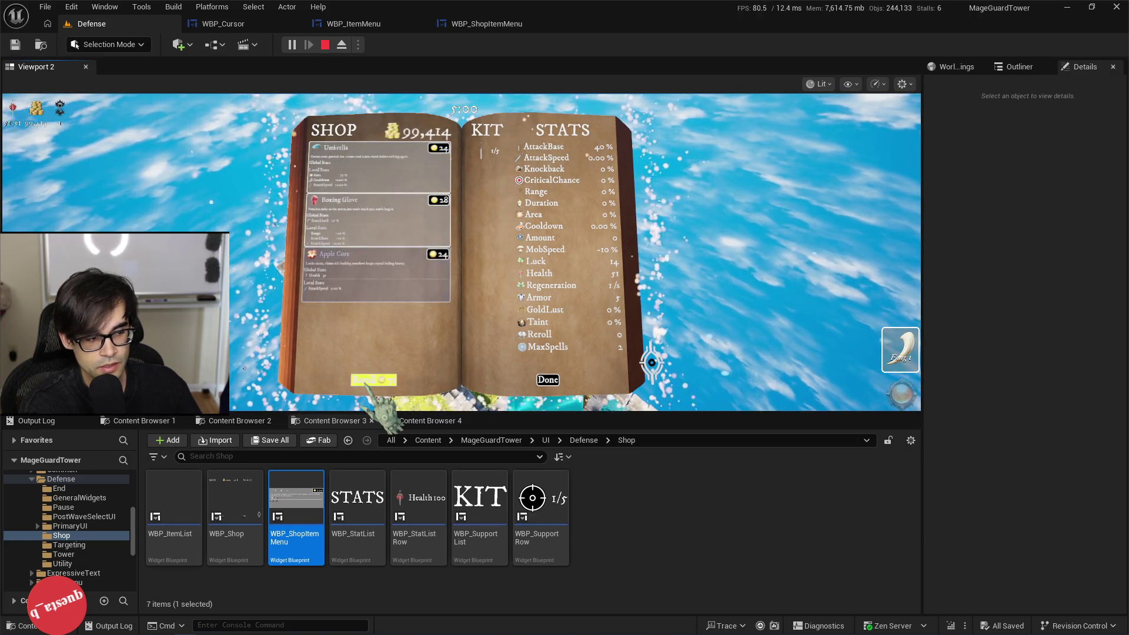
left_click(373, 380)
left_click(373, 380)
left_click(373, 380)
left_click(374, 380)
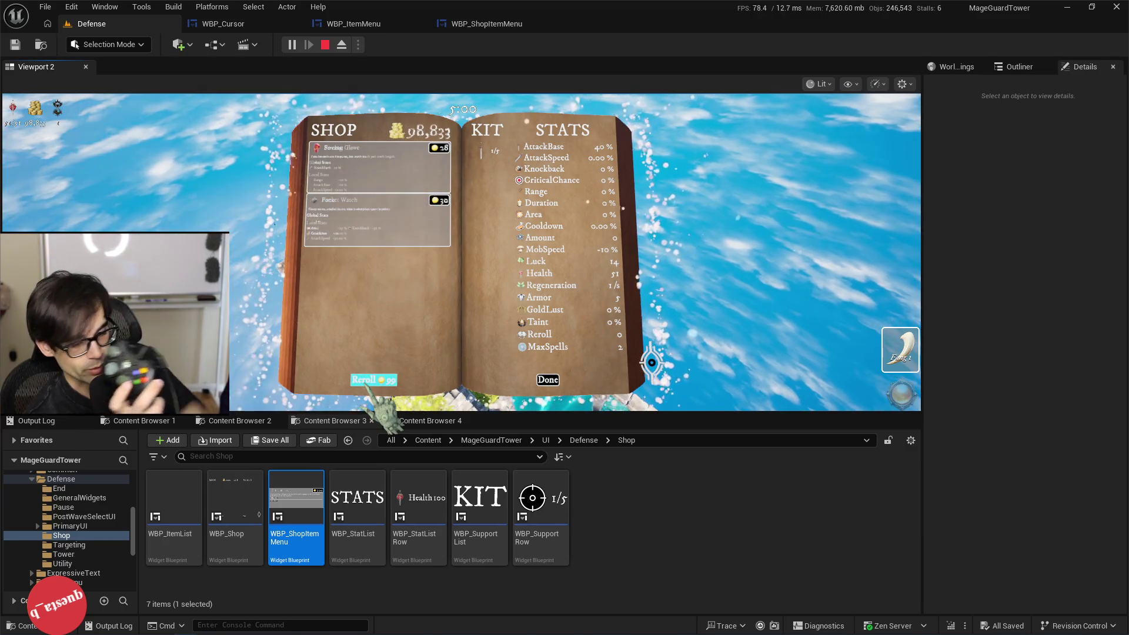
left_click(438, 220)
left_click(439, 152)
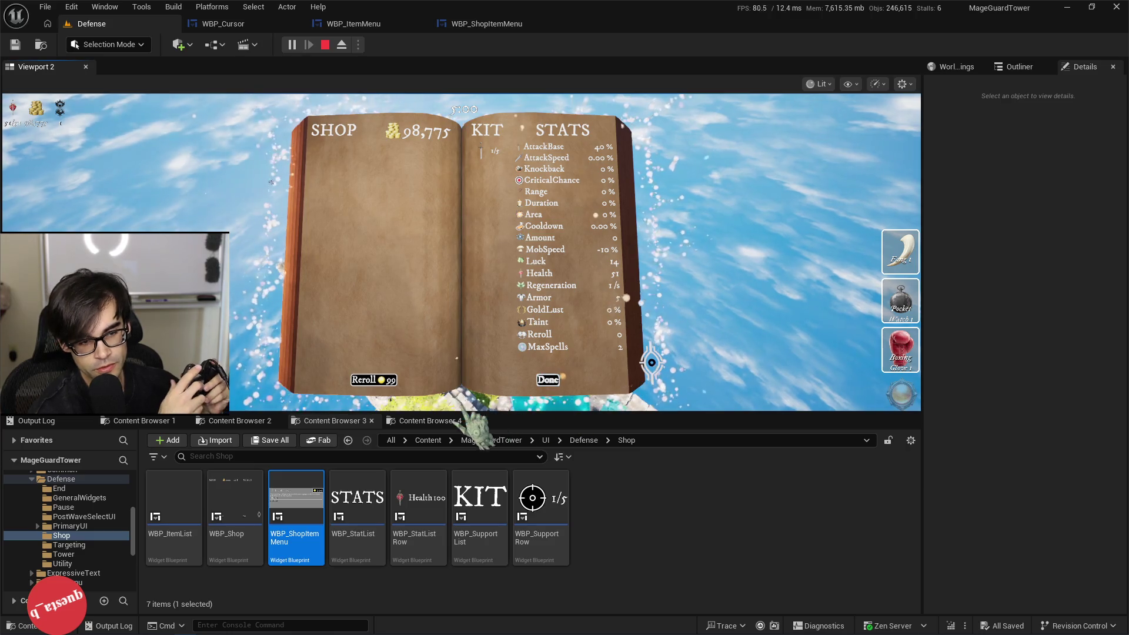
left_click(438, 220)
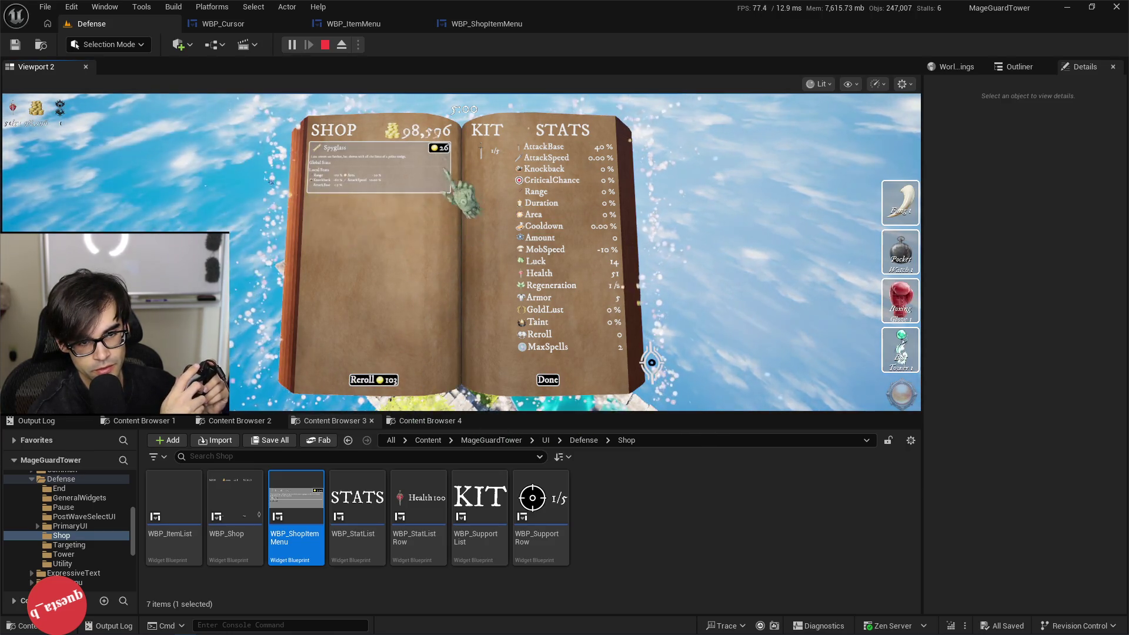
left_click(439, 159)
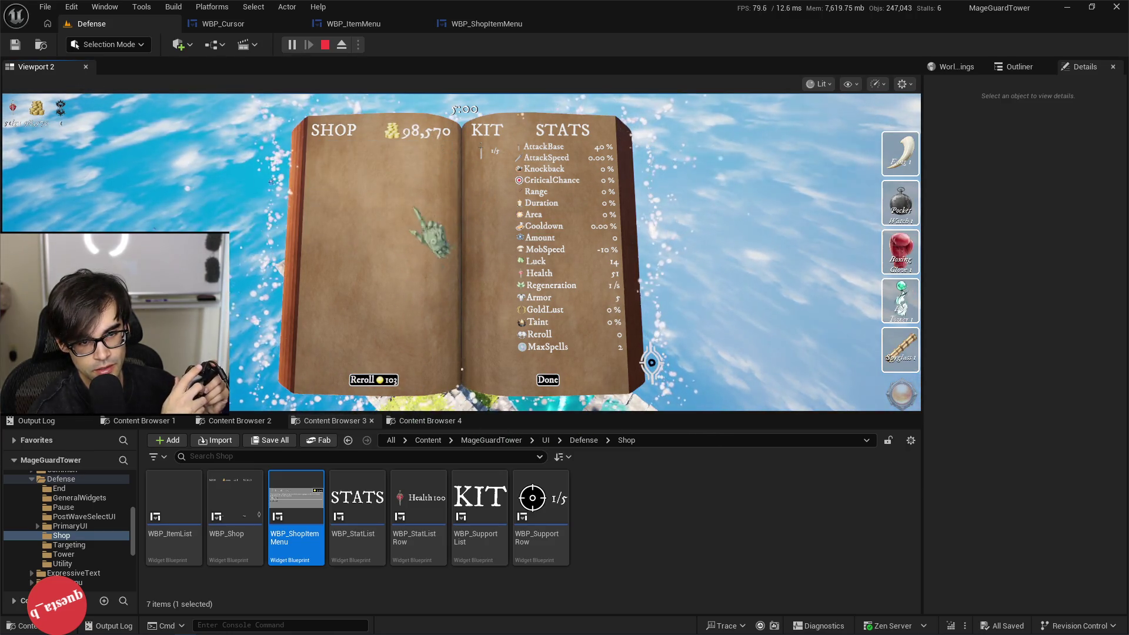
Step: Reroll again and buy a Boxing Glove and two Fangs
left_click(374, 380)
left_click(374, 380)
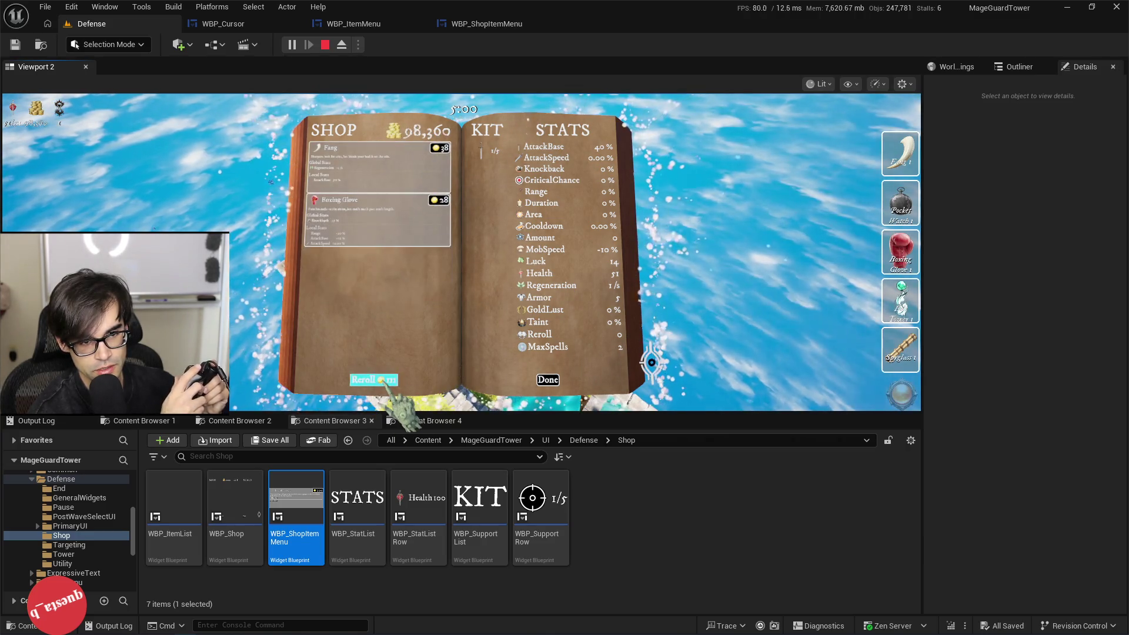
left_click(438, 200)
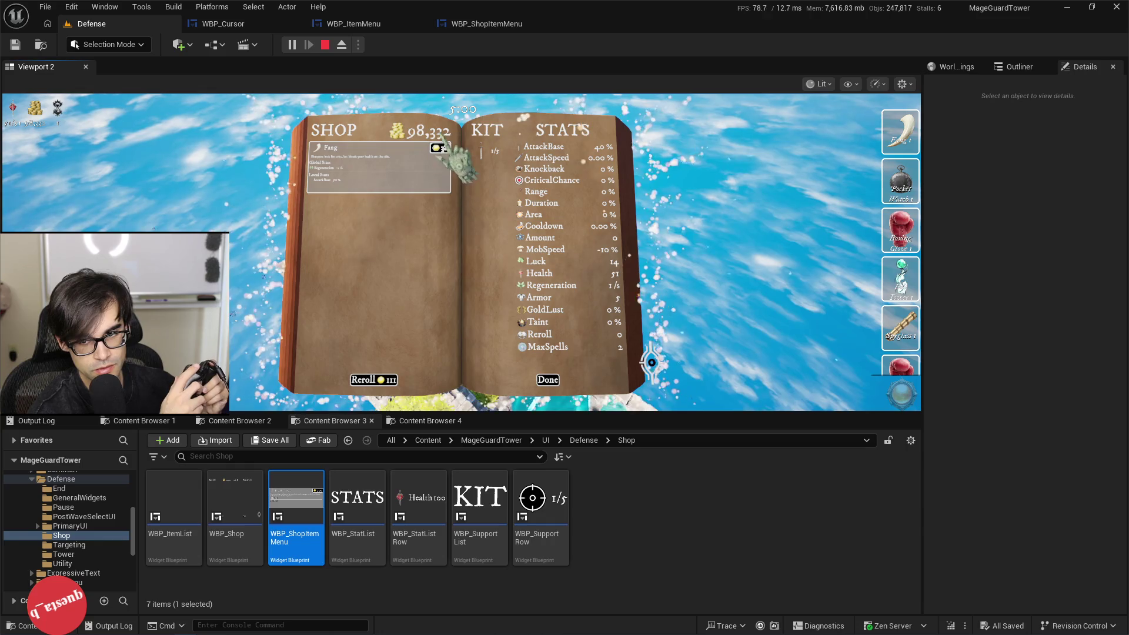
left_click(439, 148)
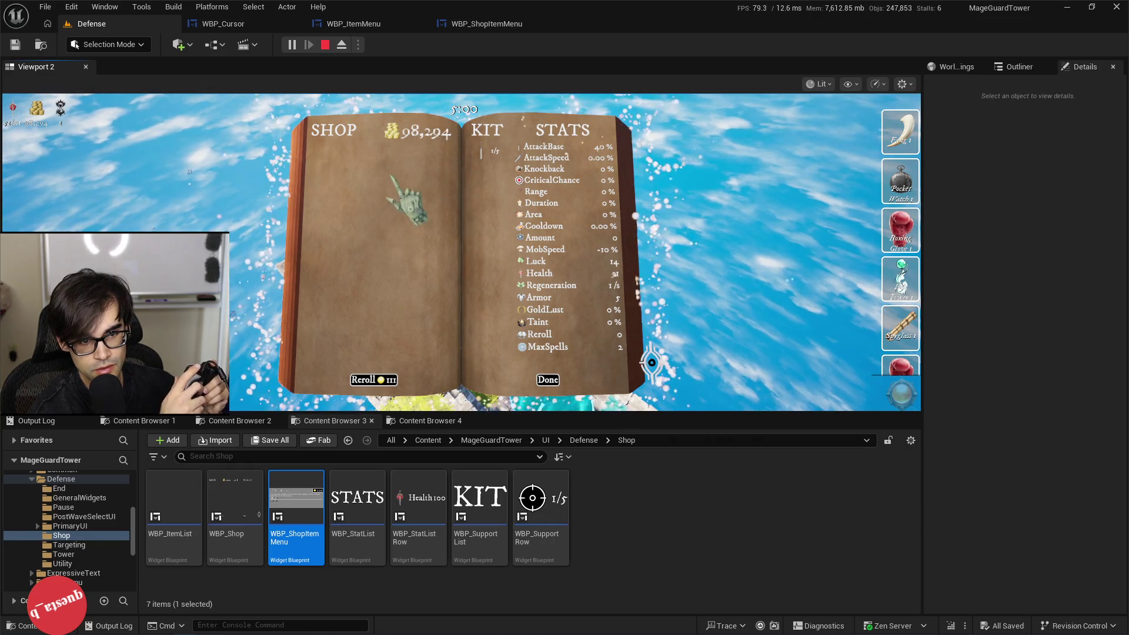
left_click(374, 380)
left_click(438, 200)
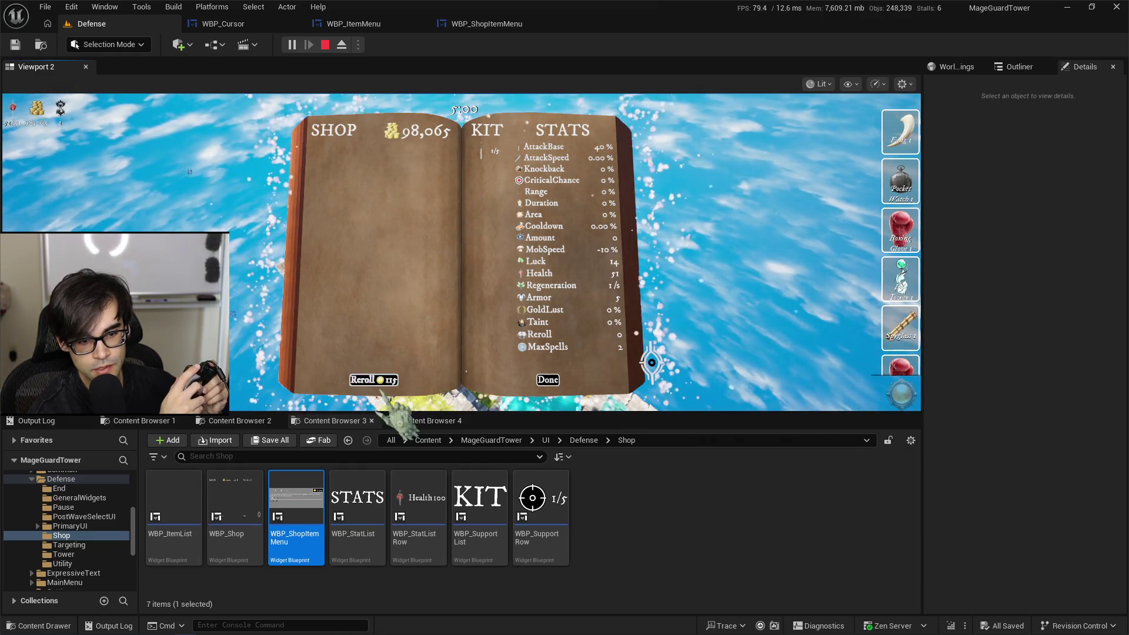
Step: Start placing an inventory item, cancel it with Escape, then stop the game test session
scroll(903, 317, "down", 3)
scroll(901, 241, "up", 2)
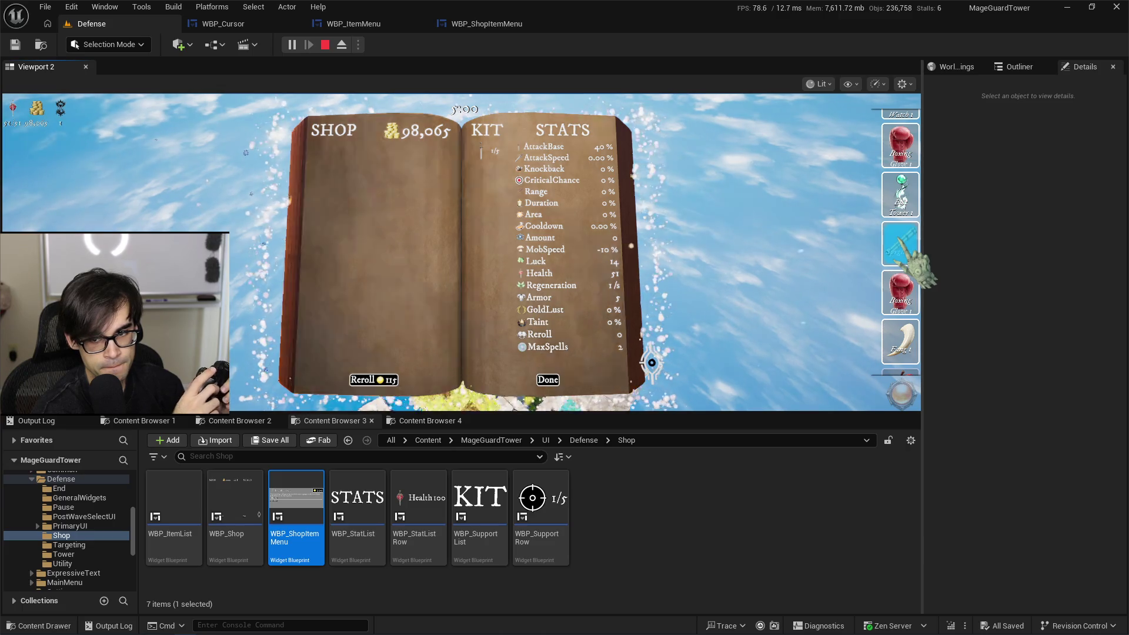
left_click(910, 244)
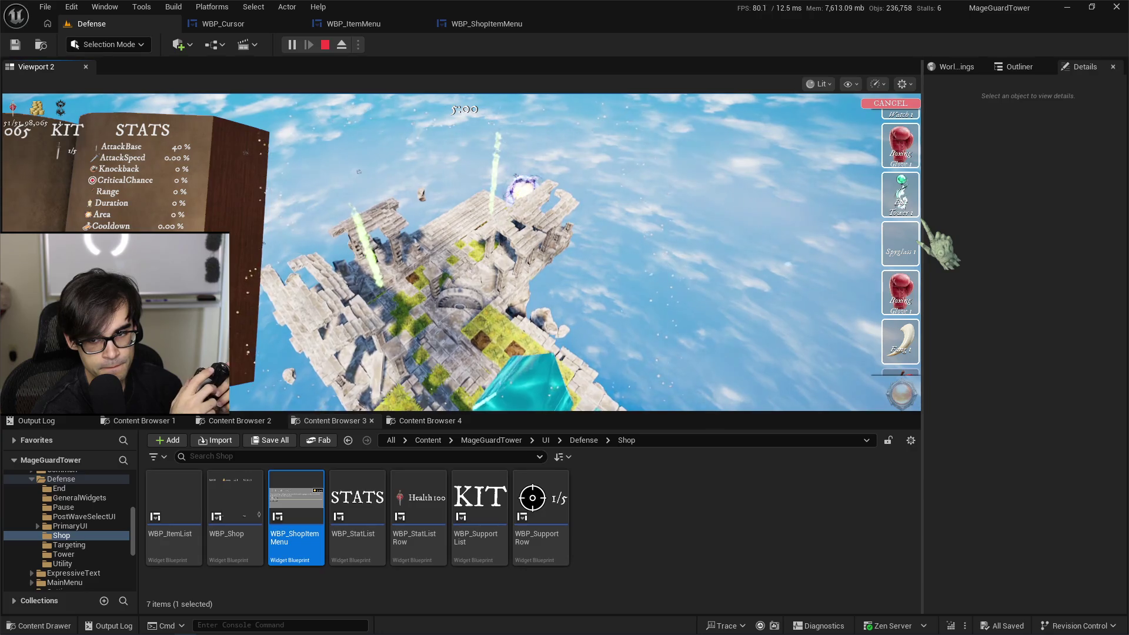
key("Escape")
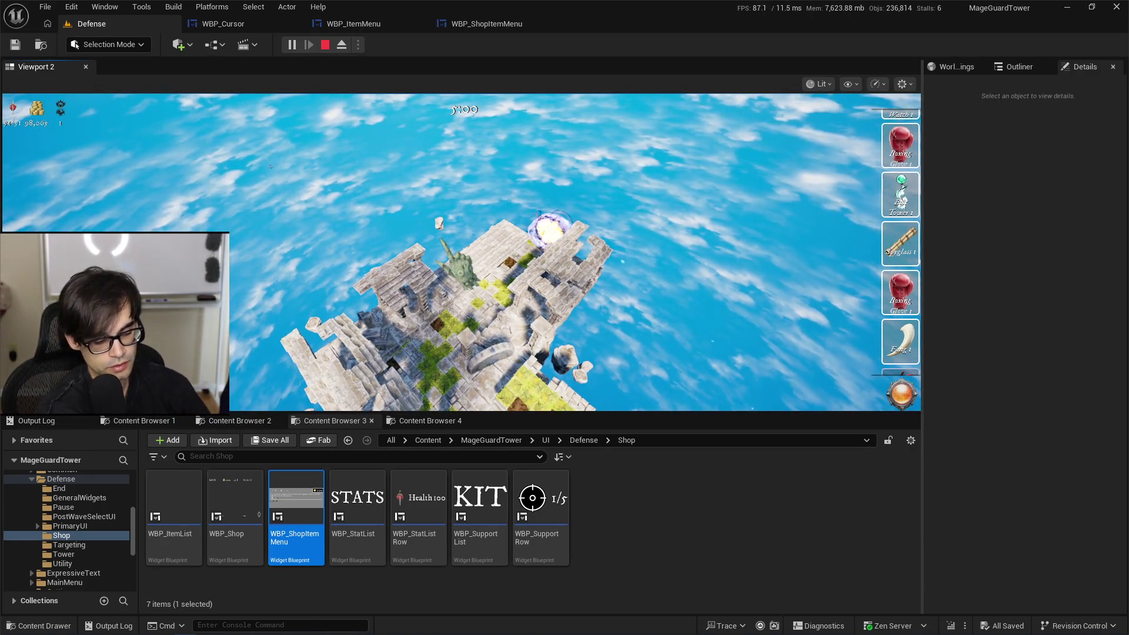
key("Escape")
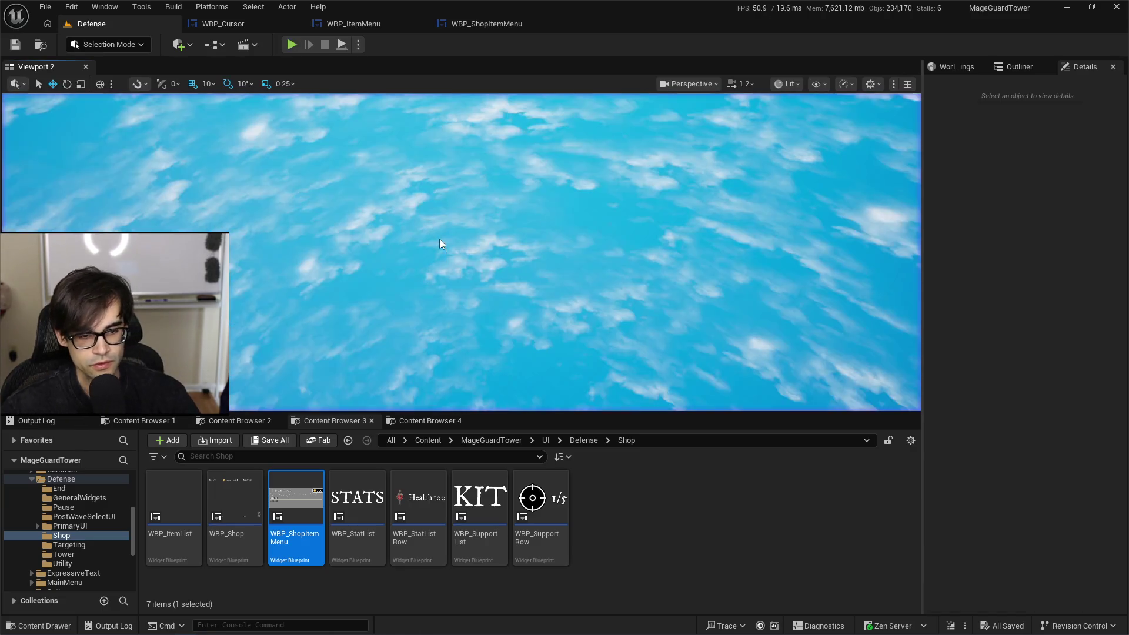
Step: Switch to Cursor and review the input binding lines in TopDown.cpp
key("alt+Tab")
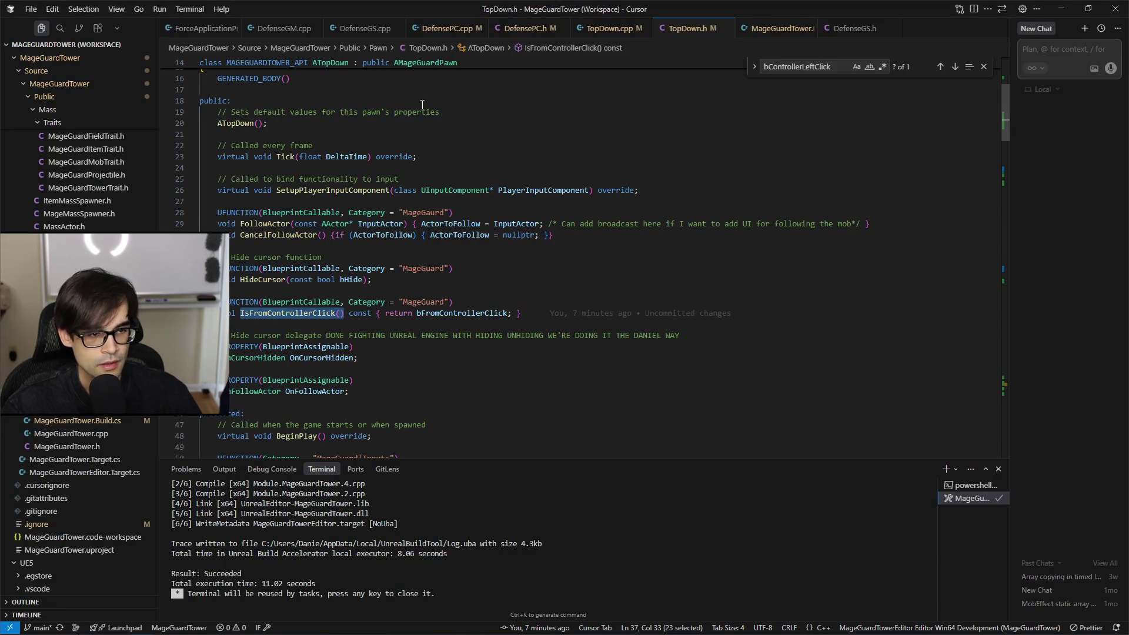
scroll(420, 118, "up", 5)
left_click(607, 37)
scroll(623, 237, "up", 20)
scroll(623, 238, "up", 9)
left_click(685, 310)
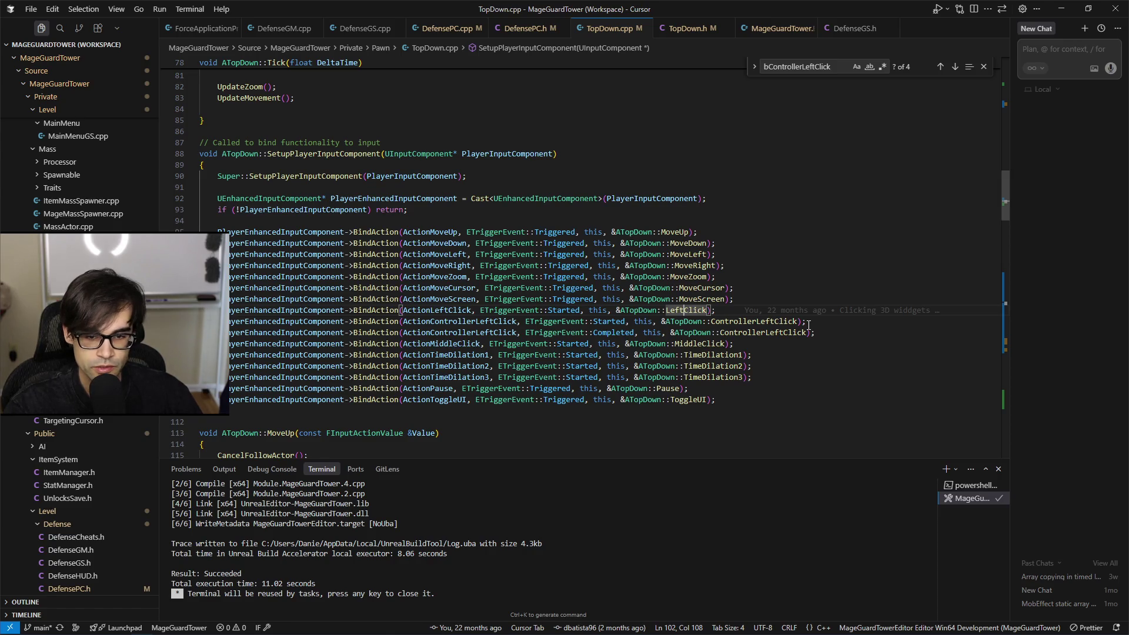
key("Down")
key("Down")
key("Down")
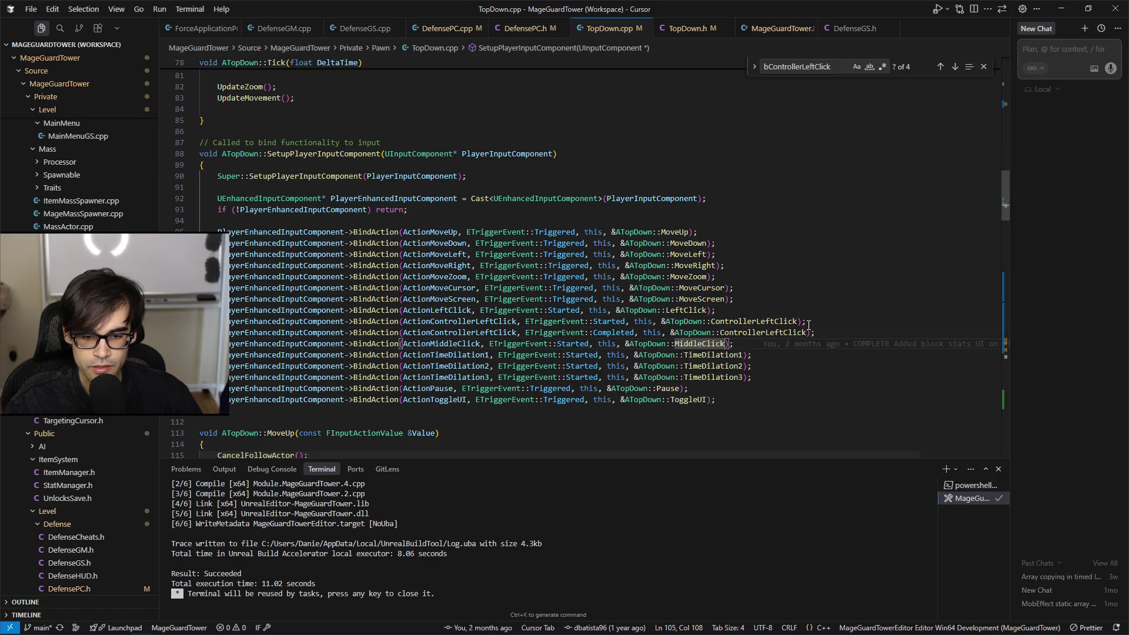
key("Up")
key("Up")
key("Up")
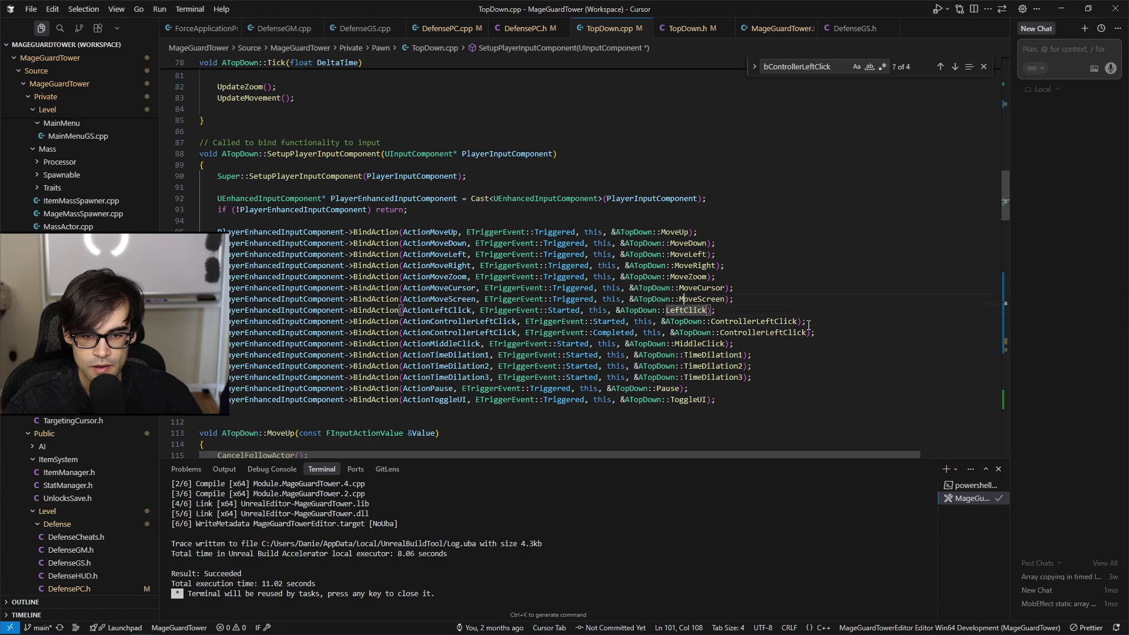
key("Down")
key("Down")
key("Down")
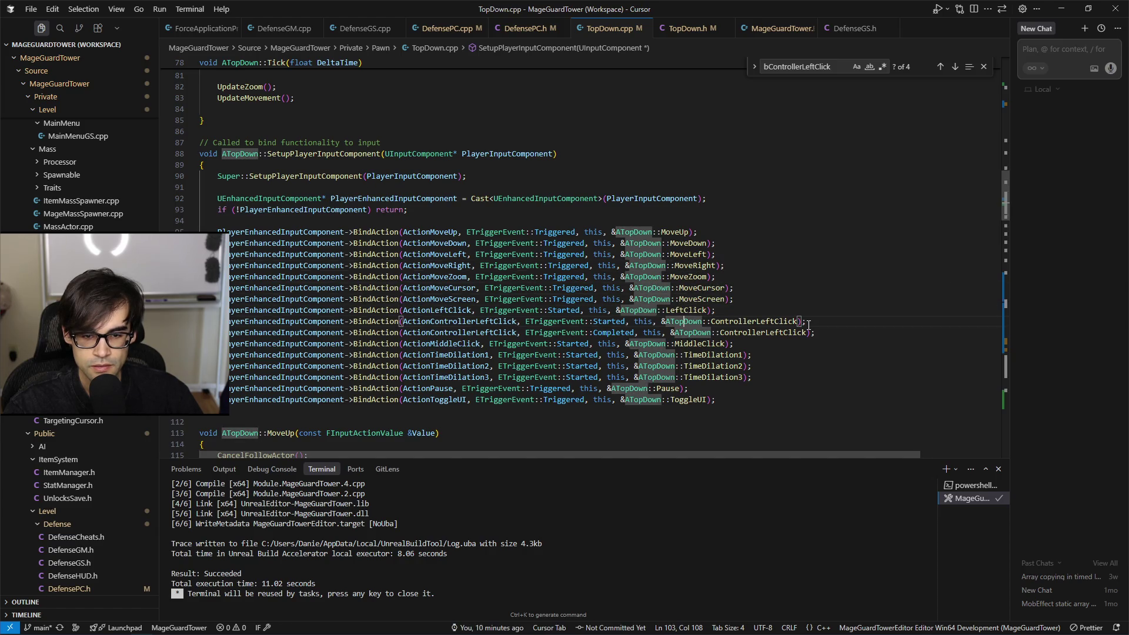
Step: Jump to the ToggleUI function definition and fold and unfold its body
key("Down")
key("ctrl+d")
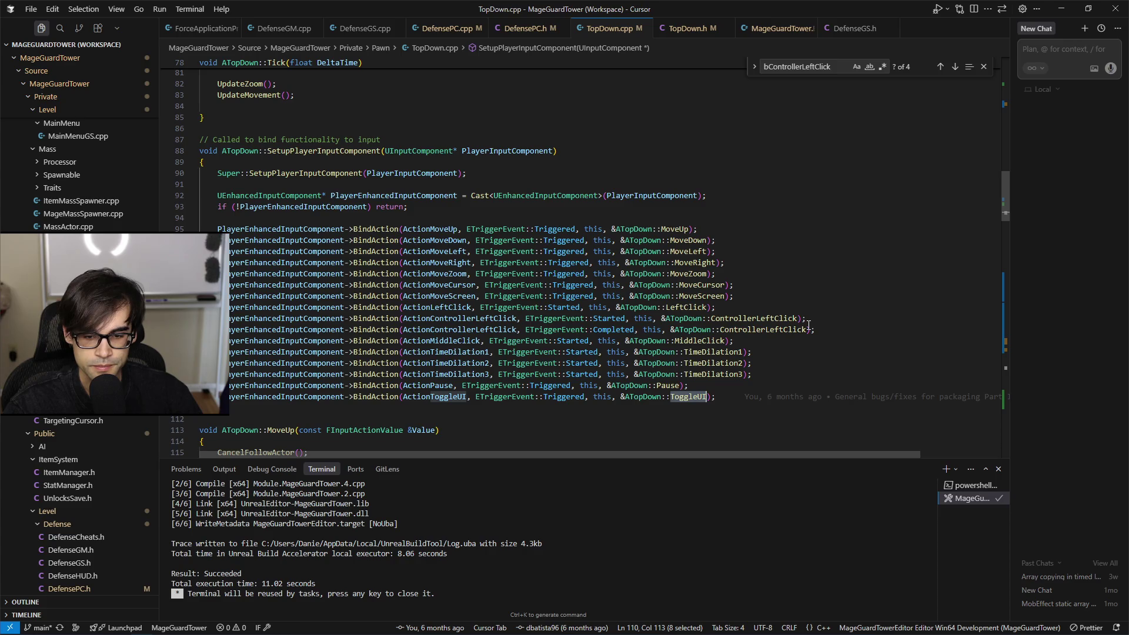
key("ctrl+f")
key("Return")
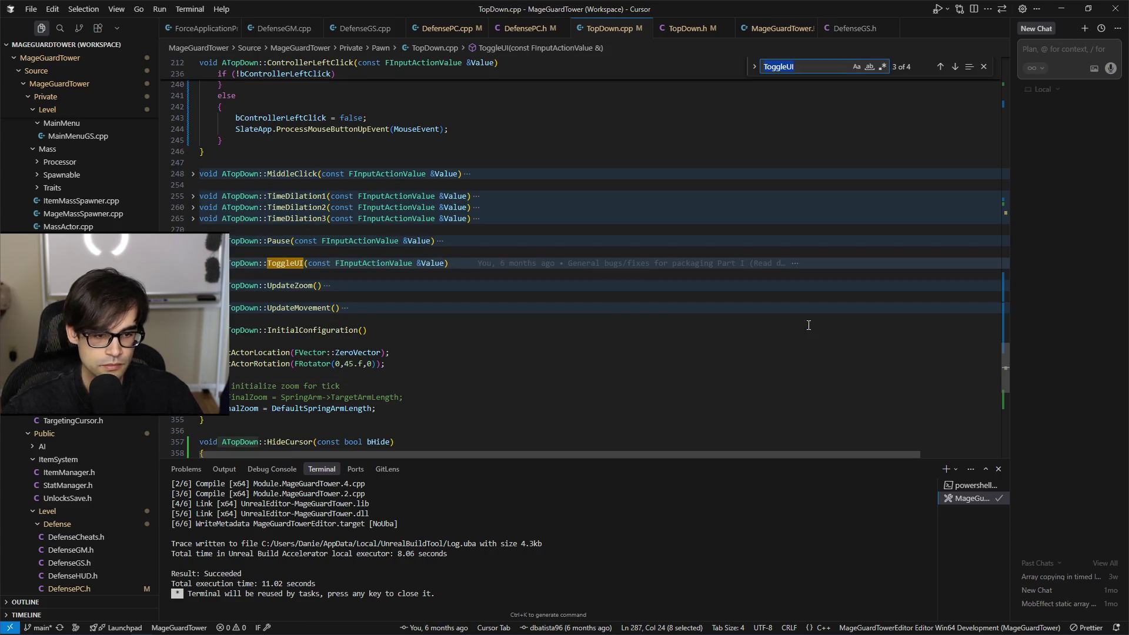
key("ctrl+shift+]")
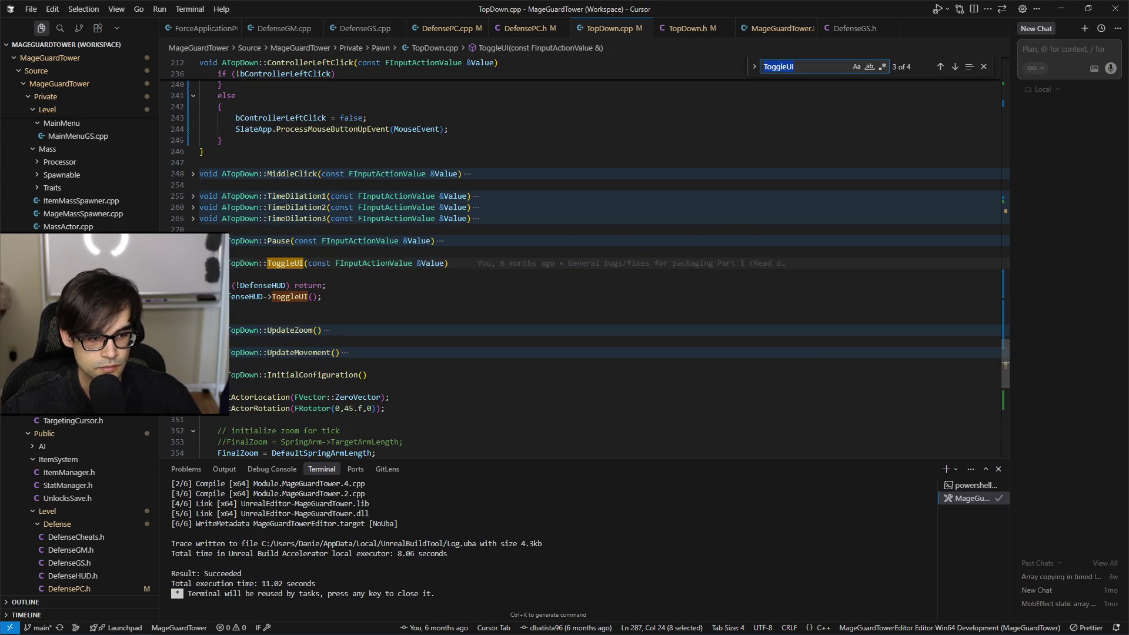
key("ctrl+shift+[")
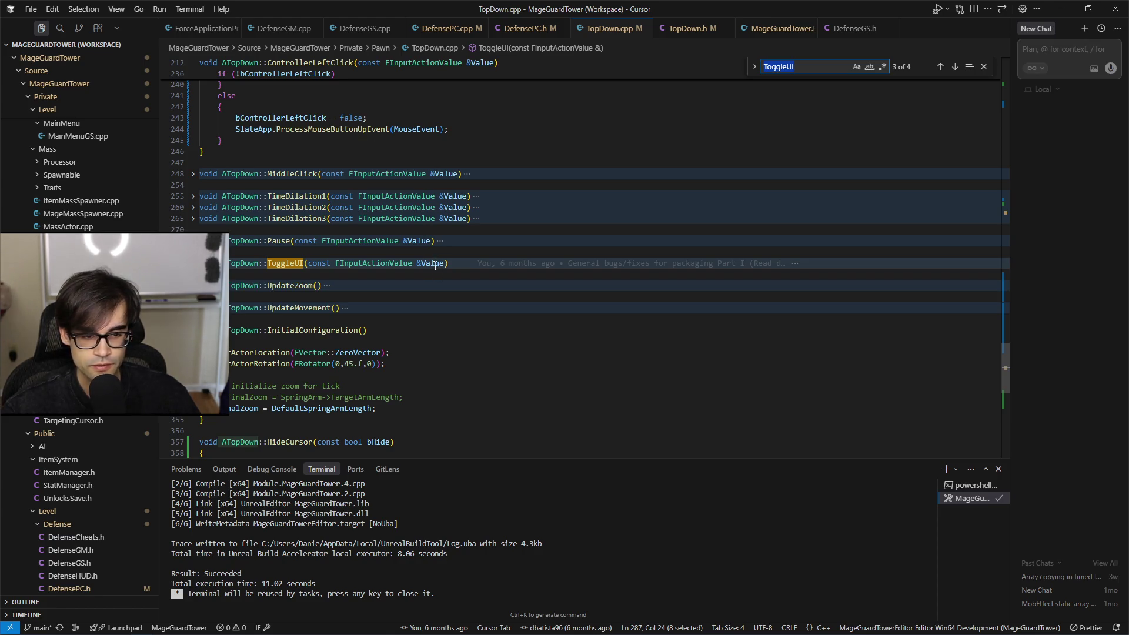
left_click(193, 263)
left_click(193, 263)
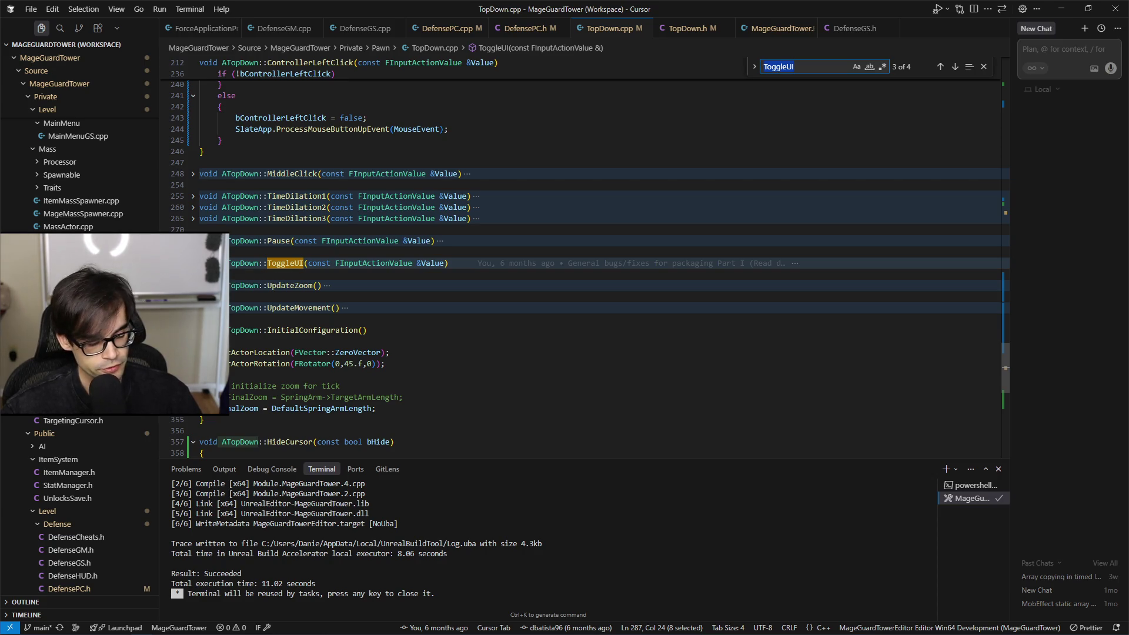
left_click(193, 263)
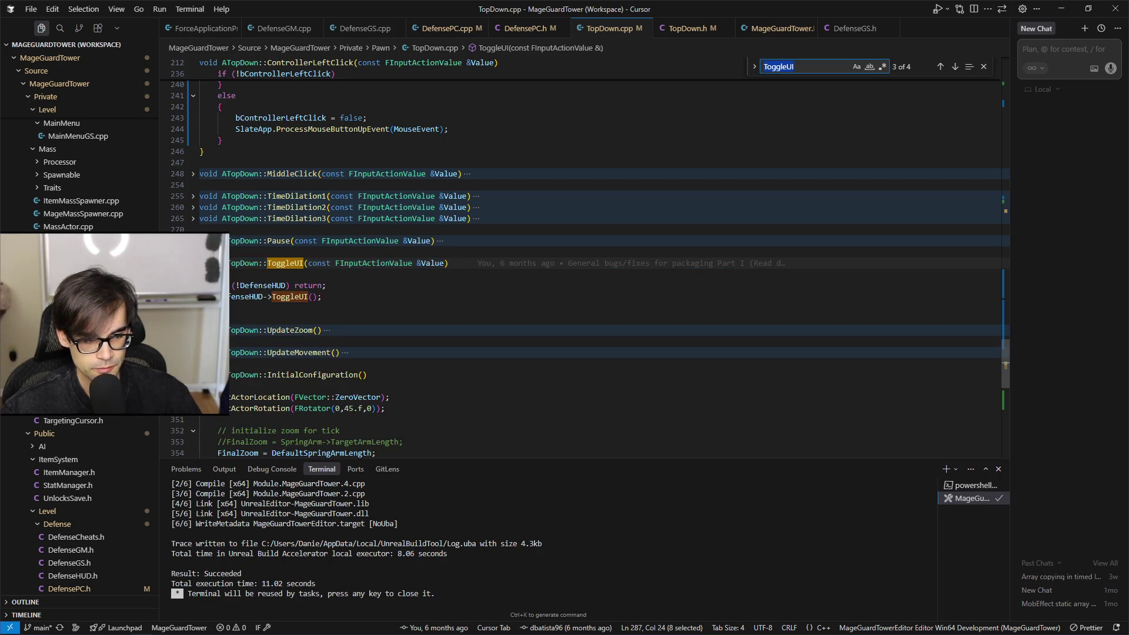
left_click(193, 263)
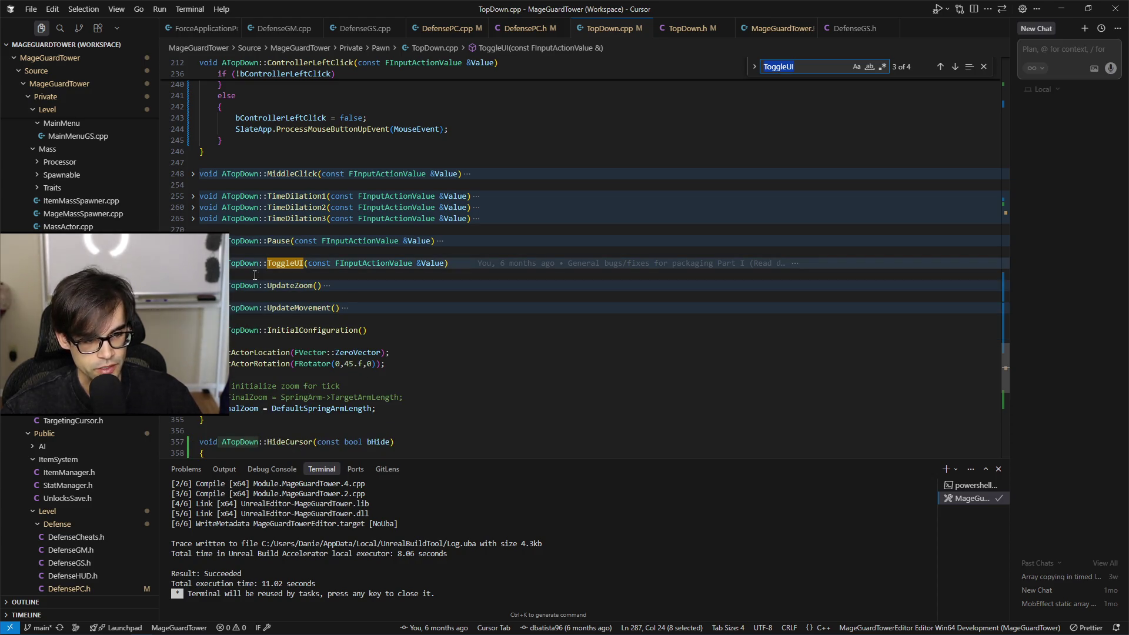
Step: Review the movement, MoveScreen and ControllerLeftClick action bindings
scroll(469, 365, "down", 5)
scroll(465, 363, "up", 9)
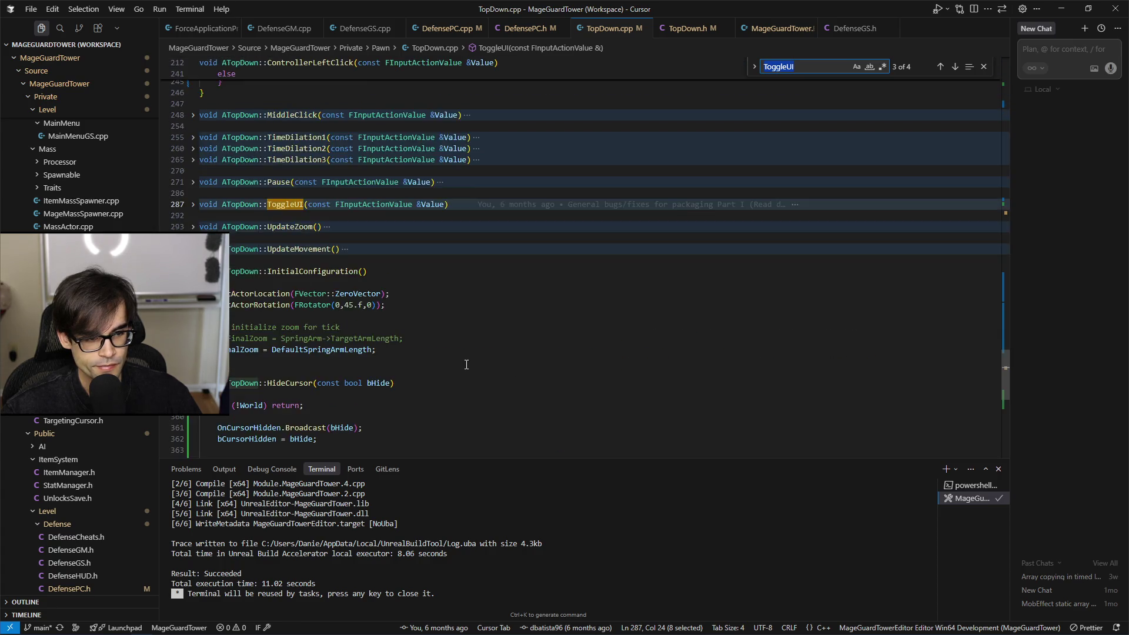
scroll(466, 362, "up", 10)
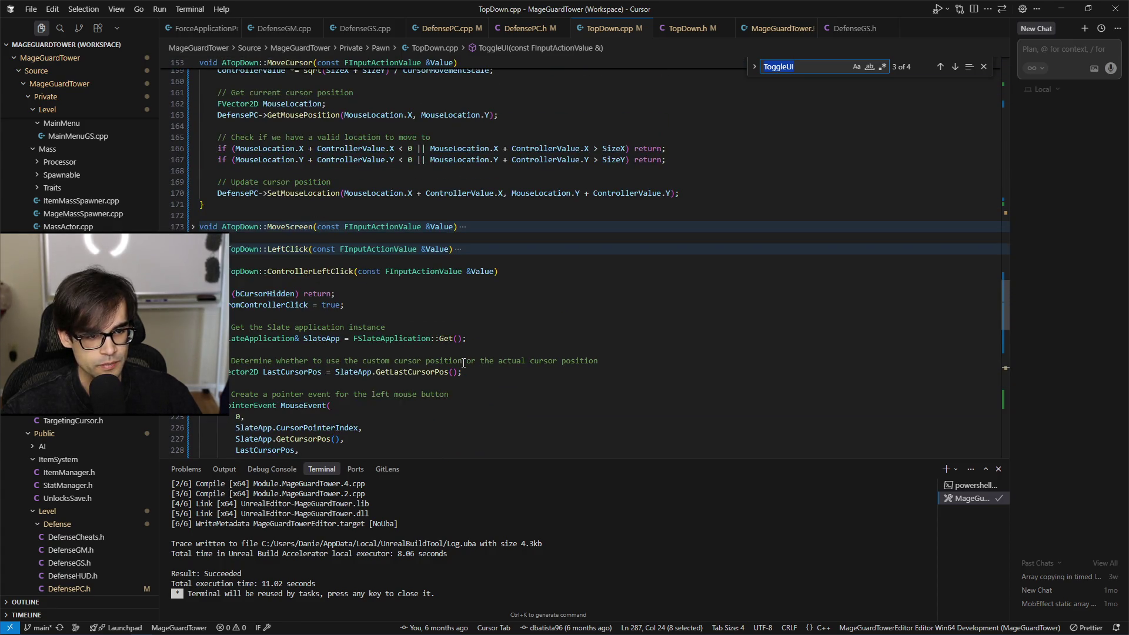
scroll(288, 252, "up", 8)
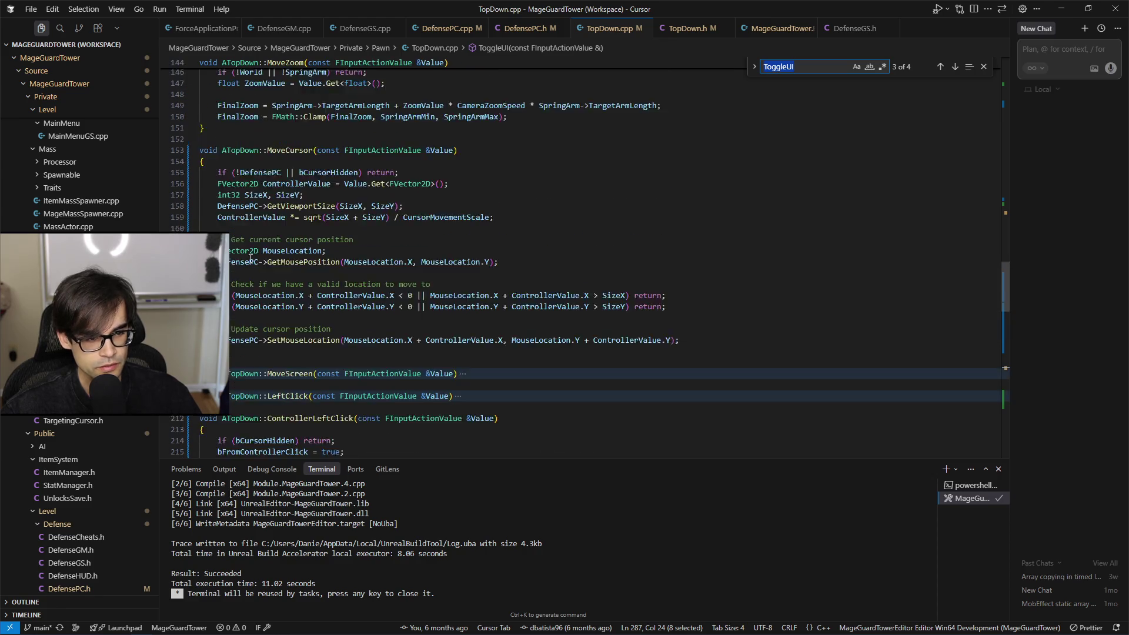
scroll(250, 258, "up", 13)
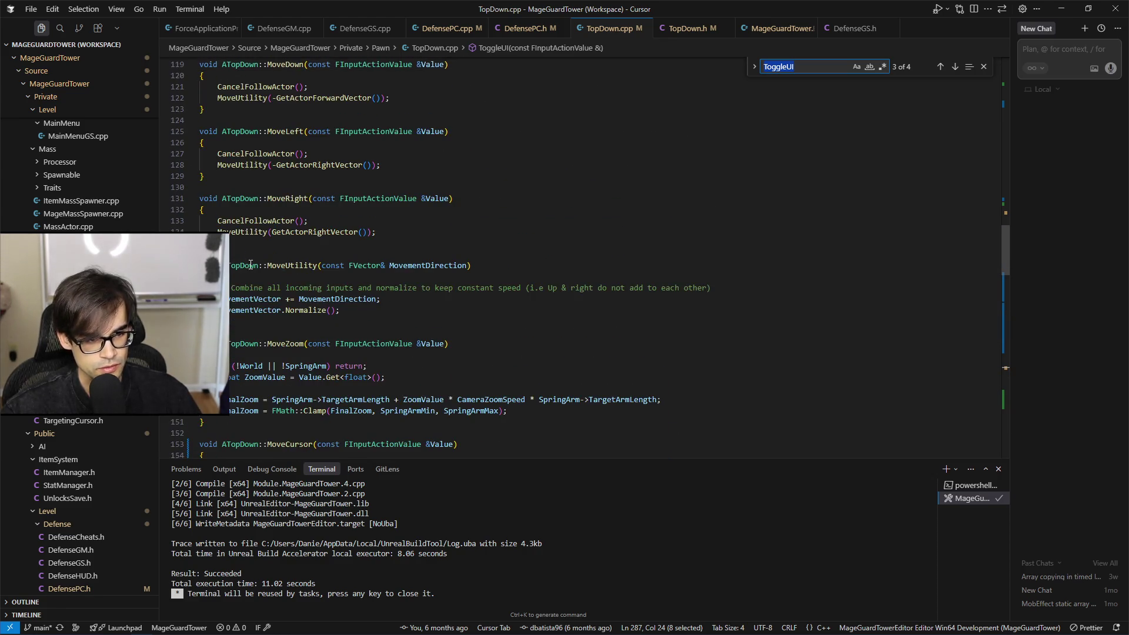
scroll(250, 265, "up", 10)
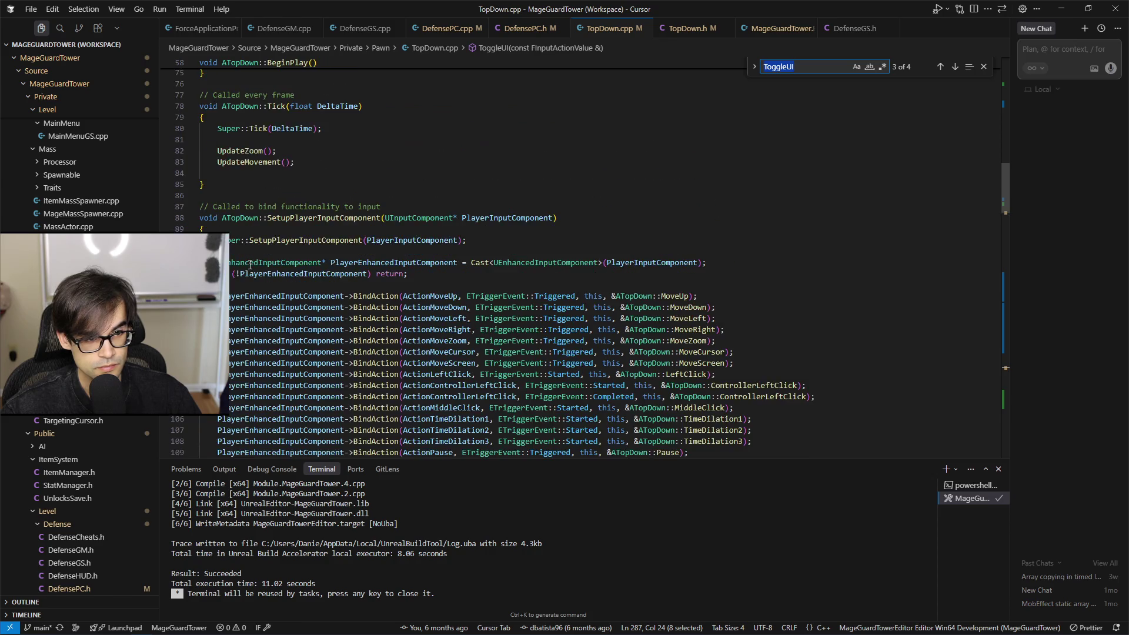
scroll(323, 307, "up", 4)
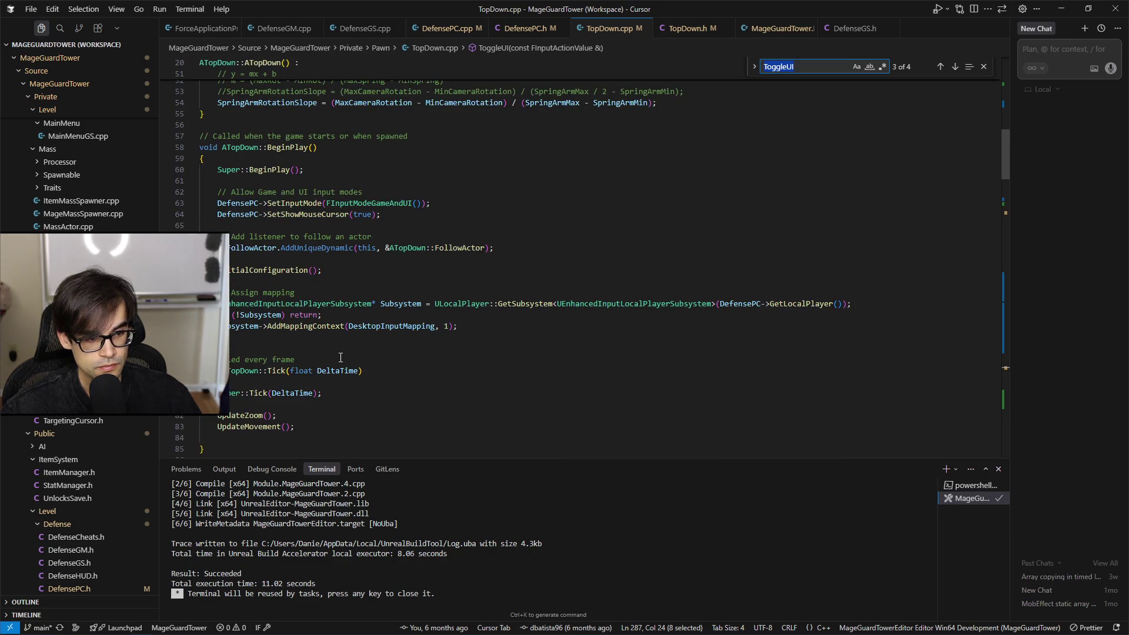
scroll(341, 357, "down", 8)
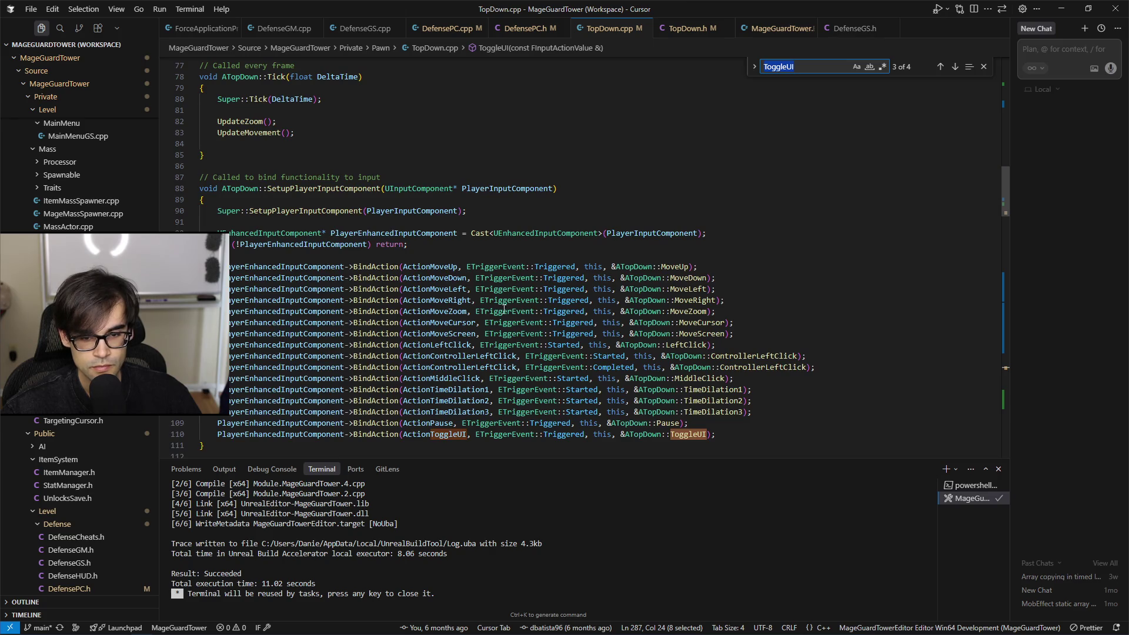
left_click(665, 268)
key("Down")
key("Down")
key("Down")
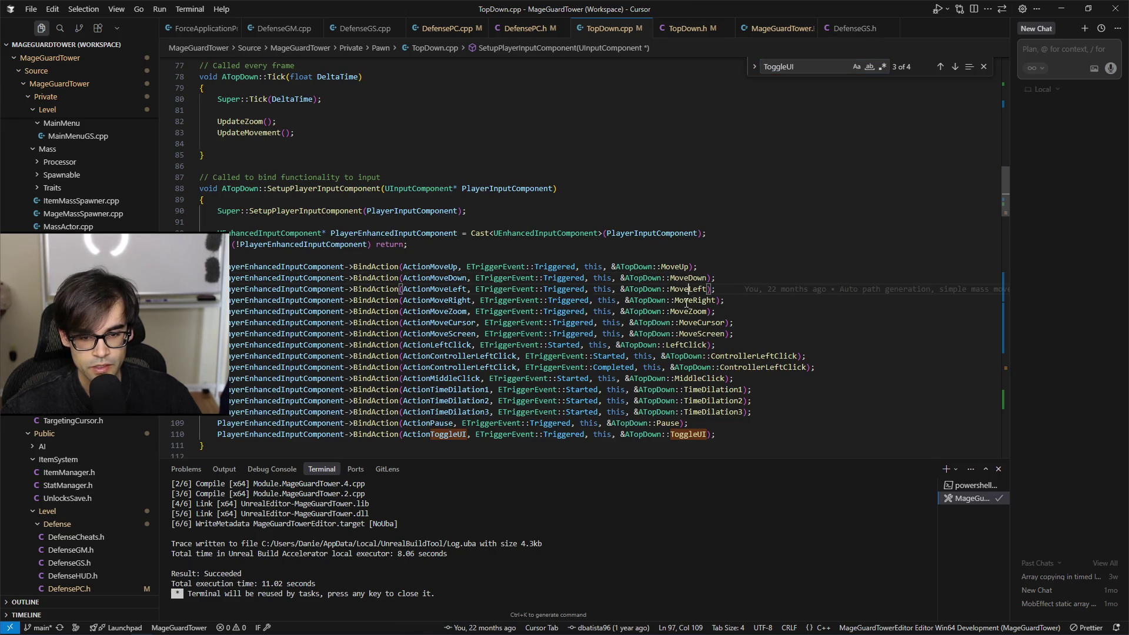
left_click(694, 333)
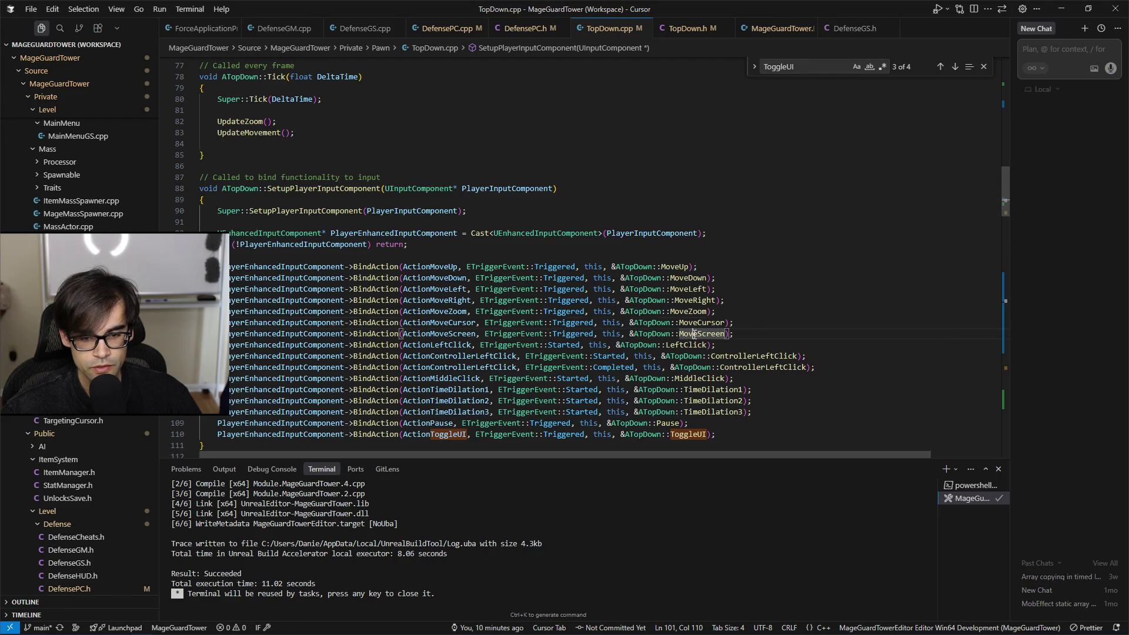
left_click(727, 367)
Step: Unfold MiddleClick to inspect its ToggleBlockStatsUI call, then switch to TopDown.h
scroll(692, 361, "down", 20)
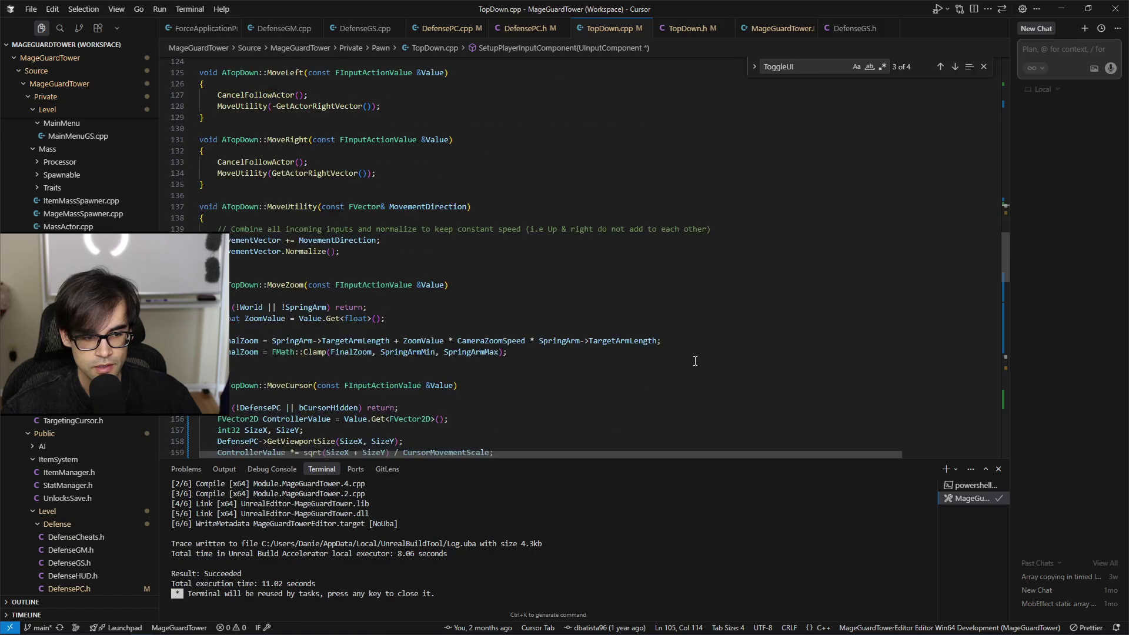
scroll(691, 362, "down", 15)
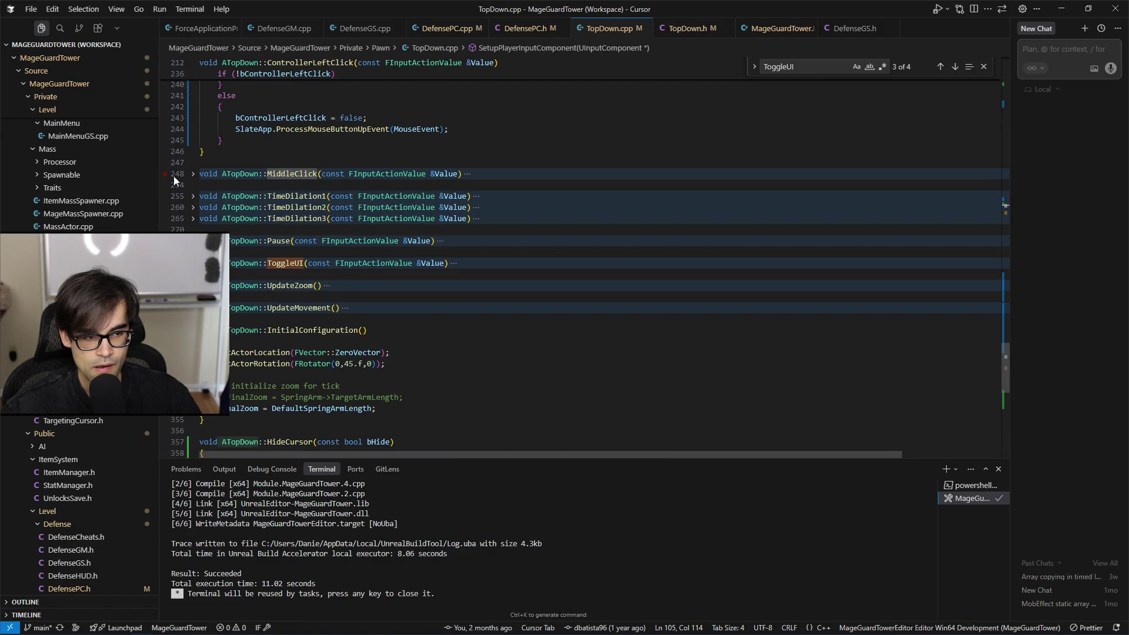
left_click(193, 174)
left_click(319, 218)
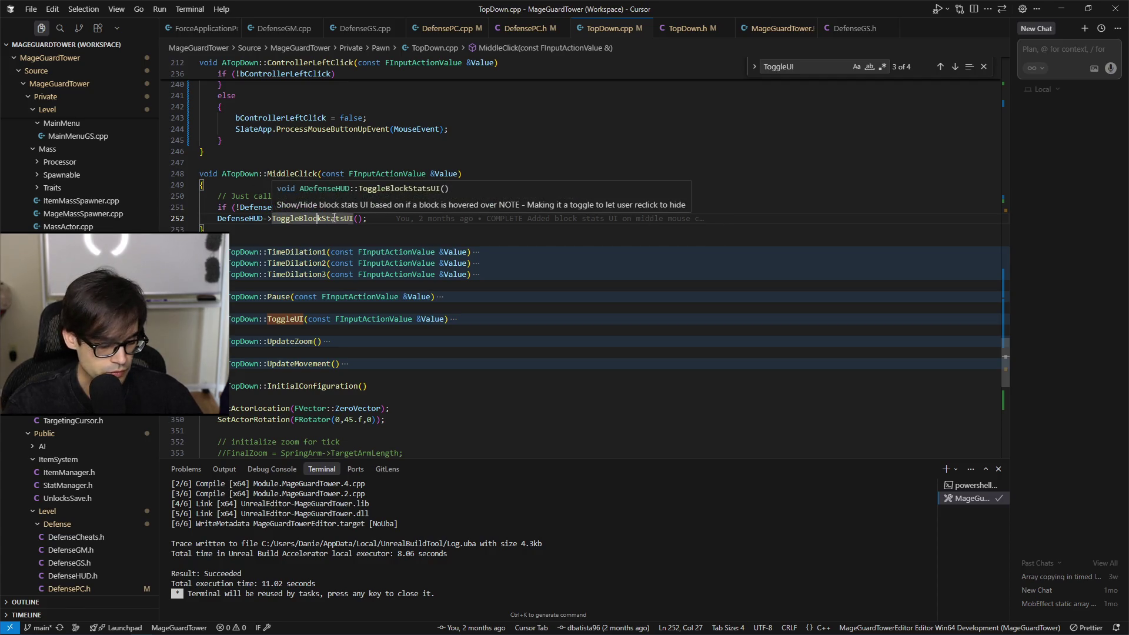
key("alt+o")
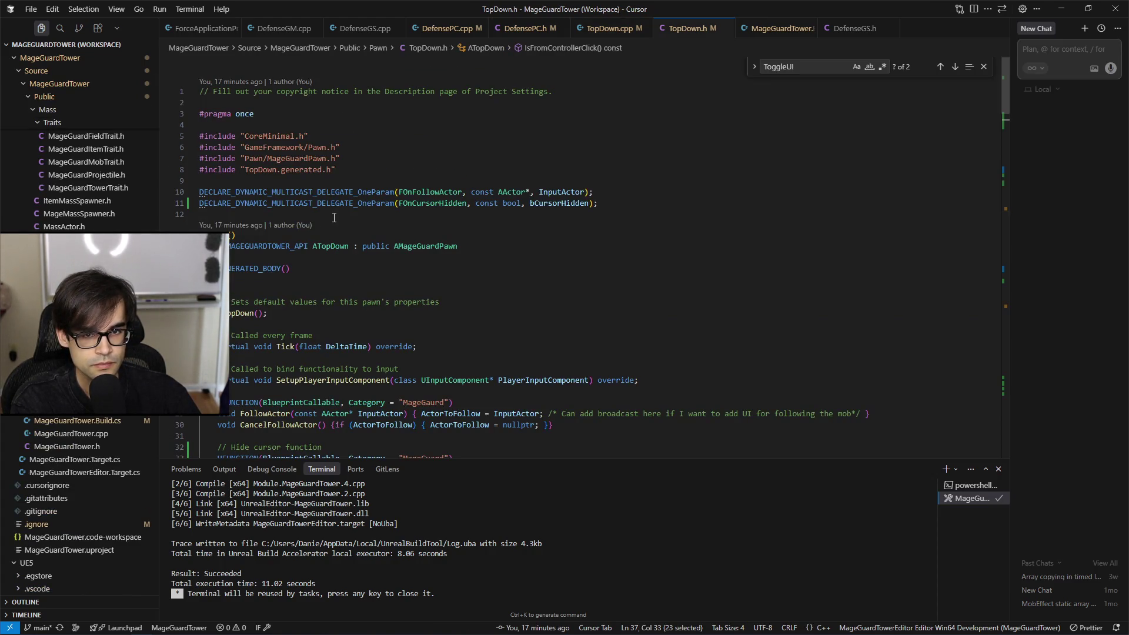
Step: Open DefenseHUD.cpp via Ctrl+P and unfold its ToggleUI and ToggleBlockStatsUI functions
key("ctrl+p")
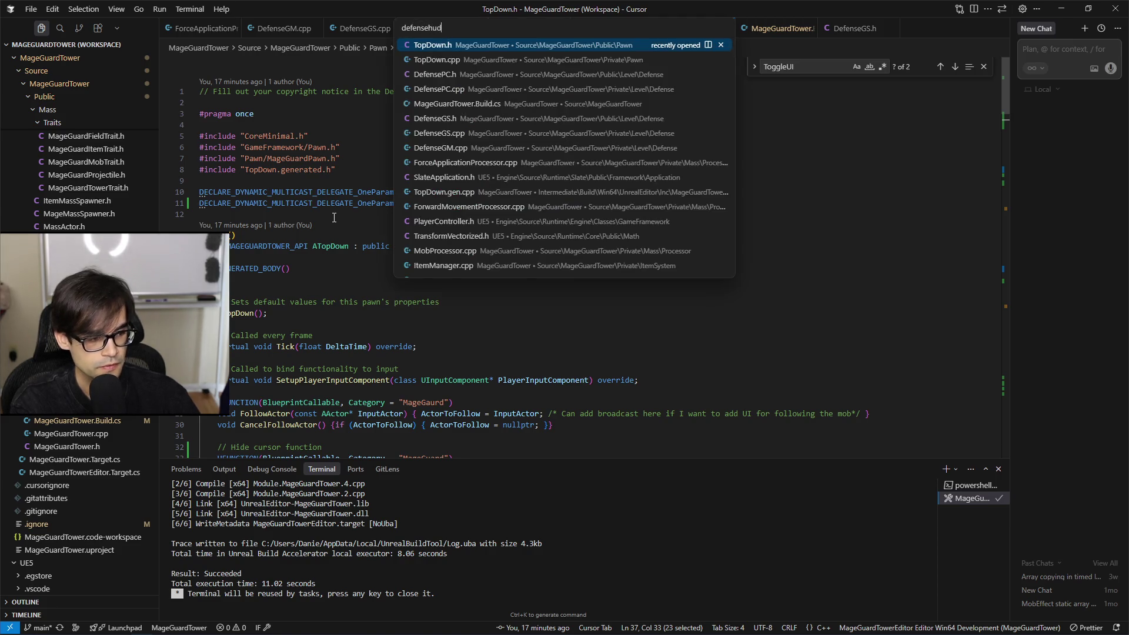
key("Down")
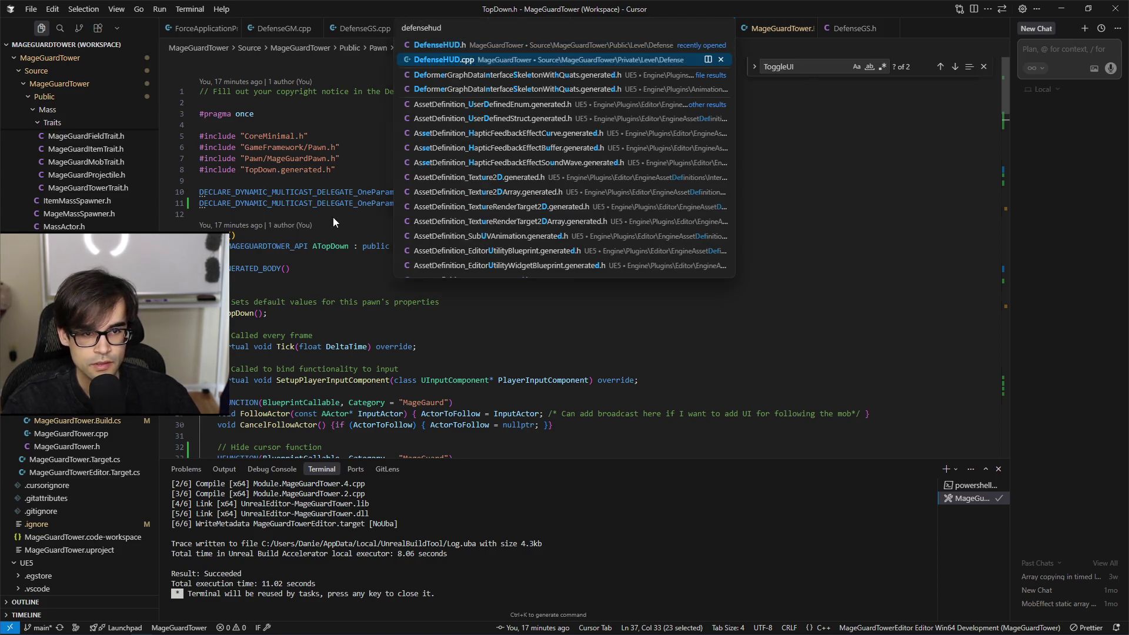
key("Return")
scroll(367, 219, "down", 4)
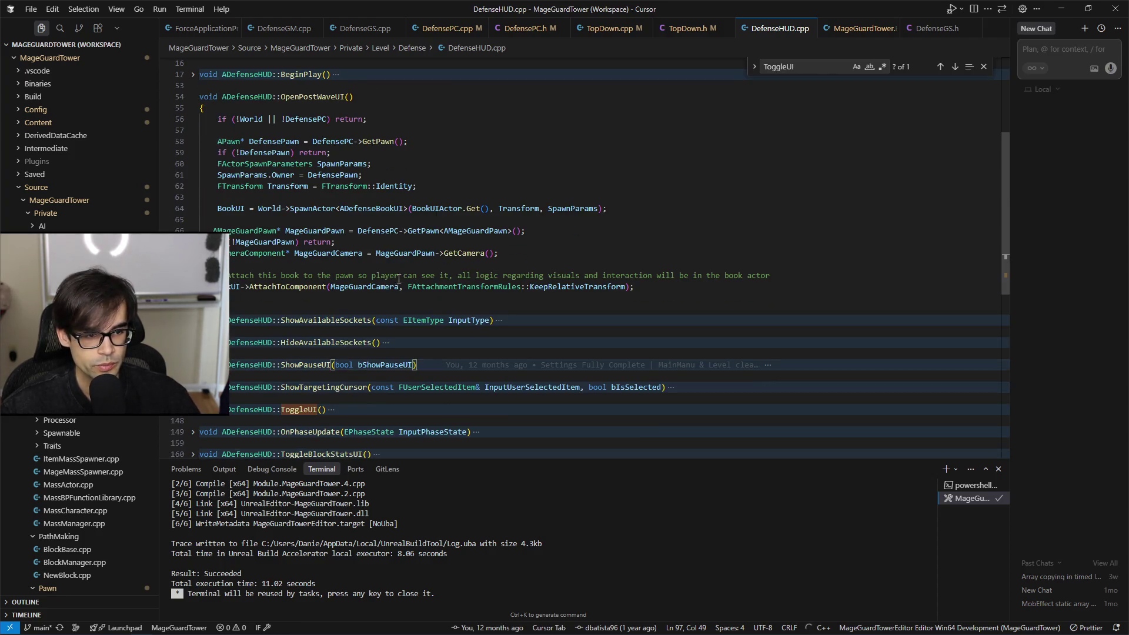
scroll(390, 311, "down", 1)
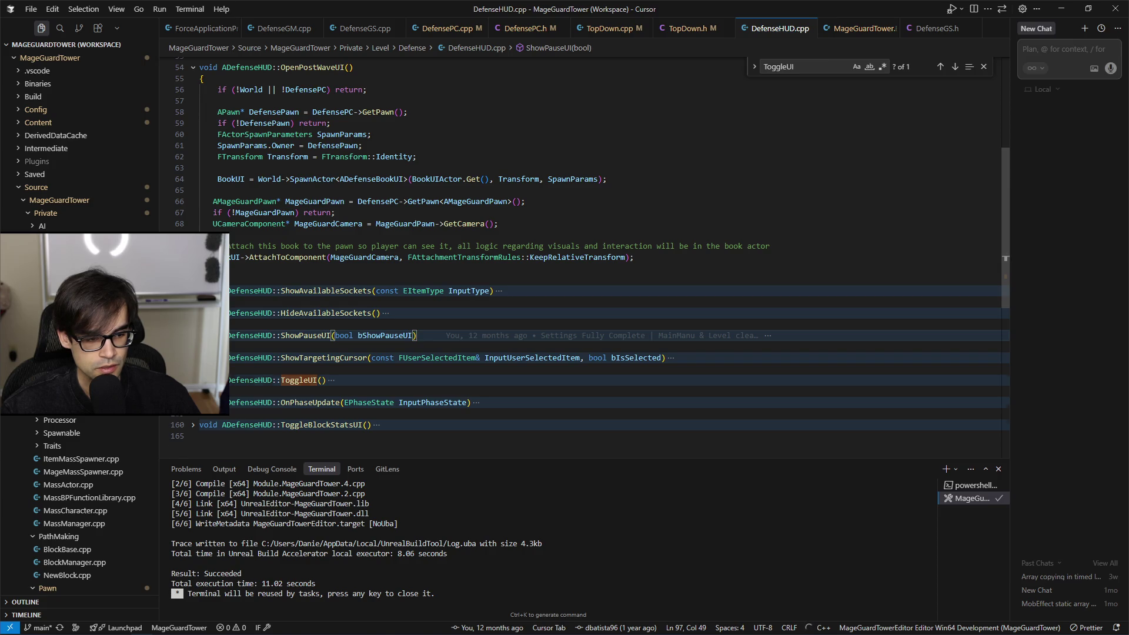
left_click(193, 380)
scroll(431, 389, "down", 3)
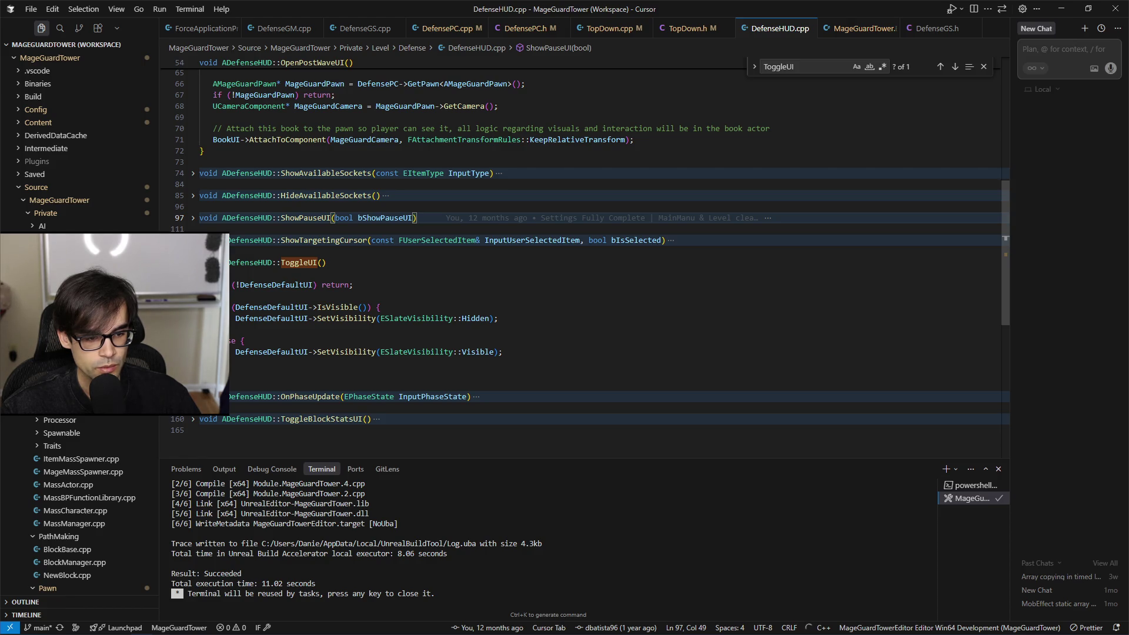
left_click(193, 419)
Step: Unfold ShowPauseUI, HideAvailableSockets and ShowAvailableSockets, then return to Unreal Editor
scroll(320, 383, "down", 1)
scroll(260, 334, "up", 2)
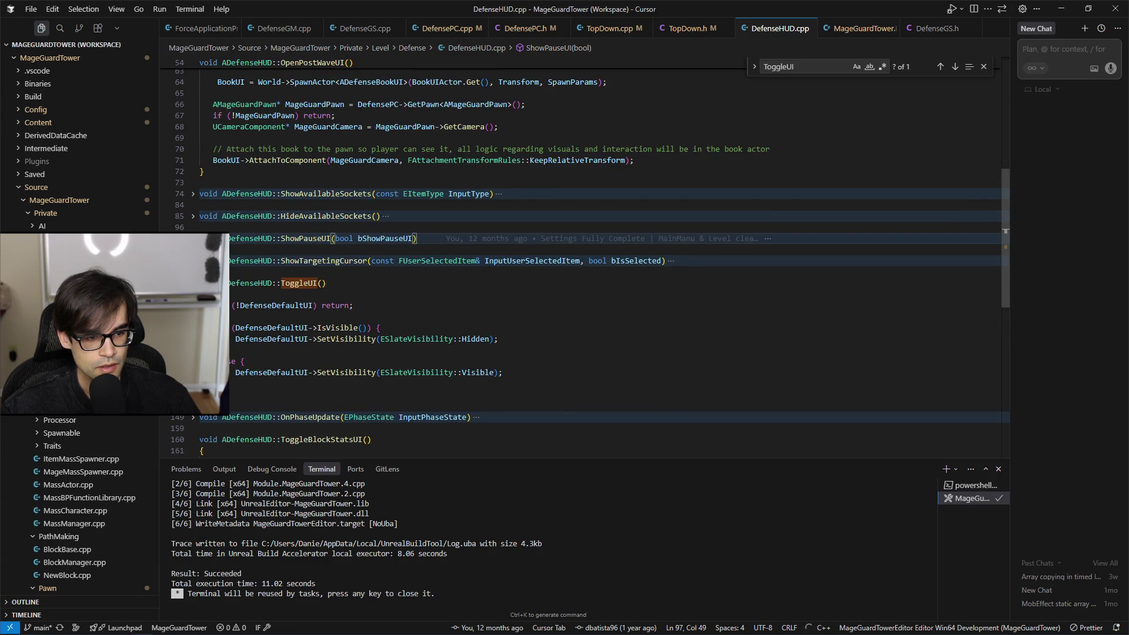
key("ctrl+shift+bracketright")
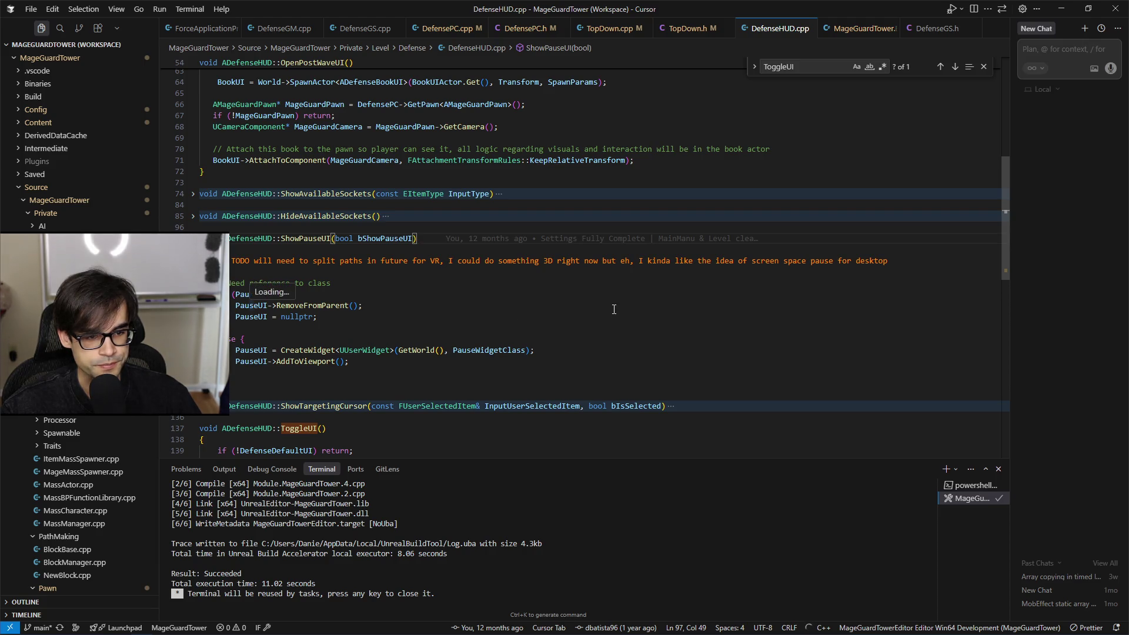
scroll(334, 282, "up", 1)
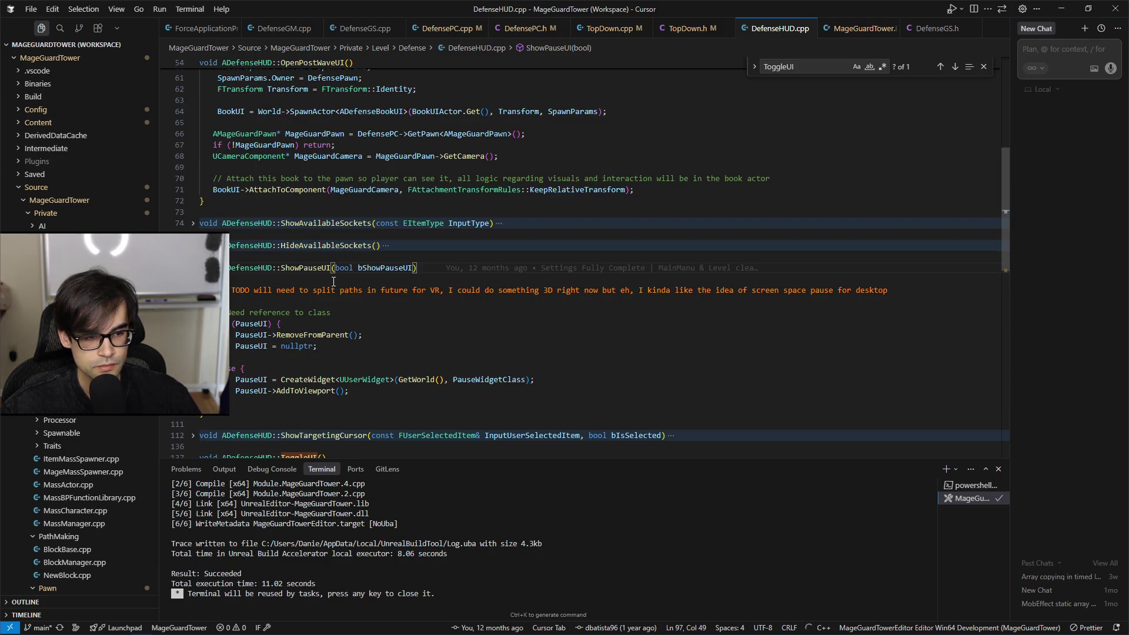
left_click(193, 245)
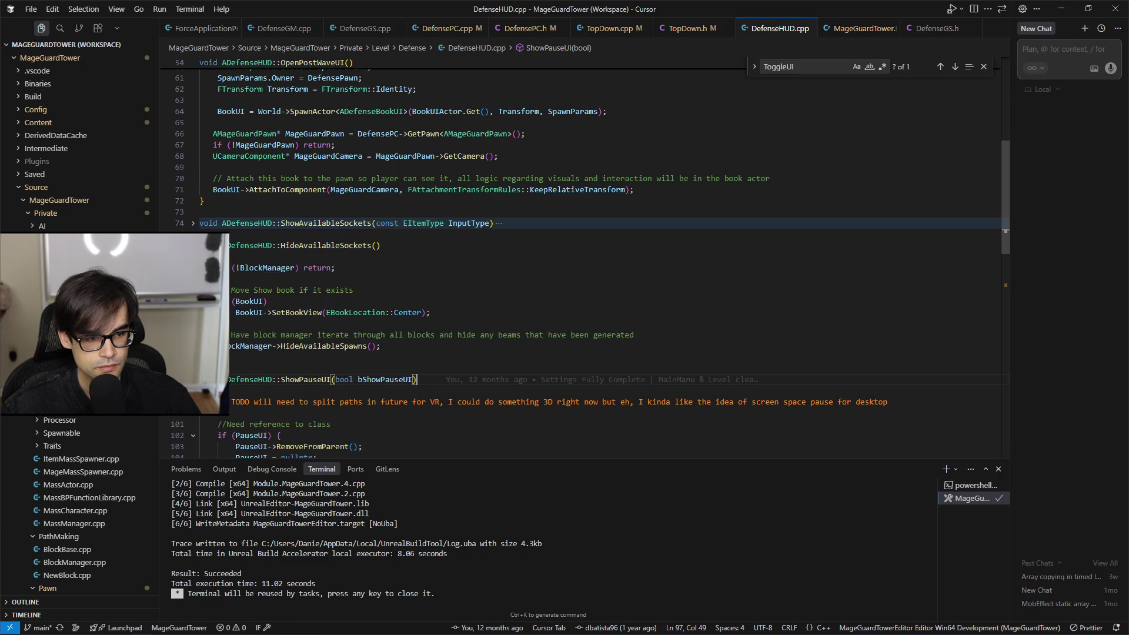
left_click(193, 224)
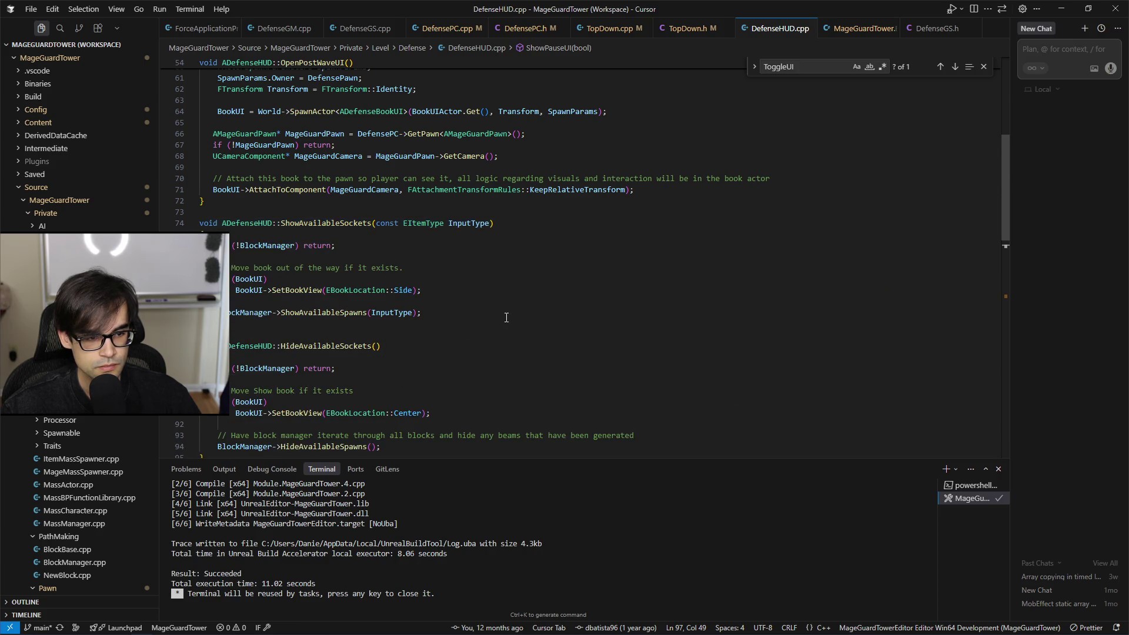
scroll(506, 317, "up", 3)
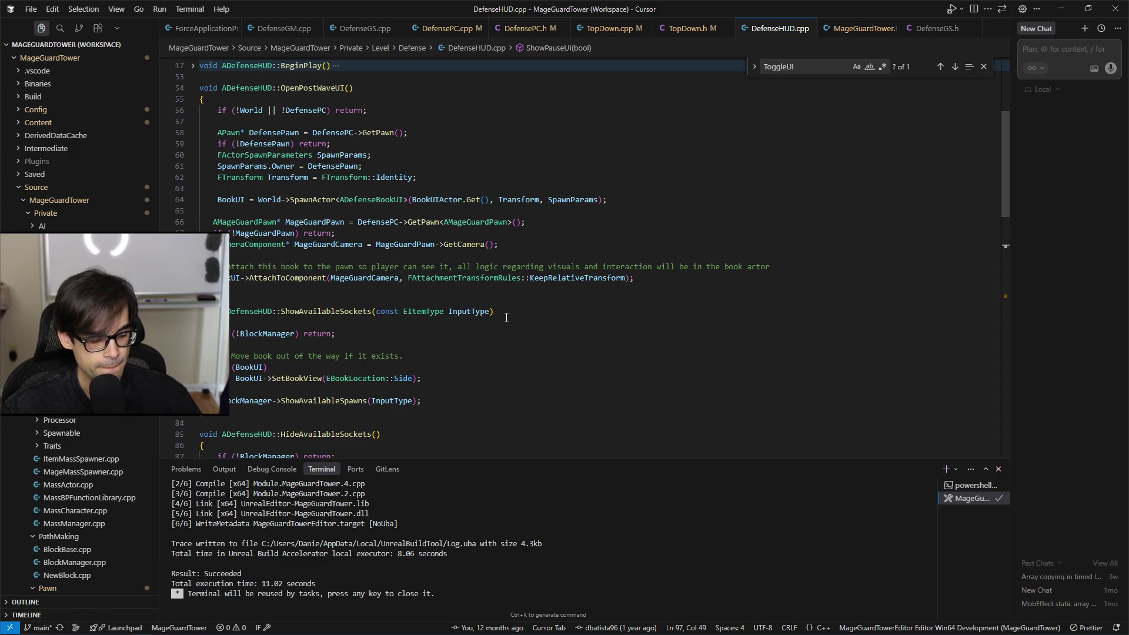
key("alt+Tab")
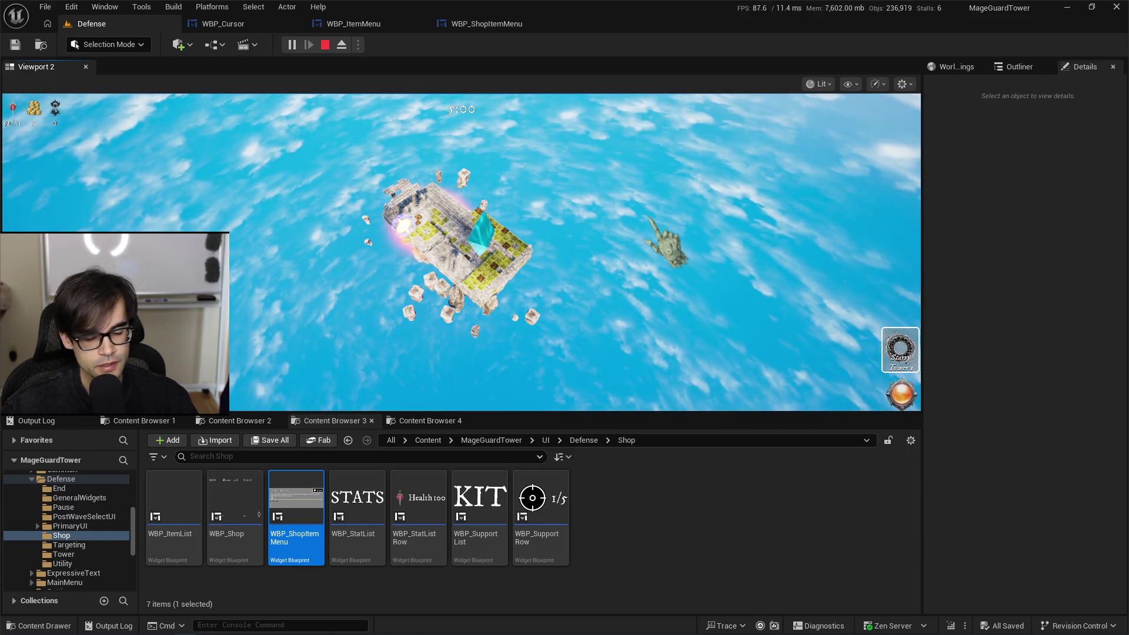
Step: Stop the play session and cycle the content browsers back to the Defense level folder
key("Escape")
left_click(257, 422)
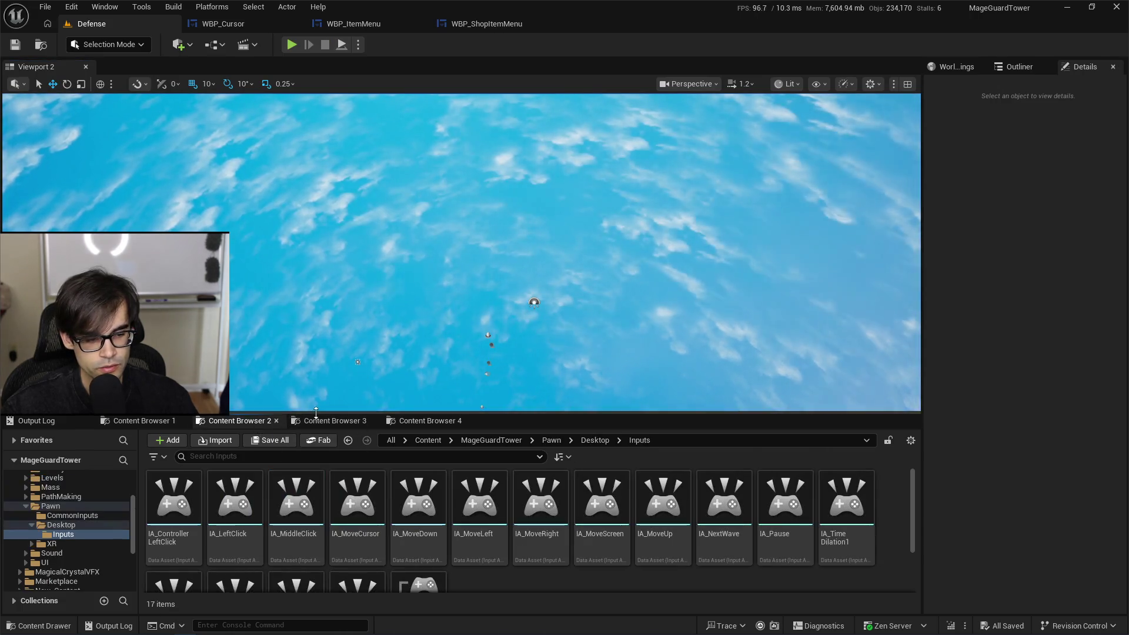
left_click(334, 421)
left_click(418, 422)
left_click(141, 421)
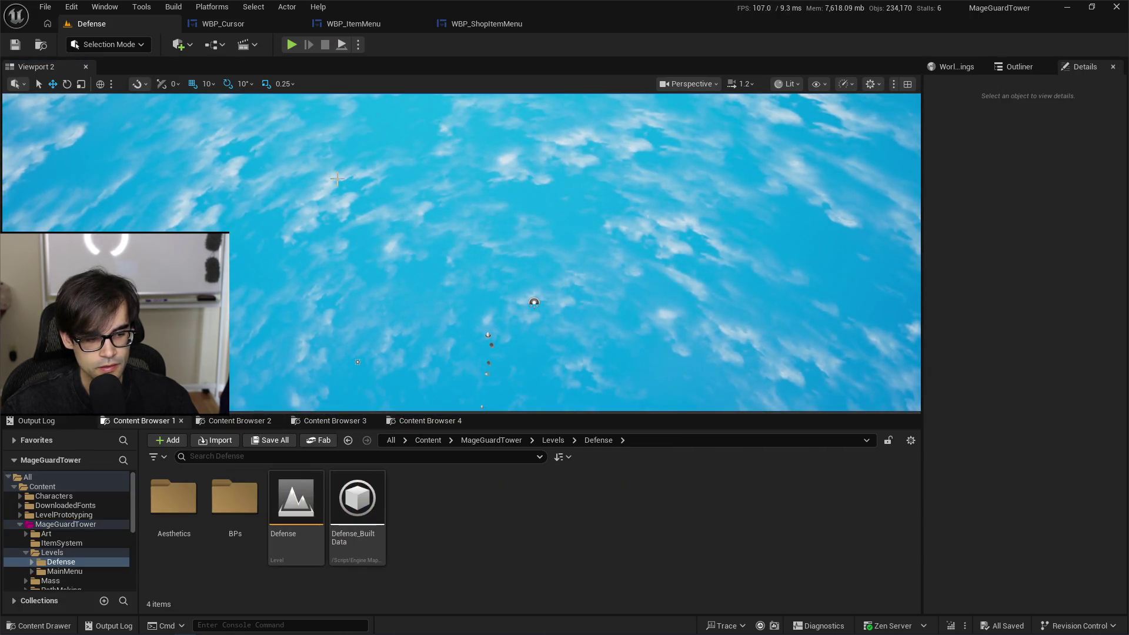
Step: Open BP_DefenseHUD from the level's Blueprint list, then close it and return to the Defense level
left_click(244, 45)
mouse_move(282, 182)
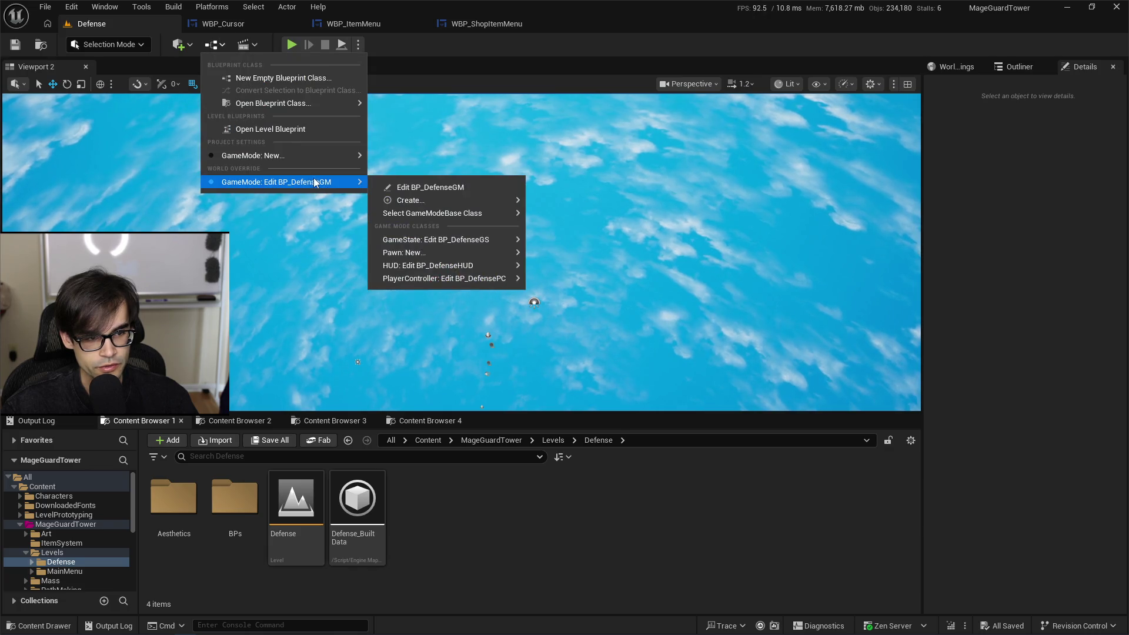
mouse_move(453, 240)
mouse_move(556, 259)
mouse_move(498, 267)
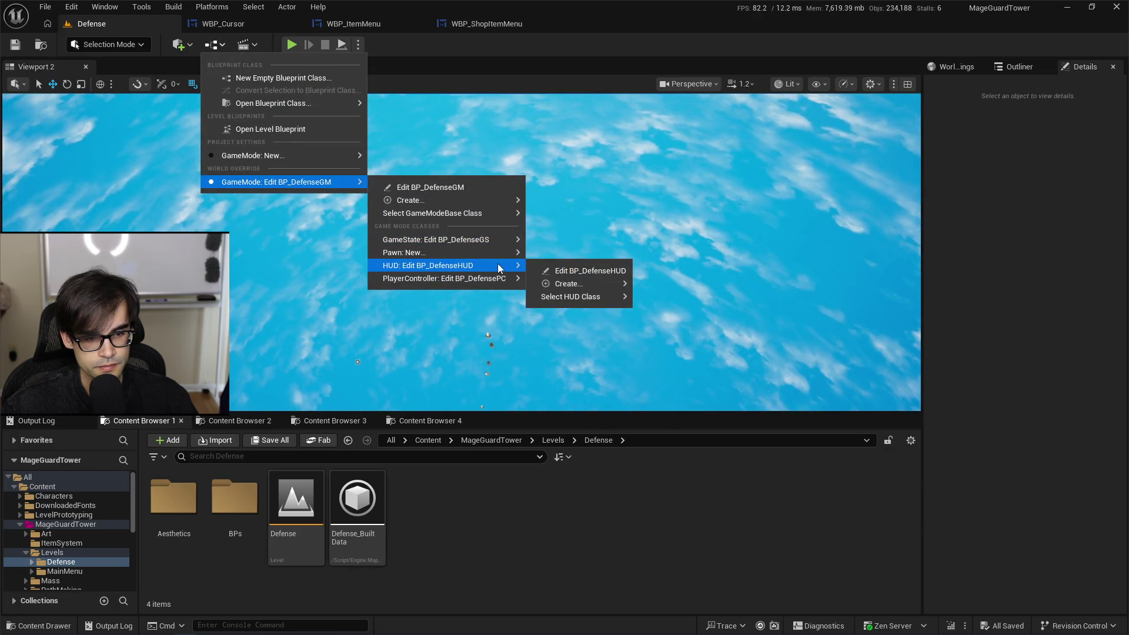
left_click(577, 271)
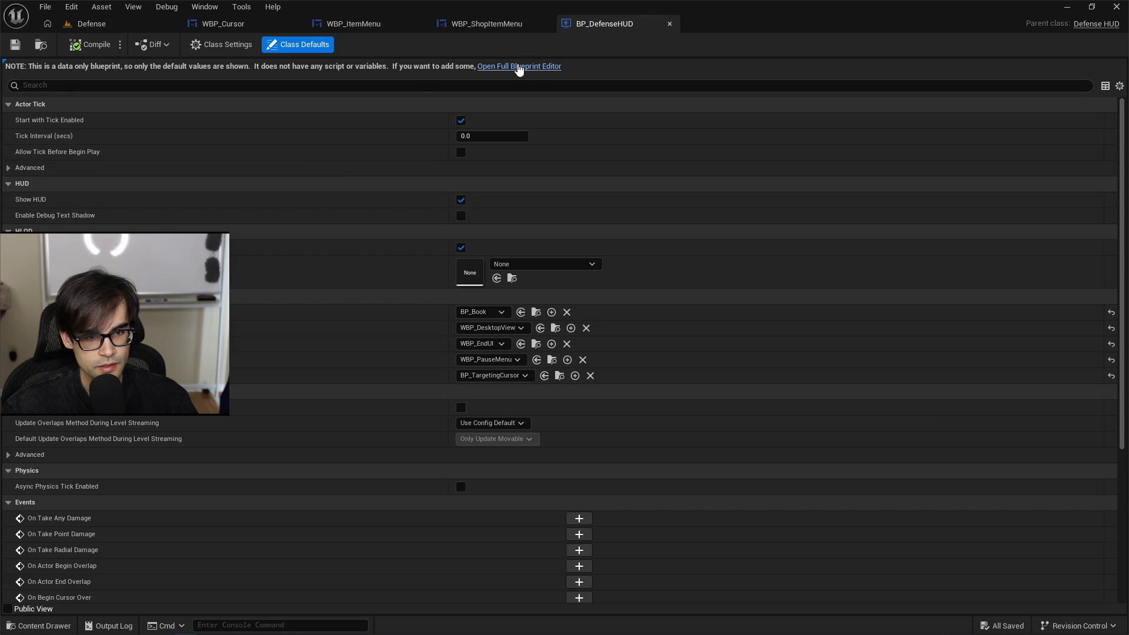
left_click(669, 24)
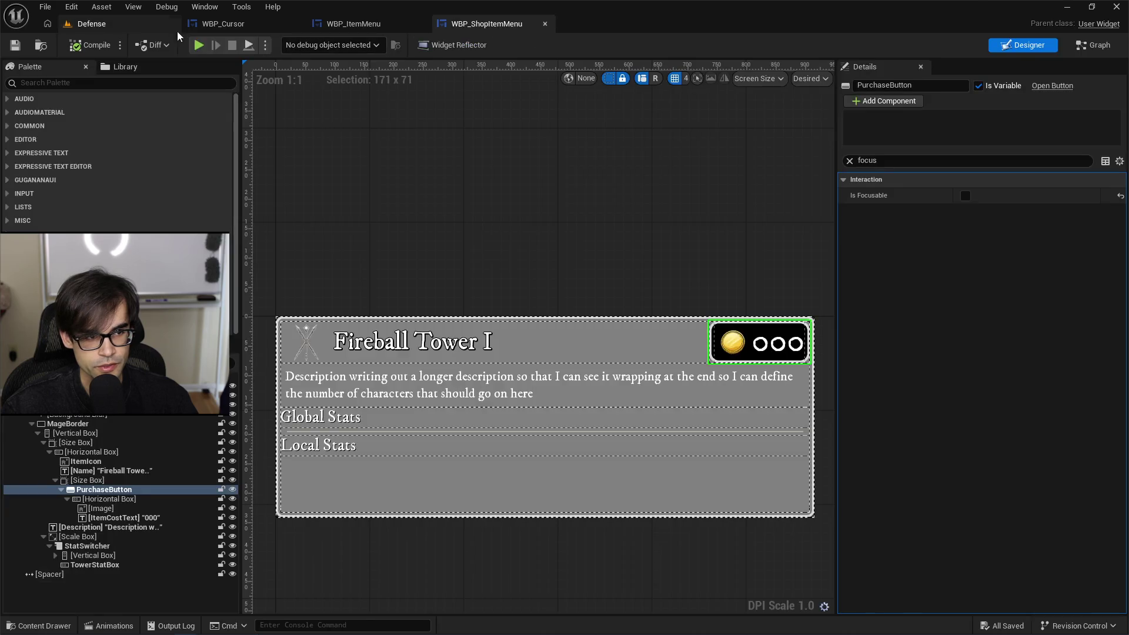
left_click(91, 24)
Step: Open the BP_DefensePC blueprint and browse its event graph nodes
left_click(224, 47)
mouse_move(284, 183)
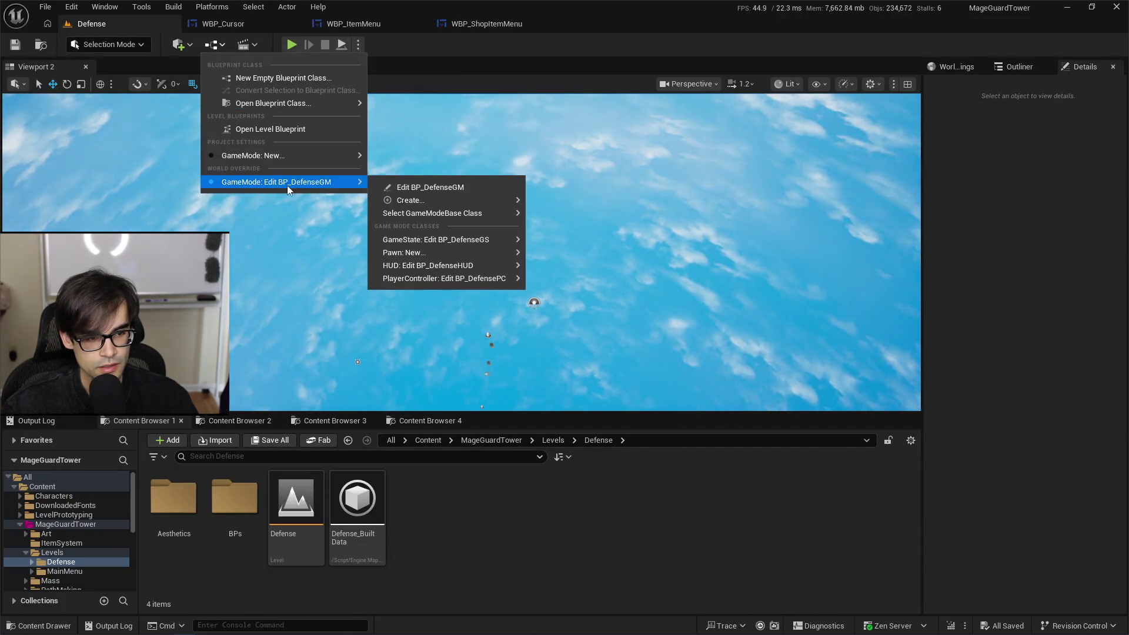
mouse_move(498, 265)
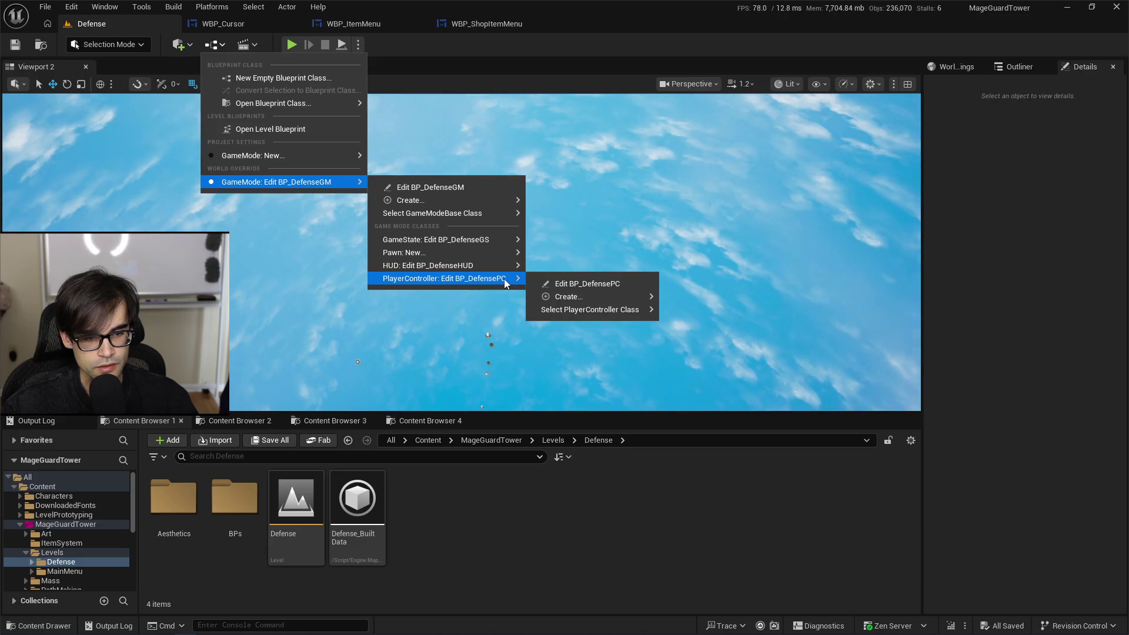
left_click(585, 287)
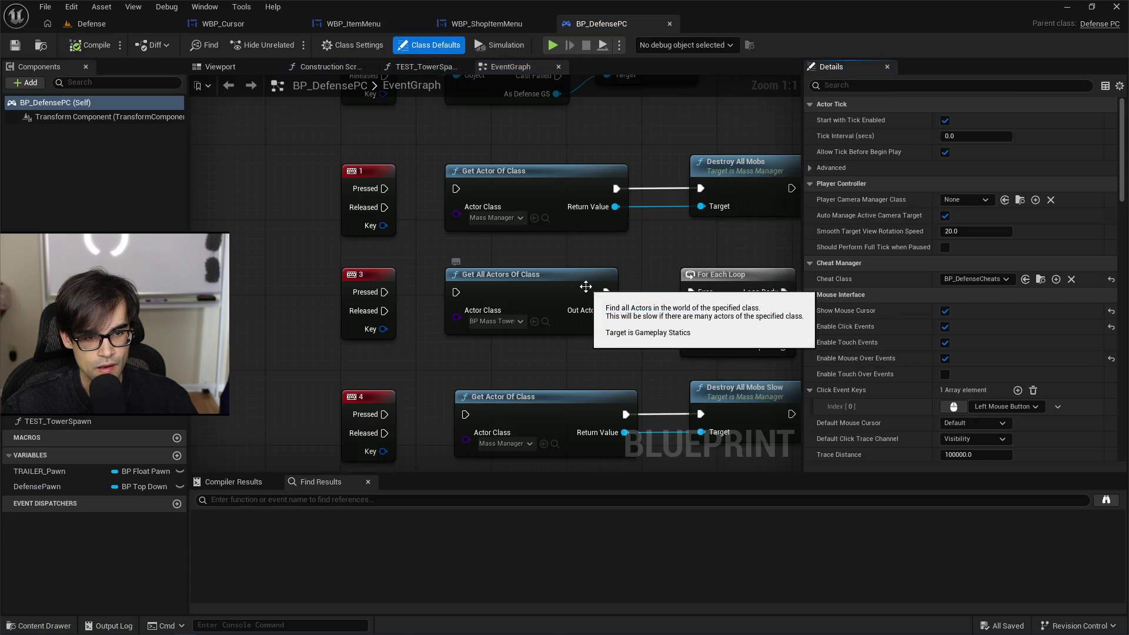
scroll(315, 235, "down", 5)
mouse_move(315, 179)
left_mouse_down()
mouse_move(352, 216)
mouse_move(352, 264)
mouse_move(380, 131)
left_mouse_up()
scroll(352, 216, "down", 2)
scroll(352, 263, "up", 3)
scroll(358, 295, "up", 4)
scroll(369, 294, "down", 6)
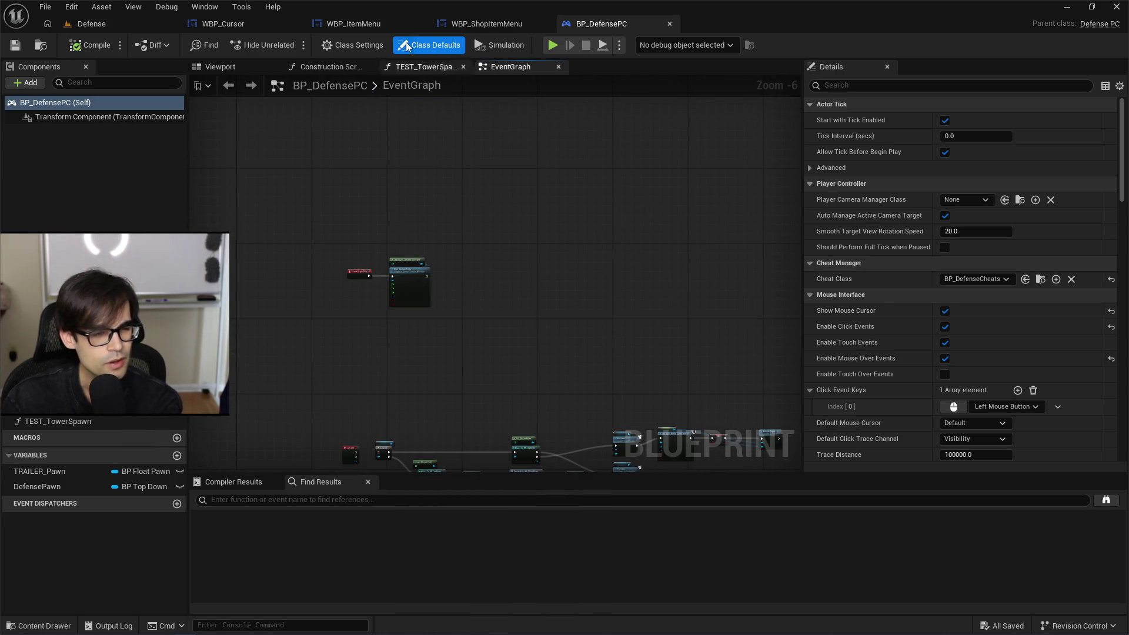
Step: Glance at the WBP_ShopItemMenu and WBP_Cursor widgets, then return to the Defense level editor
left_click(493, 25)
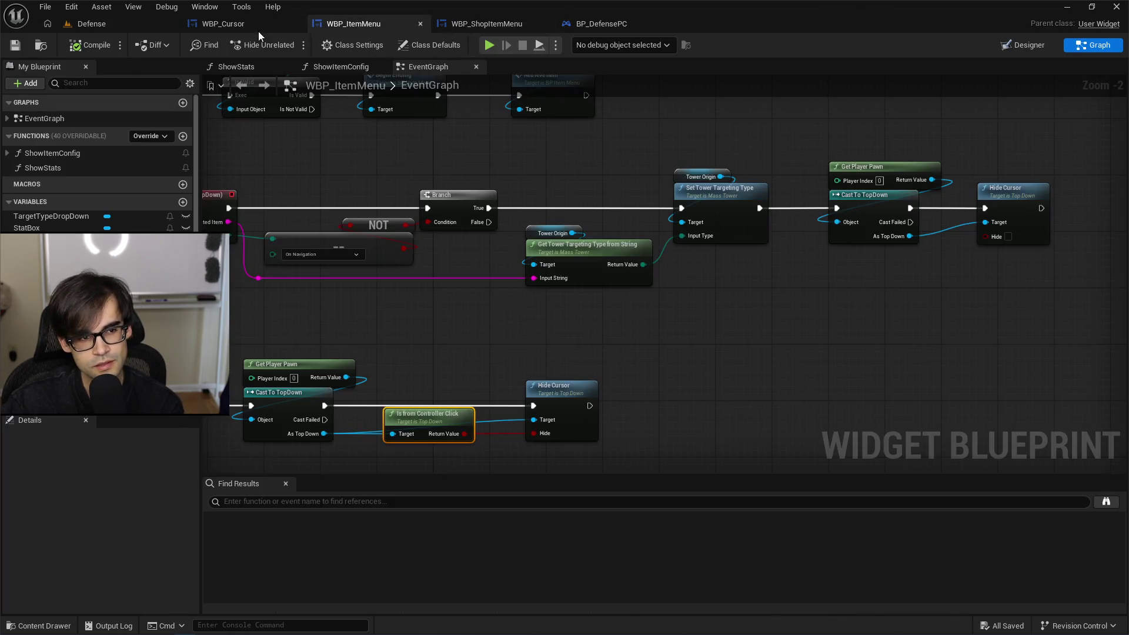
left_click(257, 27)
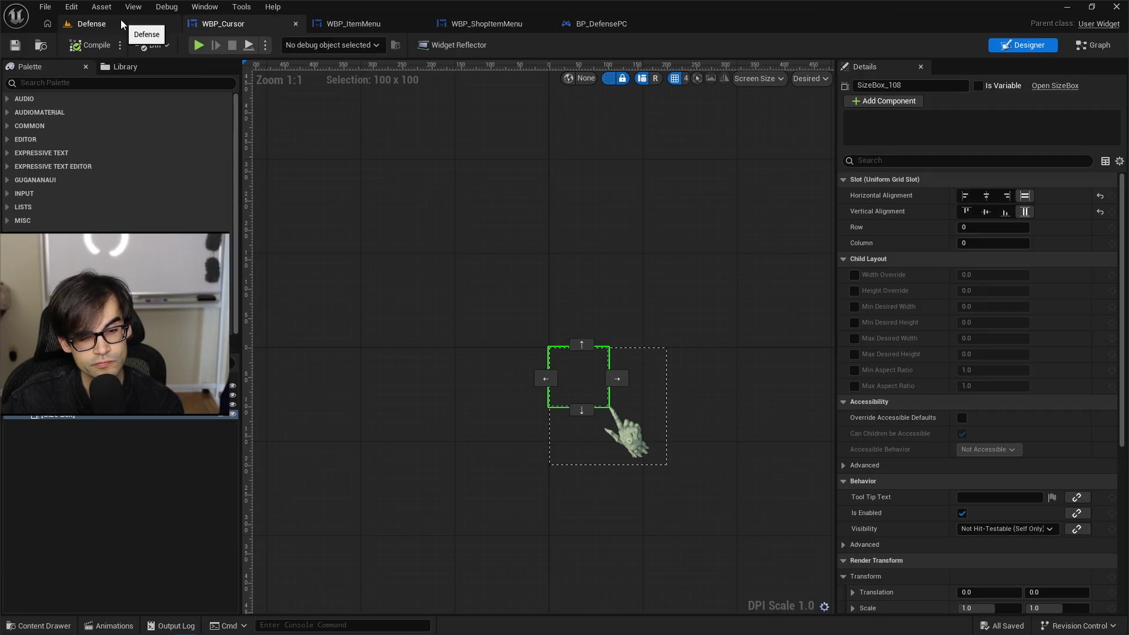
left_click(121, 21)
Step: Step through the content browsers to the fourth one and open the project Blueprint shortcuts list
left_click(236, 420)
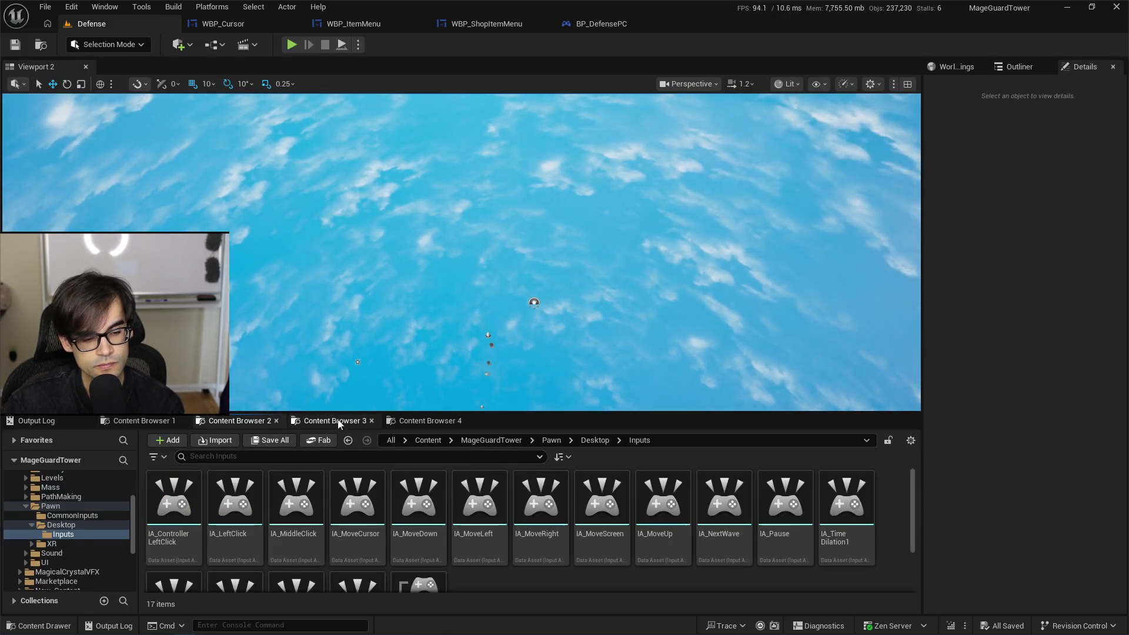
left_click(332, 420)
left_click(435, 420)
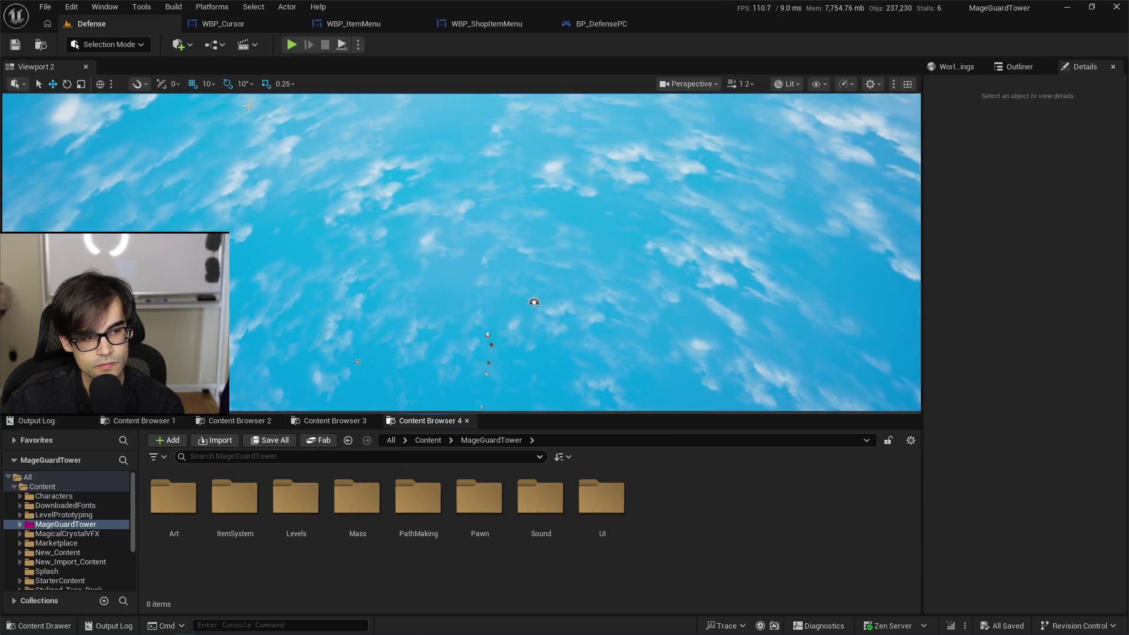
left_click(179, 44)
left_click(215, 44)
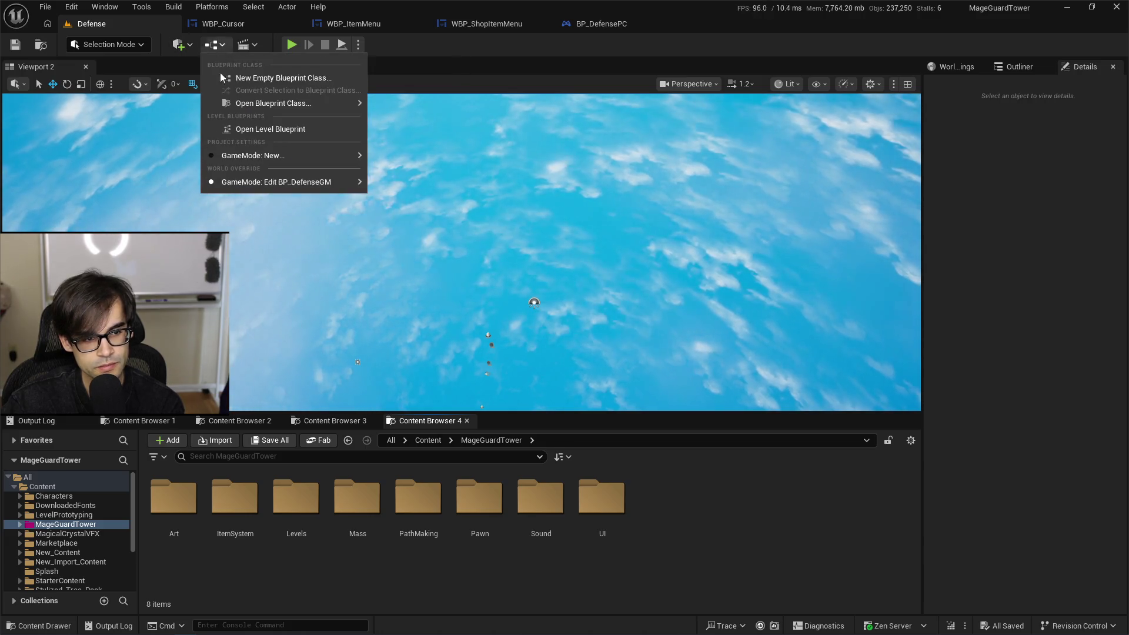
Step: Open the BP_DefenseGS game state from the GameMode submenu, then close it and return to Defense
mouse_move(300, 183)
mouse_move(472, 240)
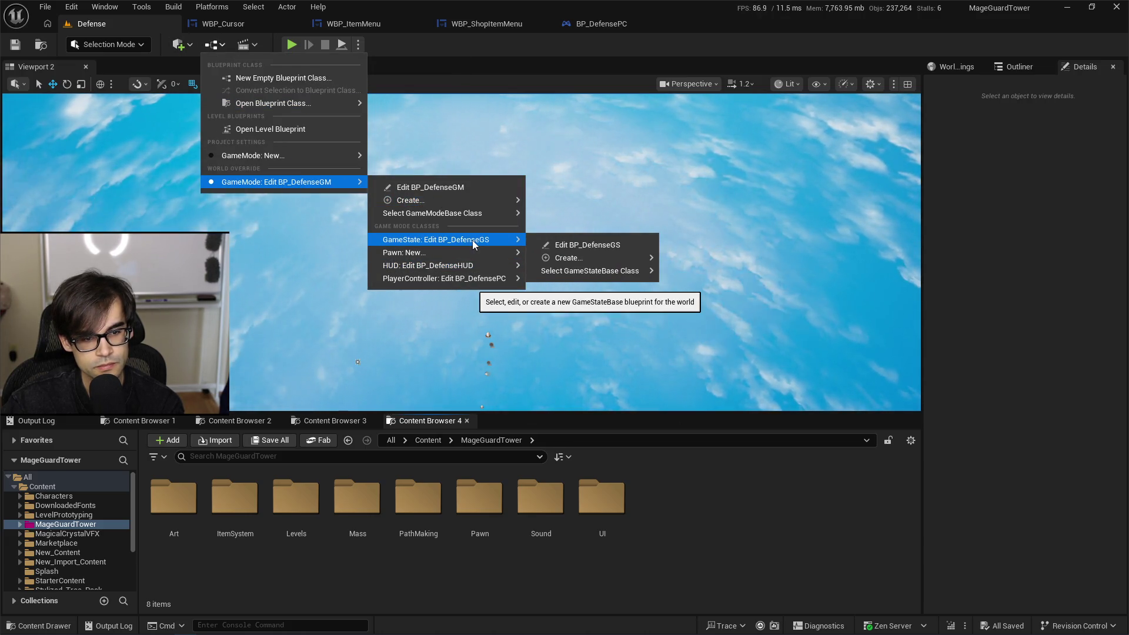
left_click(617, 243)
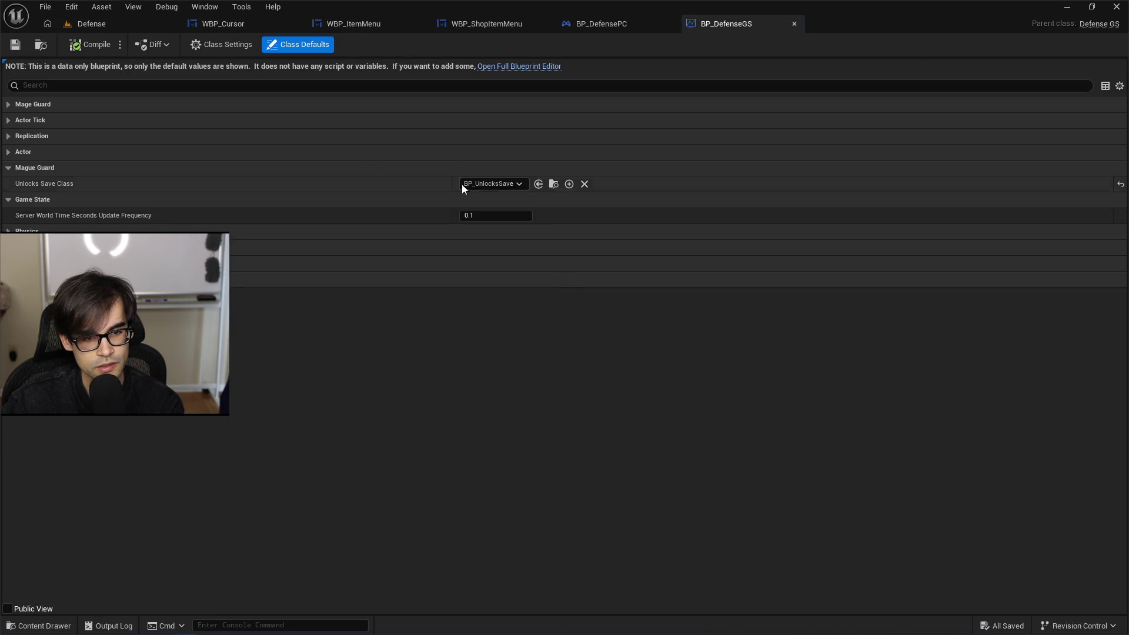
left_click(793, 23)
left_click(170, 22)
Step: Open BP_DefenseGM and locate BP_TopDown from its Desktop Pawn field
left_click(245, 47)
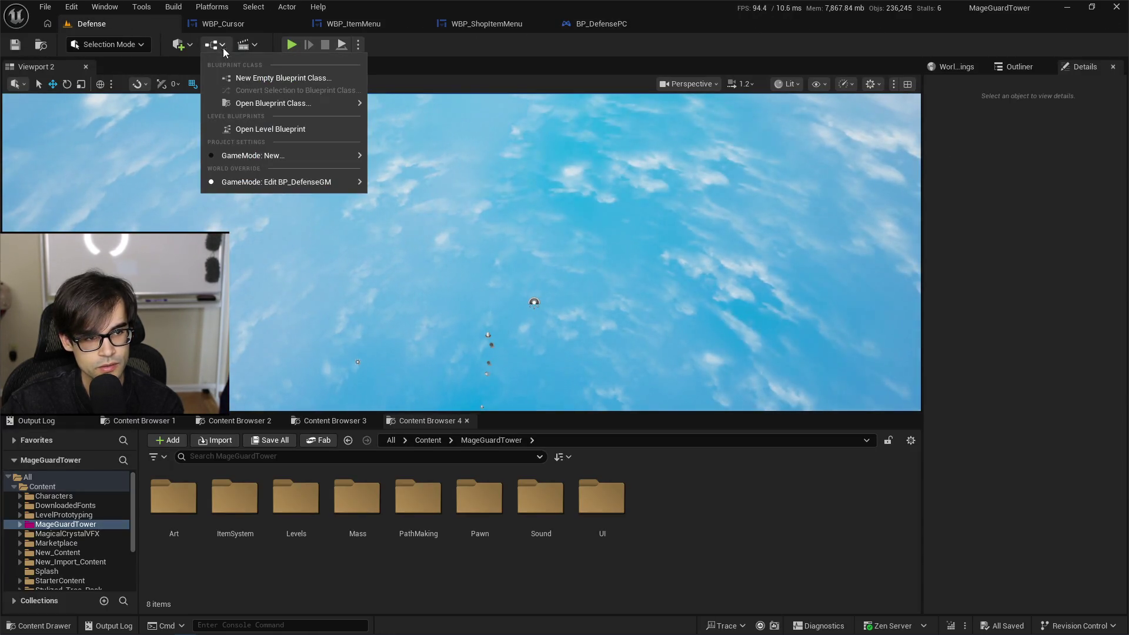
mouse_move(295, 180)
left_click(436, 188)
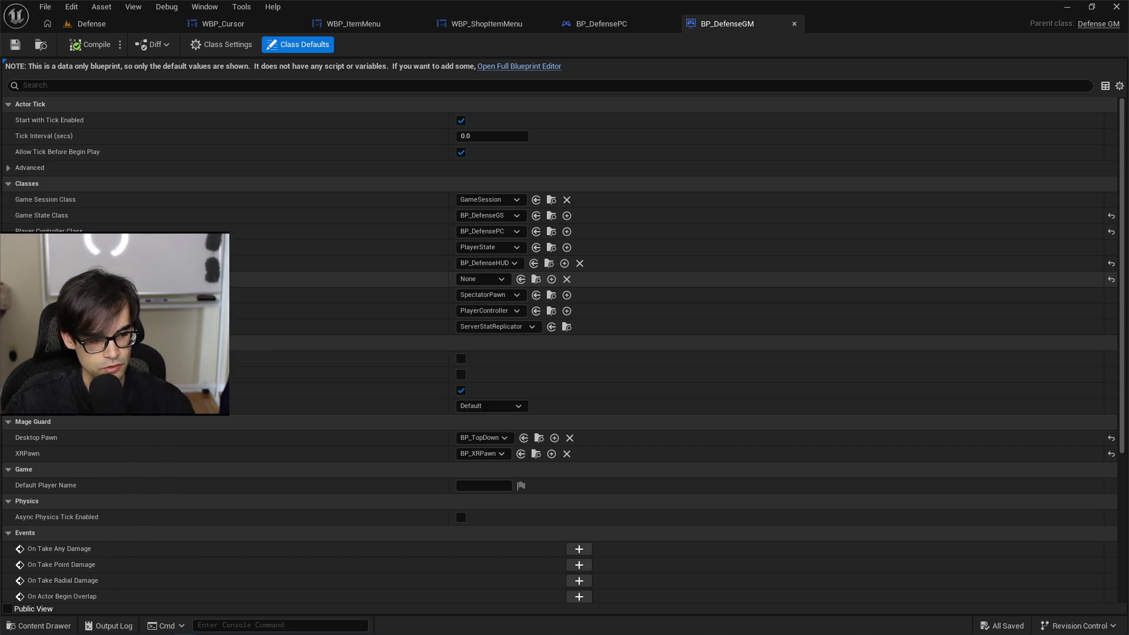
left_click(539, 441)
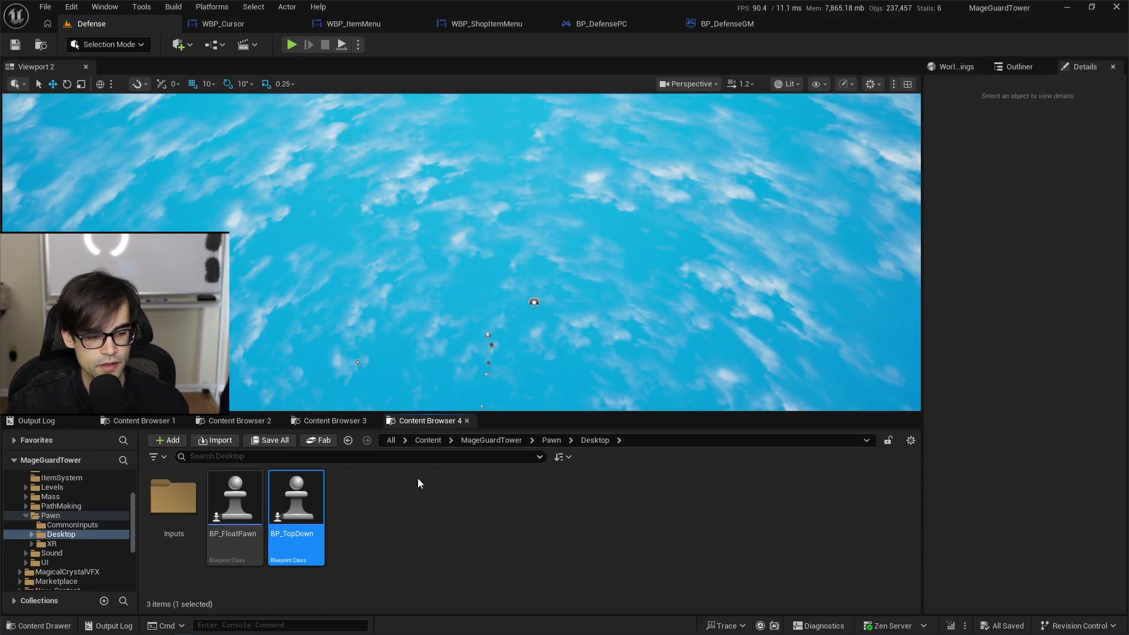
Step: Open BP_TopDown and scroll its defaults down to the Cast Spell and Cancel Selection actions
key("Return")
scroll(382, 286, "down", 4)
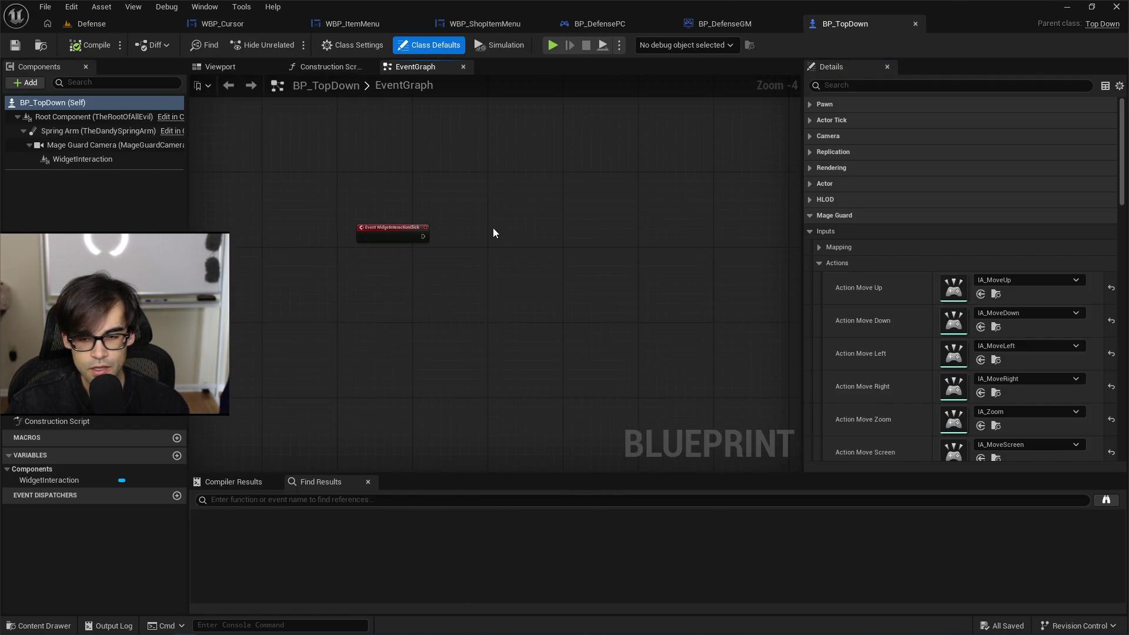
scroll(838, 323, "down", 2)
scroll(837, 332, "down", 5)
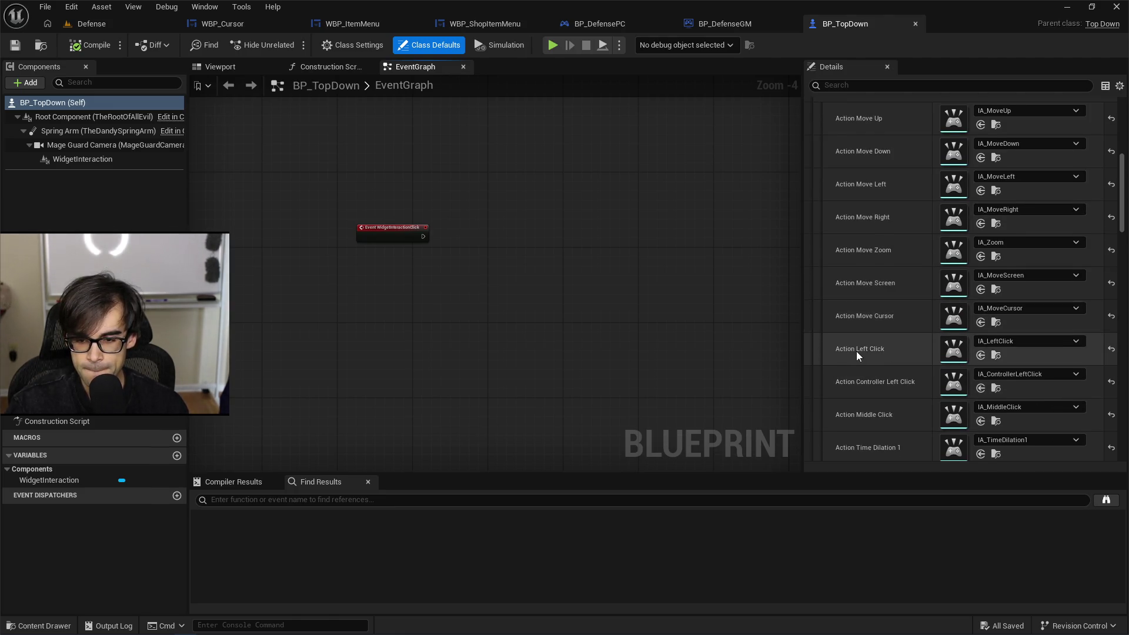
scroll(925, 351, "down", 5)
scroll(926, 351, "down", 5)
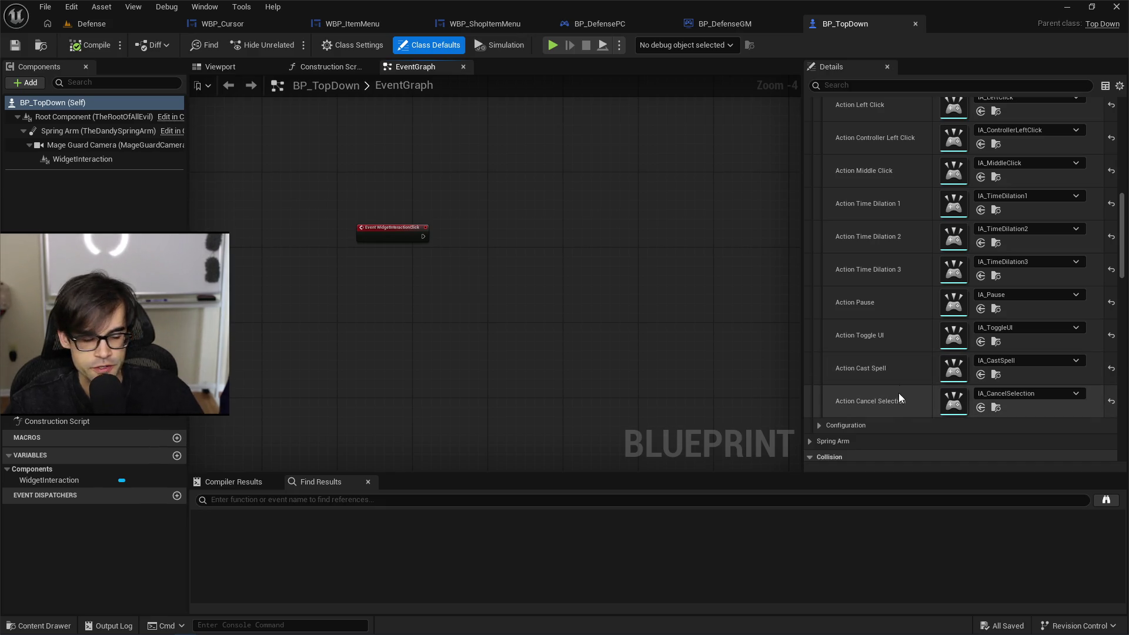
Step: Switch to Cursor, back on DefenseHUD.cpp
key("alt+Tab")
scroll(528, 314, "up", 5)
scroll(527, 313, "down", 10)
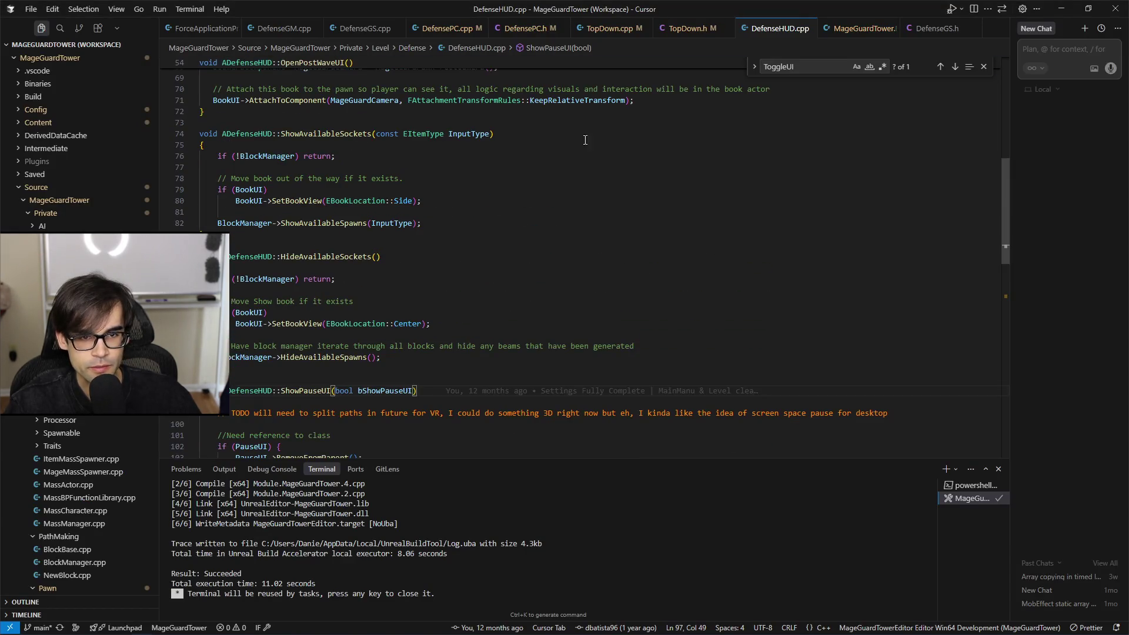
Step: Show TopDown.cpp's SetupPlayerInputComponent bindings and search it for cancelselection, finding no matches
left_click(612, 36)
scroll(592, 295, "down", 10)
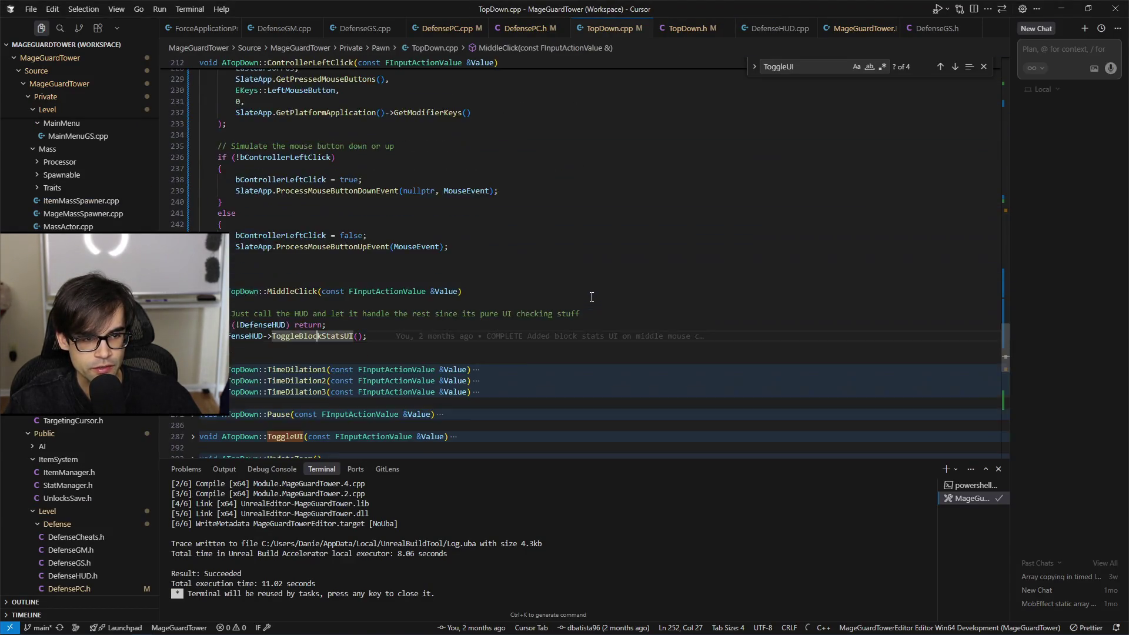
scroll(593, 296, "up", 4)
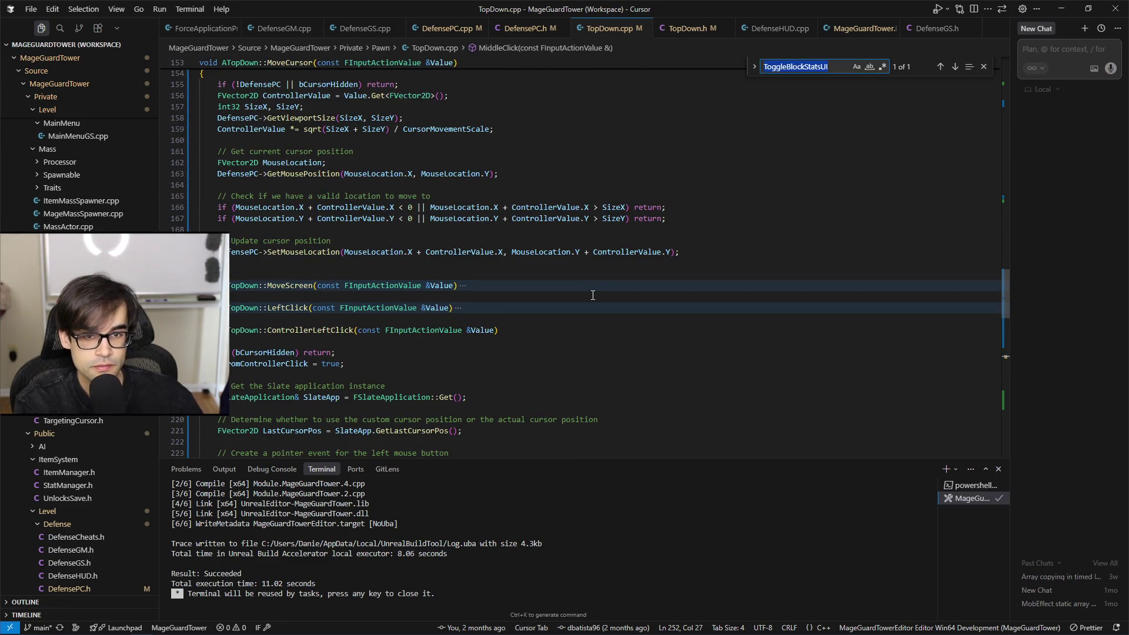
scroll(593, 295, "down", 10)
type("ca")
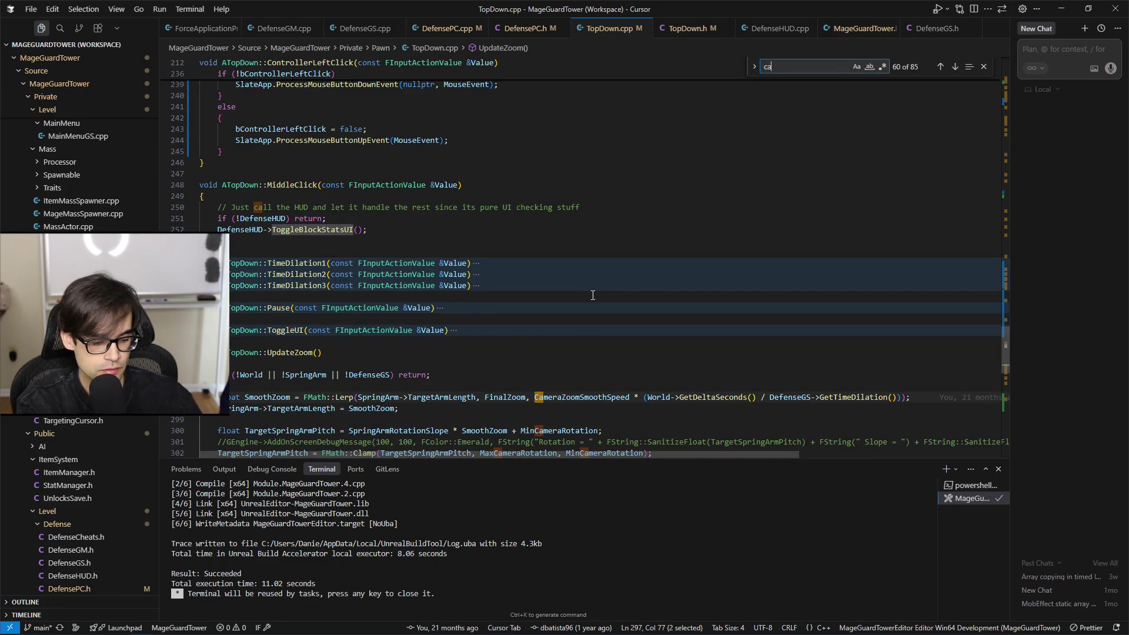
type("bckncelselection")
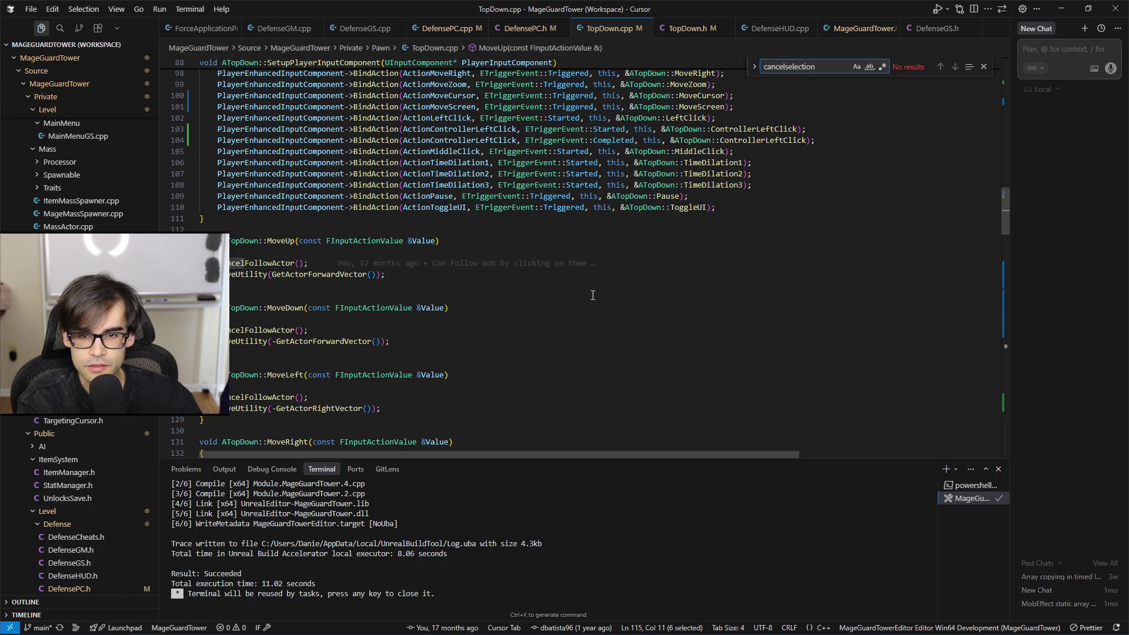
scroll(593, 296, "up", 4)
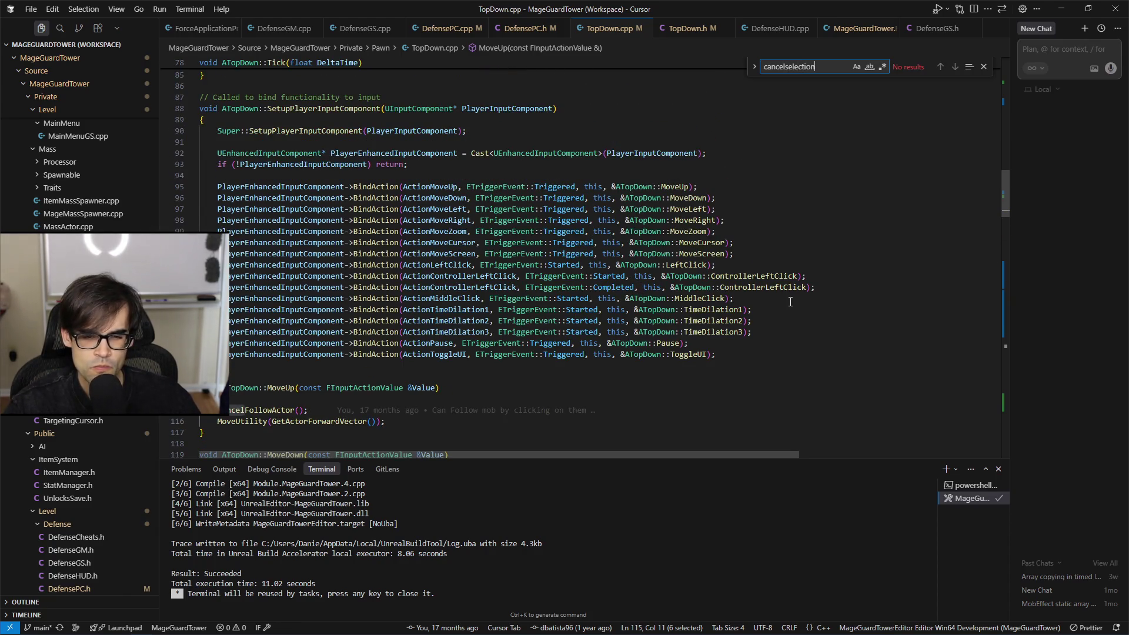
Step: Back in BP_TopDown, copy the Cancel Selection action setting and check the Construction Script and EventGraph
key("alt+Tab")
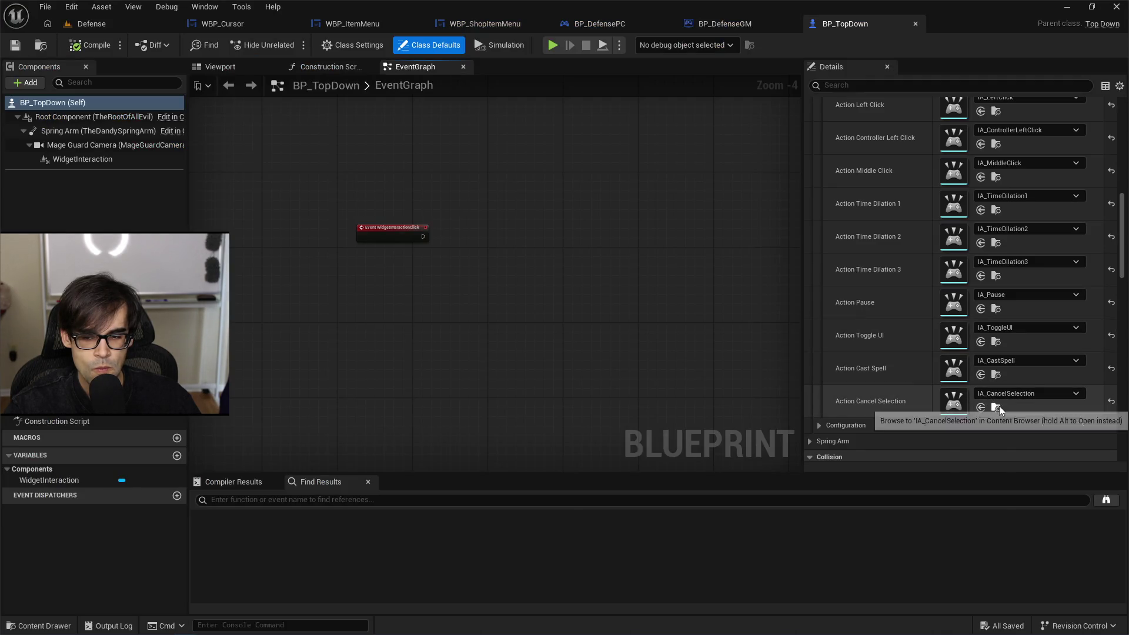
right_click(955, 406)
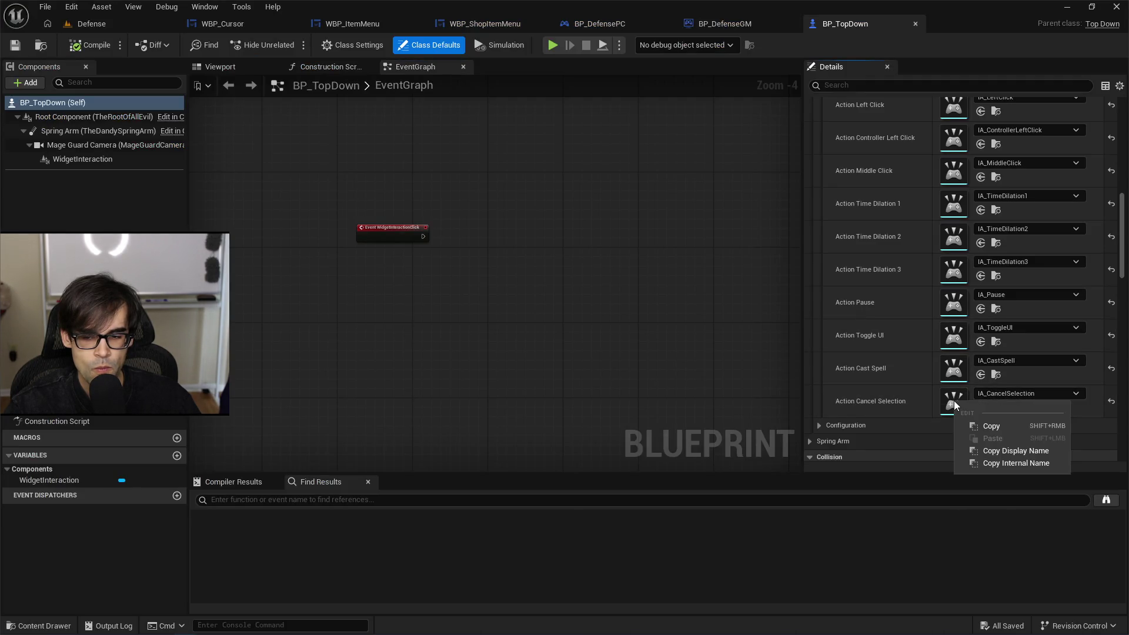
right_click(873, 398)
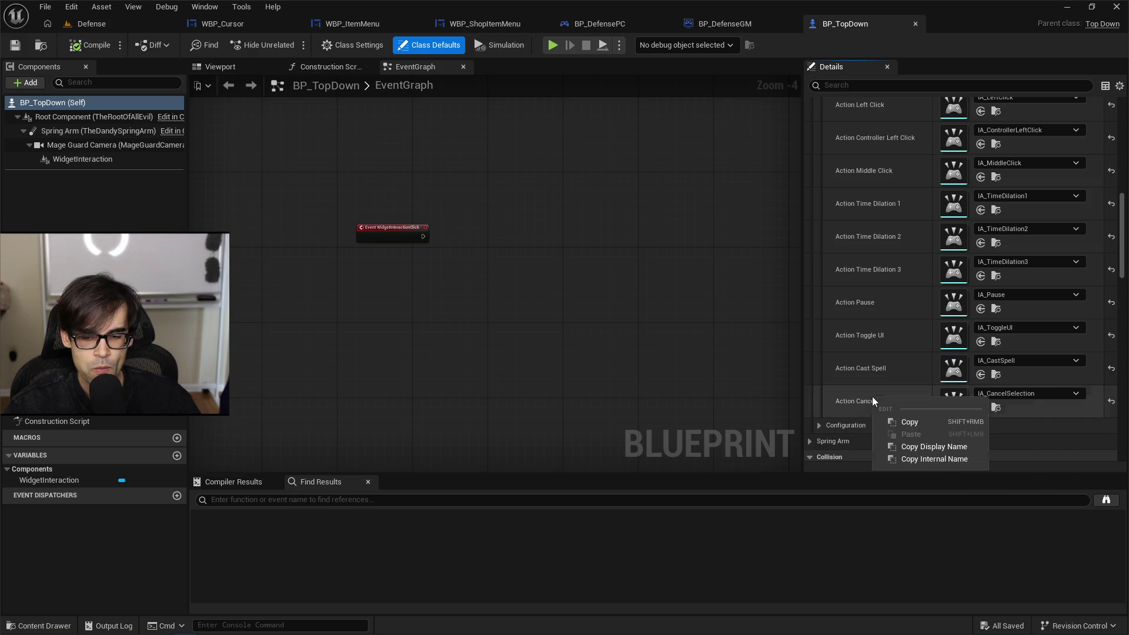
left_click(937, 423)
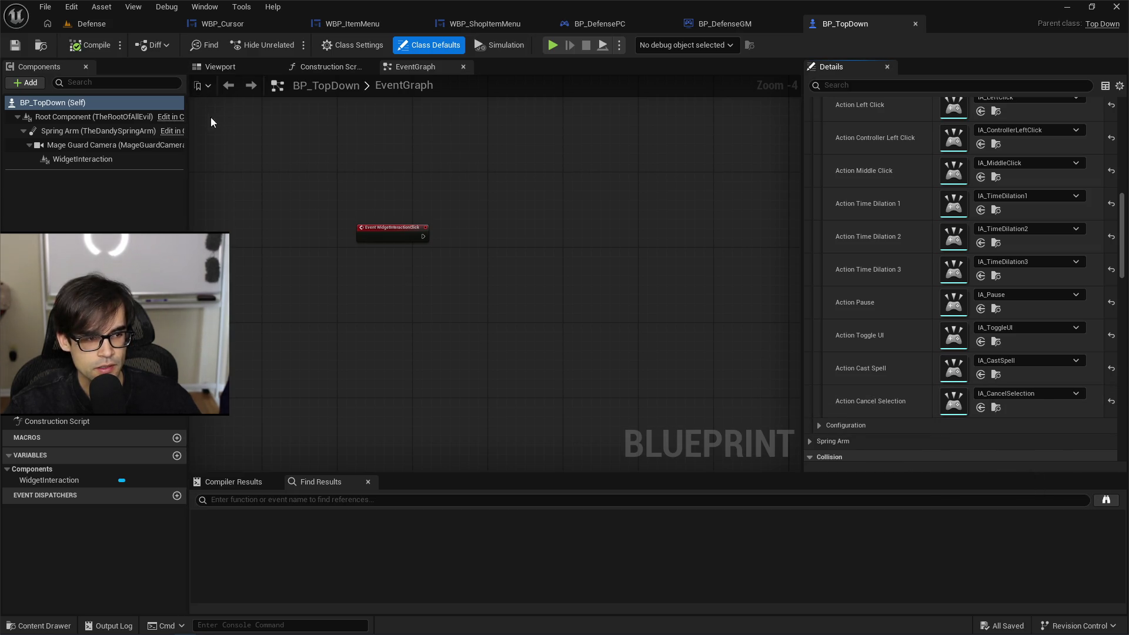
left_click(326, 70)
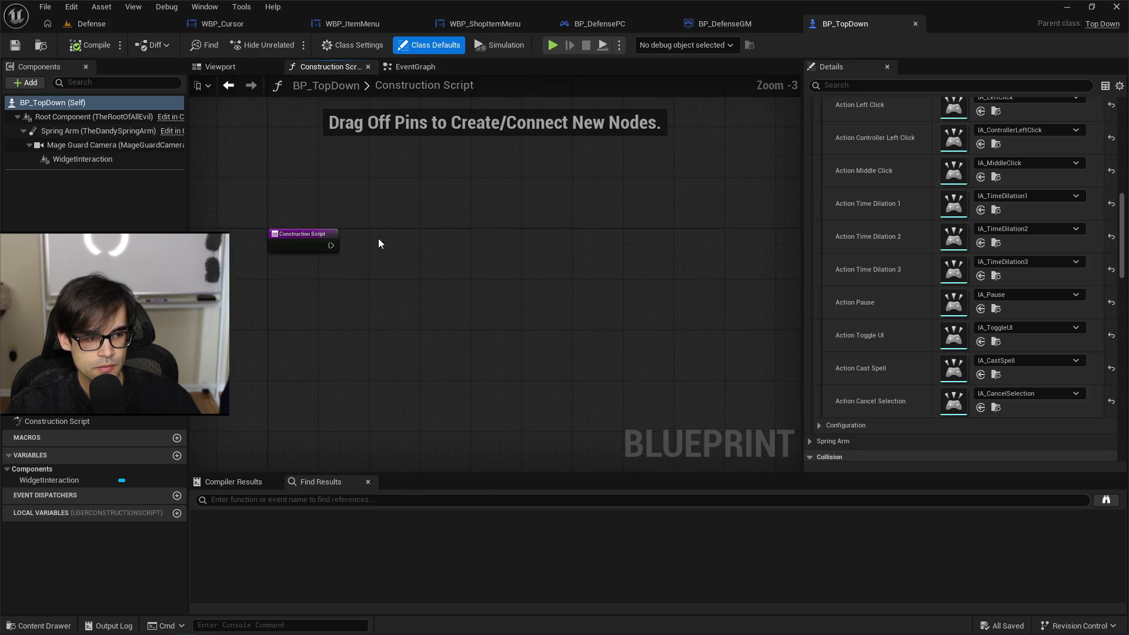
left_click(424, 72)
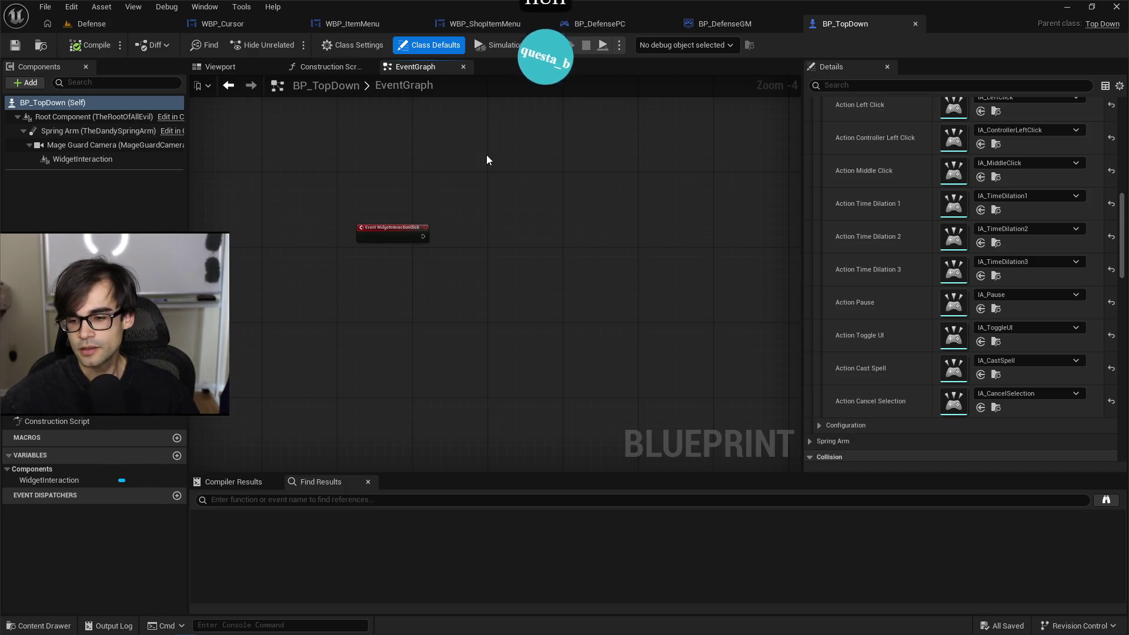
Step: Open IM_CommonInputs from IA_CancelSelection, inspect the CastSpell and CancelSelection mouse mappings, then return to Cursor
left_click(996, 410)
left_click(303, 510)
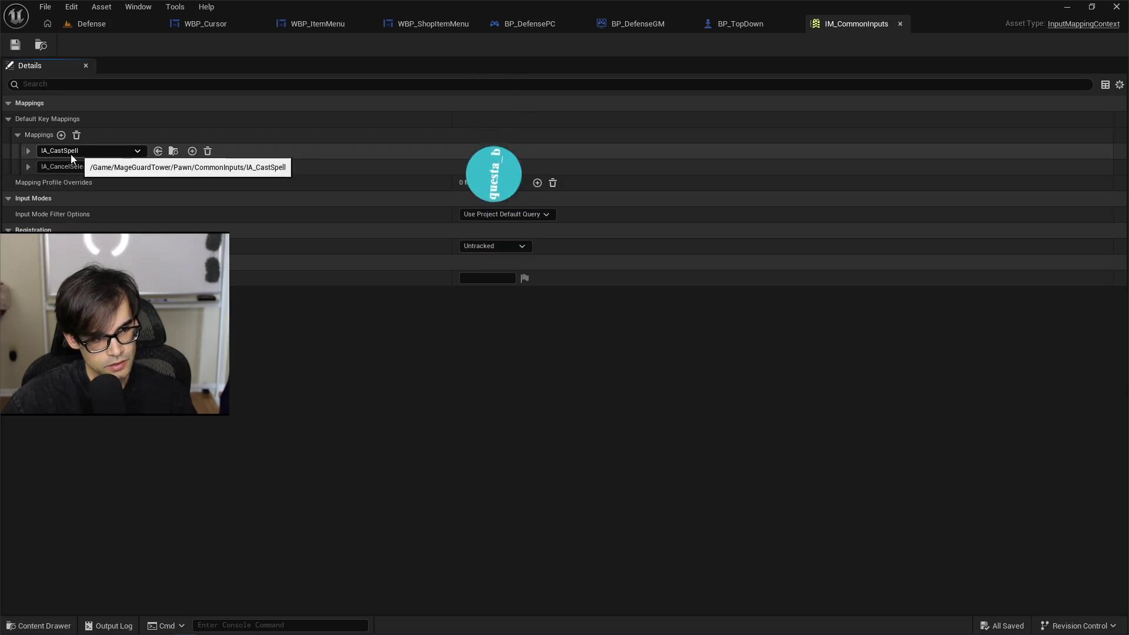
left_click(28, 164)
left_click(27, 150)
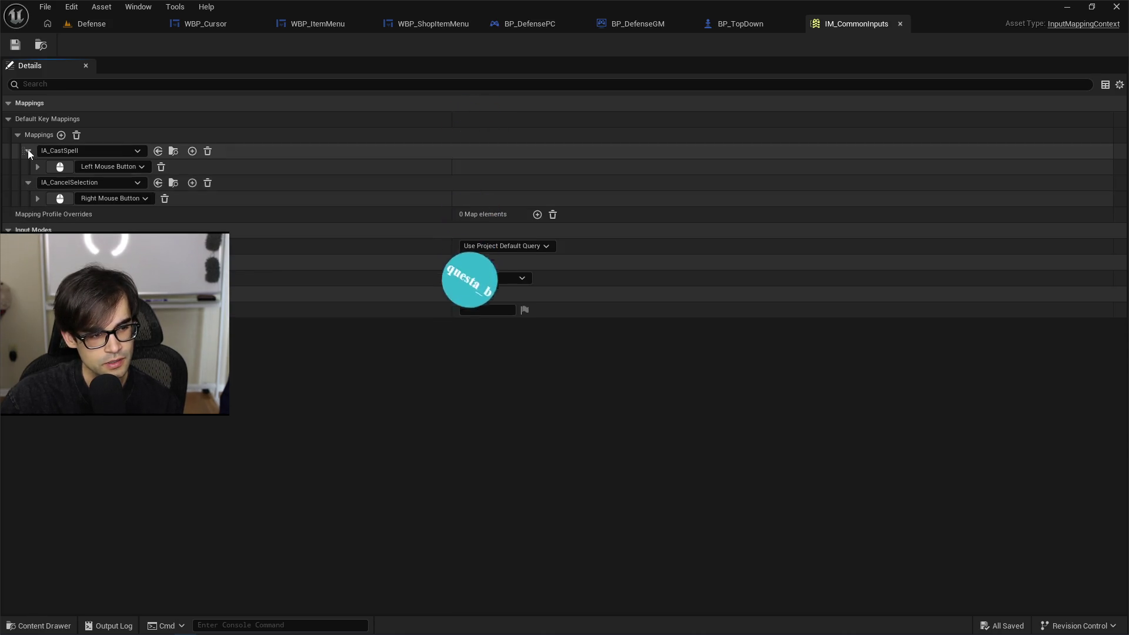
left_click(27, 151)
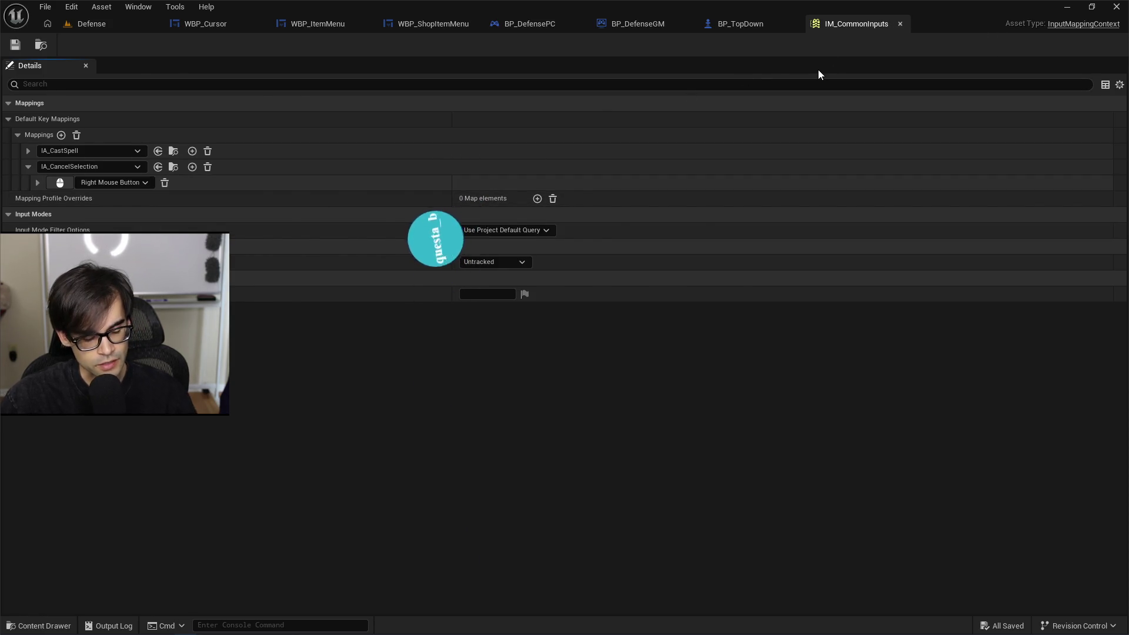
key("alt+Tab")
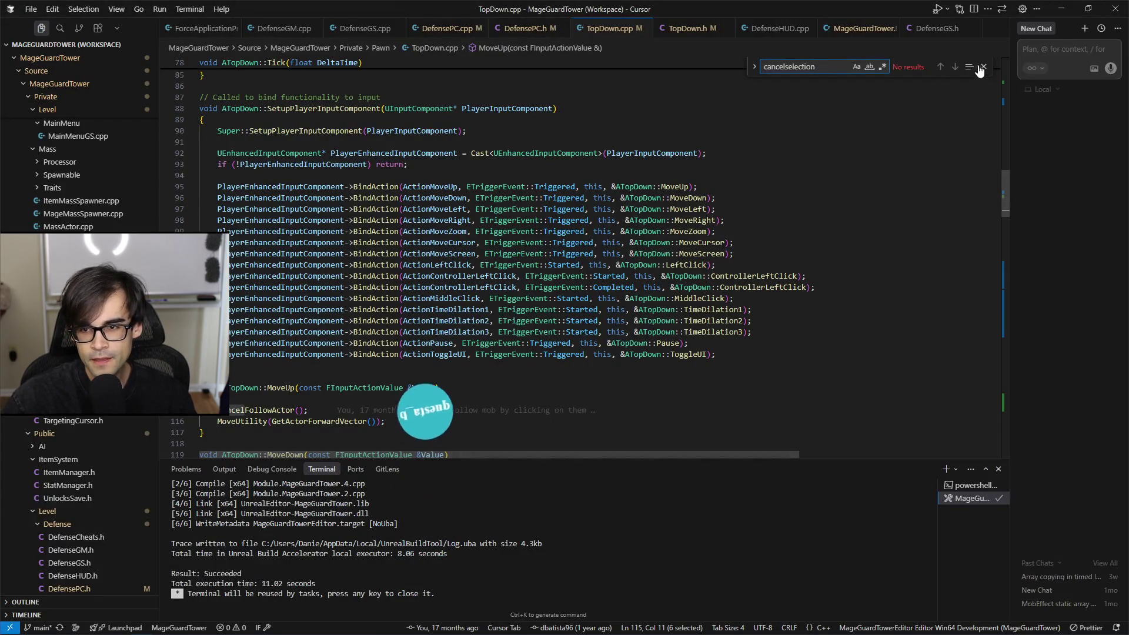
Step: Close the search and jump from TopDown.h to the AMageGuardPawn CancelSelection declaration
left_click(983, 67)
scroll(738, 215, "up", 3)
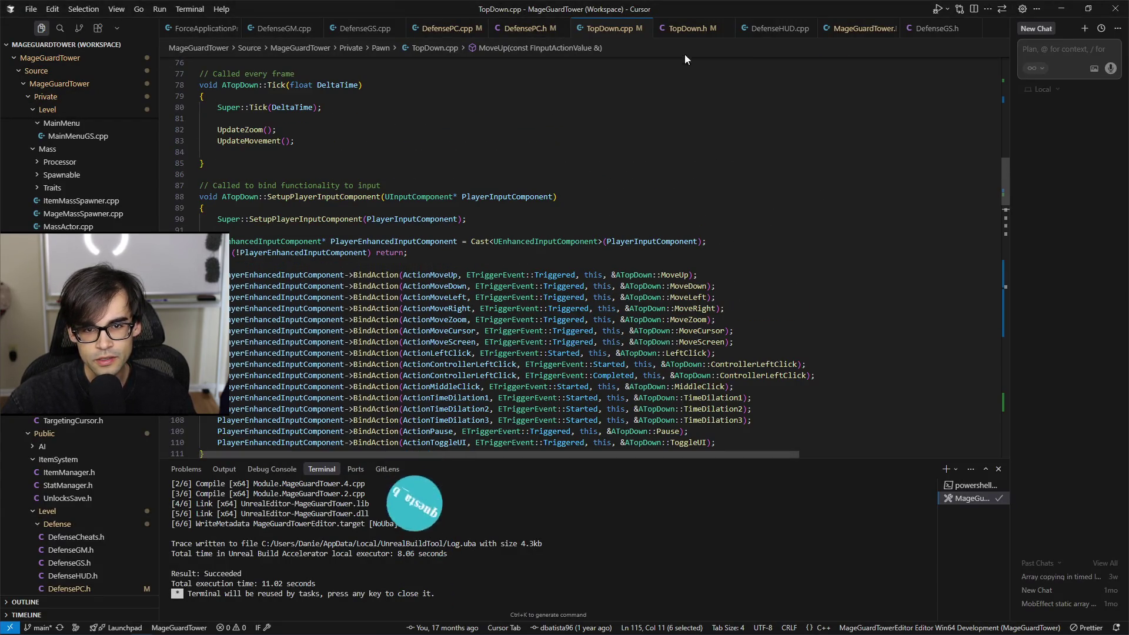
left_click(685, 29)
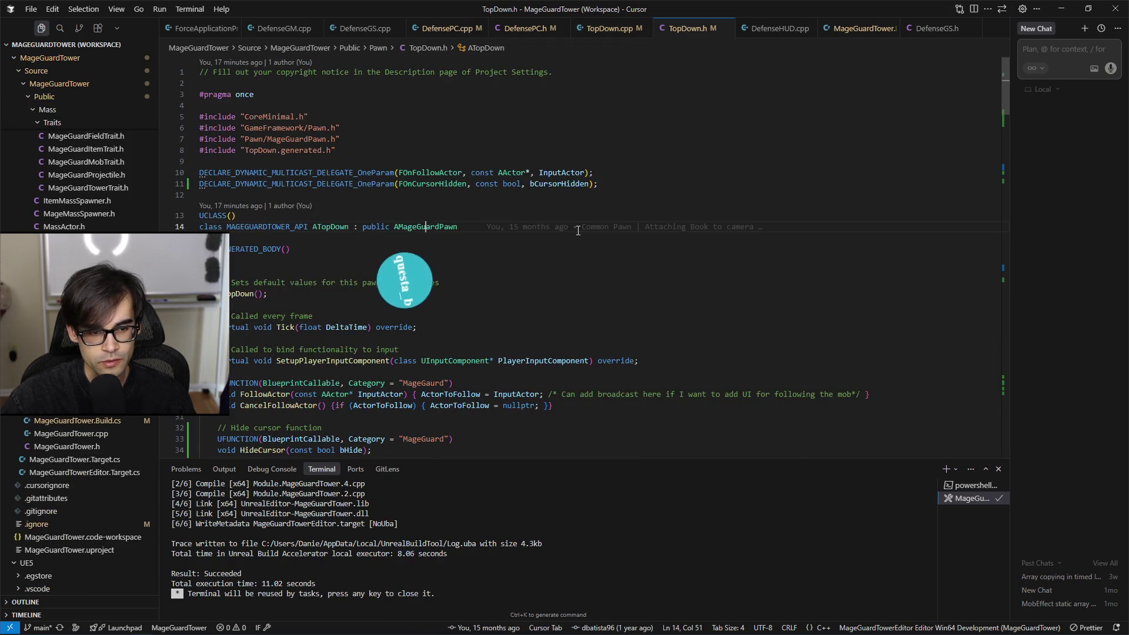
key("F12")
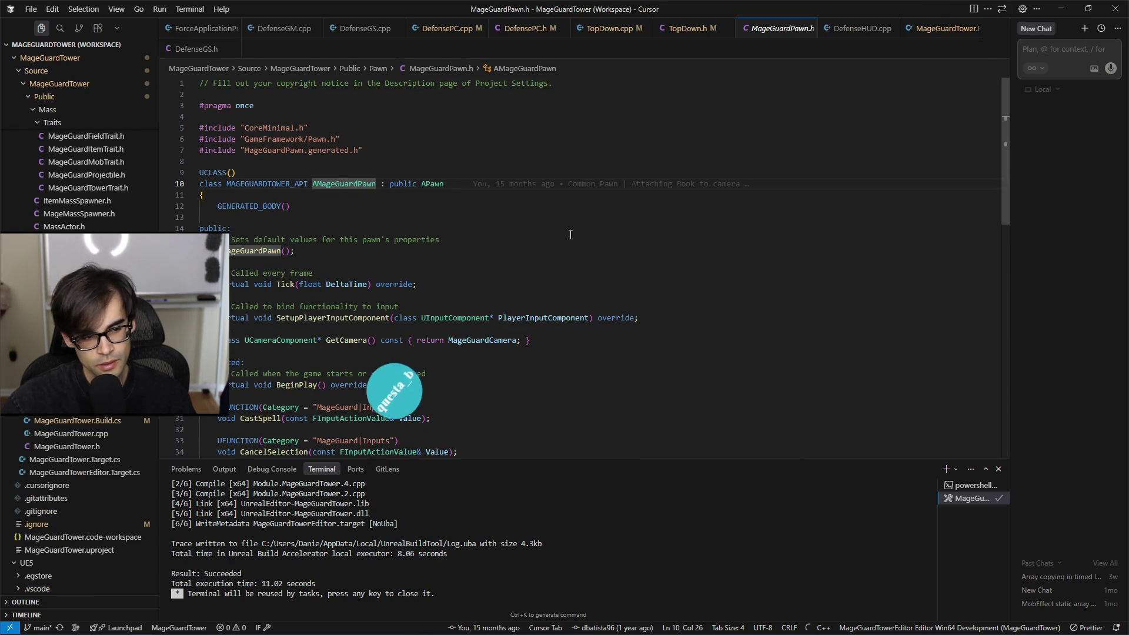
scroll(526, 293, "down", 2)
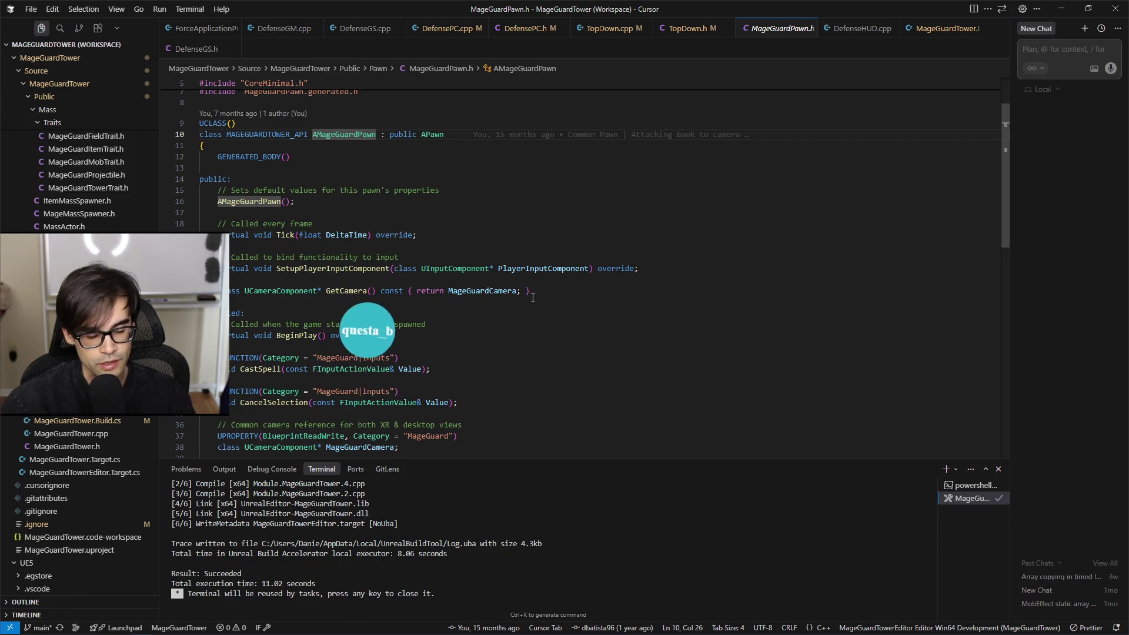
scroll(533, 297, "down", 2)
left_click(612, 353)
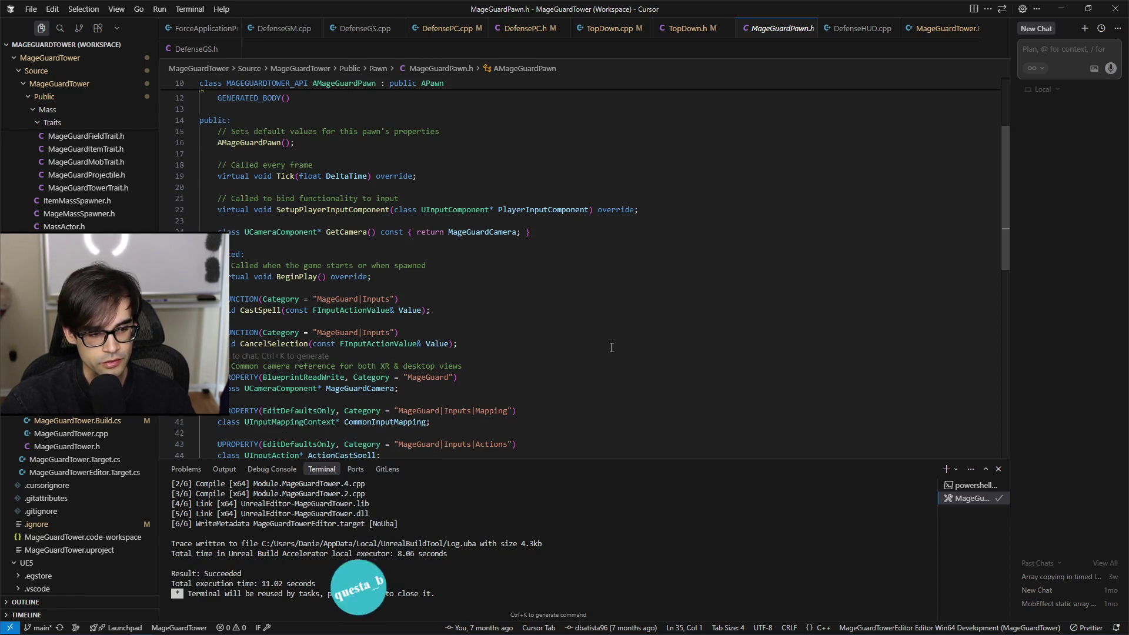
Step: In MageGuardPawn.cpp, review the CancelSelection definition and its ClearUserSelectedItem call
key("alt+o")
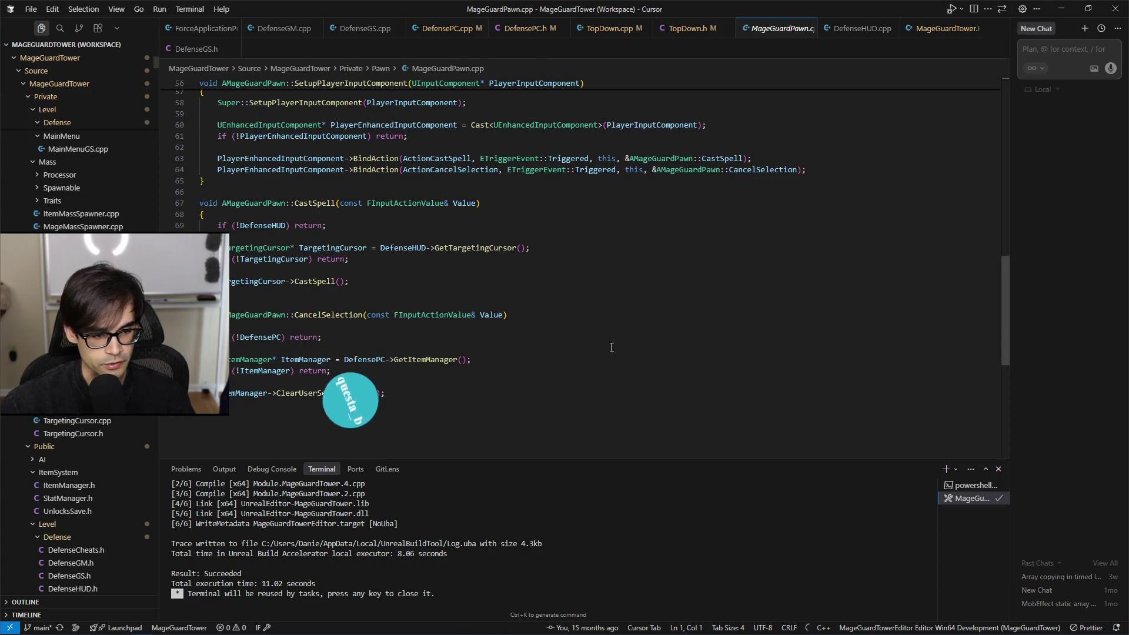
scroll(706, 324, "up", 3)
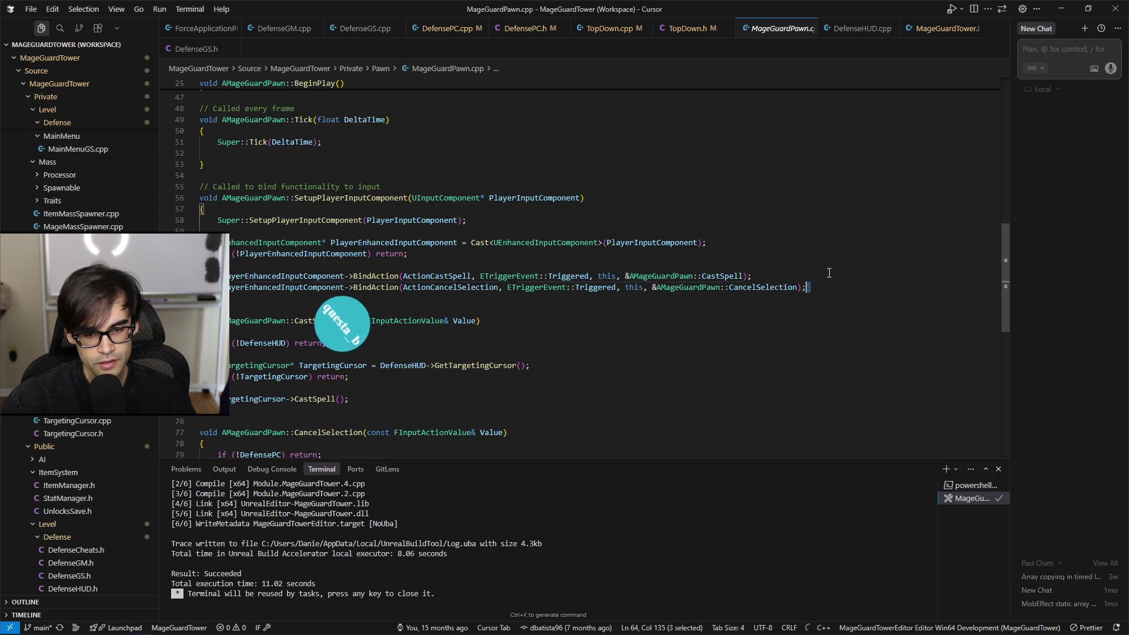
left_click(756, 431)
scroll(744, 421, "down", 4)
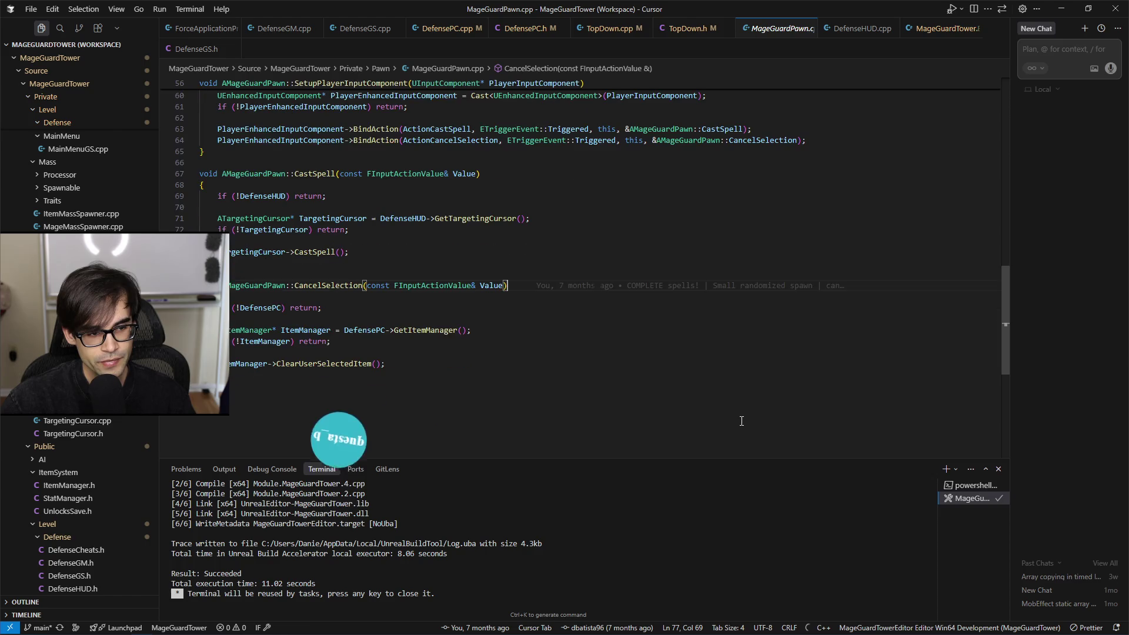
left_click(330, 365)
left_click(345, 287)
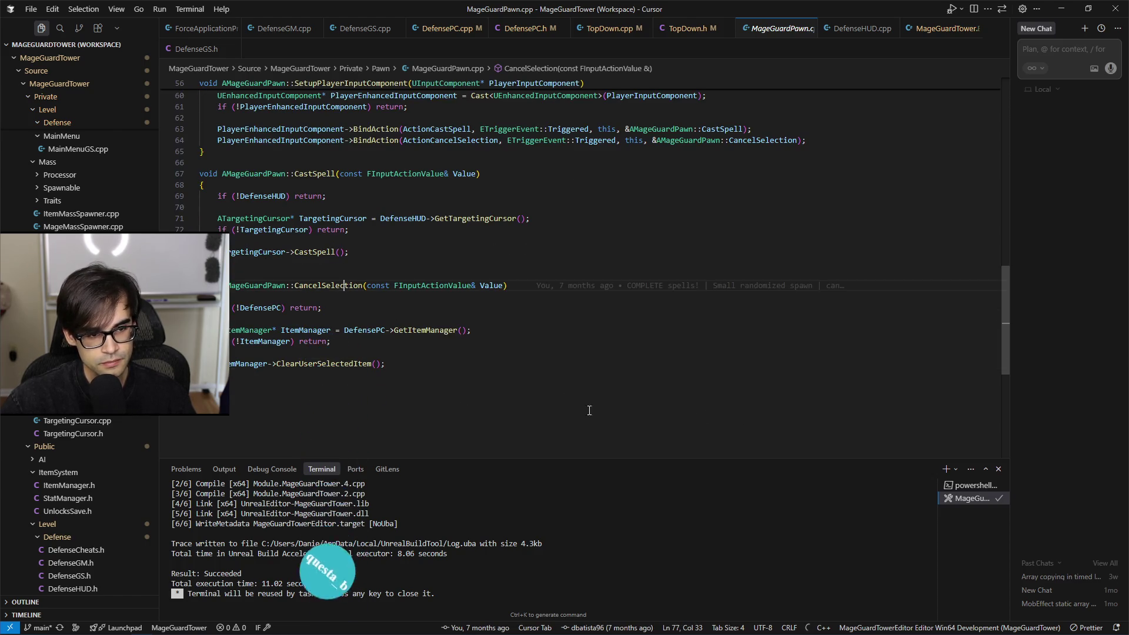
scroll(637, 433, "up", 2)
Step: Alternate between BP_TopDown's input actions and the pawn code to compare them
key("alt+Tab")
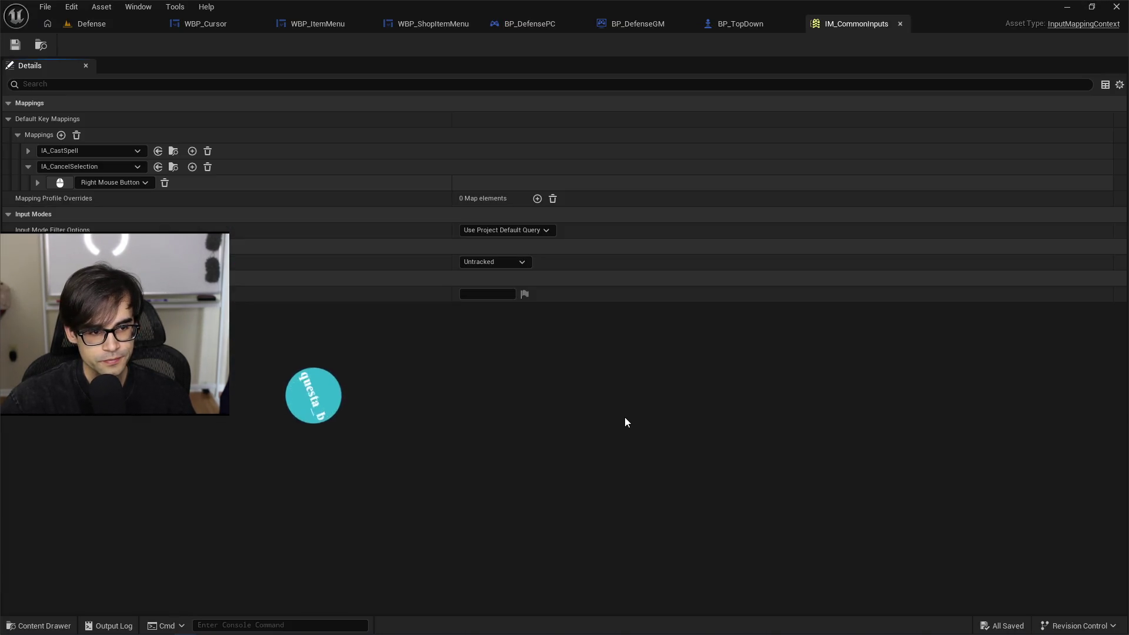
left_click(713, 22)
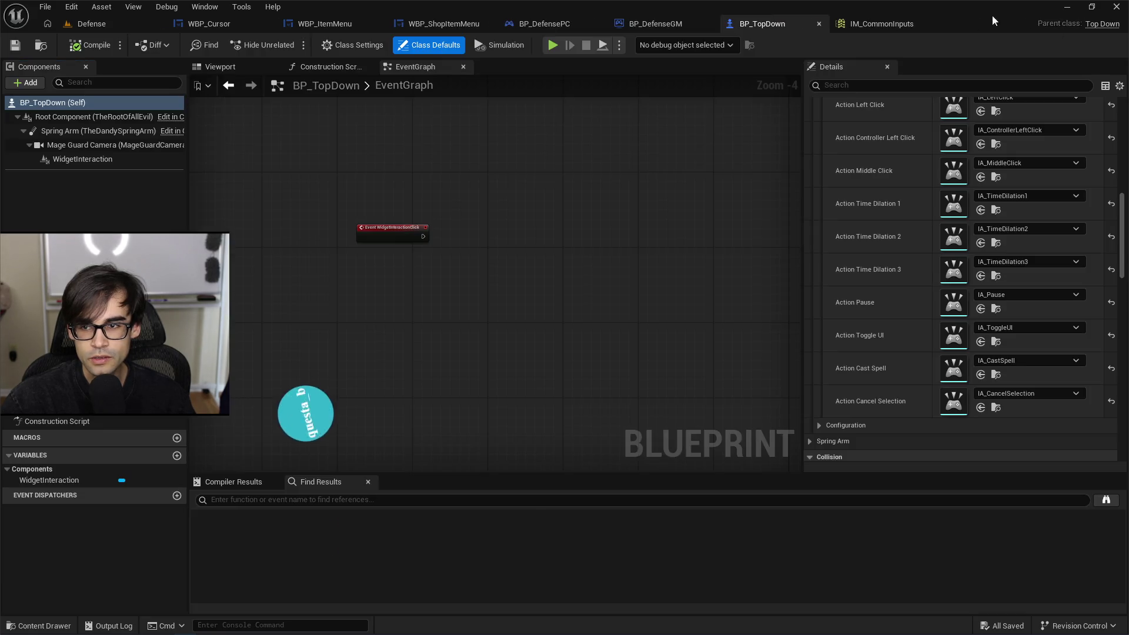
left_click(1102, 24)
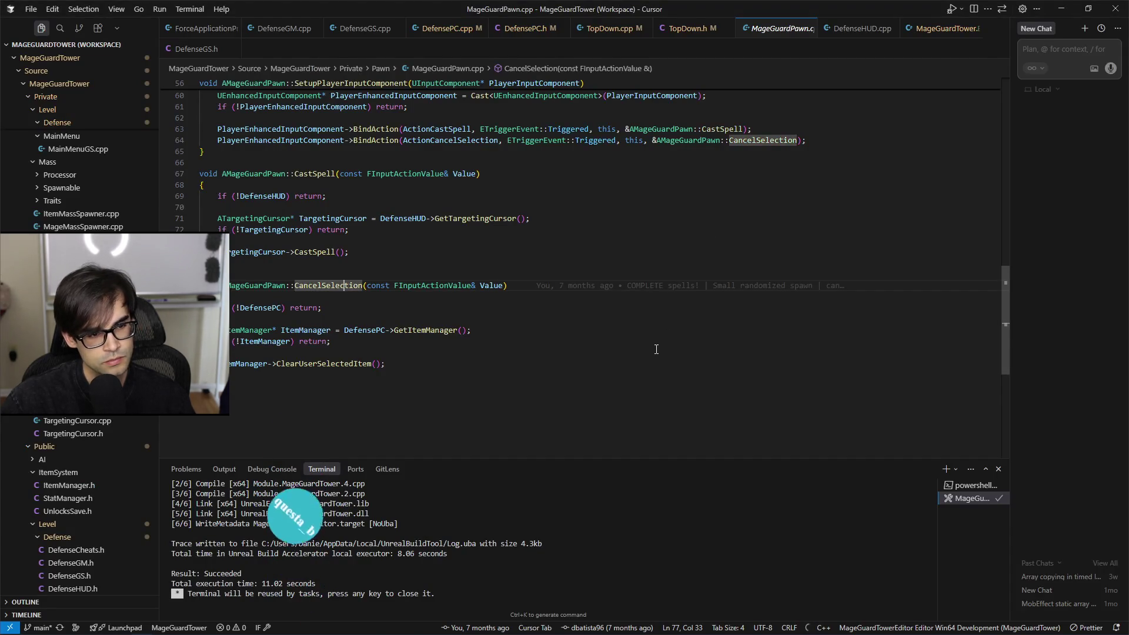
key("alt+Tab")
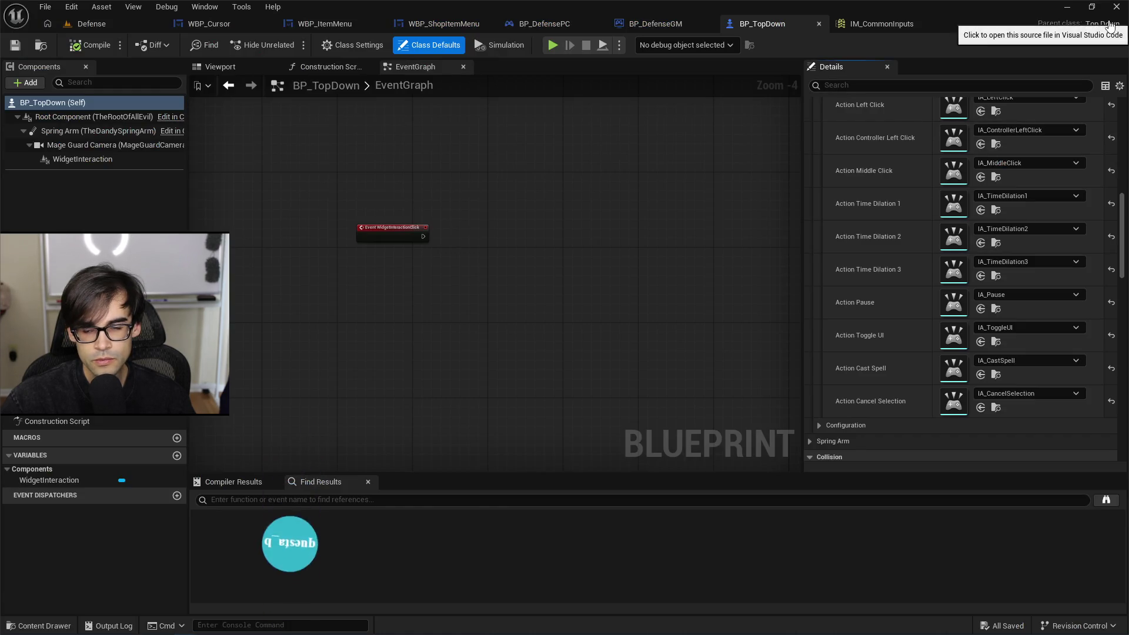
left_click(1102, 25)
key("alt+Tab")
key("alt+Tab")
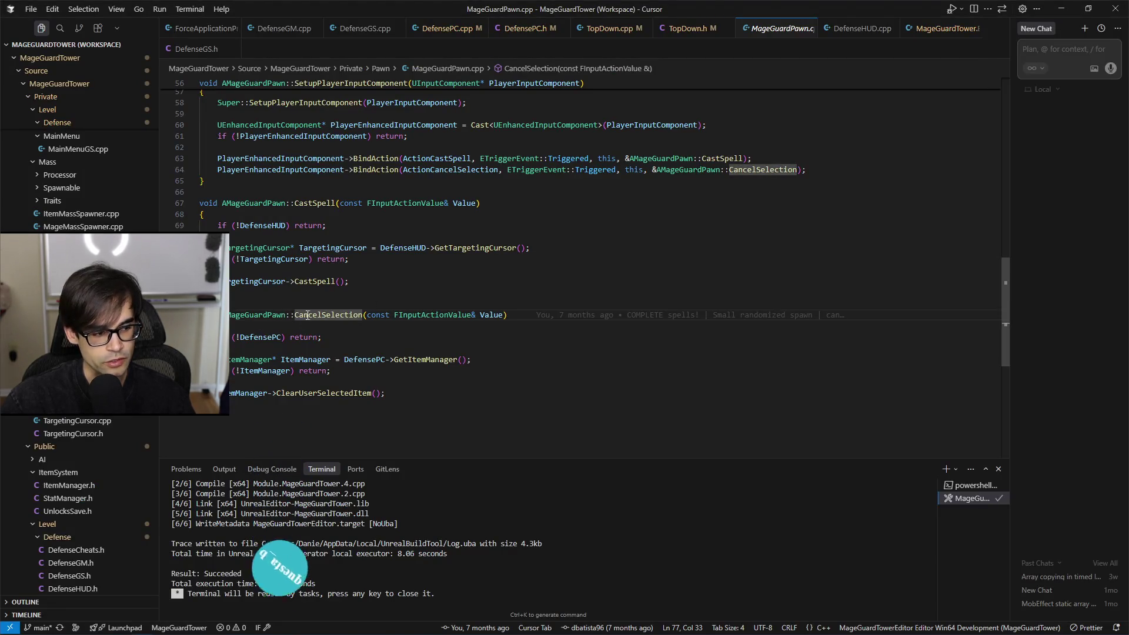
key("alt+Tab")
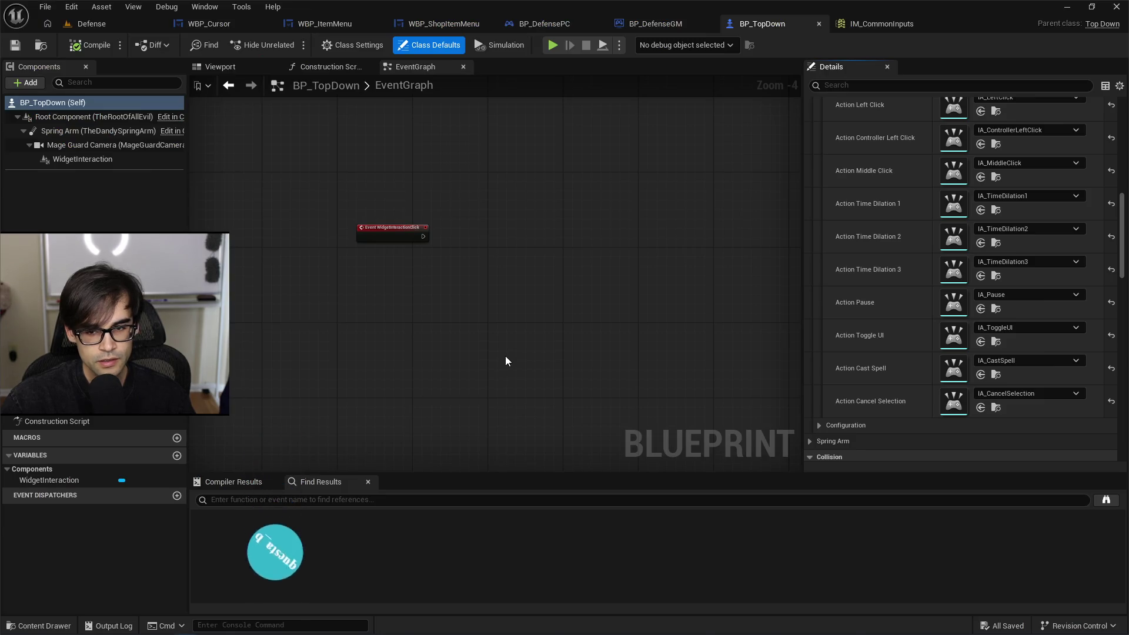
key("alt+Tab")
key("alt+Tab")
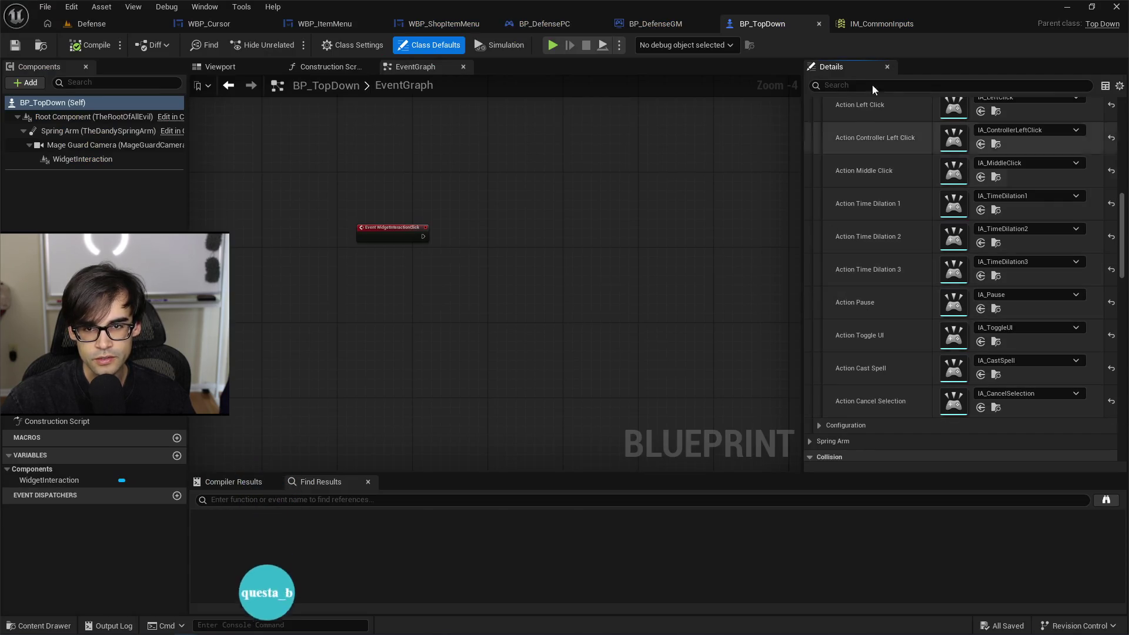
Step: Add a Gamepad Face Button Right binding to IA_CancelSelection in IM_CommonInputs
left_click(904, 23)
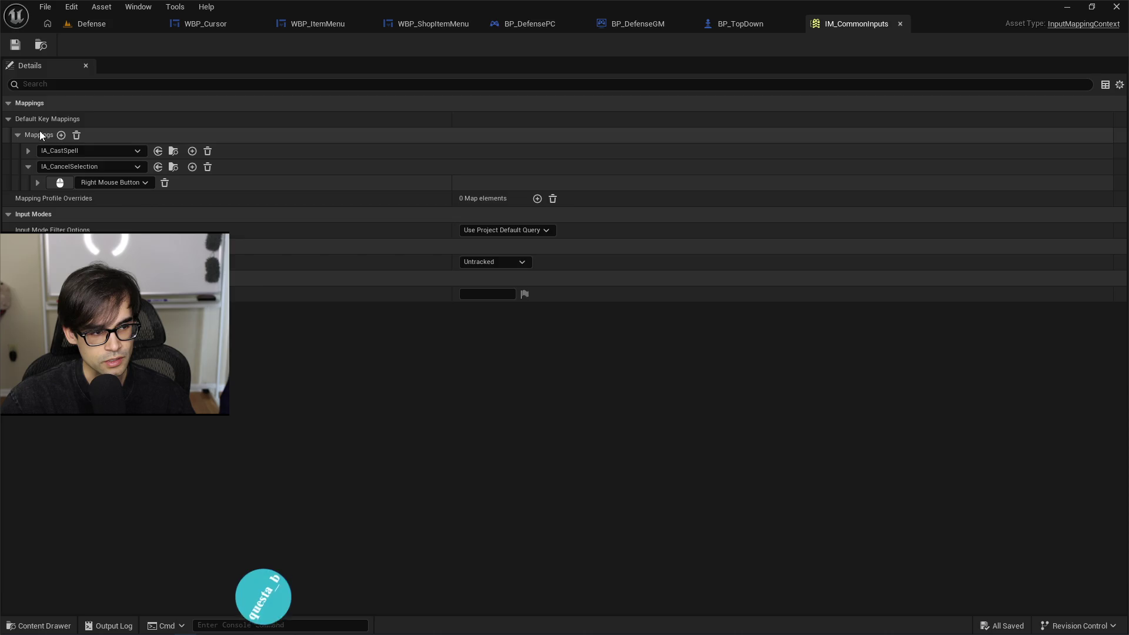
left_click(192, 168)
left_click(104, 200)
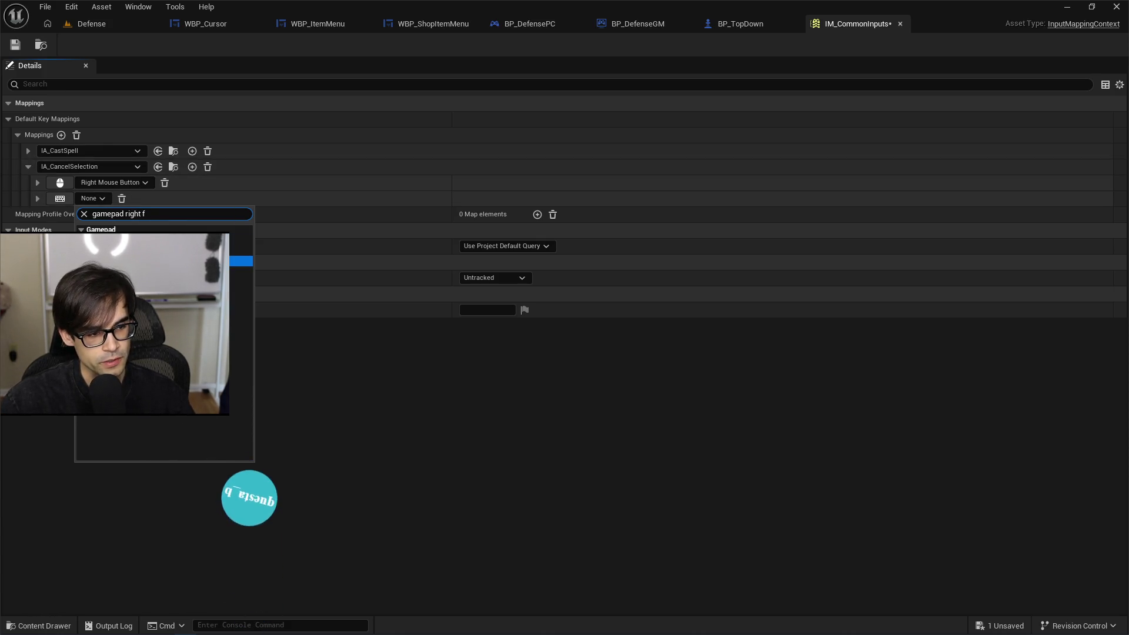
left_click(241, 247)
Step: Play the Defense level to test the input, then return to IM_CommonInputs
left_click(41, 47)
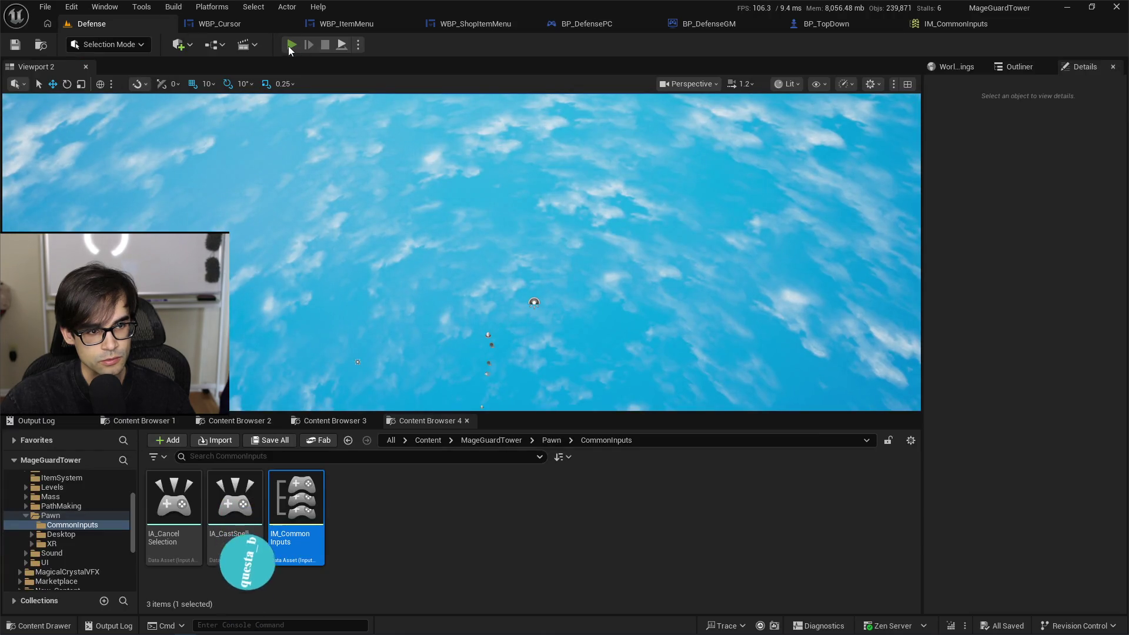
left_click(290, 44)
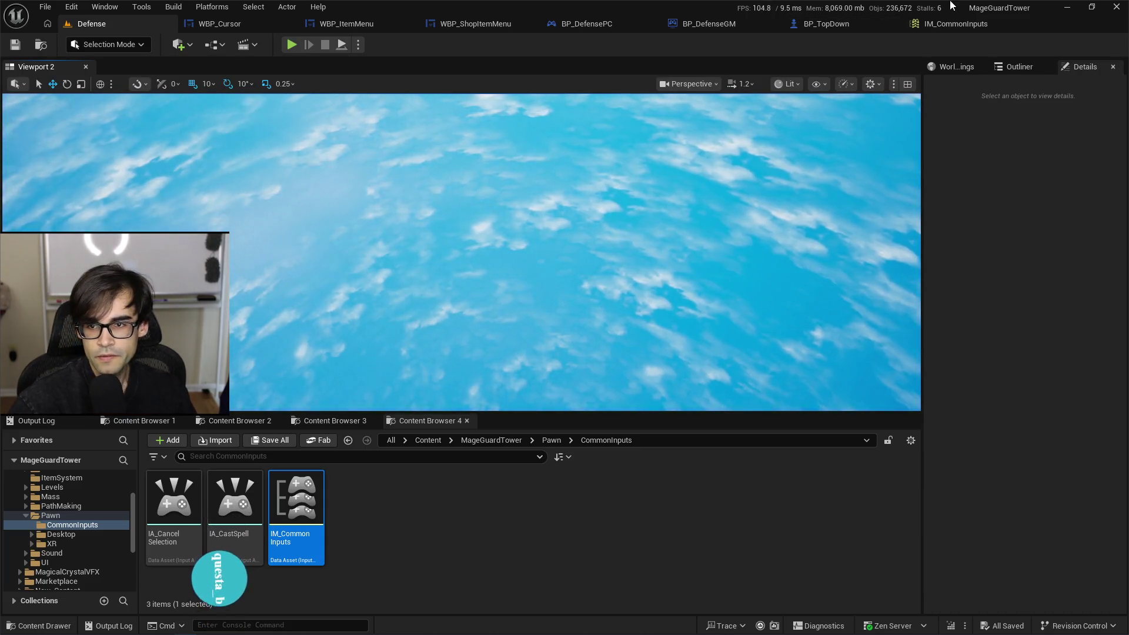
left_click(961, 26)
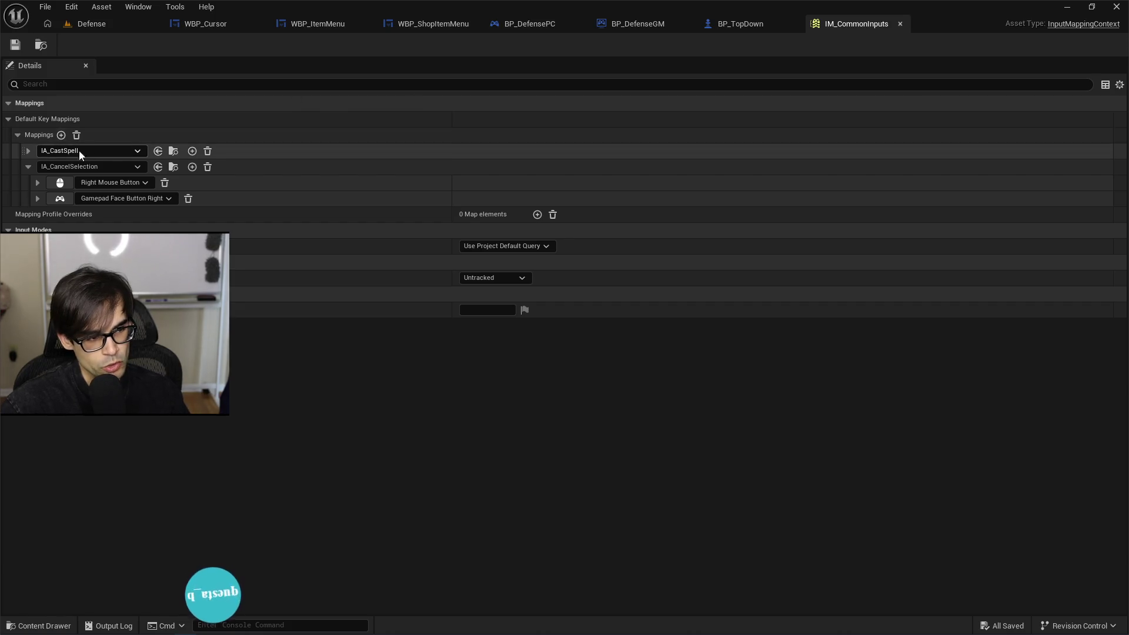
Step: Bind IA_CastSpell to Gamepad Face Button Bottom and save IM_CommonInputs
left_click(29, 152)
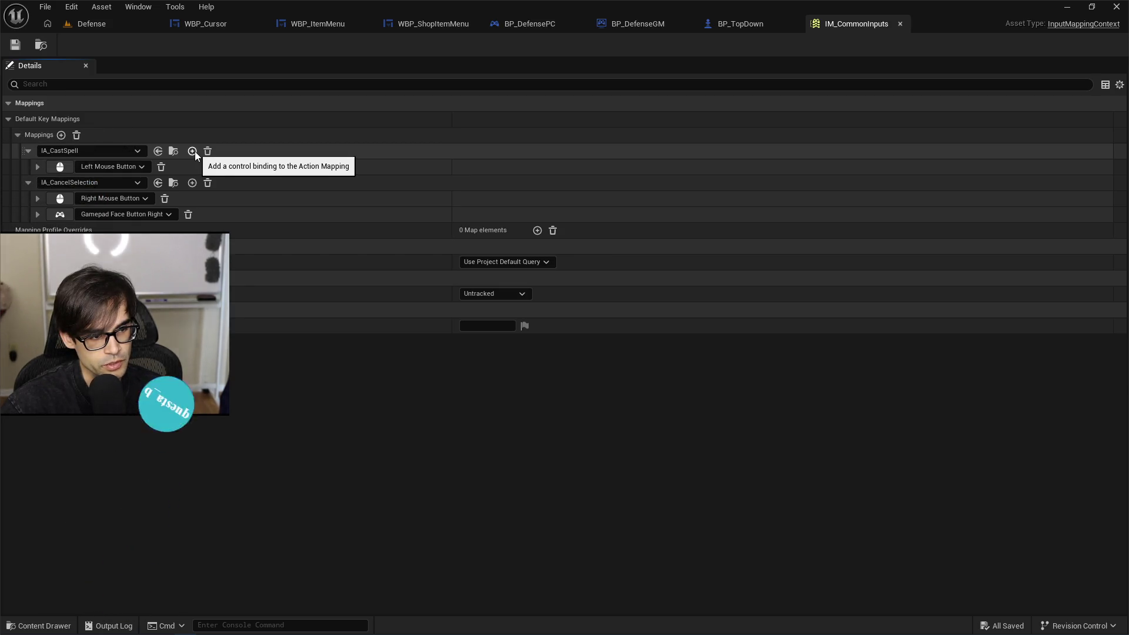
left_click(195, 150)
left_click(97, 183)
type("gam")
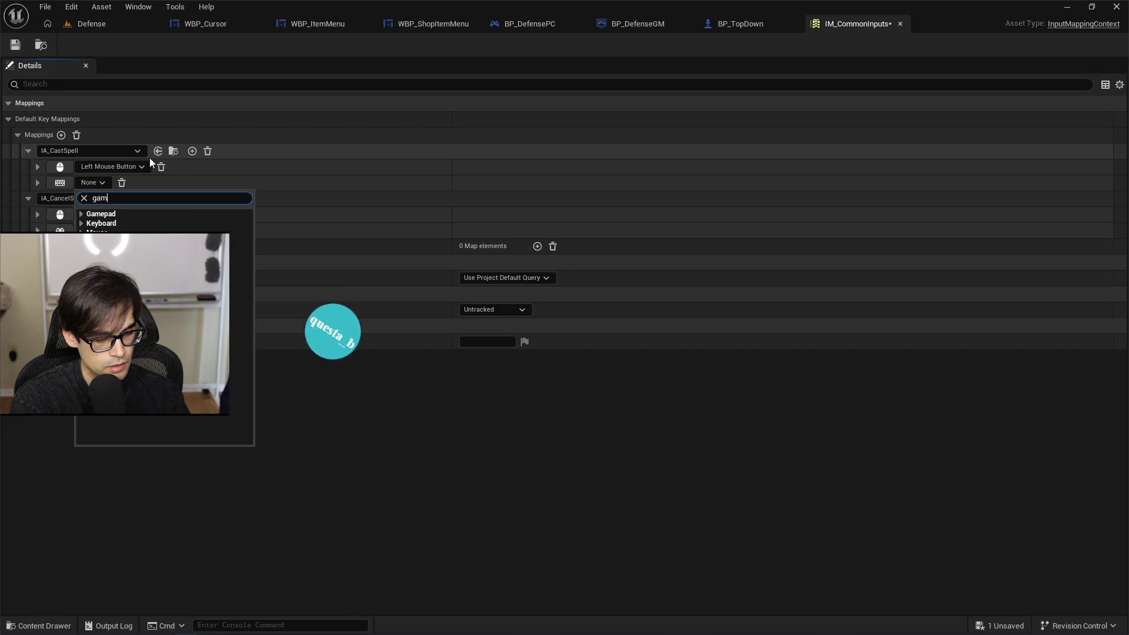
type("epad face b")
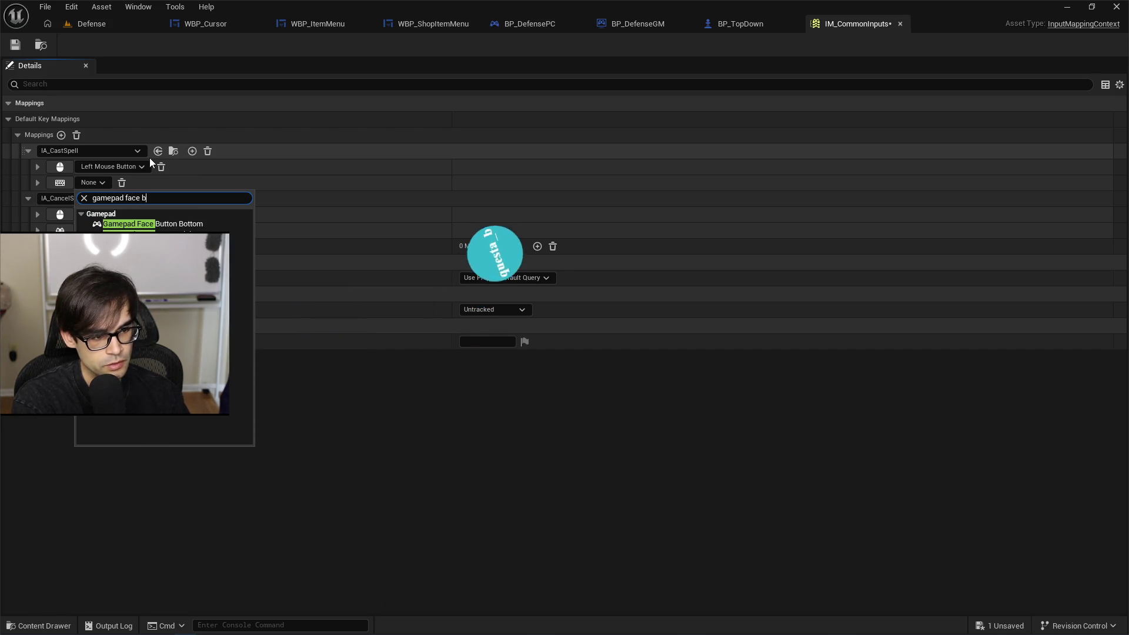
key("Return")
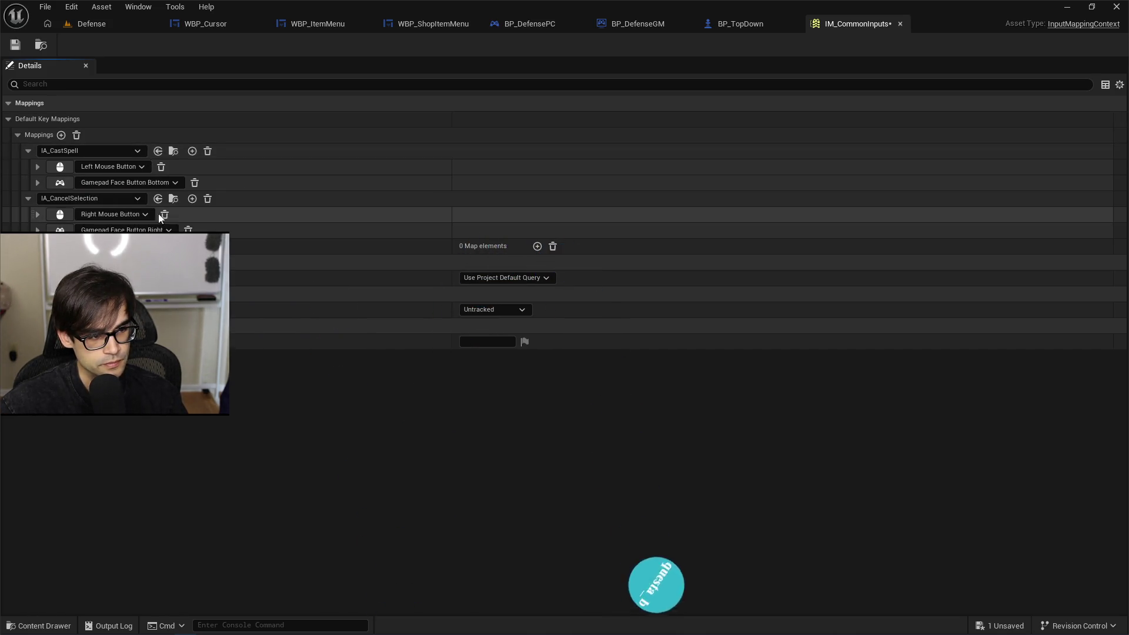
left_click(15, 45)
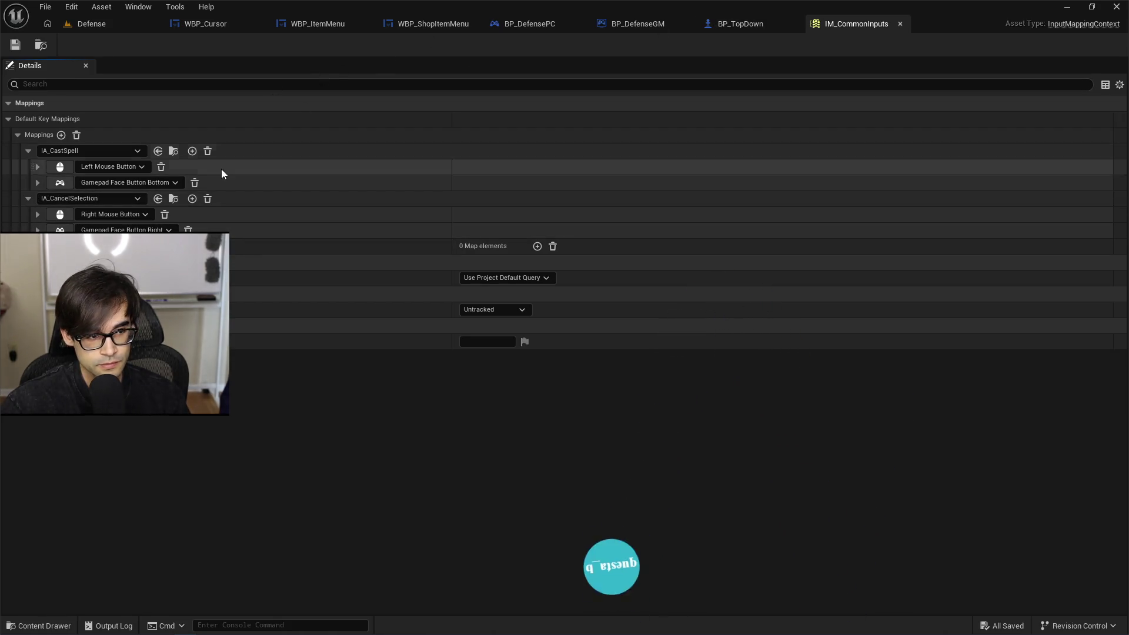
Step: Remove the extra empty Cast Spell binding, save the mapping context, and bring BP_TopDown forward
left_click(192, 151)
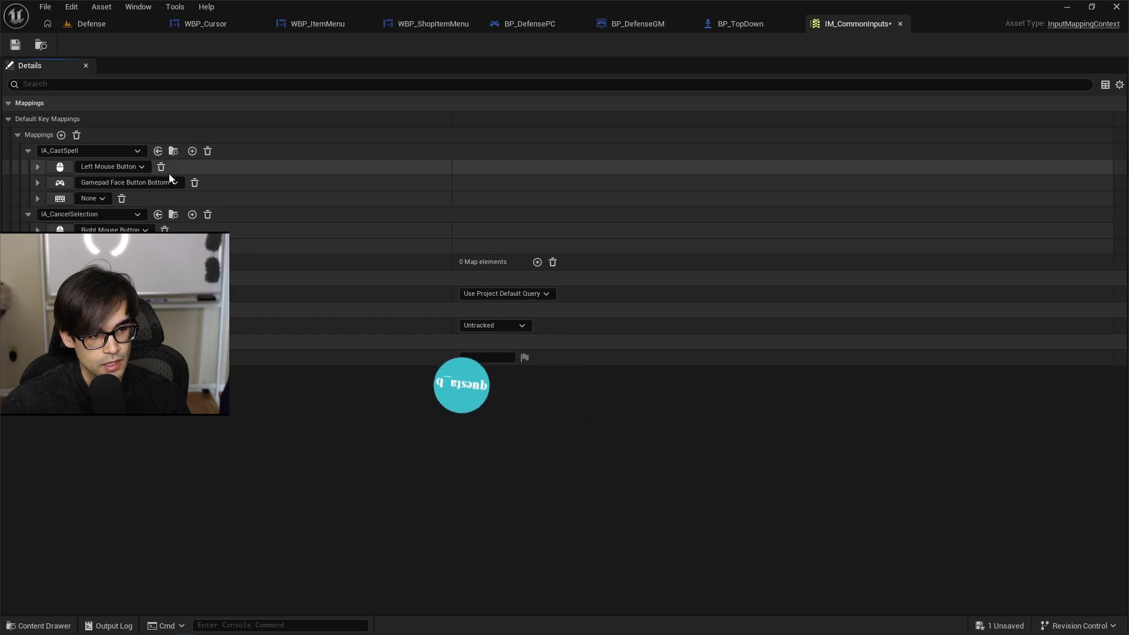
left_click(94, 198)
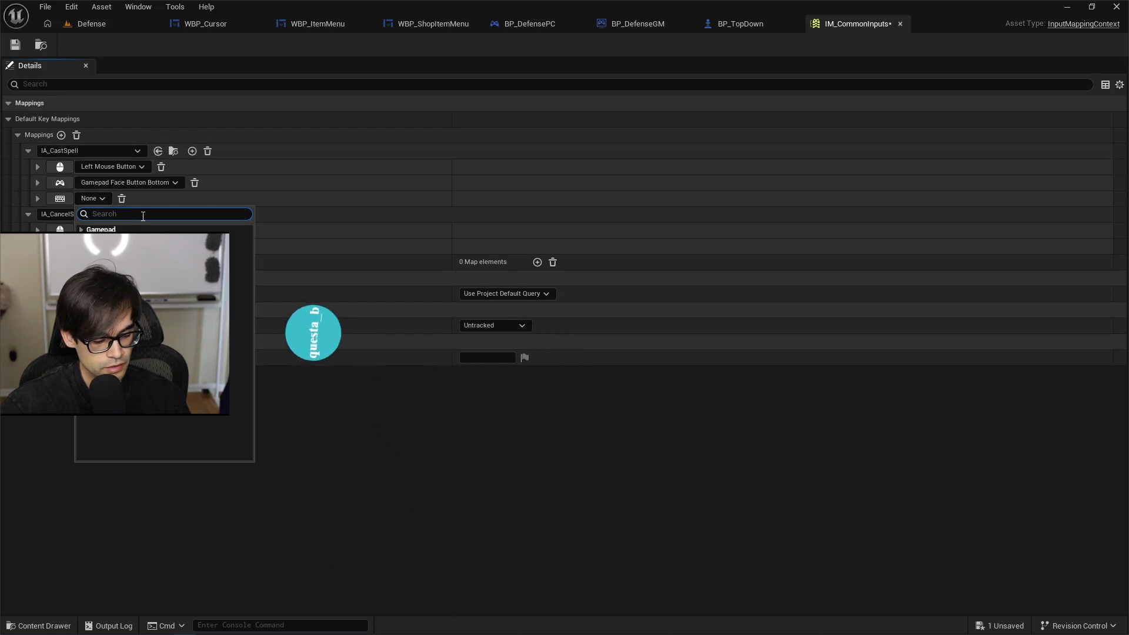
type("steam")
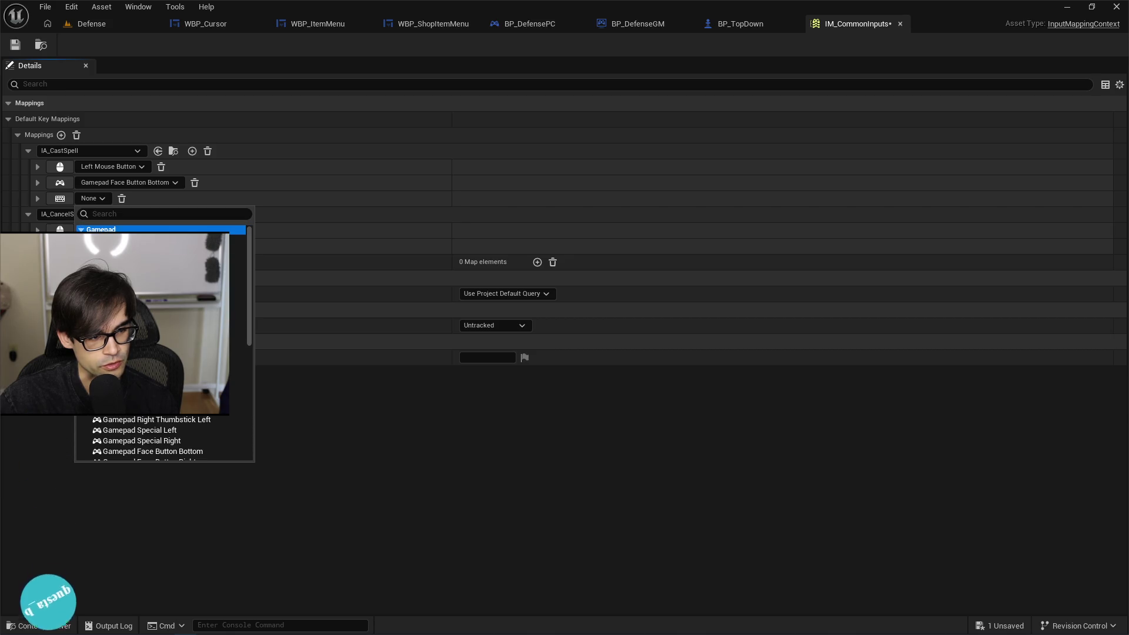
scroll(165, 308, "down", 3)
scroll(165, 341, "up", 5)
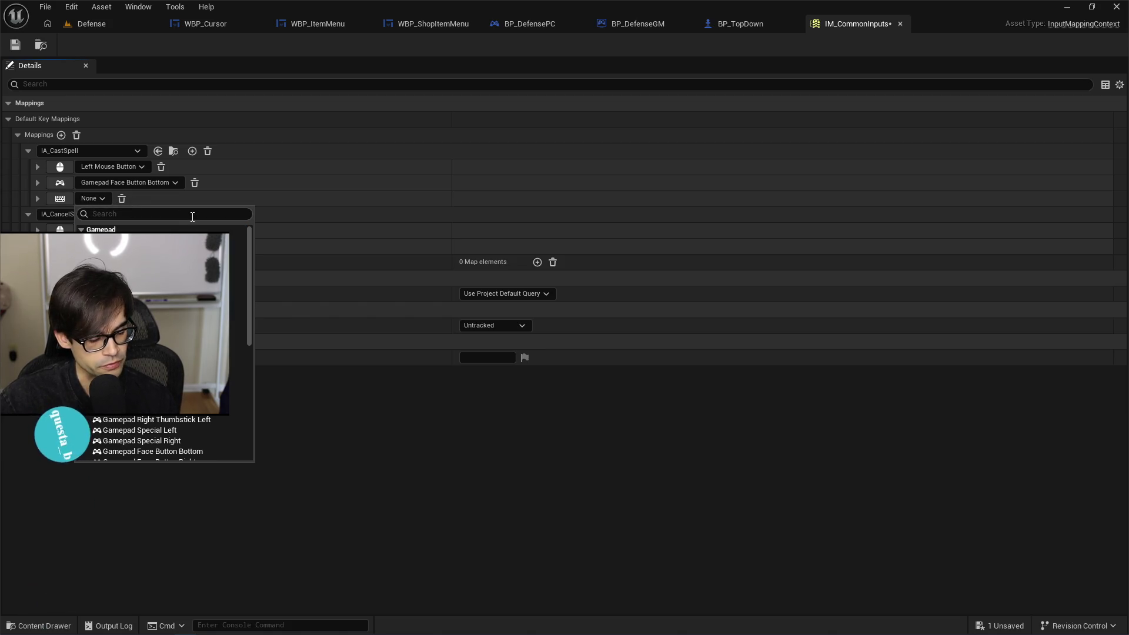
left_click(133, 199)
left_click(121, 200)
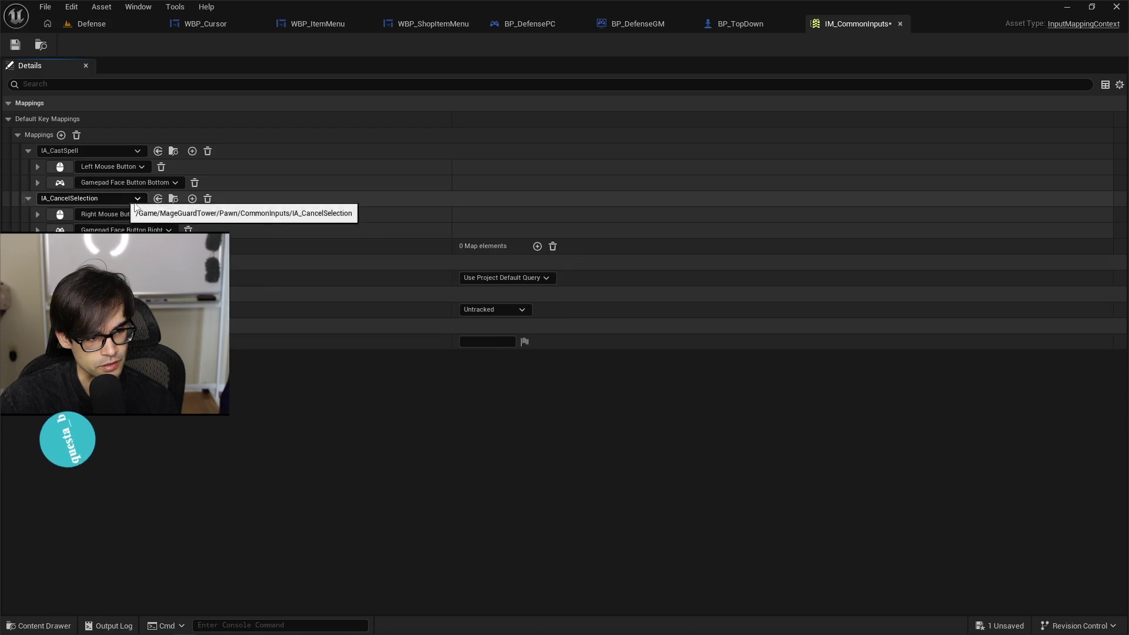
left_click(20, 46)
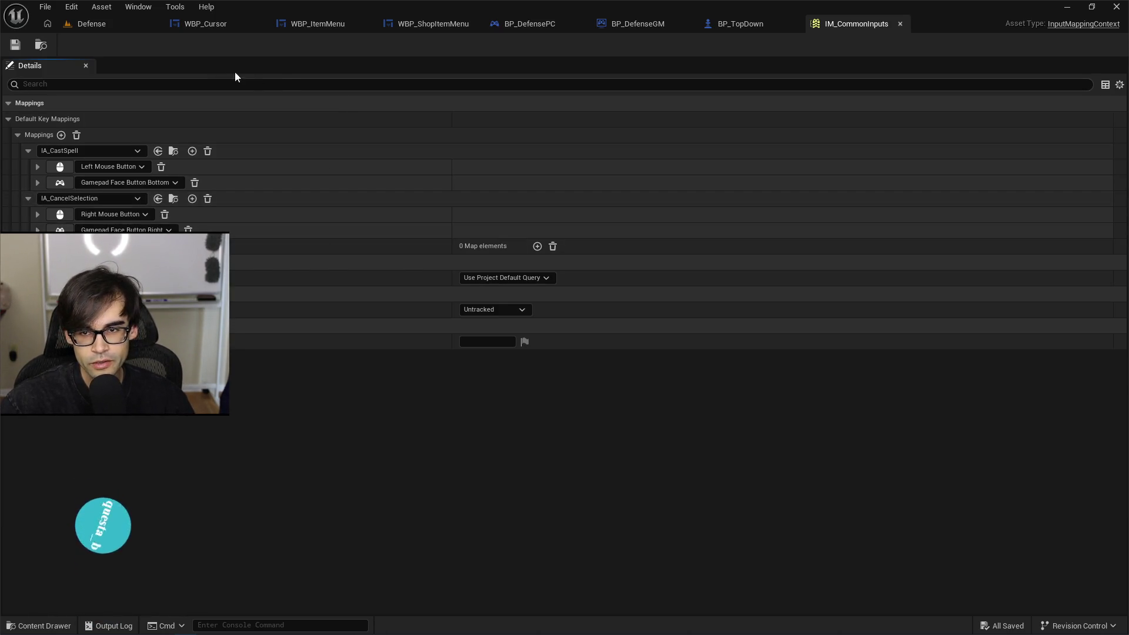
left_click(742, 24)
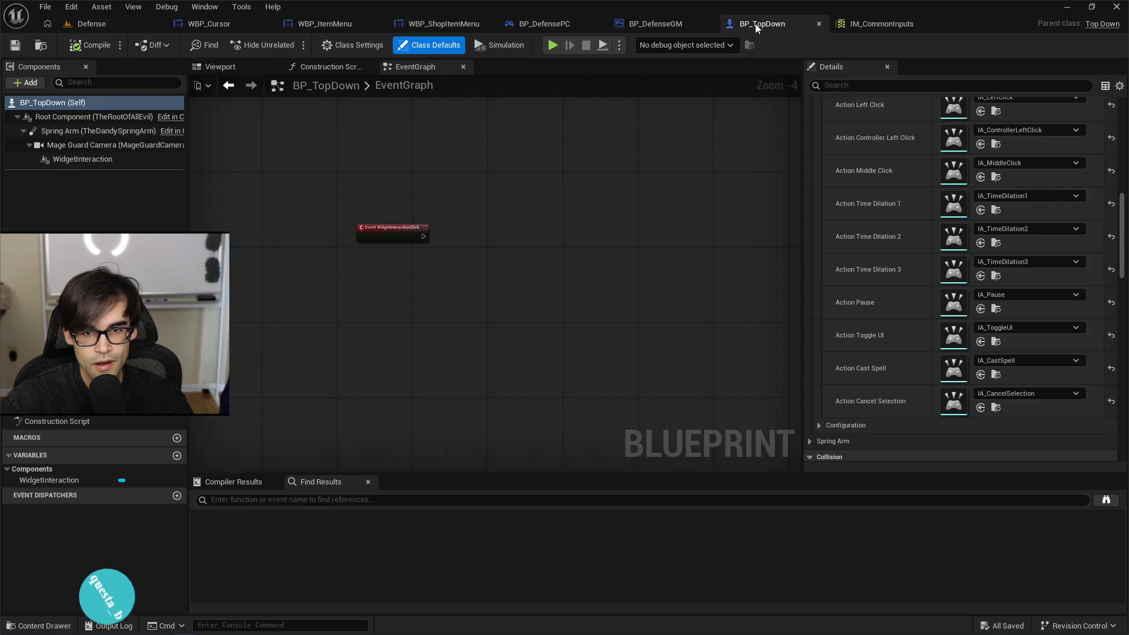
Step: Flip through BP_DefenseGM, BP_DefensePC and WBP_ShopItemMenu, then view UI/Defense/Shop widgets from Defense
left_click(649, 20)
left_click(560, 22)
left_click(436, 27)
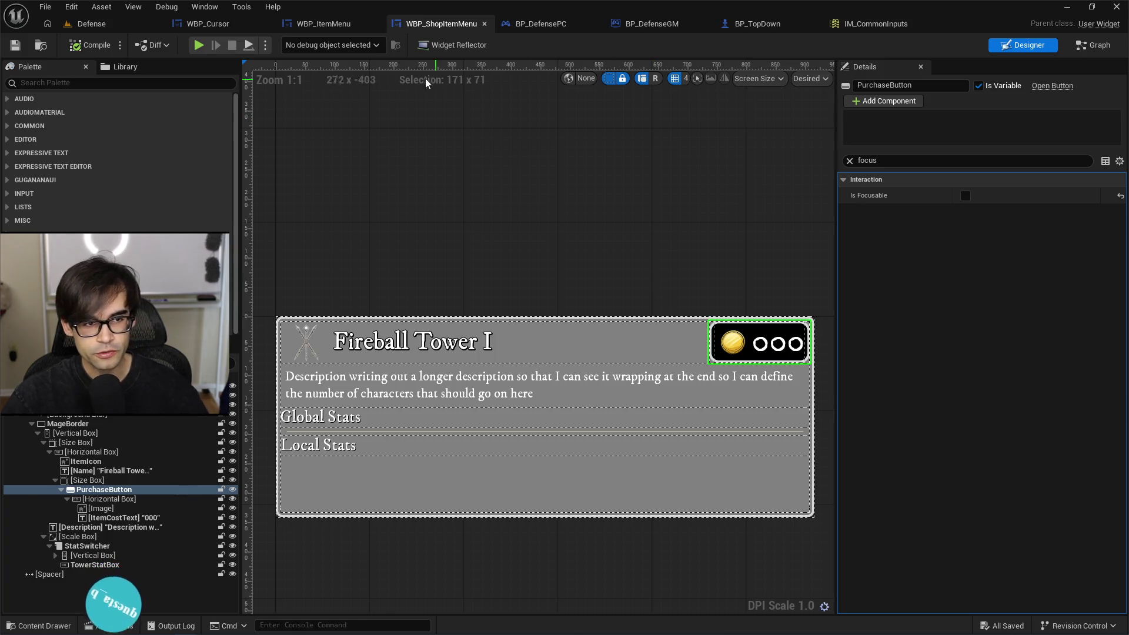
left_click(137, 30)
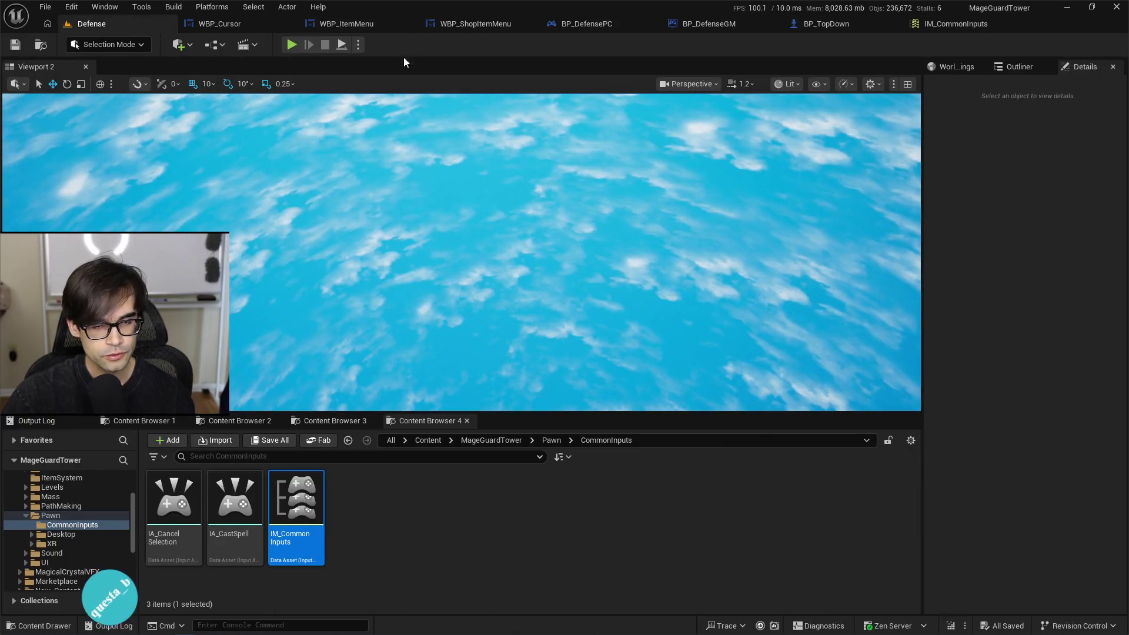
left_click(321, 421)
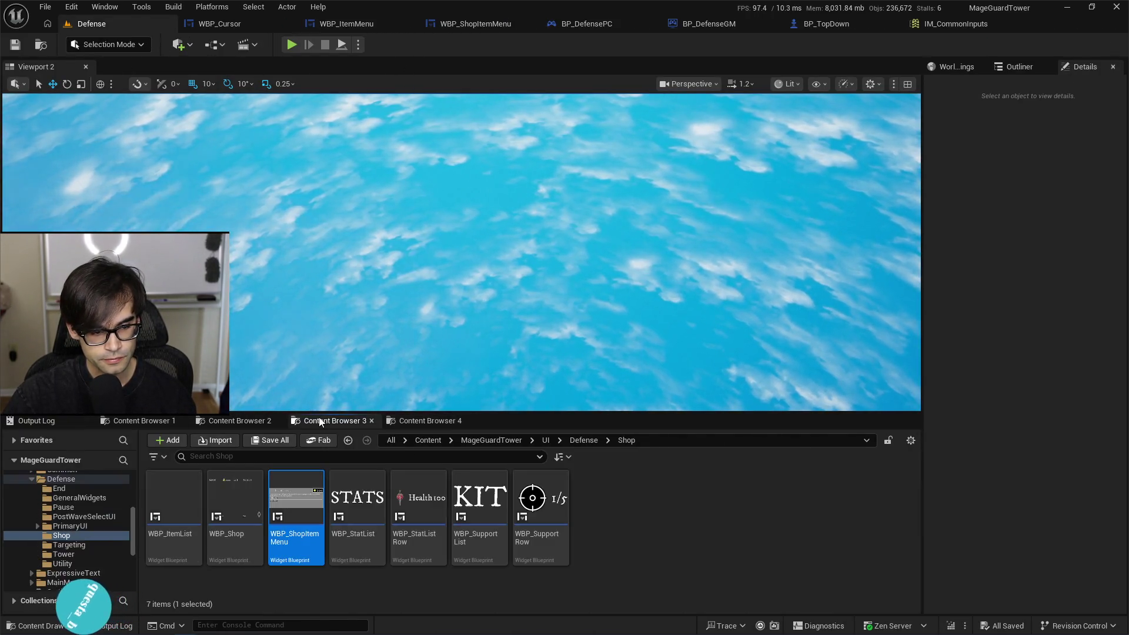
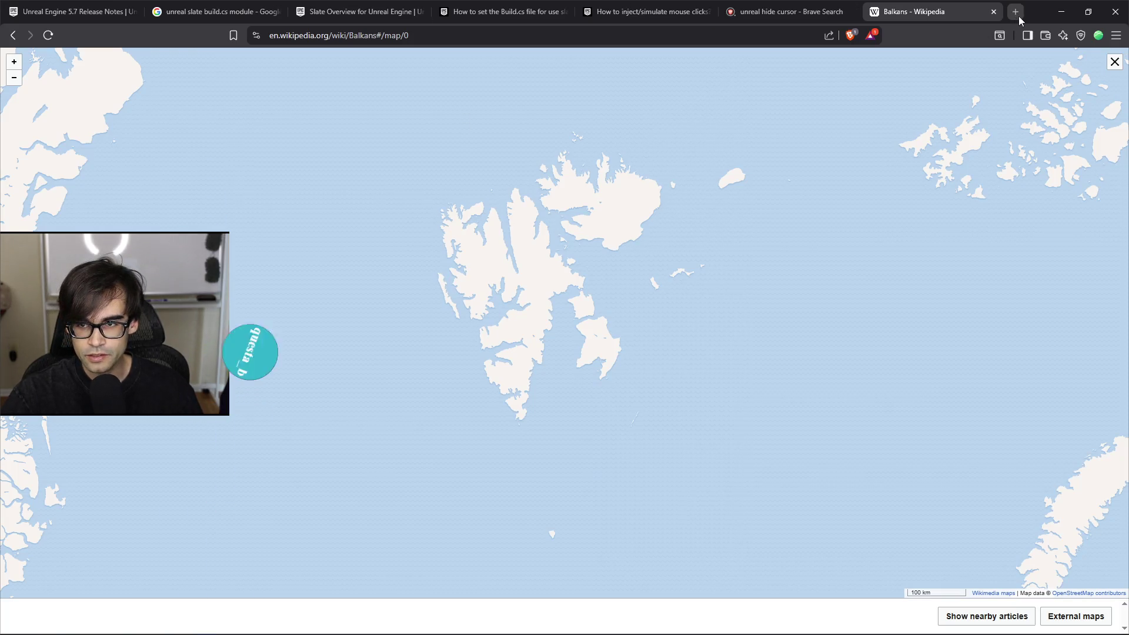
Step: Search Brave for 'steam deck price' in a new tab and open the official Steam Deck store page
left_click(1020, 16)
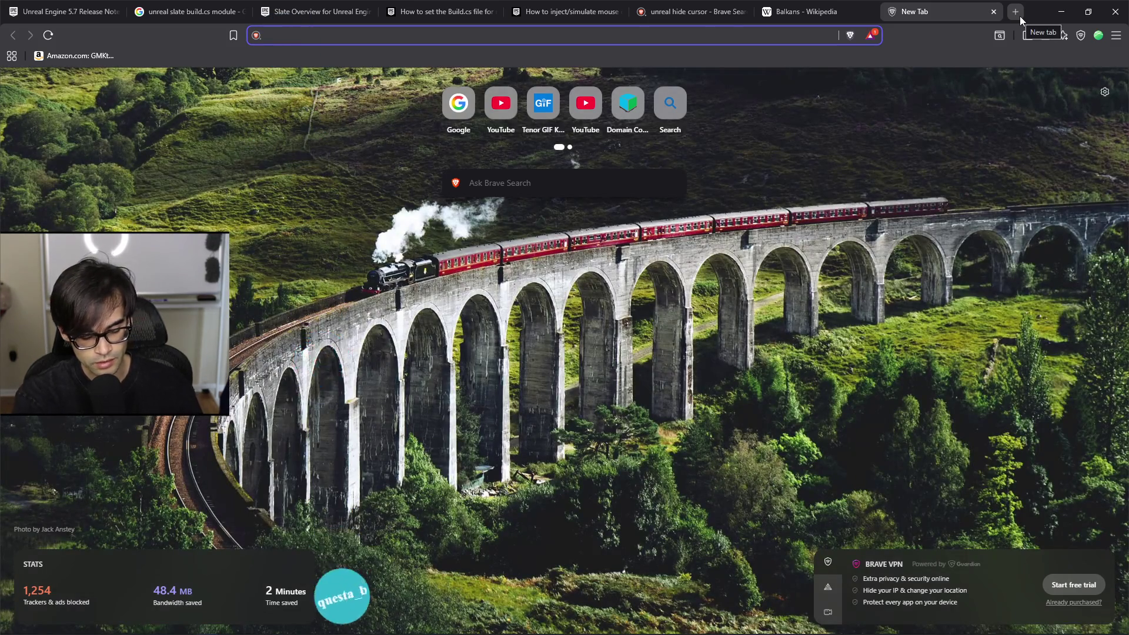
type("steam deck price")
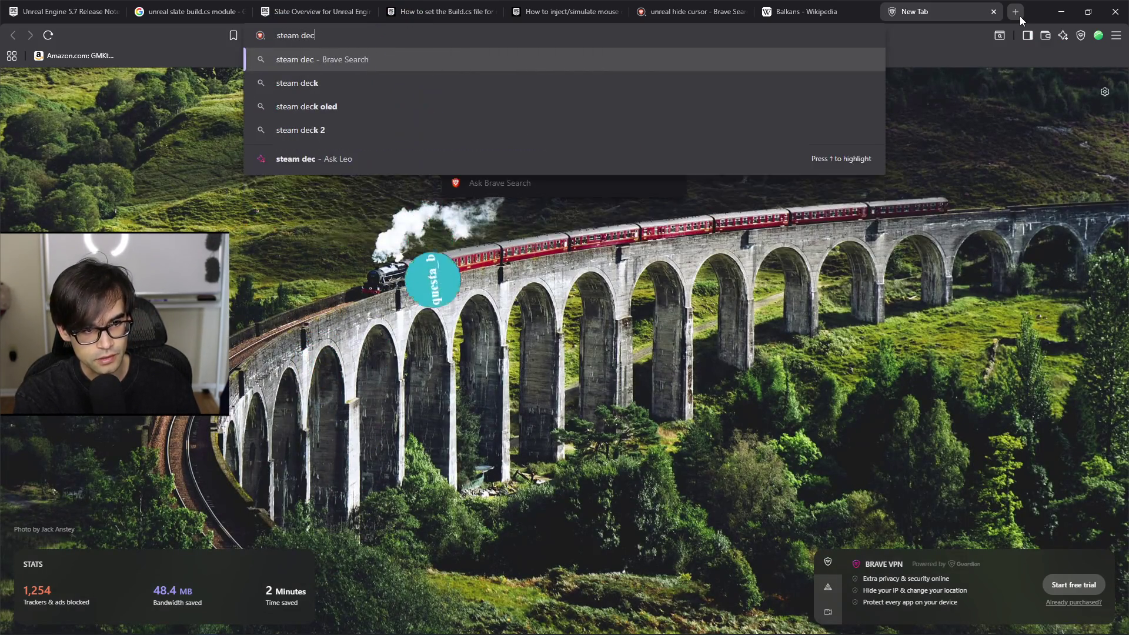
key("Return")
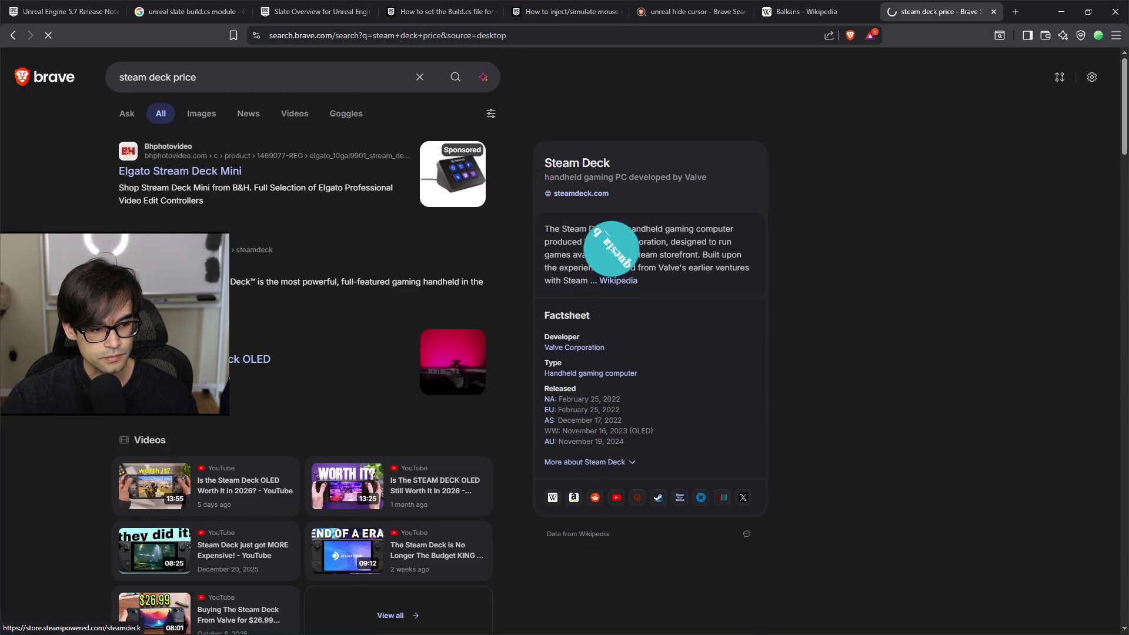
left_click(153, 266)
Step: Scroll to the Steam Deck models to compare the 512GB ($549) and 1TB ($649) OLED prices
scroll(365, 503, "down", 4)
scroll(412, 463, "down", 9)
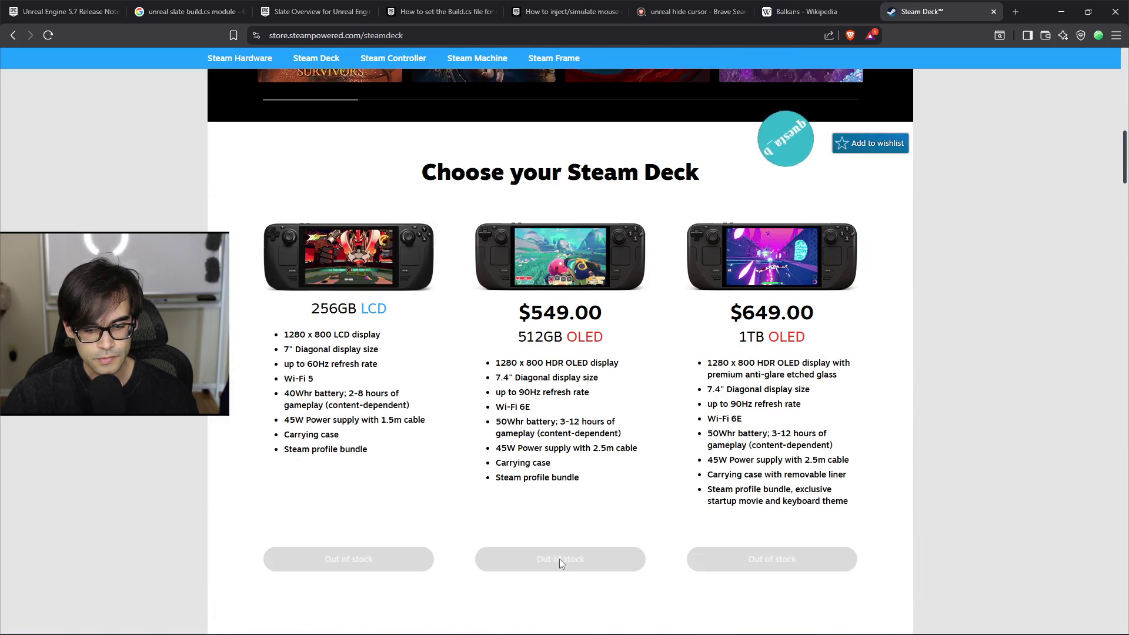
triple_click(769, 367)
scroll(769, 368, "down", 2)
left_click(882, 371)
scroll(882, 370, "up", 3)
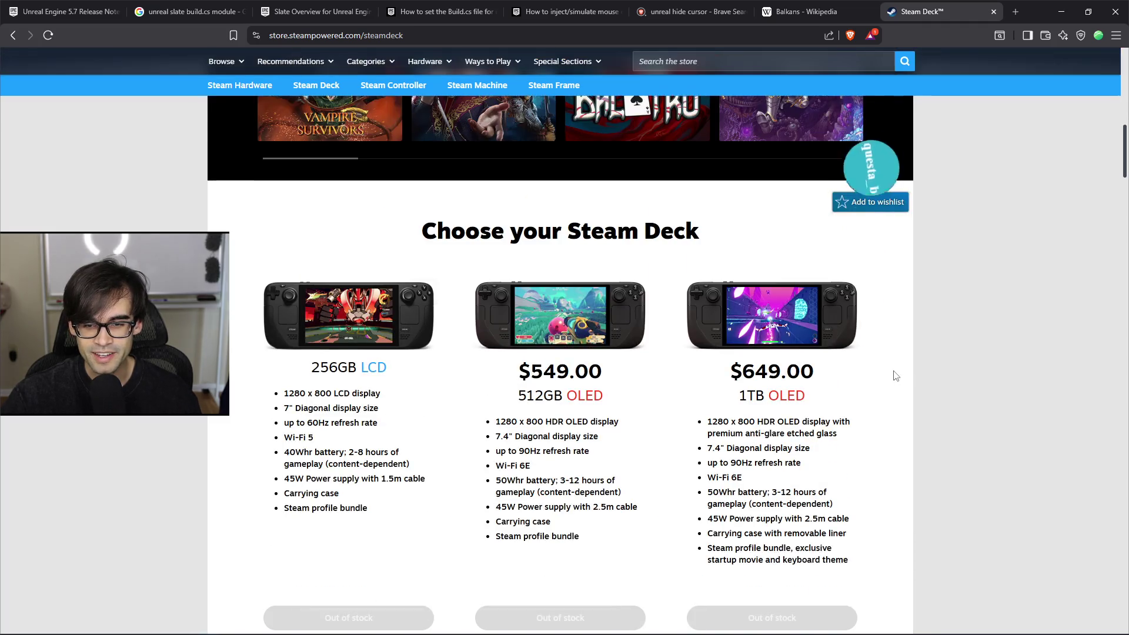
scroll(877, 361, "down", 5)
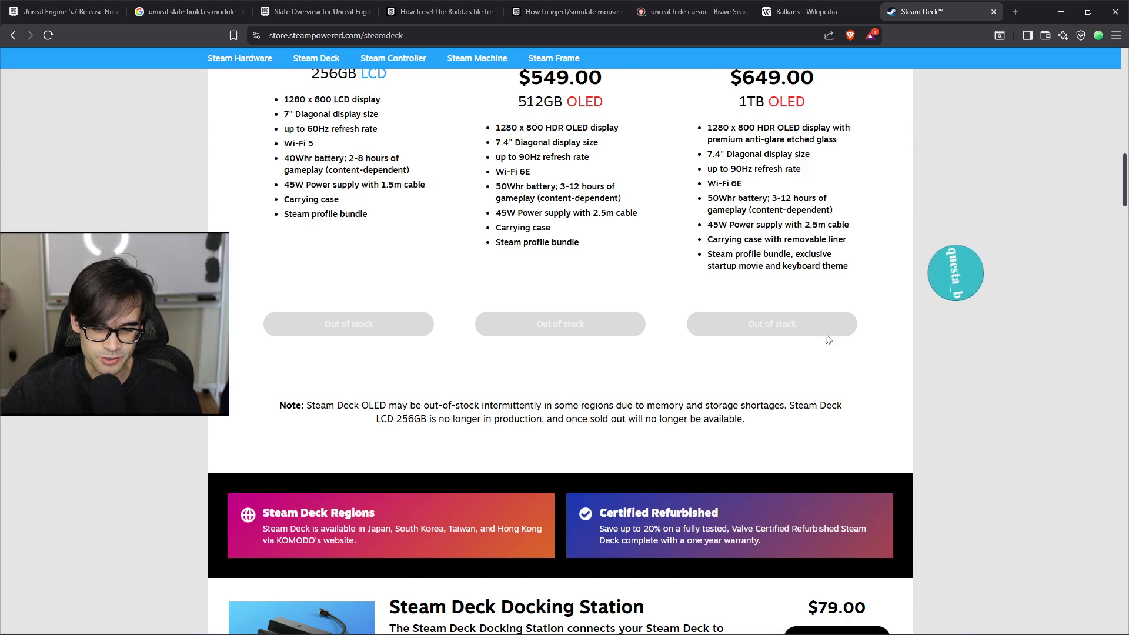
scroll(835, 353, "down", 2)
scroll(829, 385, "up", 1)
scroll(830, 385, "up", 4)
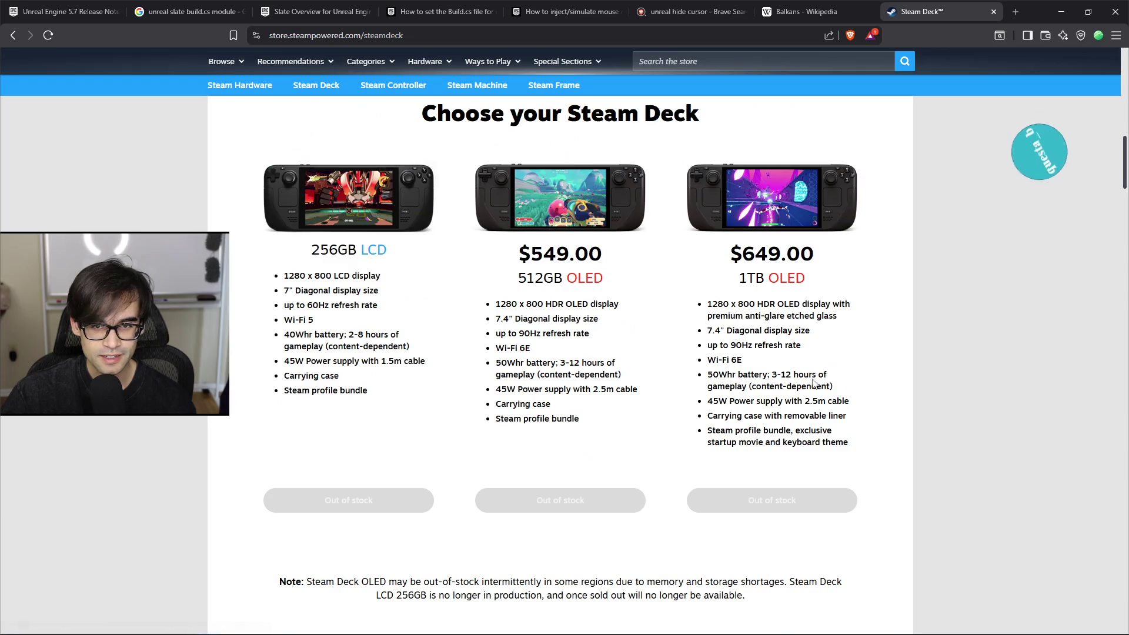
left_click(1017, 12)
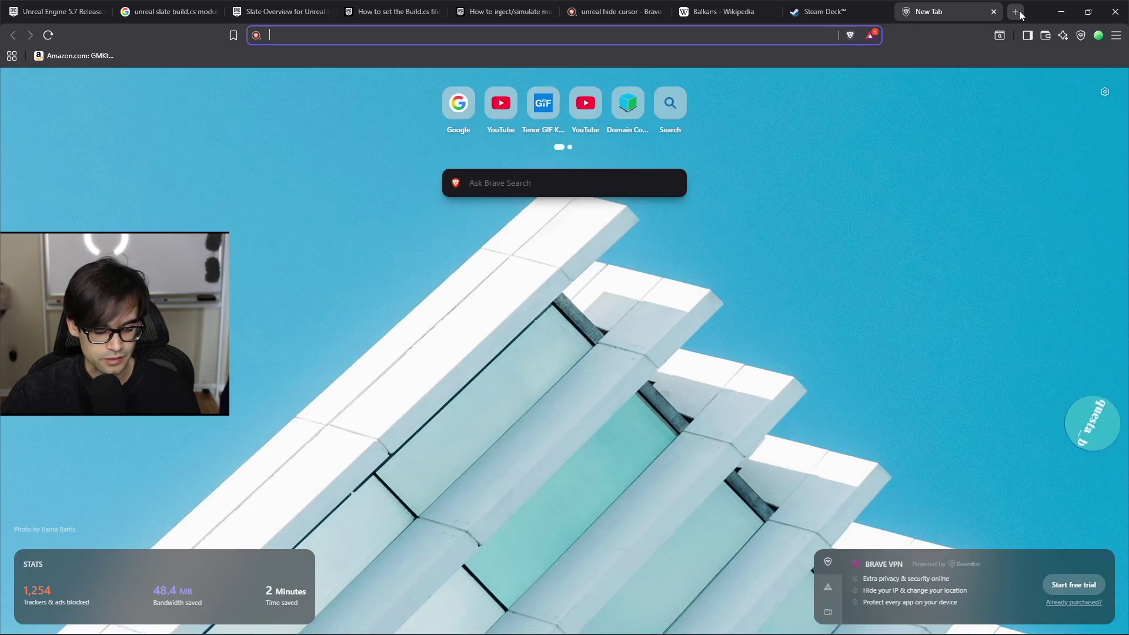
Step: Search 'best buy steam deck', open Best Buy's results and dismiss the location request
type("best buy steam deck")
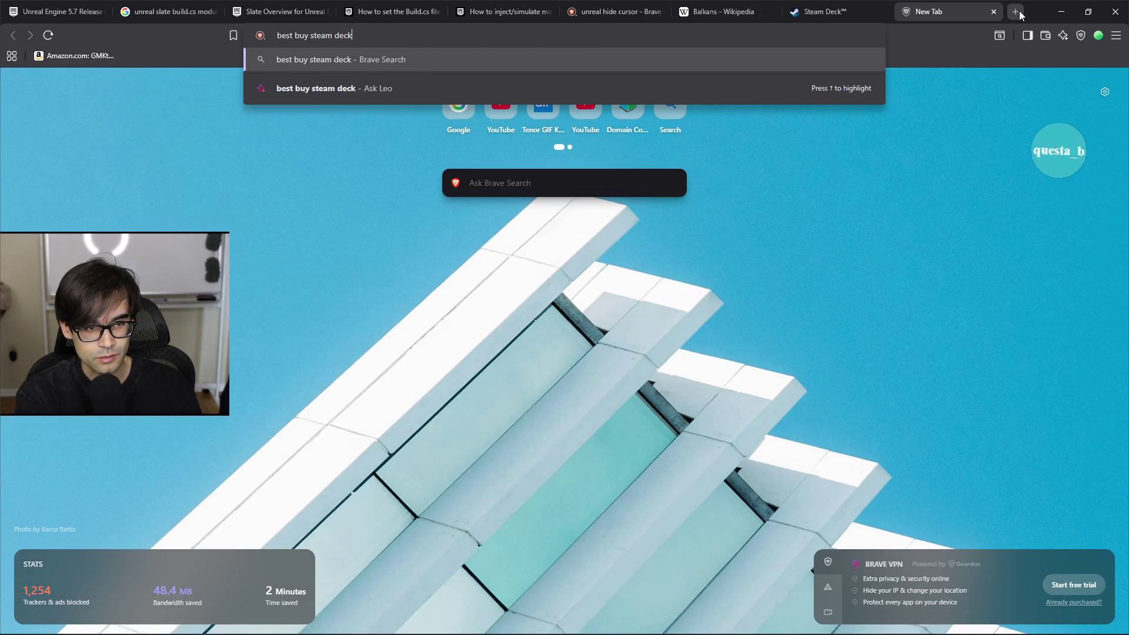
key("Return")
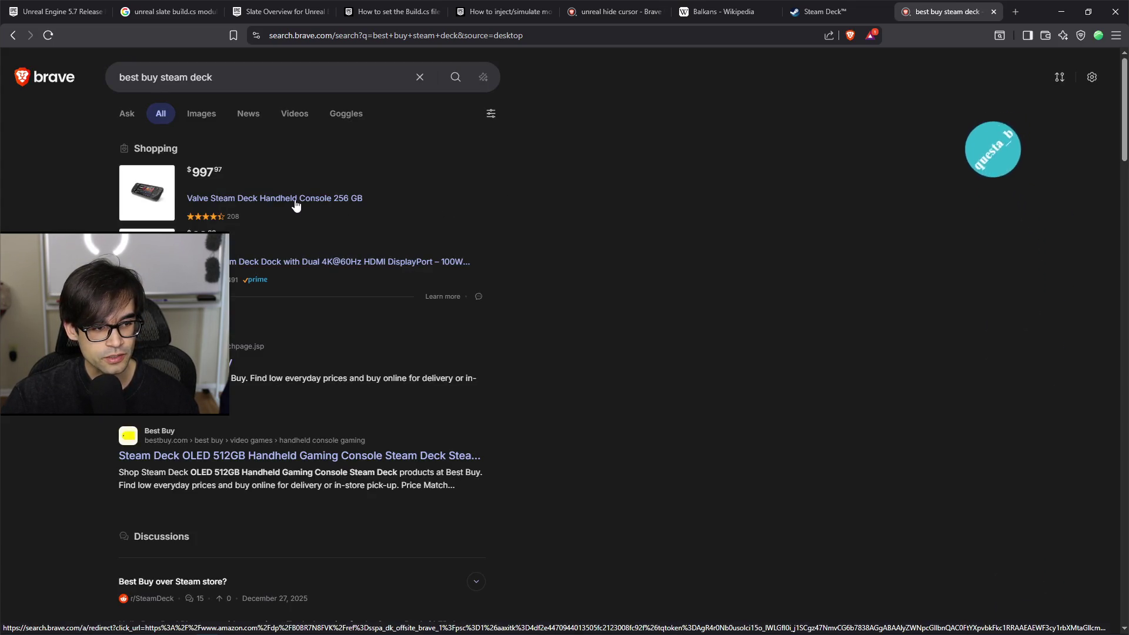
left_click(200, 362)
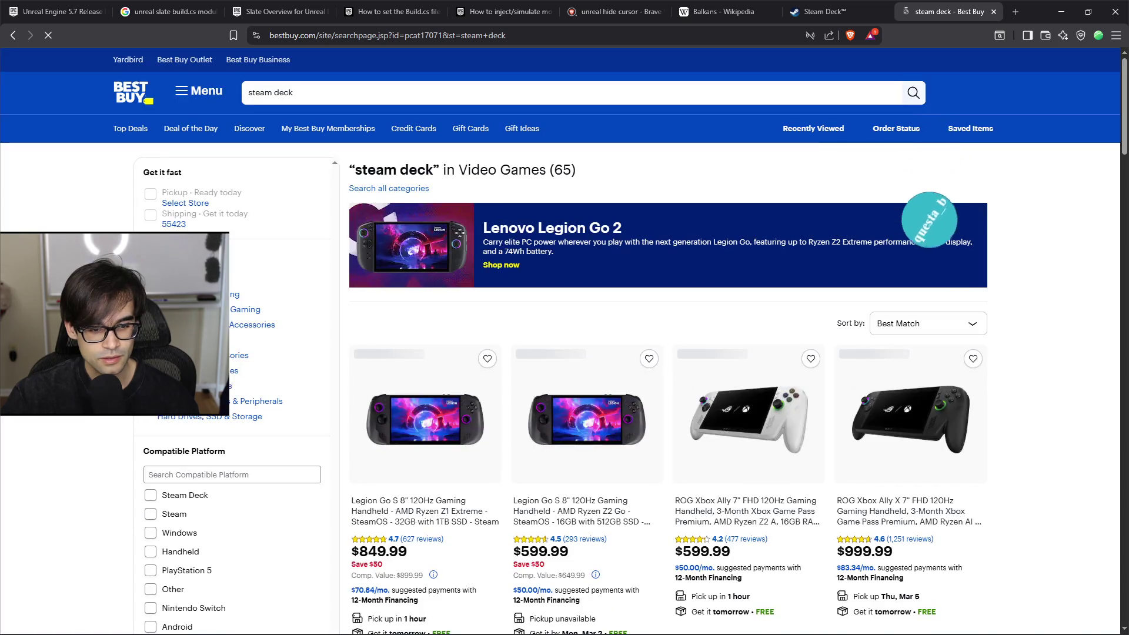
scroll(532, 340, "down", 1)
scroll(532, 340, "down", 1)
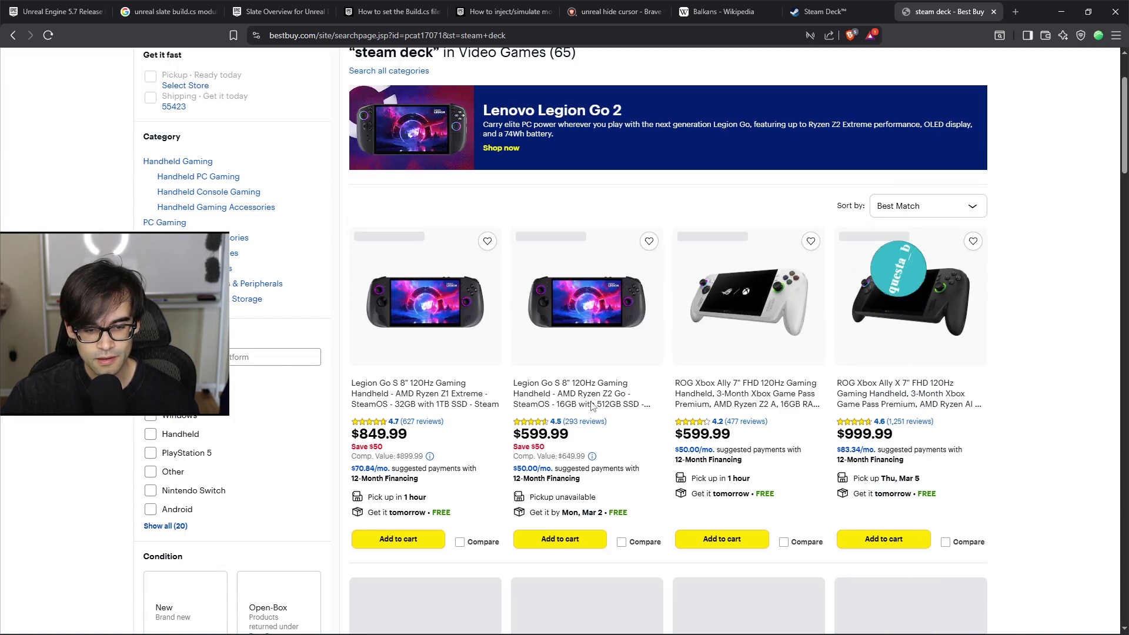
scroll(697, 281, "down", 2)
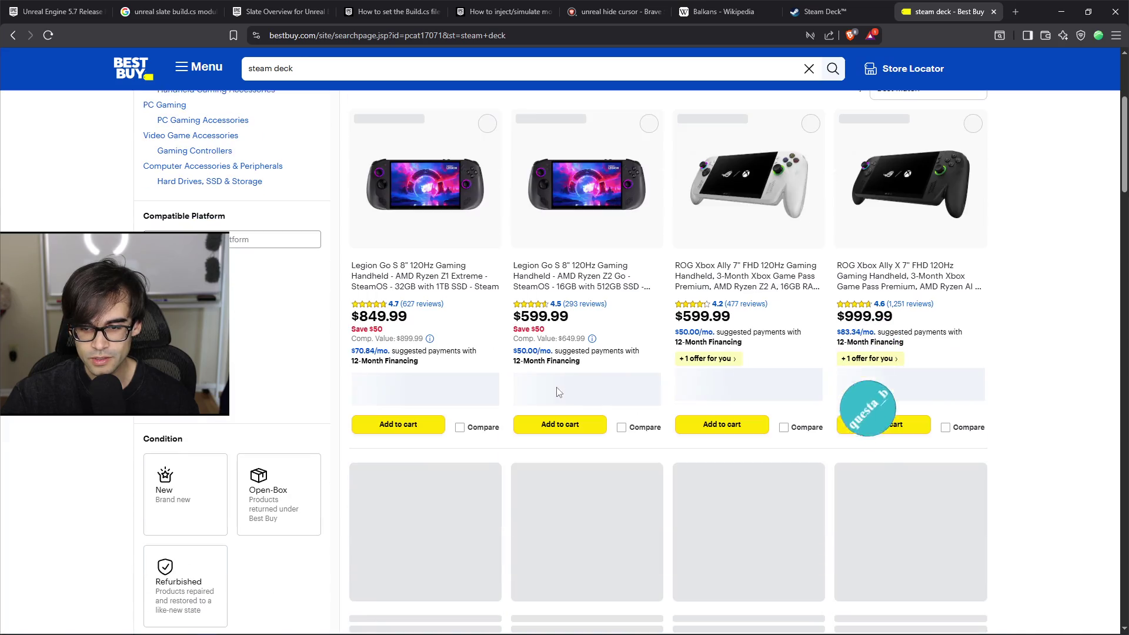
scroll(733, 316, "down", 5)
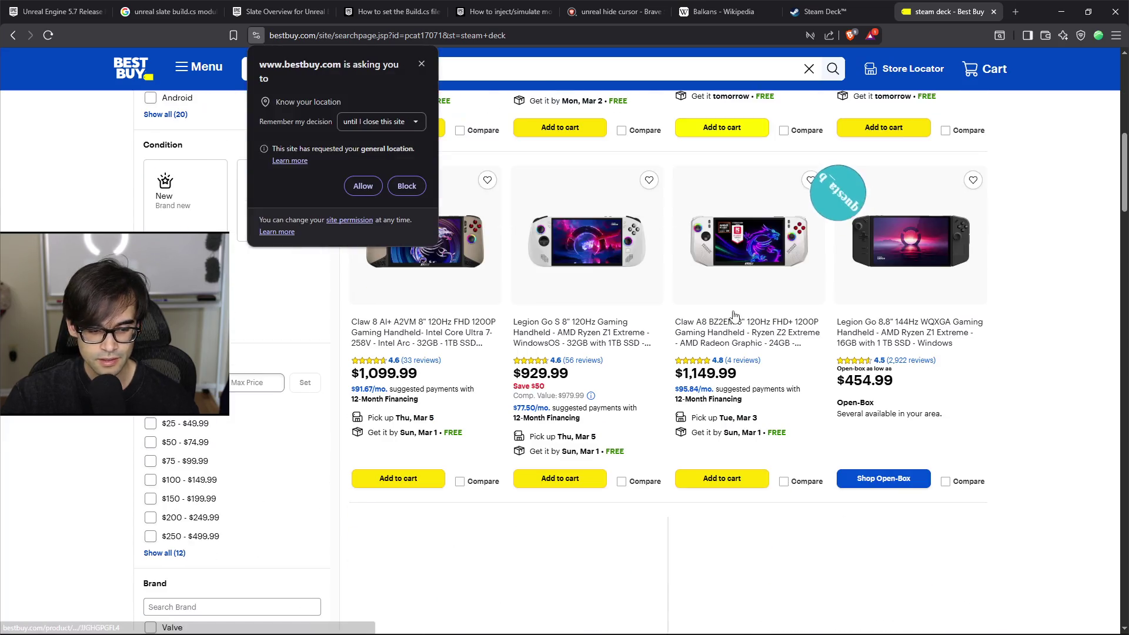
scroll(730, 325, "down", 6)
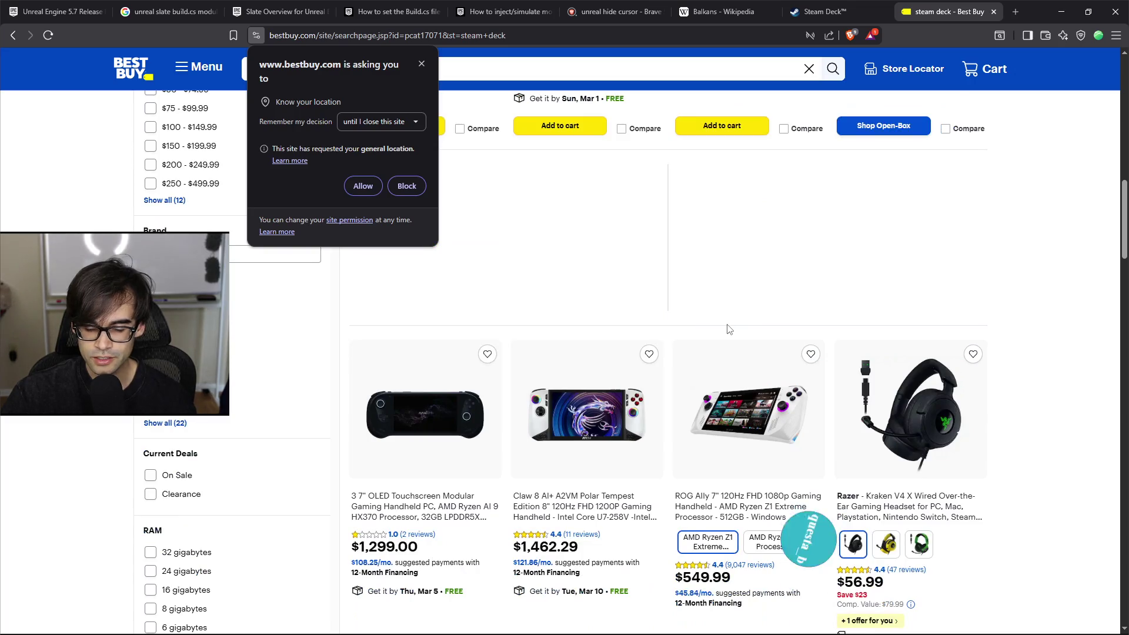
left_click(421, 63)
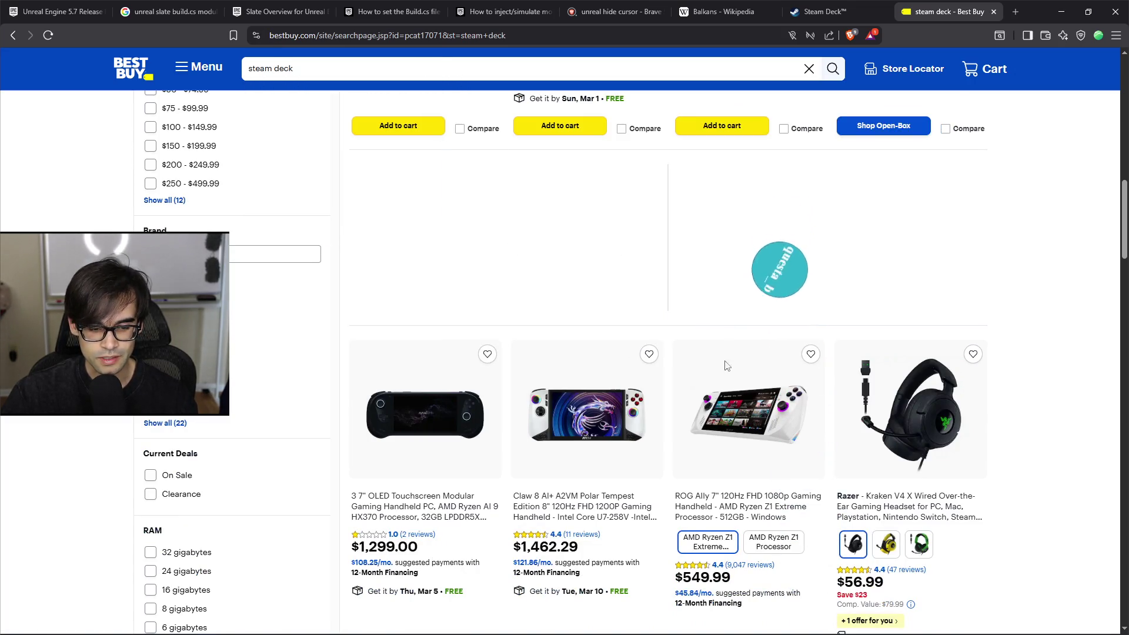
Step: Scroll through Best Buy's 65 steam deck listings of handhelds and accessories
scroll(727, 368, "down", 2)
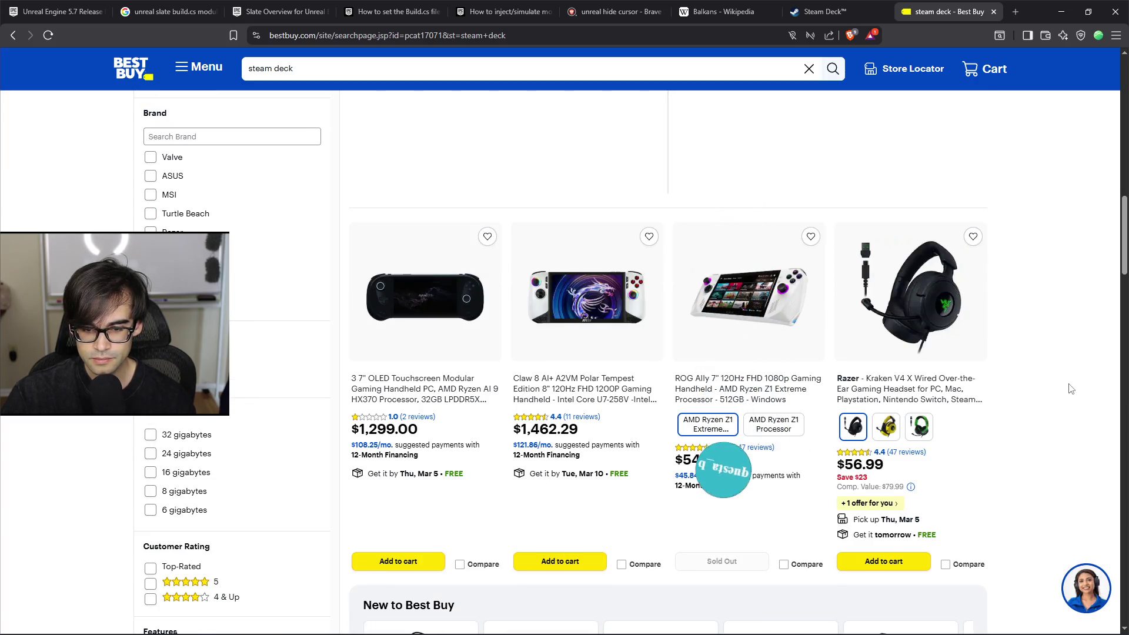
scroll(1069, 386, "down", 4)
scroll(1070, 386, "down", 5)
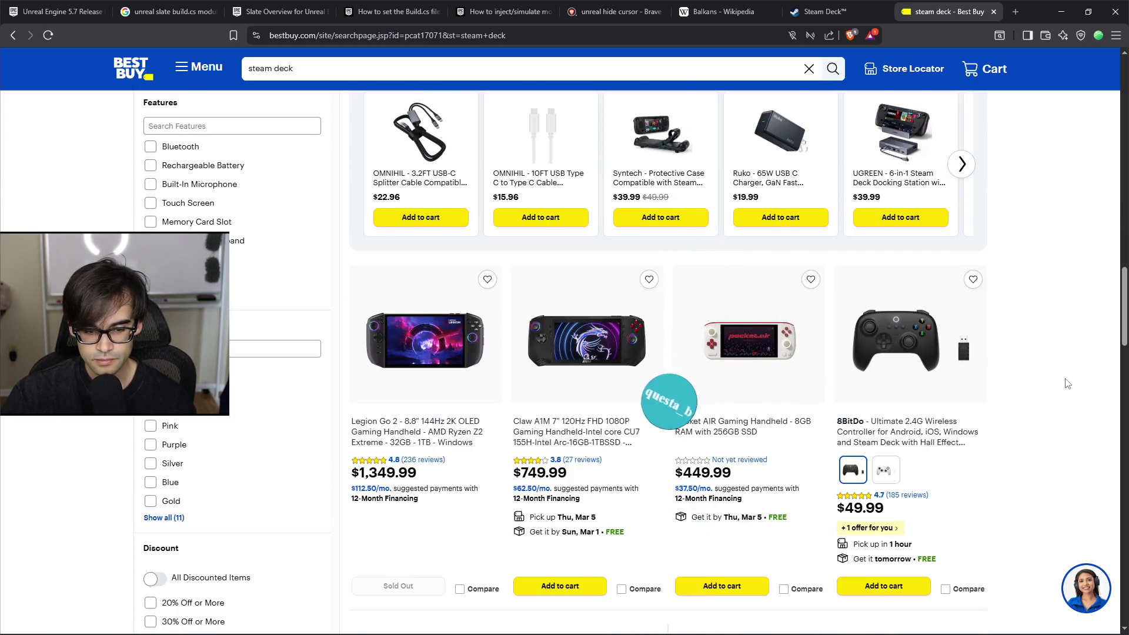
scroll(1067, 383, "down", 1)
scroll(1066, 382, "down", 6)
scroll(1066, 379, "down", 5)
scroll(1068, 381, "up", 3)
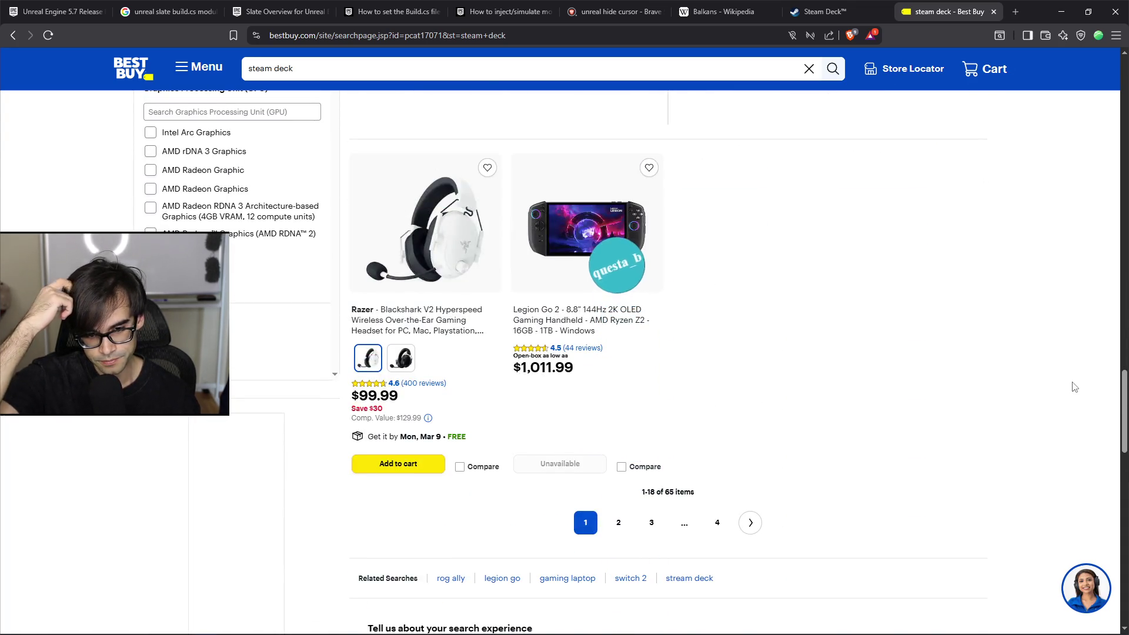
scroll(1068, 384, "up", 5)
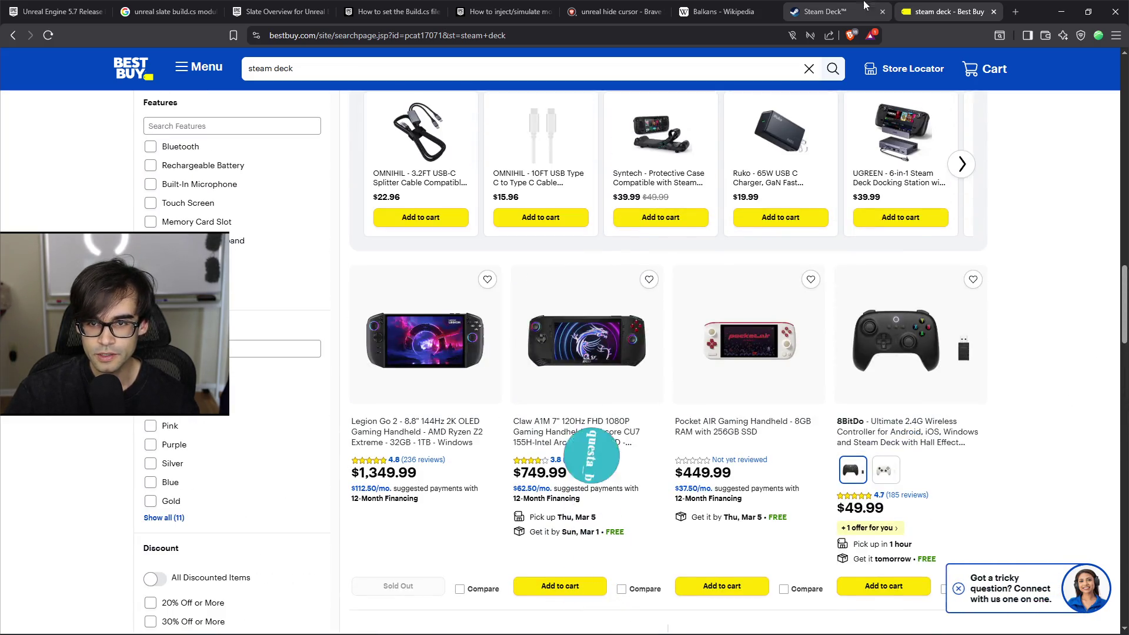
left_click(835, 10)
Step: Go to eBay through a Brave search and search eBay for 'steam deck'
left_click(543, 36)
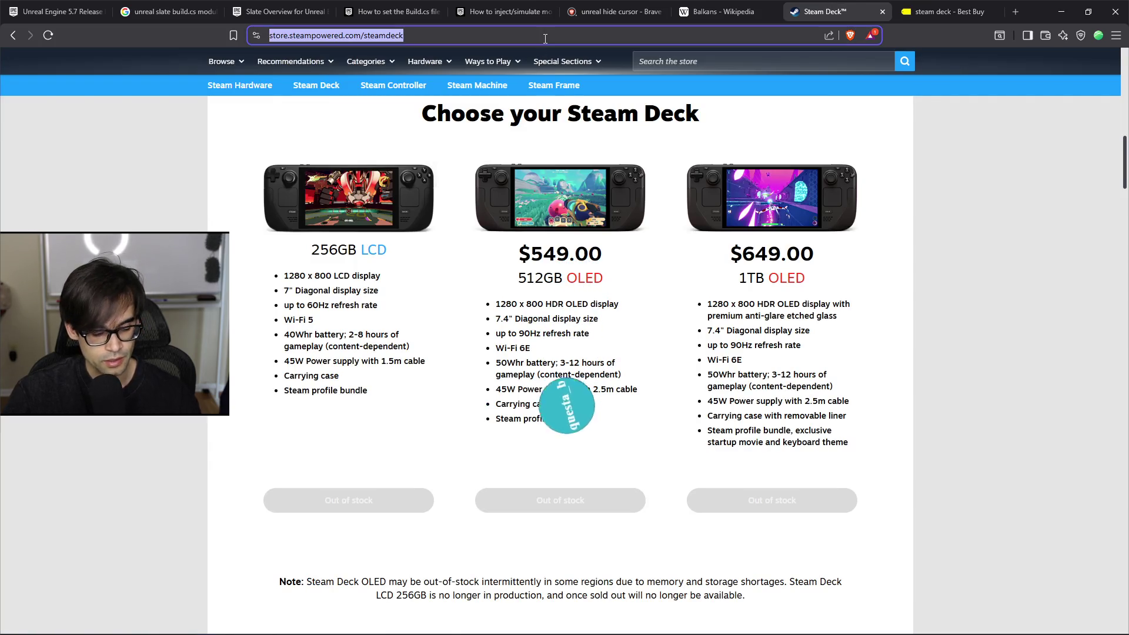
type("ebay")
key("Return")
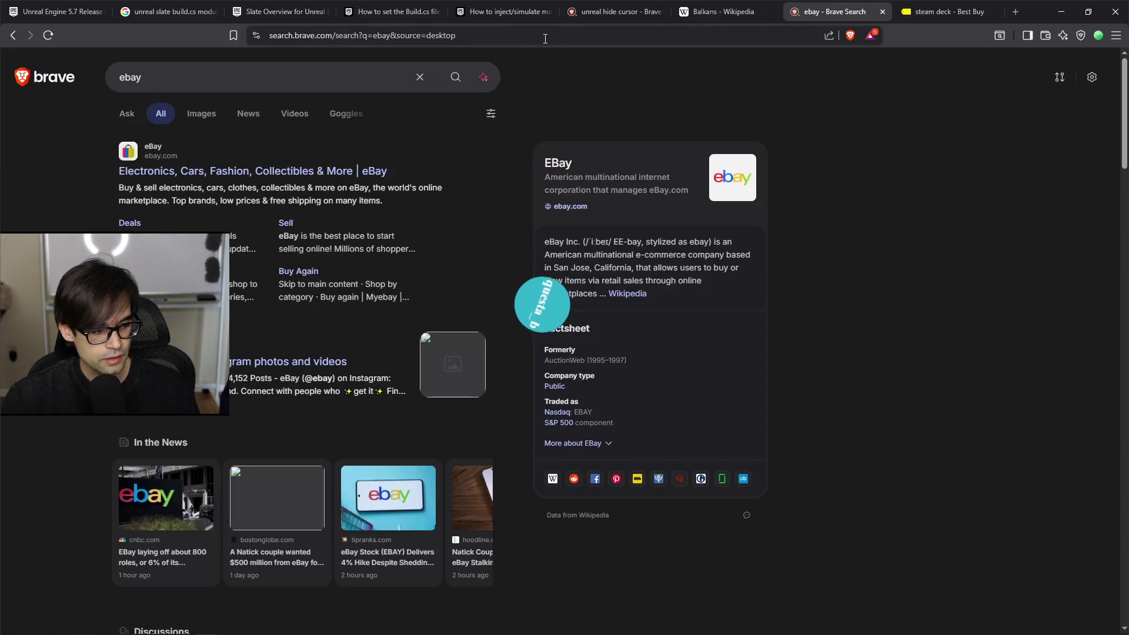
left_click(202, 172)
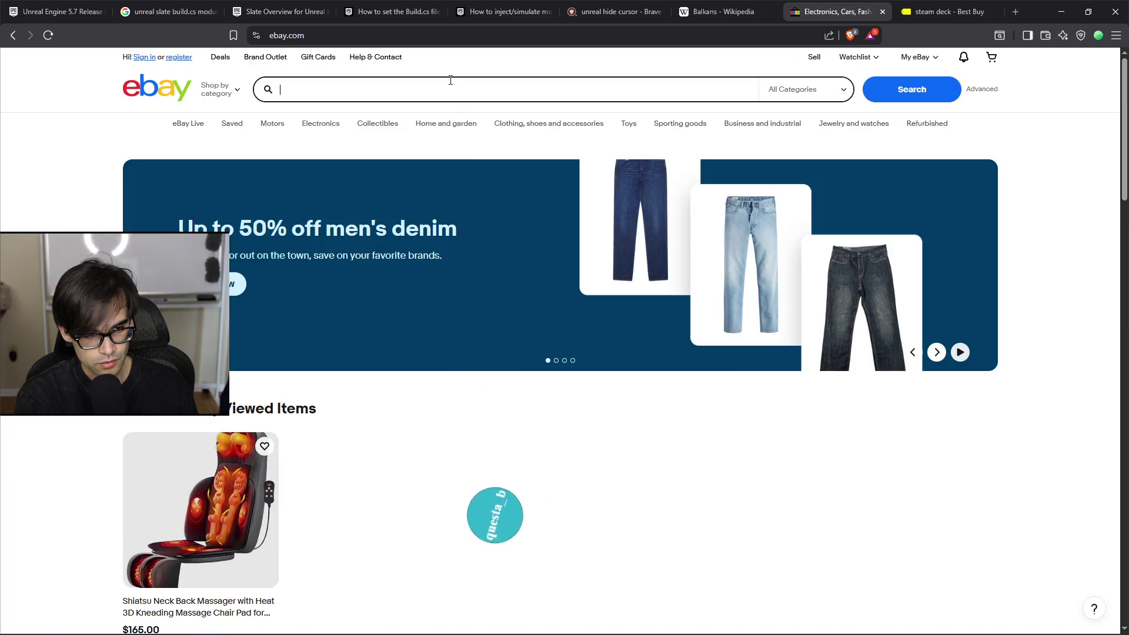
type("steam deck")
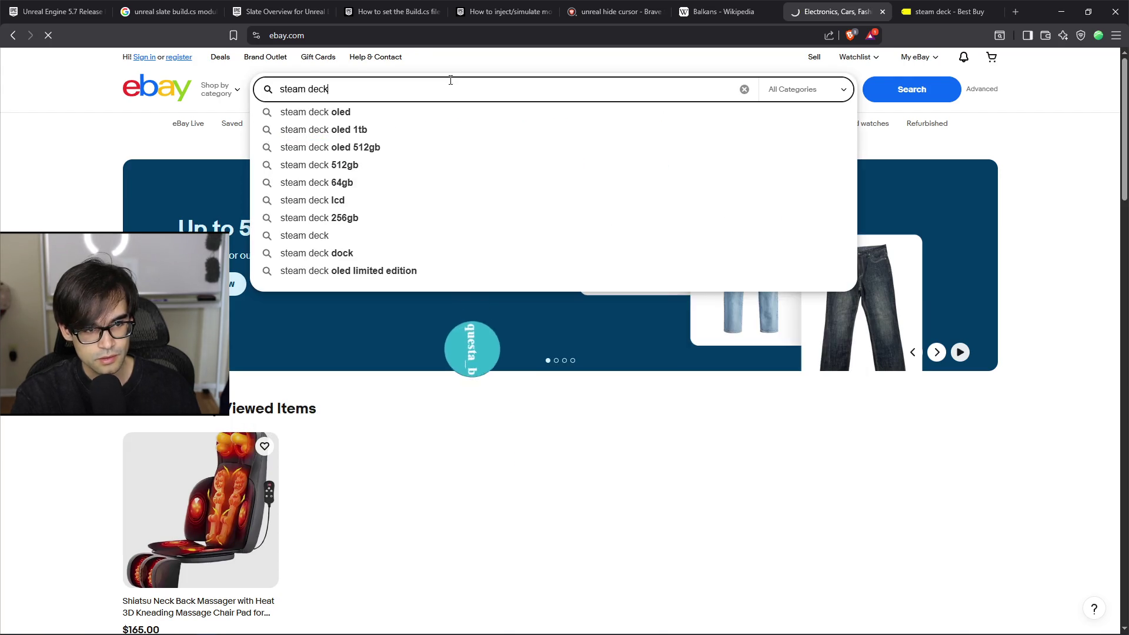
key("Return")
Step: Scroll through the eBay Steam Deck results, highlighting the $150 listing's title
scroll(881, 296, "down", 3)
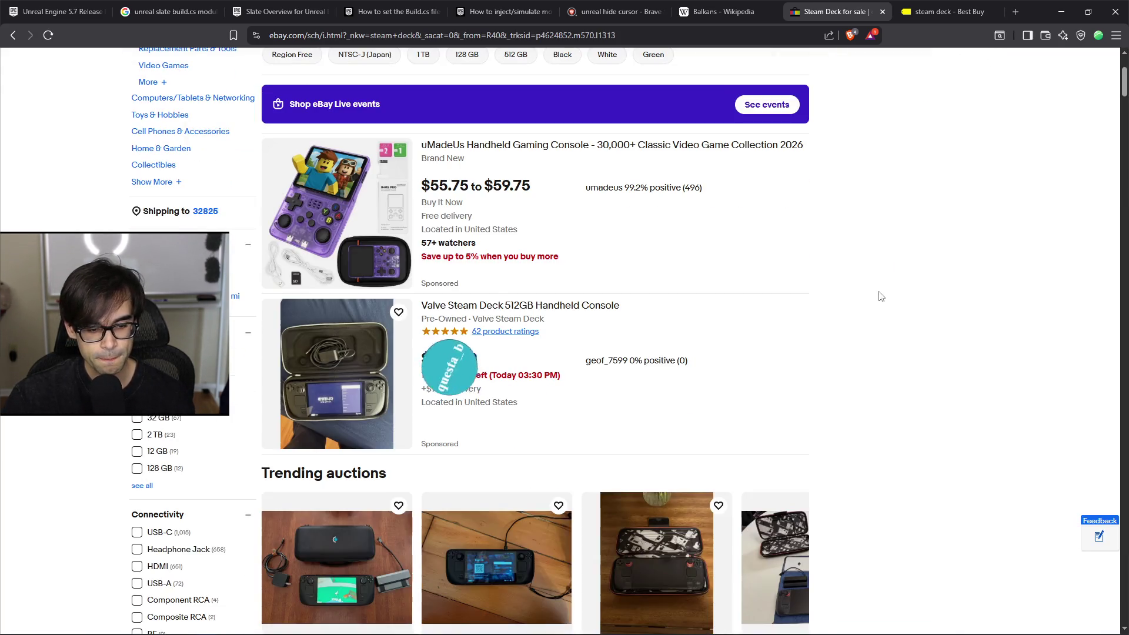
scroll(876, 311, "down", 8)
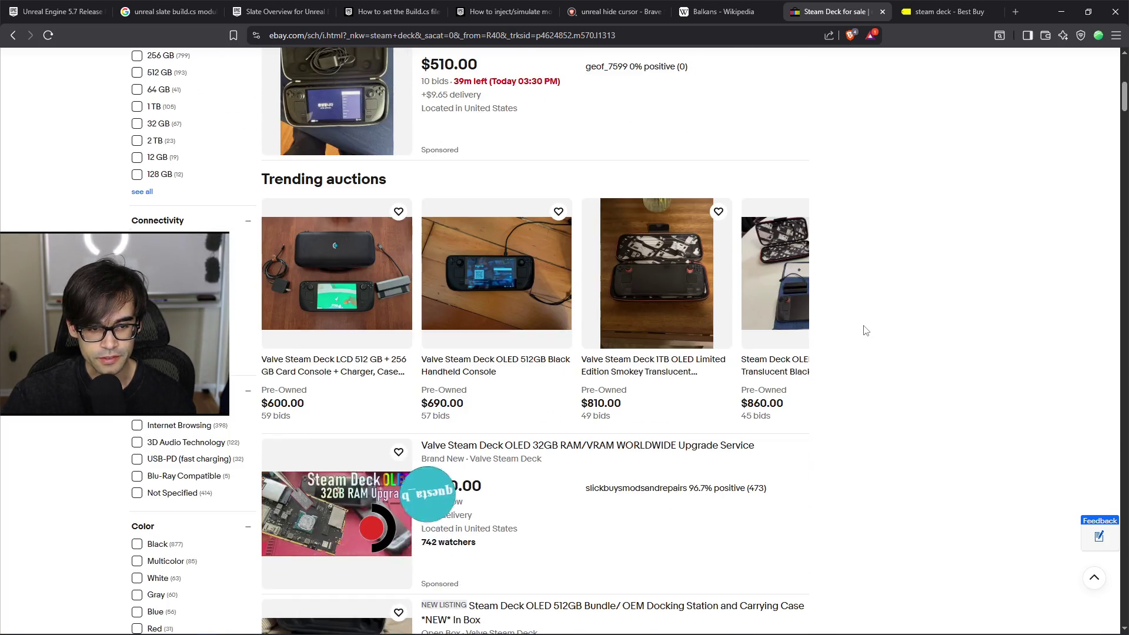
scroll(859, 341, "down", 6)
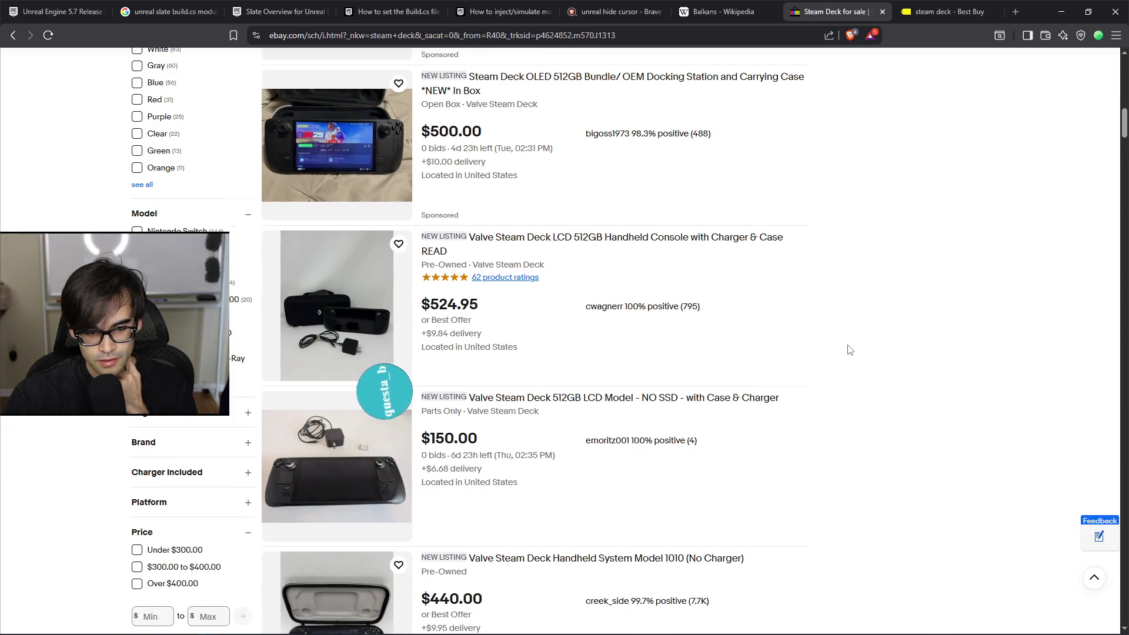
scroll(621, 368, "down", 1)
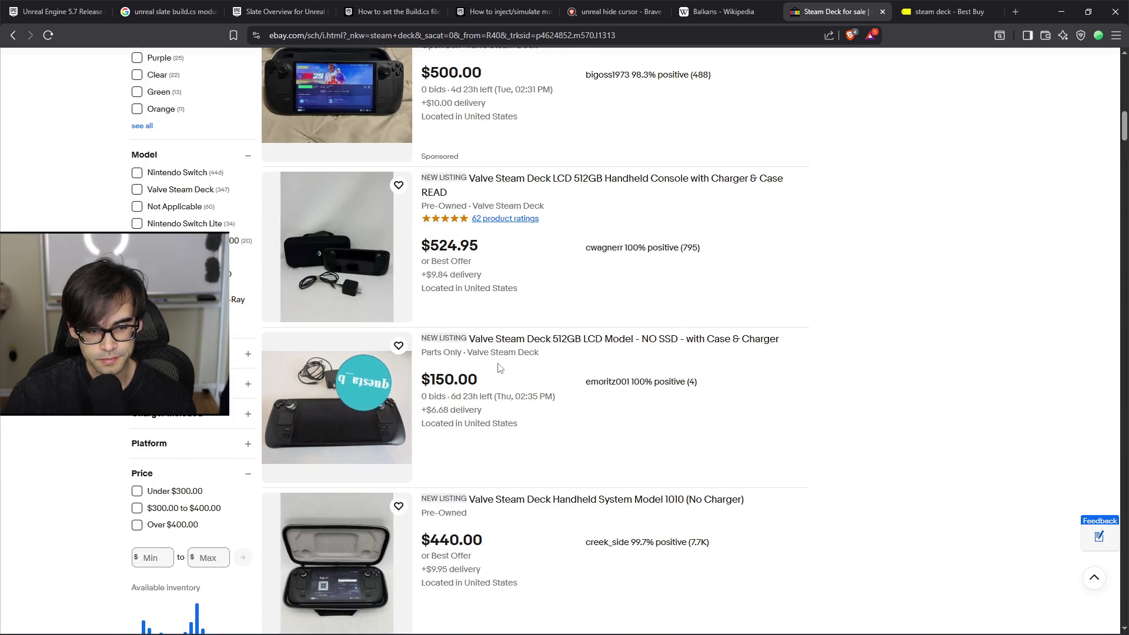
triple_click(530, 355)
scroll(723, 449, "down", 2)
scroll(722, 448, "down", 10)
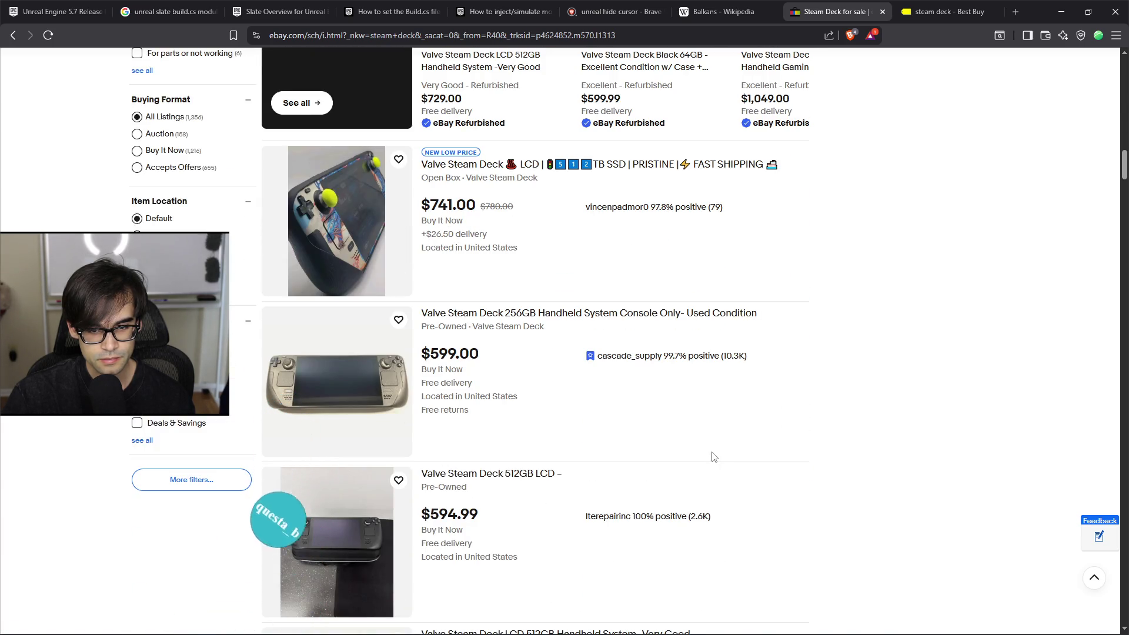
scroll(712, 457, "down", 9)
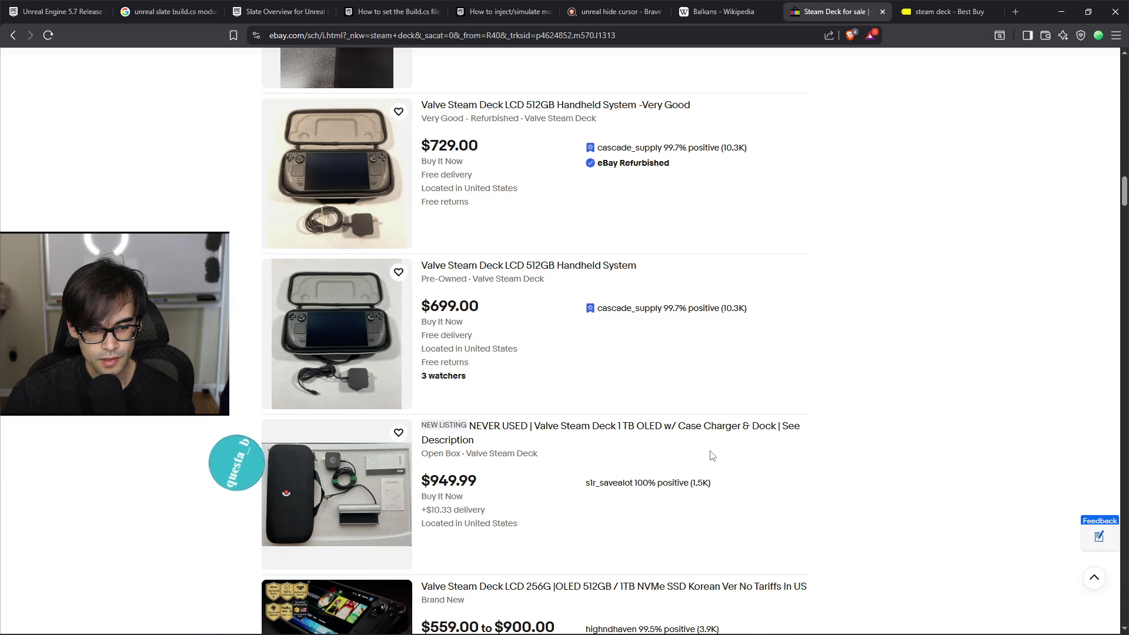
scroll(711, 456, "down", 2)
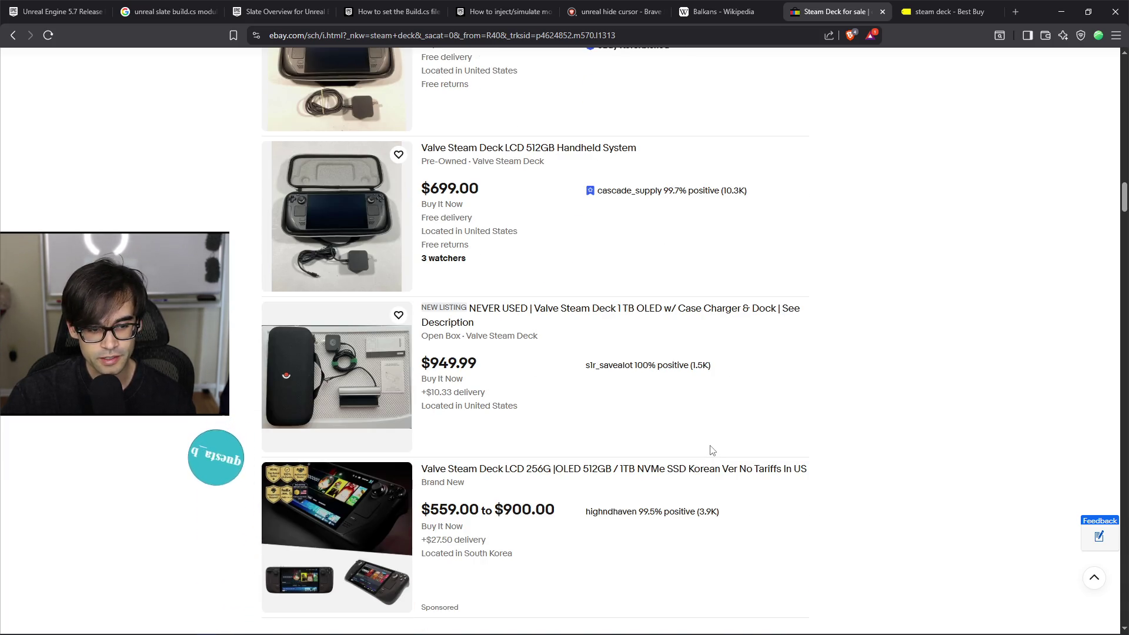
Step: Highlight the $949.99 listing text, then scroll down to the $420 open-box Steam Deck listing
left_click_drag(461, 353, 420, 304)
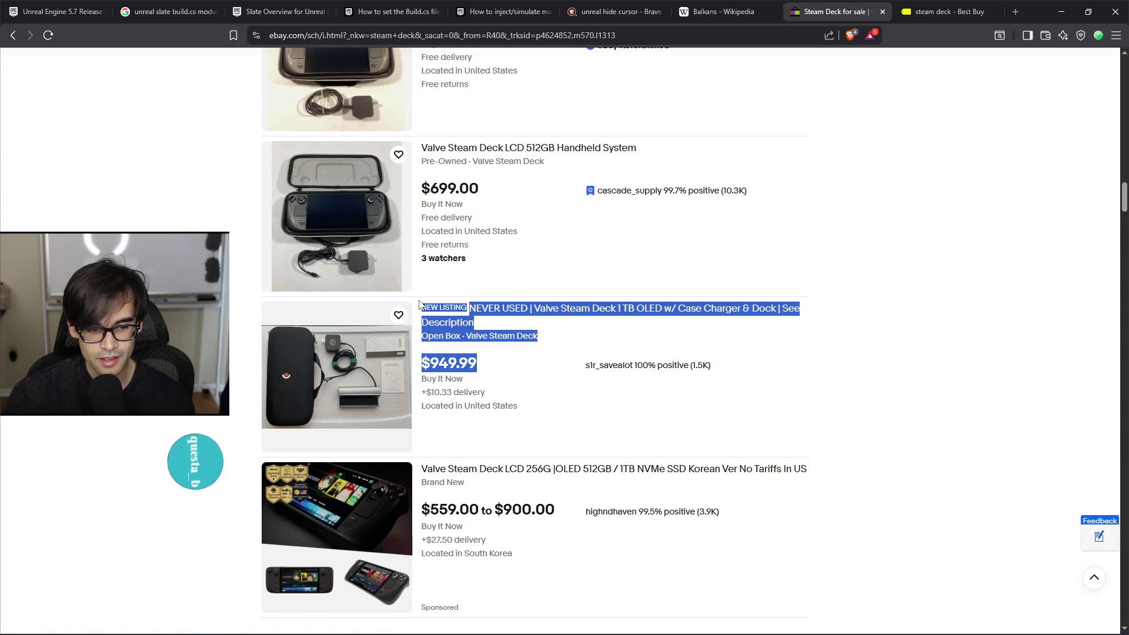
left_click(797, 394)
scroll(753, 428, "down", 6)
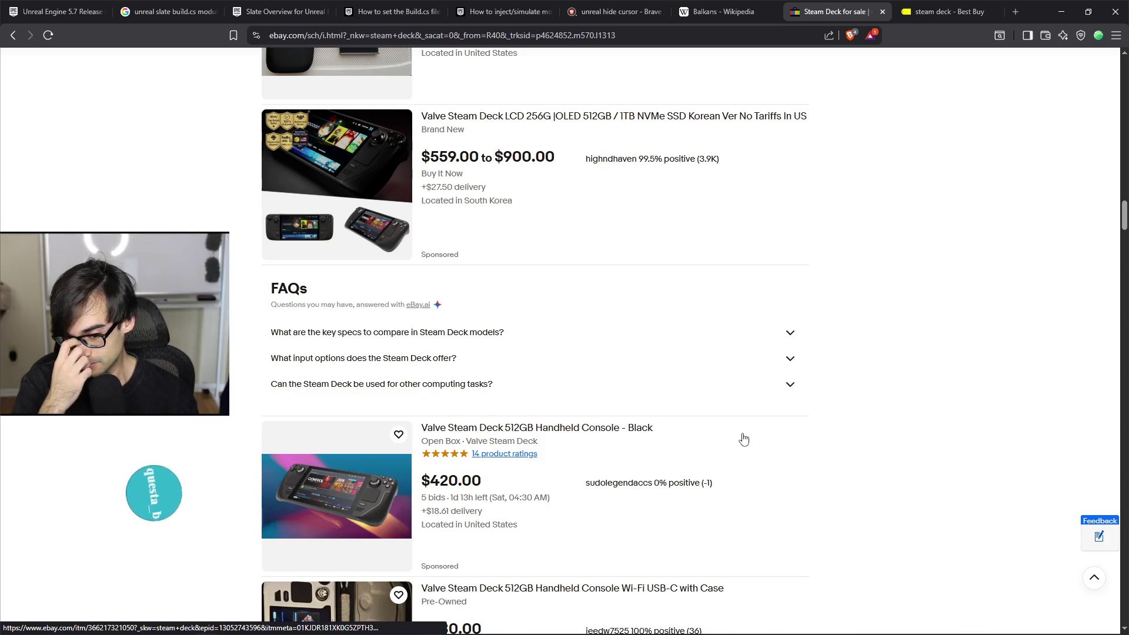
scroll(694, 440, "down", 1)
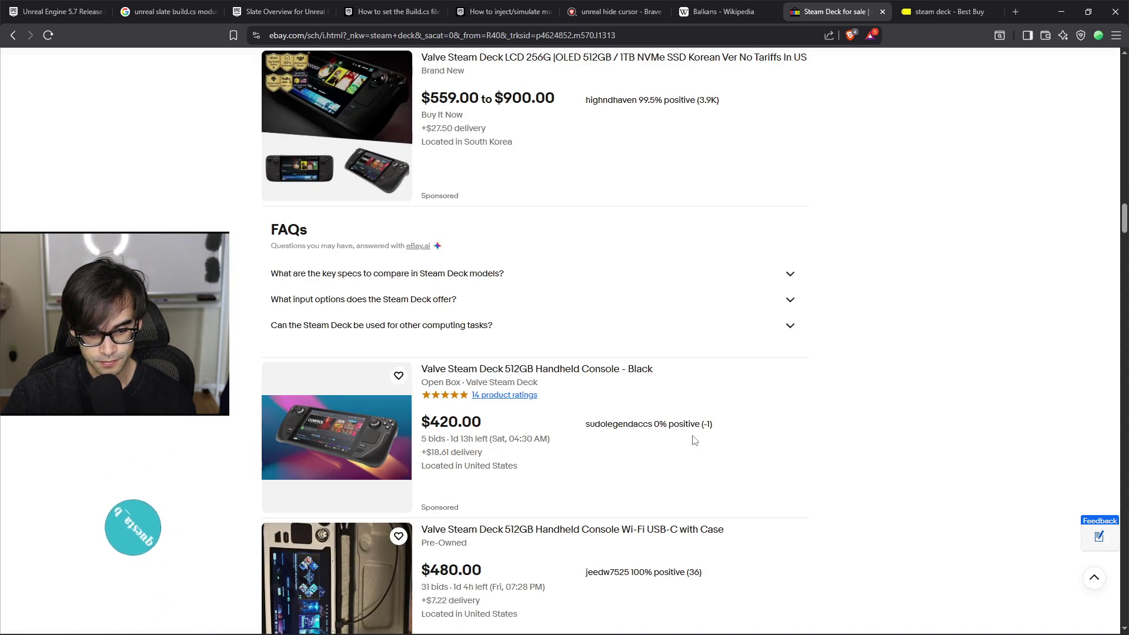
scroll(596, 521, "down", 1)
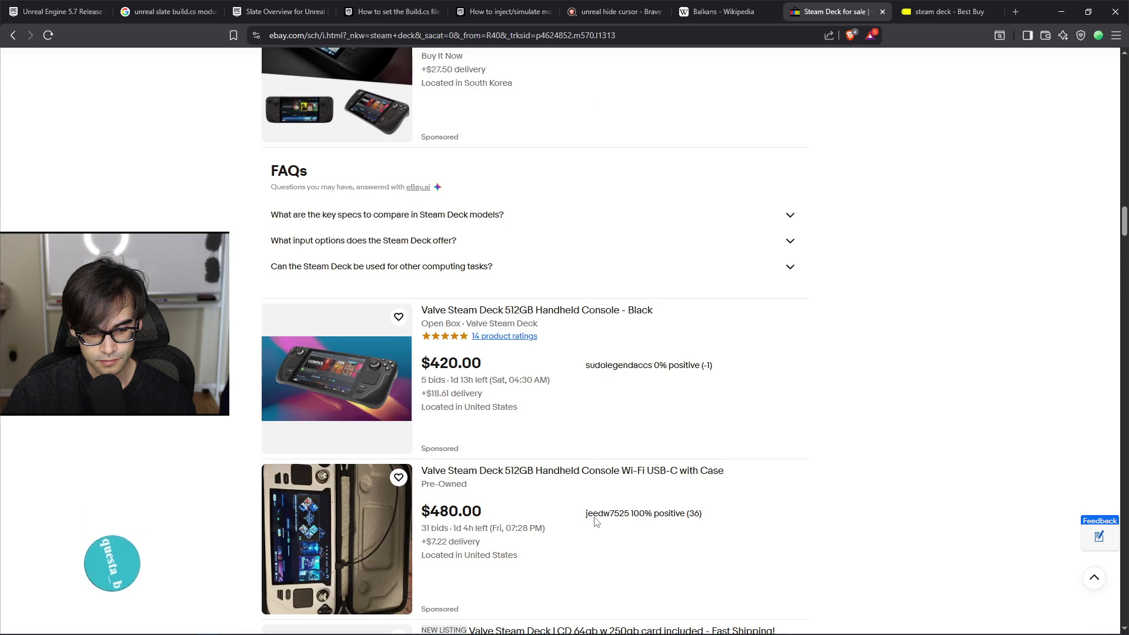
left_click(476, 311)
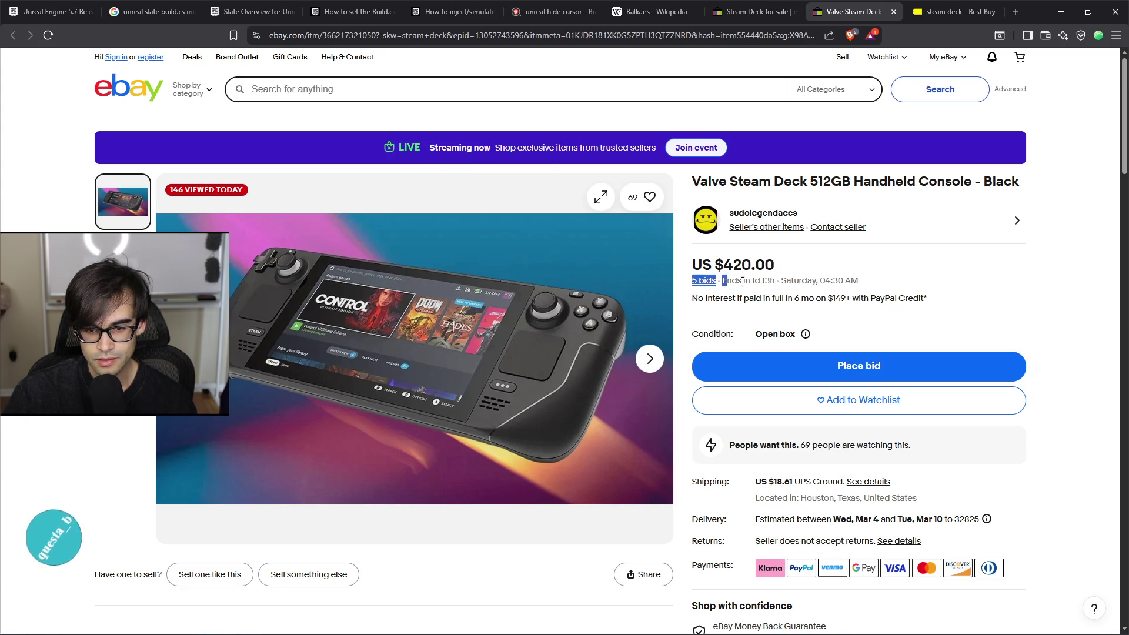
Step: Review the $420 Steam Deck item page, then close it and the Best Buy results tab
scroll(872, 399, "down", 10)
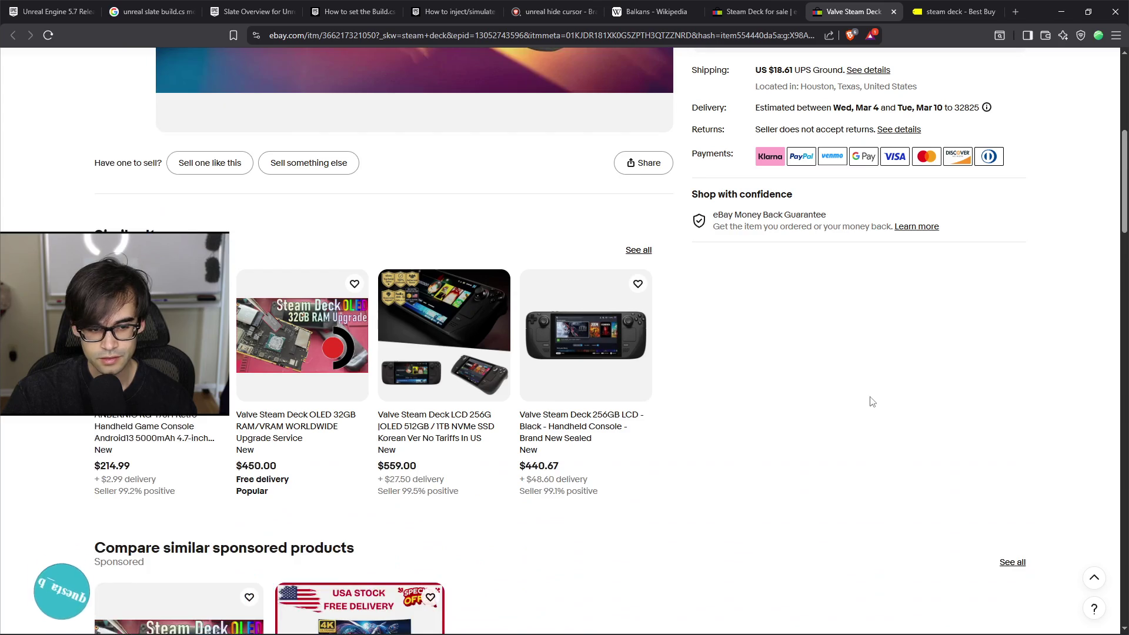
scroll(863, 386, "down", 4)
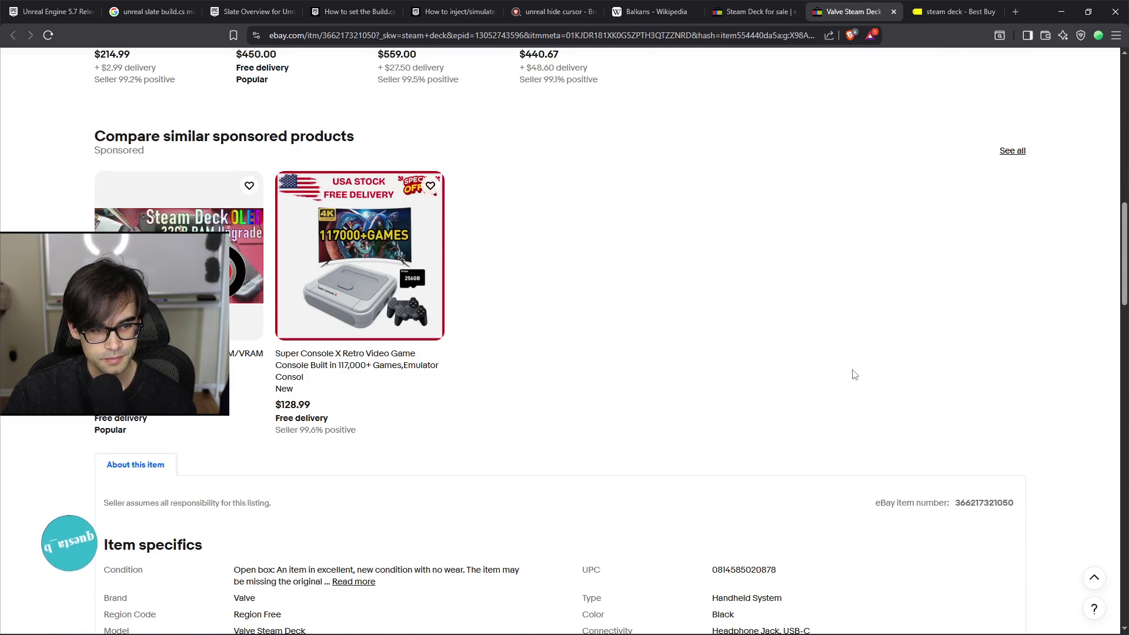
scroll(854, 374, "down", 3)
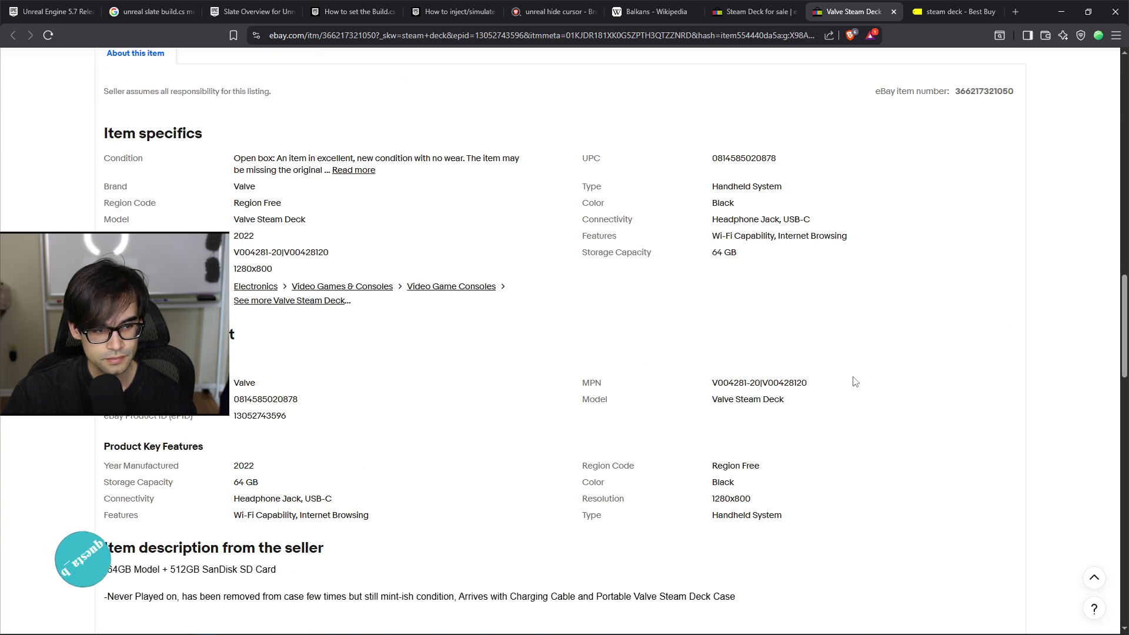
scroll(855, 378, "up", 4)
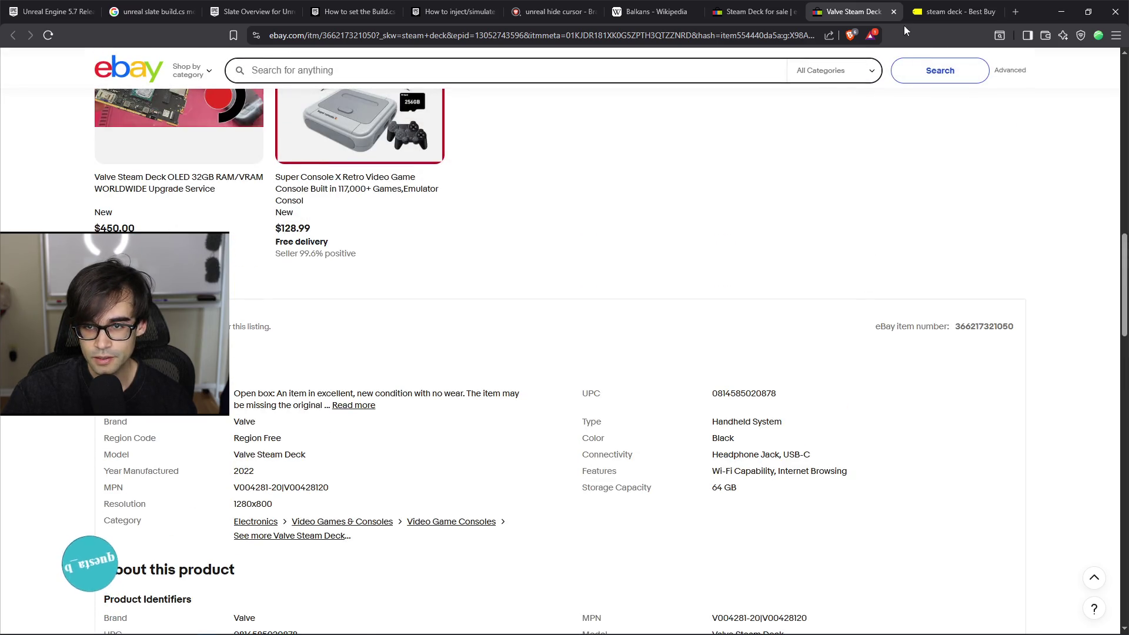
left_click(894, 12)
left_click(942, 15)
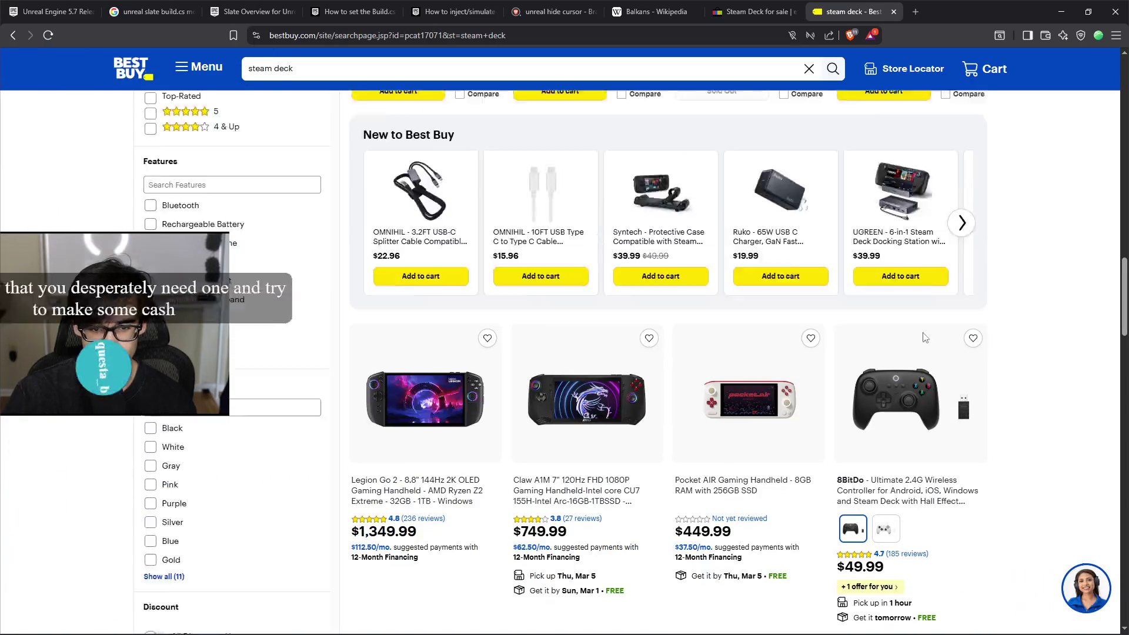
key("ctrl+w")
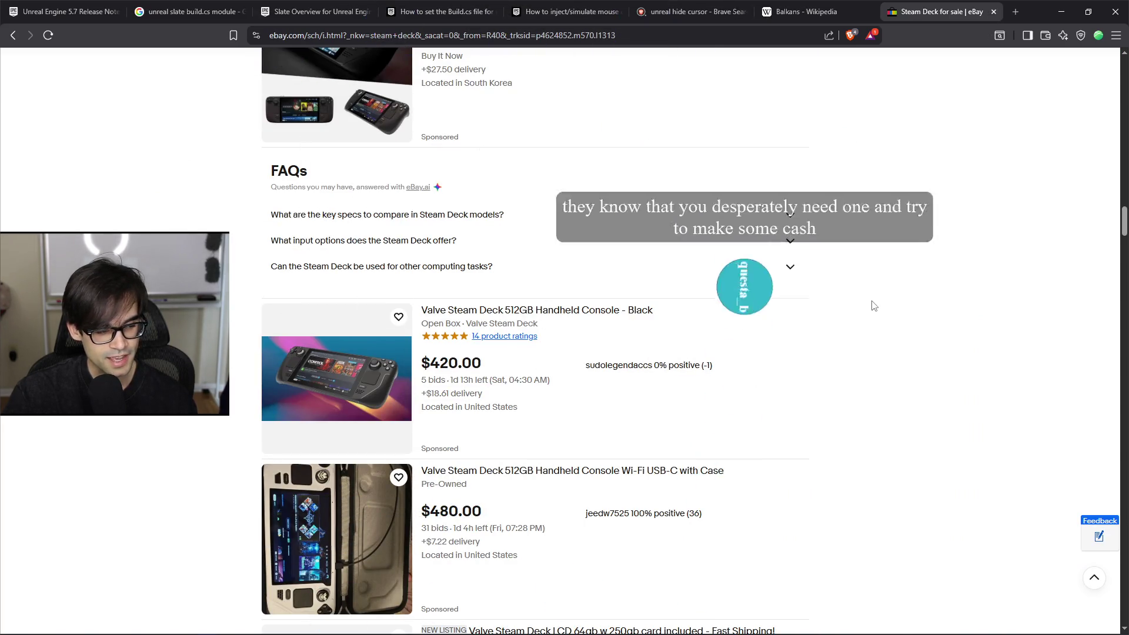
Step: Scroll further through the eBay Steam Deck results and close that tab
scroll(867, 293, "down", 2)
scroll(867, 292, "down", 4)
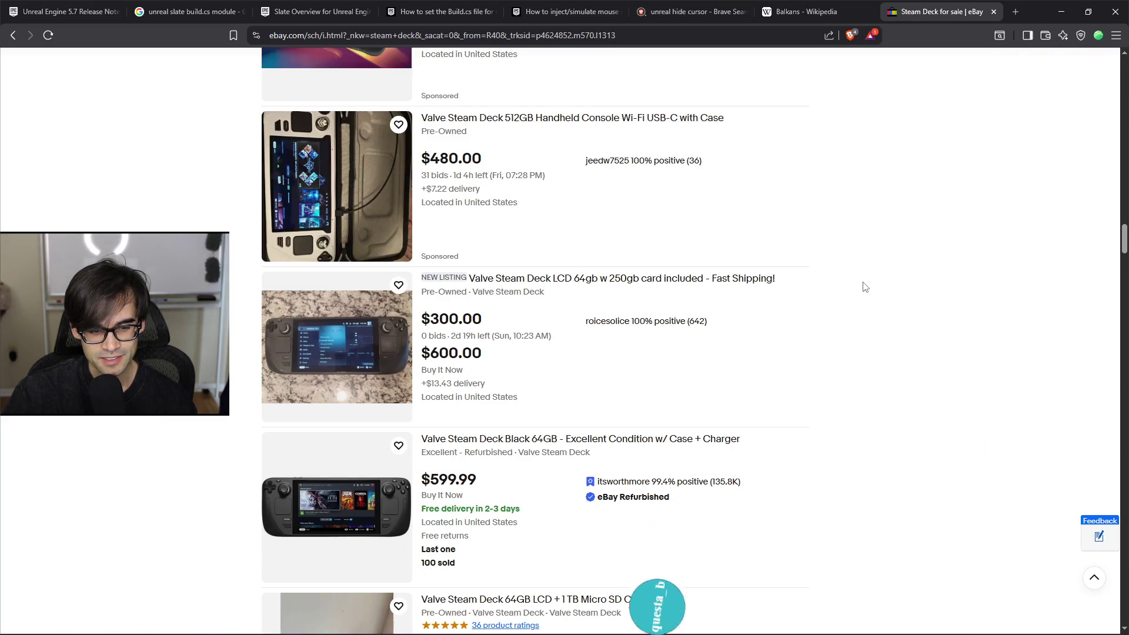
scroll(861, 288, "down", 1)
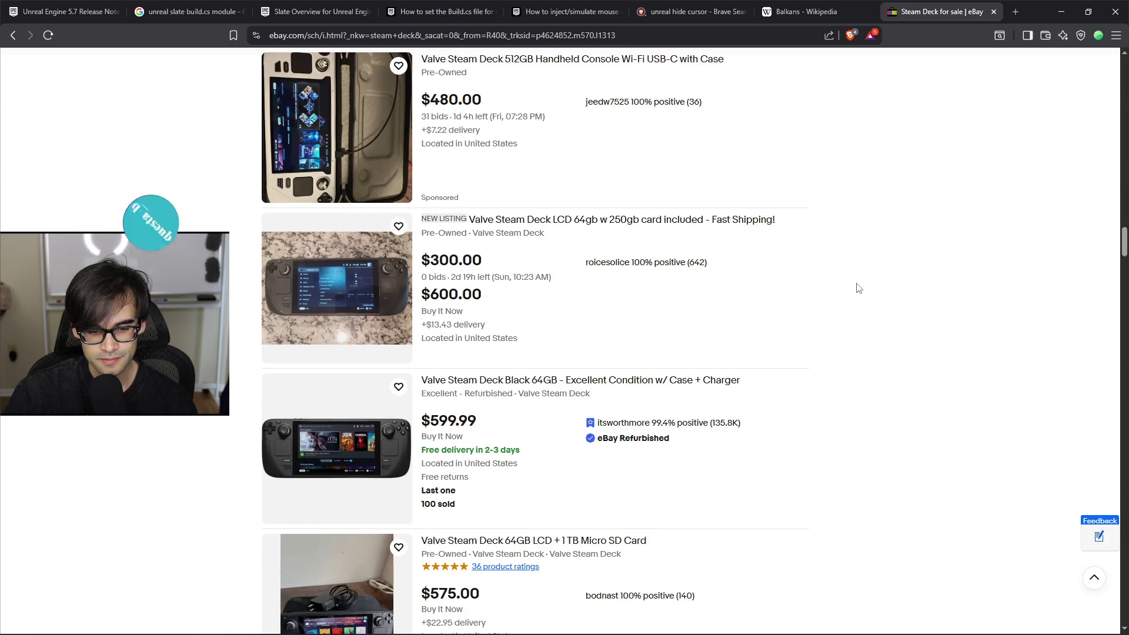
scroll(857, 288, "down", 1)
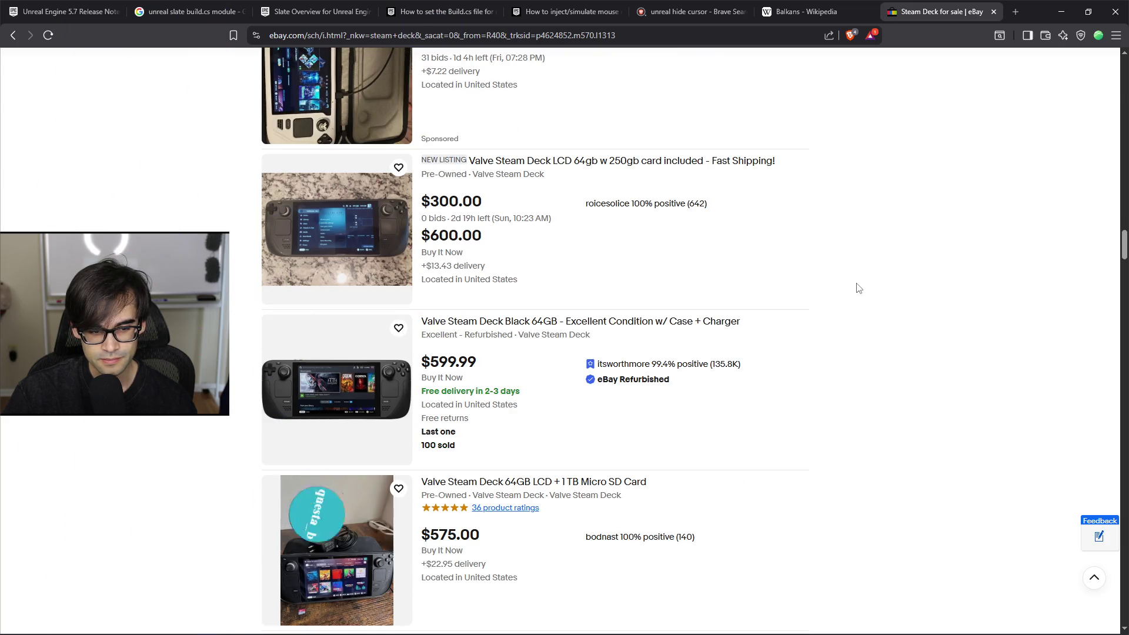
left_click(993, 12)
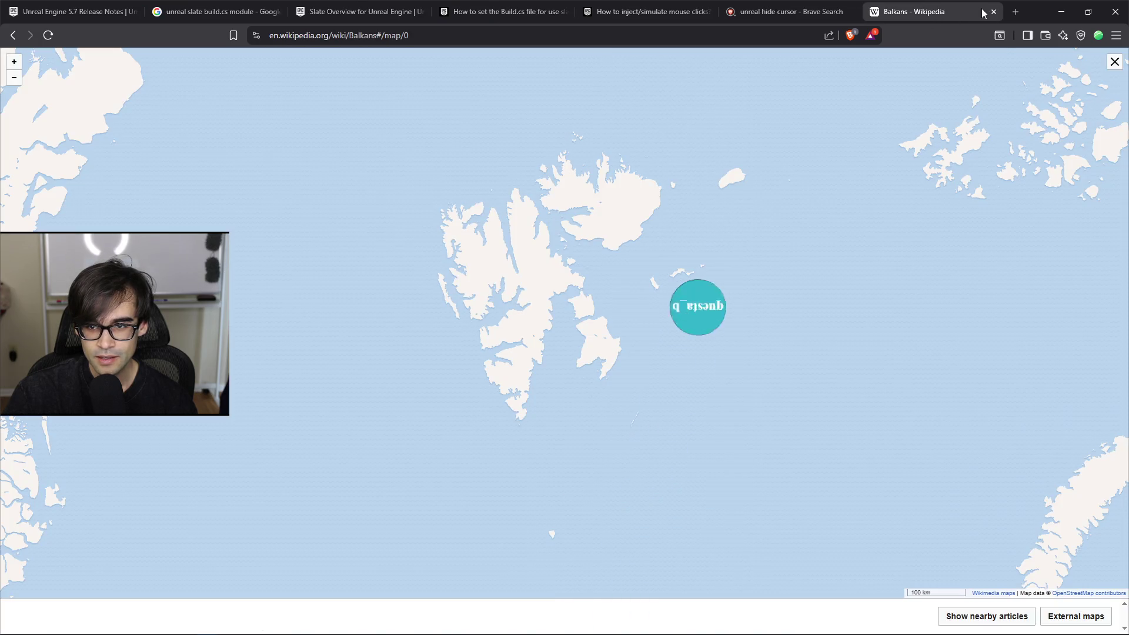
Step: Close the Balkans, hide-cursor search, mouse-click and Build.cs tabs, then return to Unreal Editor
left_click(980, 11)
left_click(647, 12)
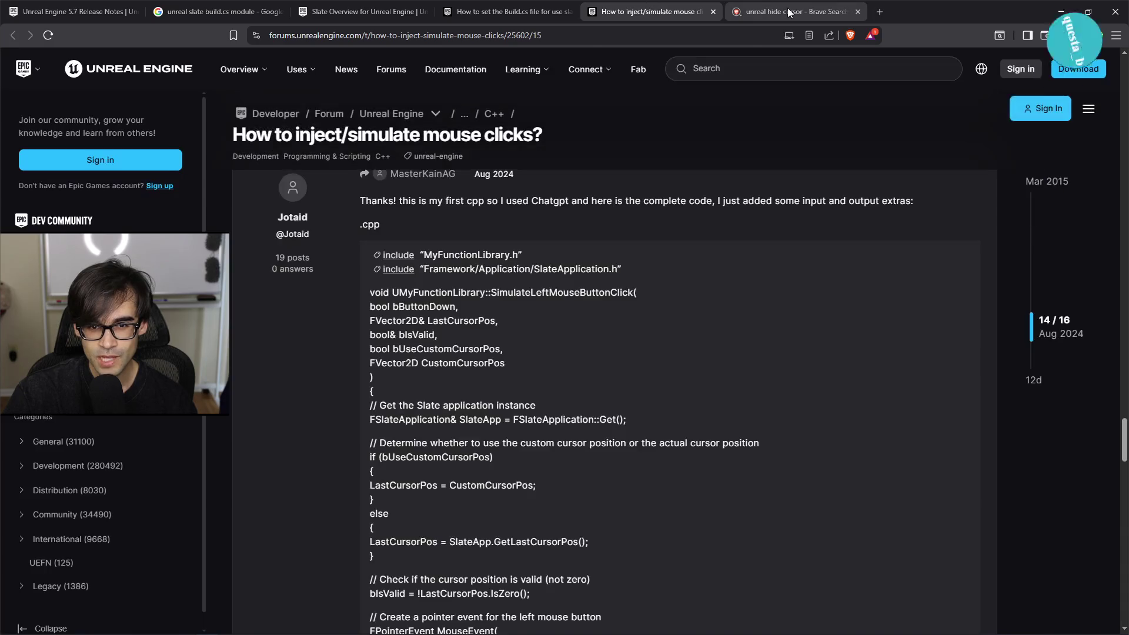
left_click(851, 17)
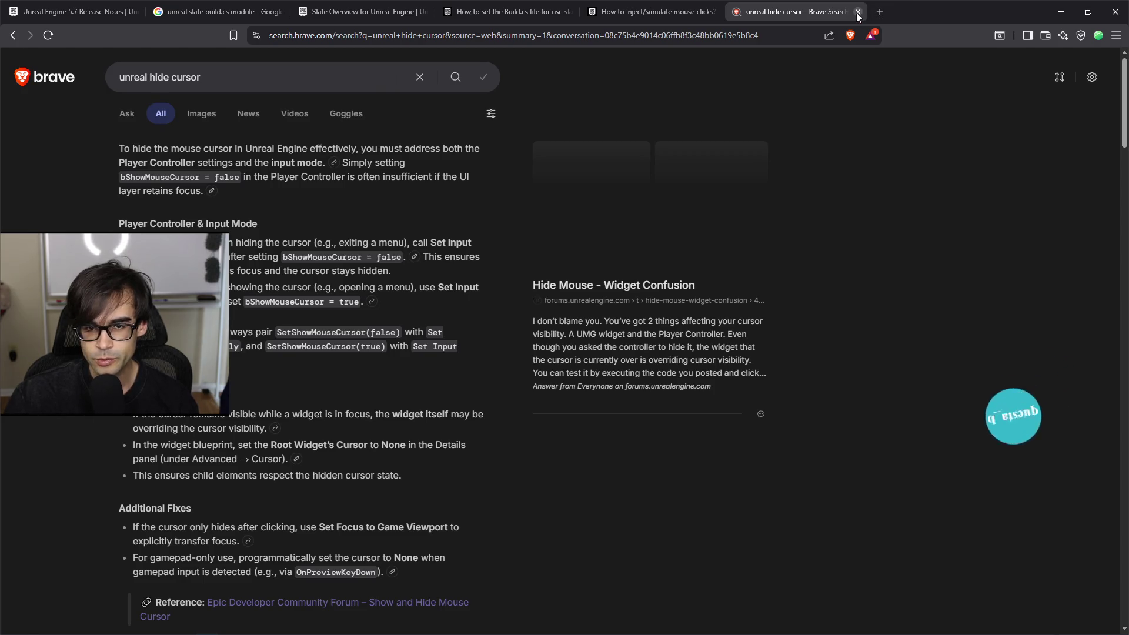
left_click(858, 12)
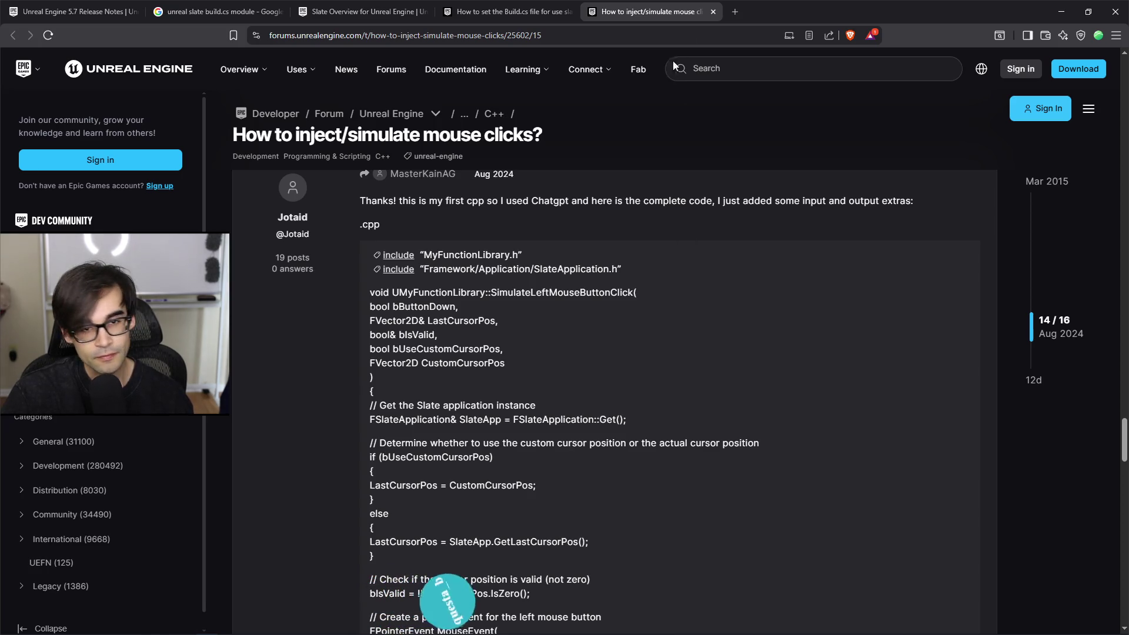
left_click(712, 12)
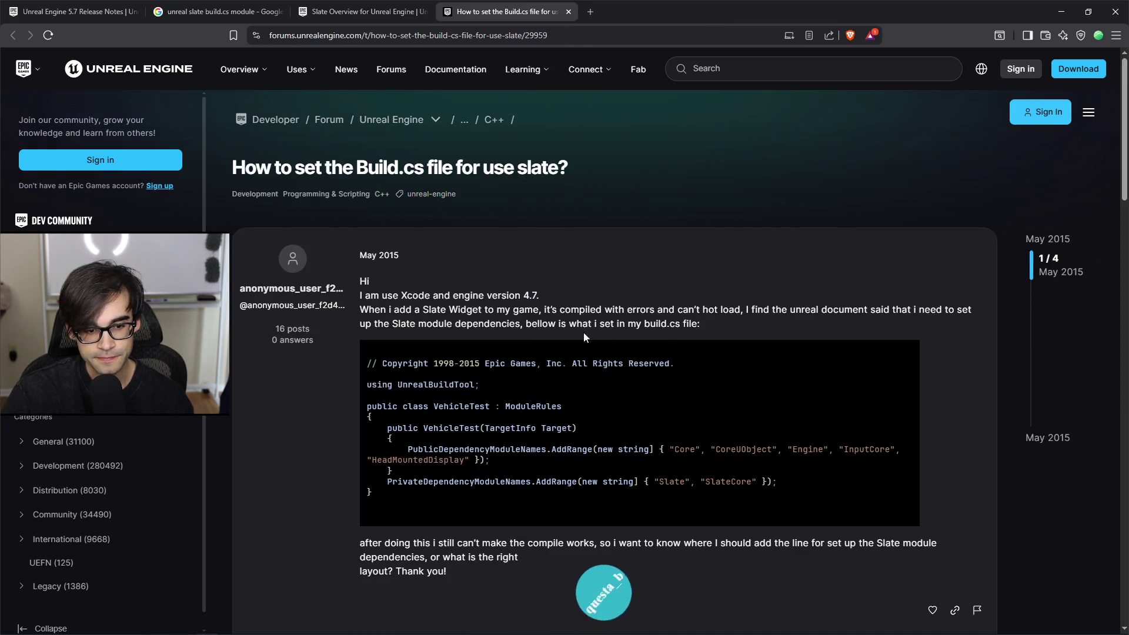
left_click(573, 12)
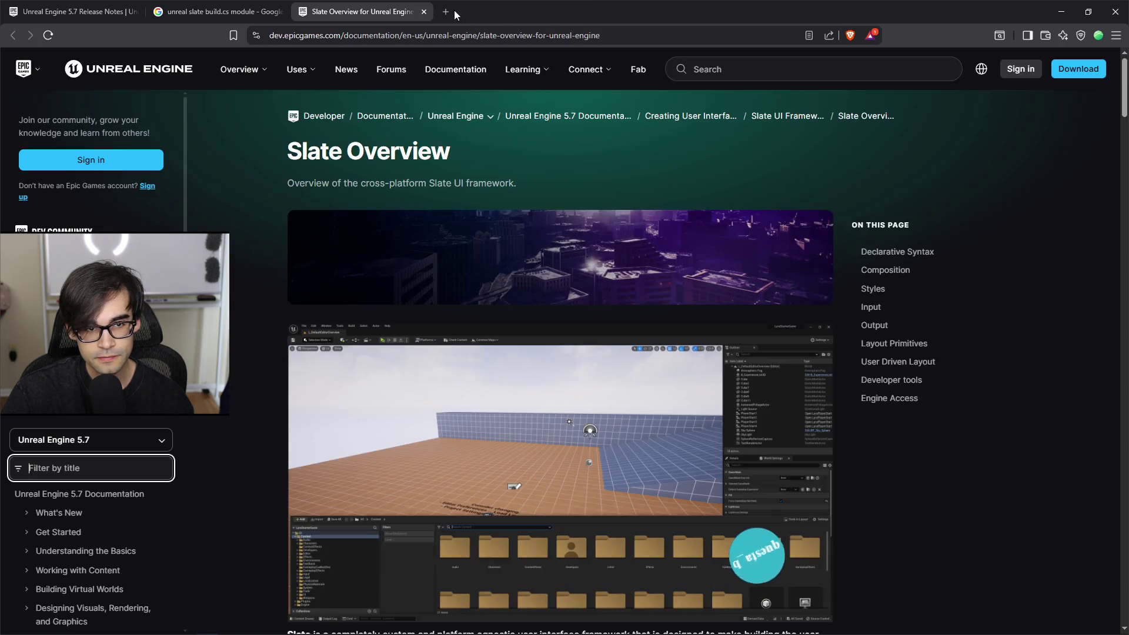
left_click(450, 11)
key("alt+Tab")
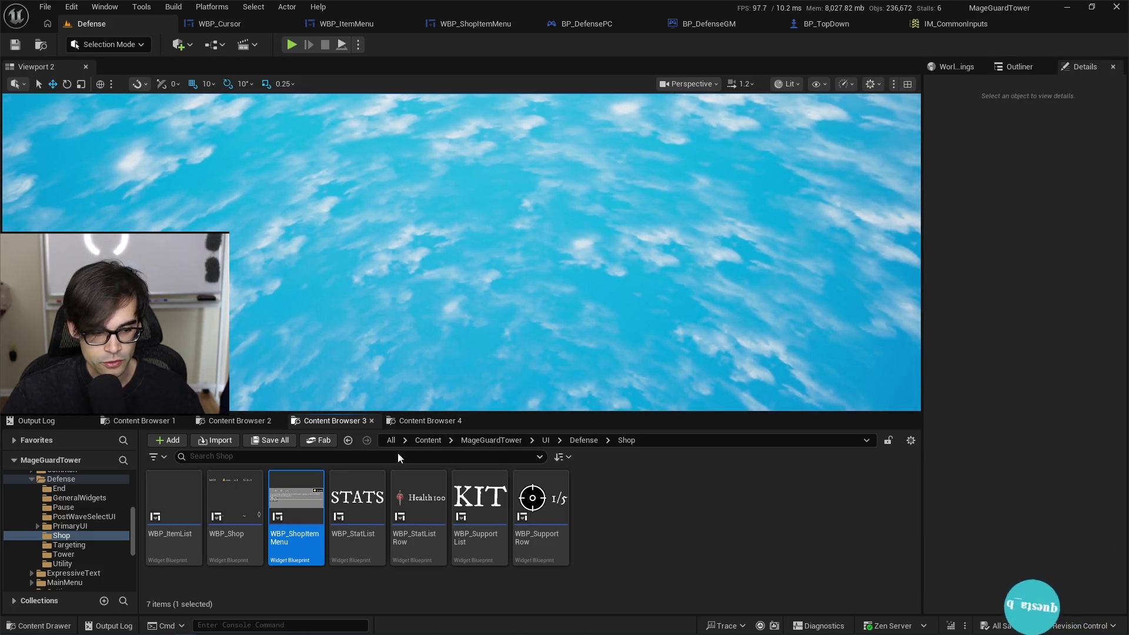
Step: Navigate to Defense > PrimaryUI > Components and open WBP_TowerList
left_click(581, 440)
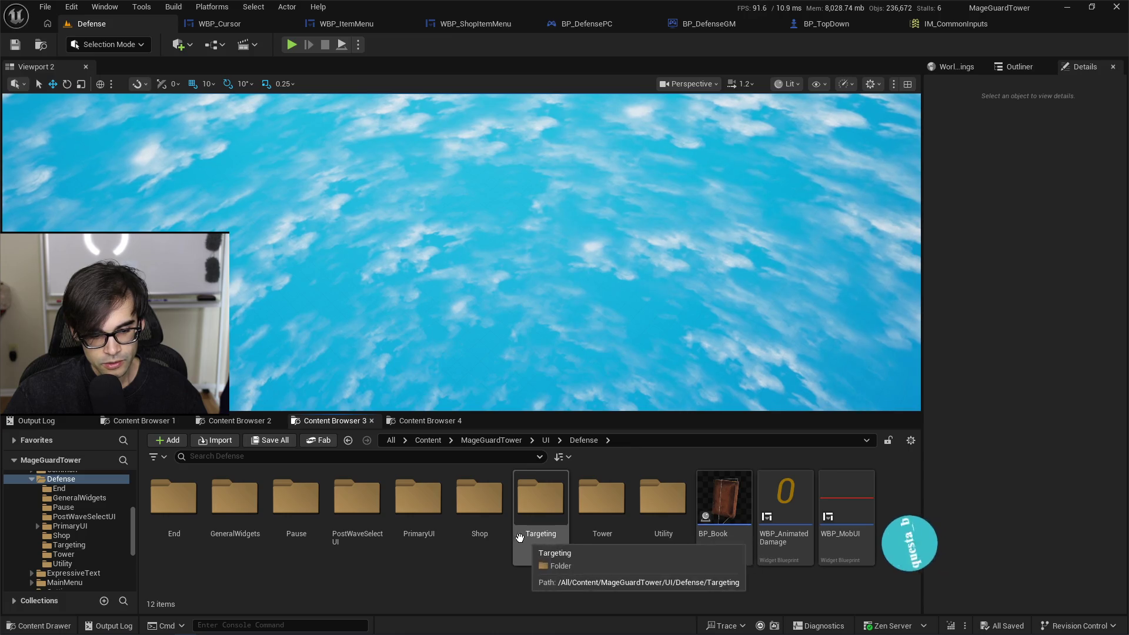
double_click(404, 516)
double_click(174, 497)
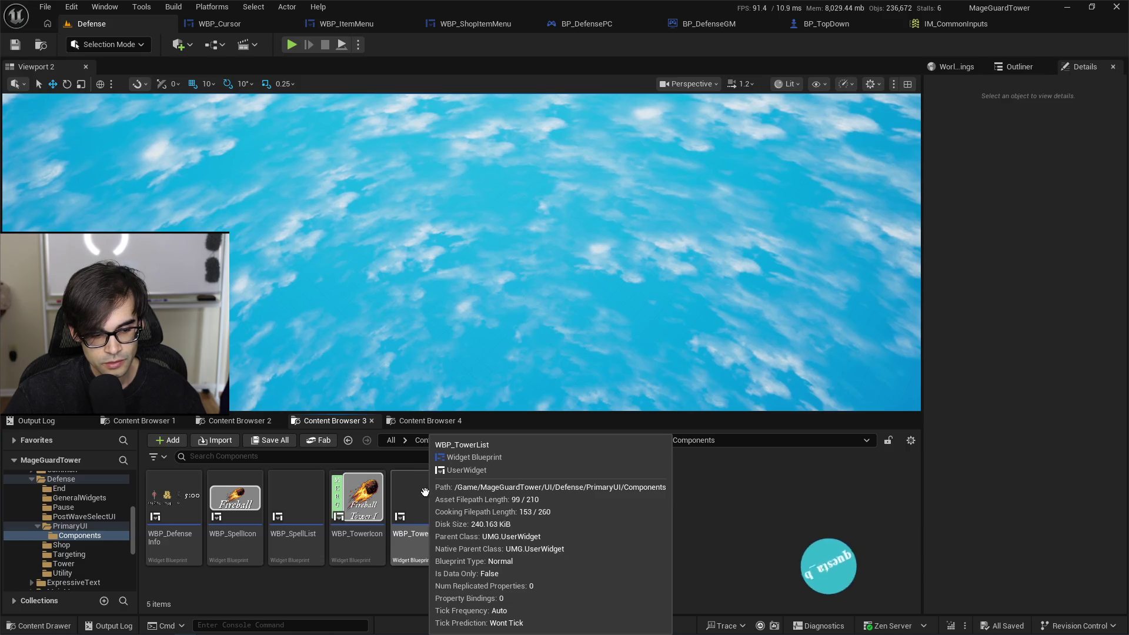
double_click(427, 497)
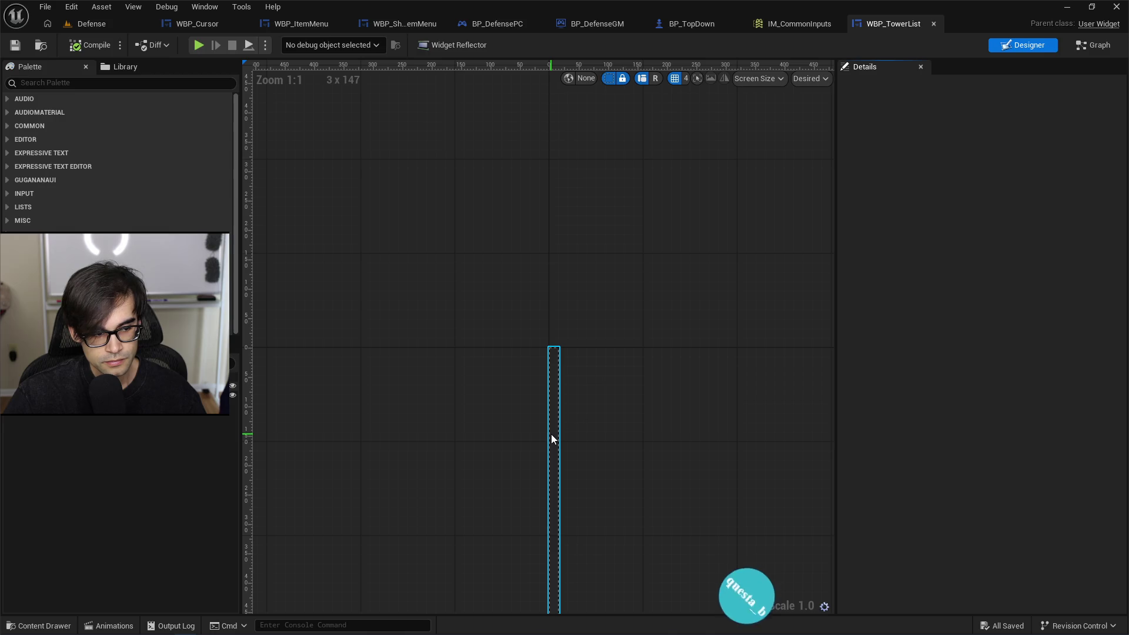
Step: Select the TowerList scroll box and keep Consume Mouse Wheel set to Always
left_click(551, 439)
left_click(552, 383)
scroll(538, 249, "down", 6)
scroll(544, 371, "up", 8)
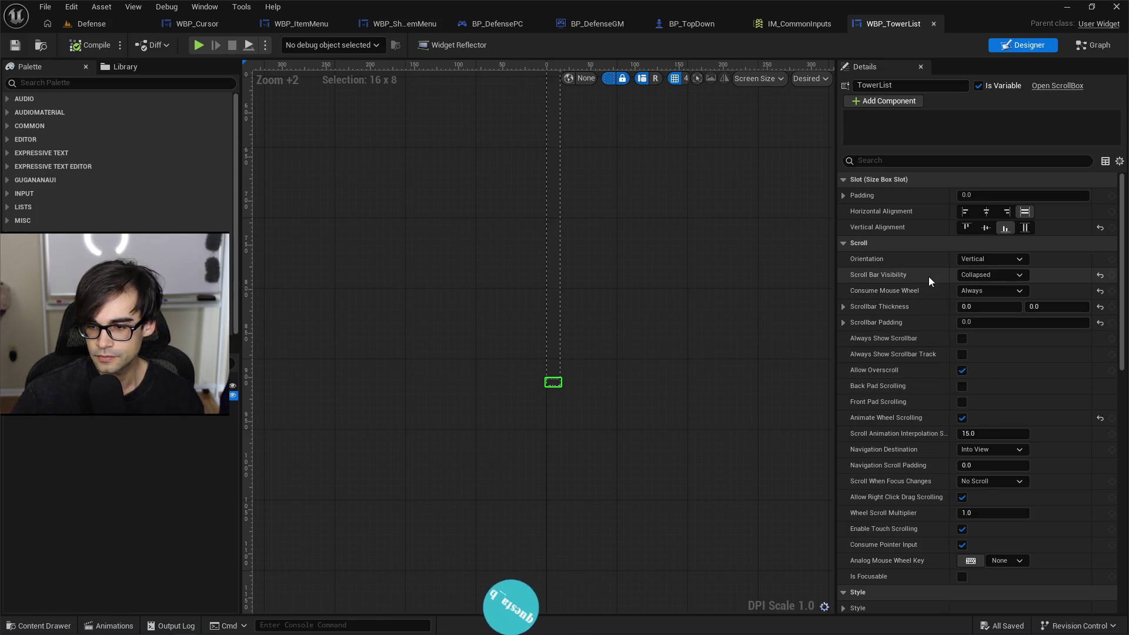
left_click(994, 290)
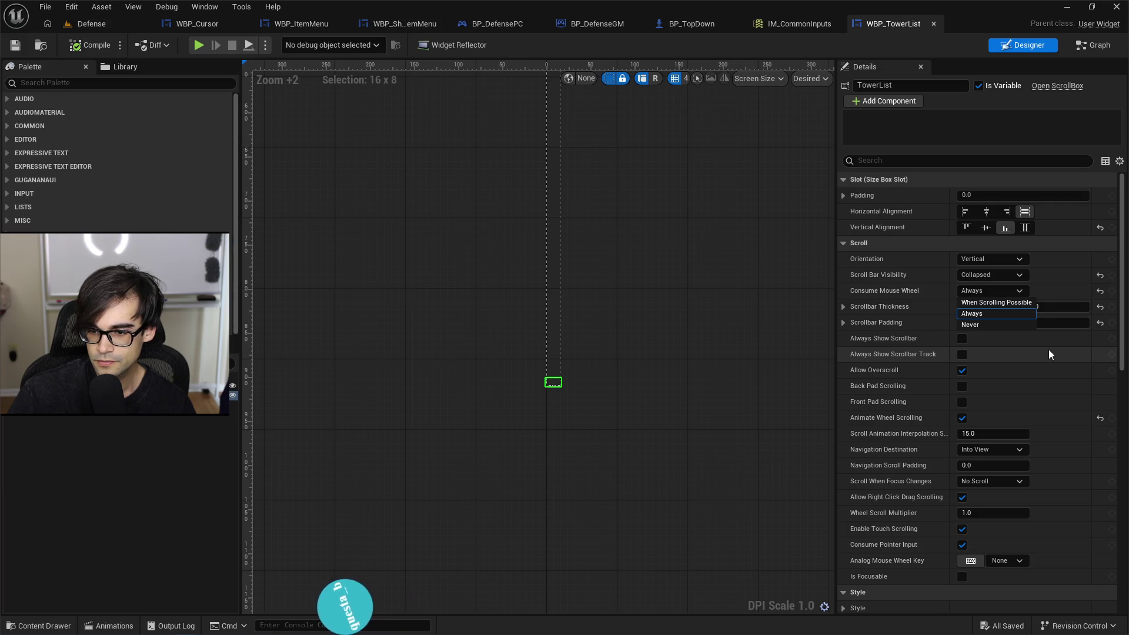
left_click(1019, 292)
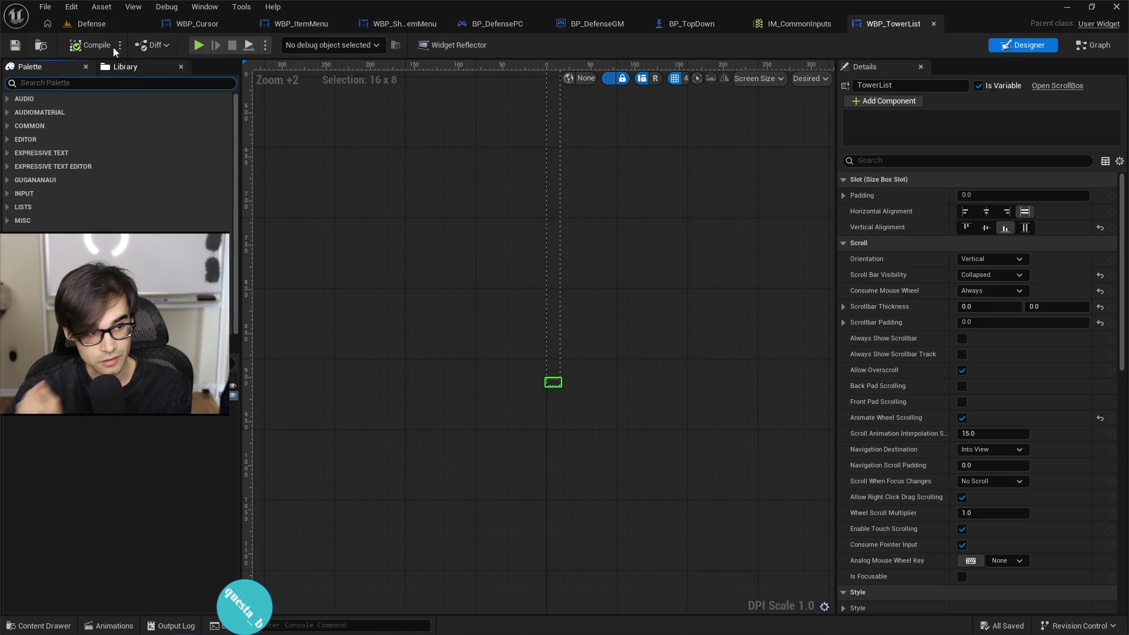
Step: Back in the WBP_TowerList designer, search the widget palette for 'tower icon'
left_click(106, 22)
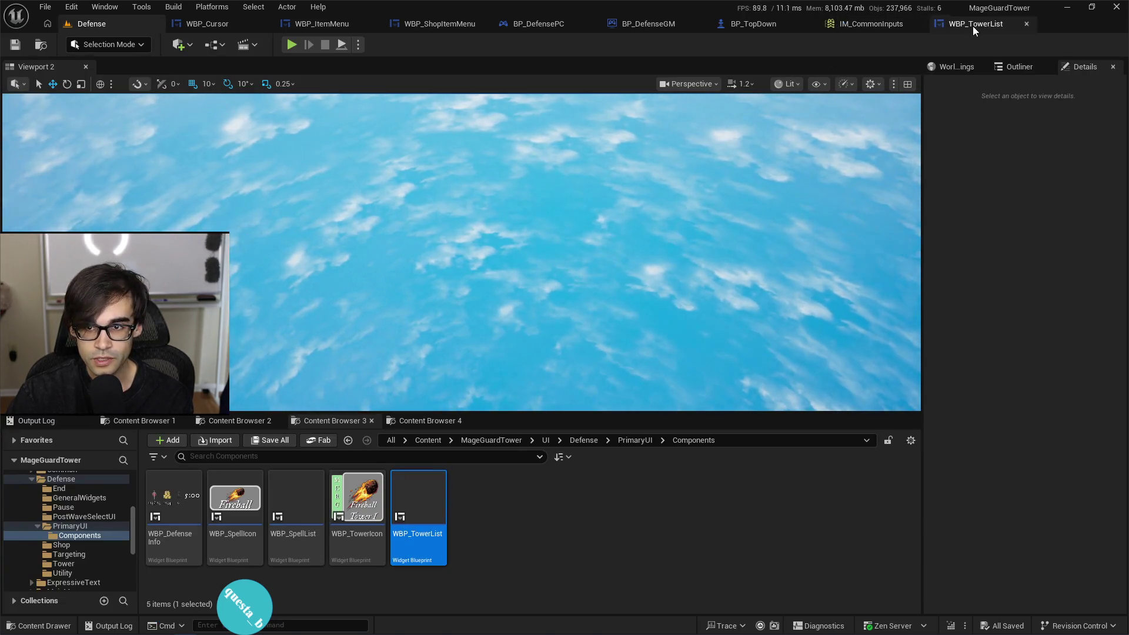
left_click(973, 26)
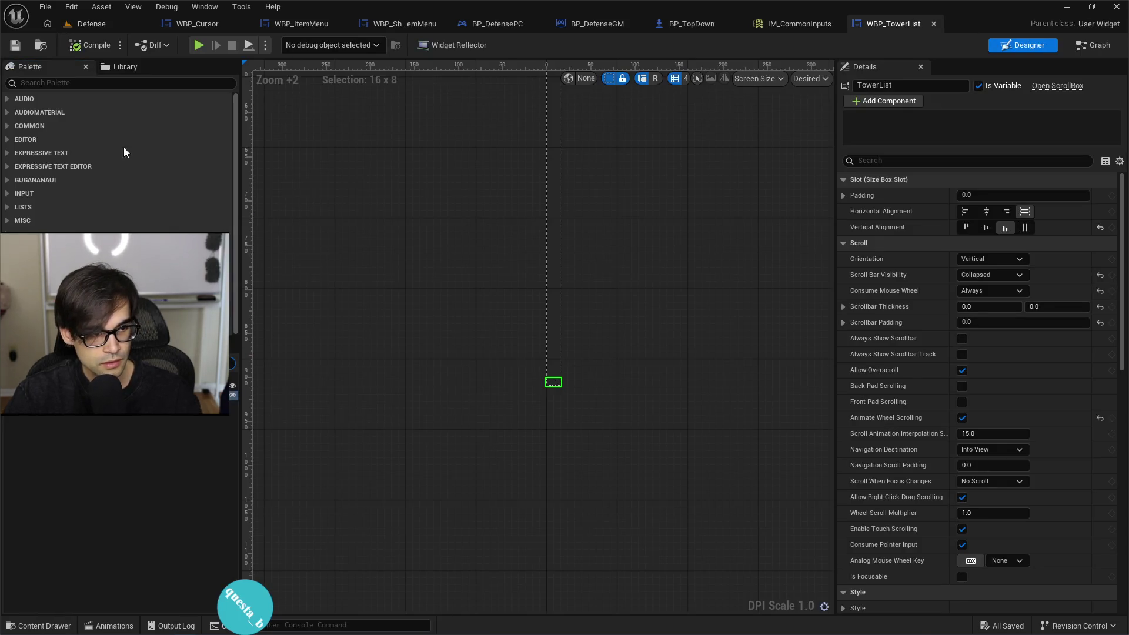
left_click(134, 89)
type("tower icon")
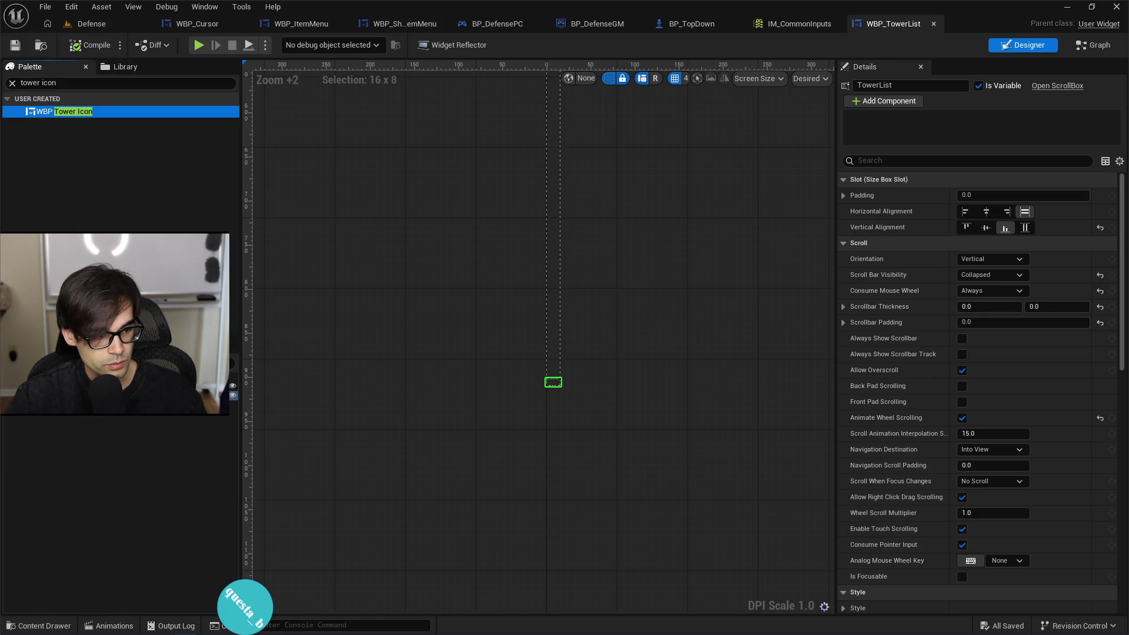
Step: Add WBP_TowerIcon to TowerList and duplicate/paste it into a tall stack of tower icons
left_click_drag(65, 111, 118, 395)
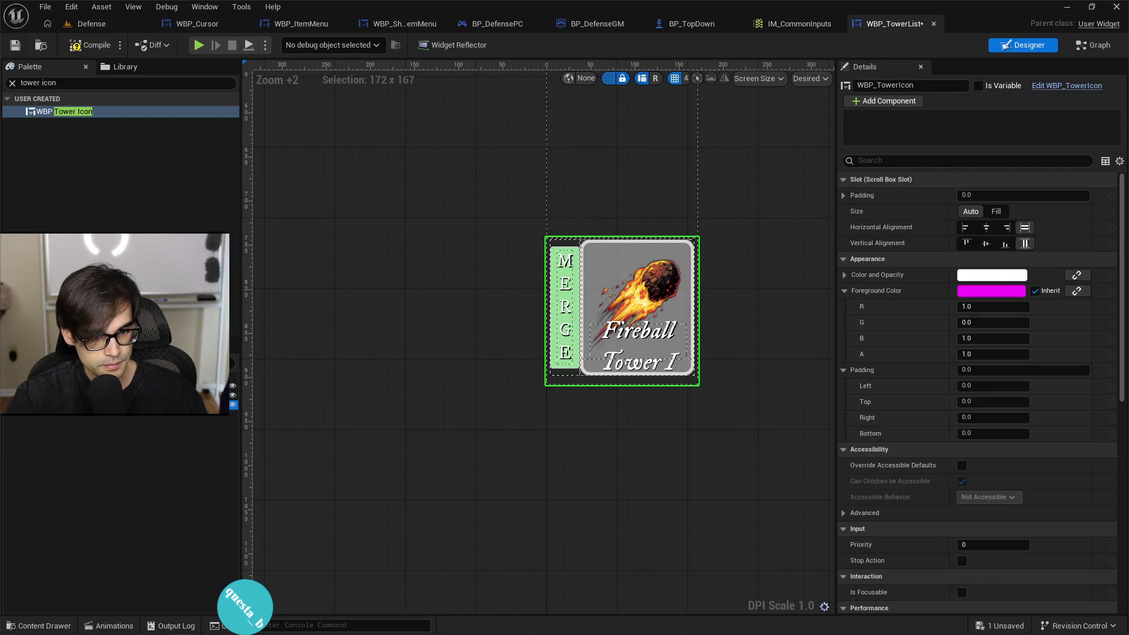
key("ctrl+d")
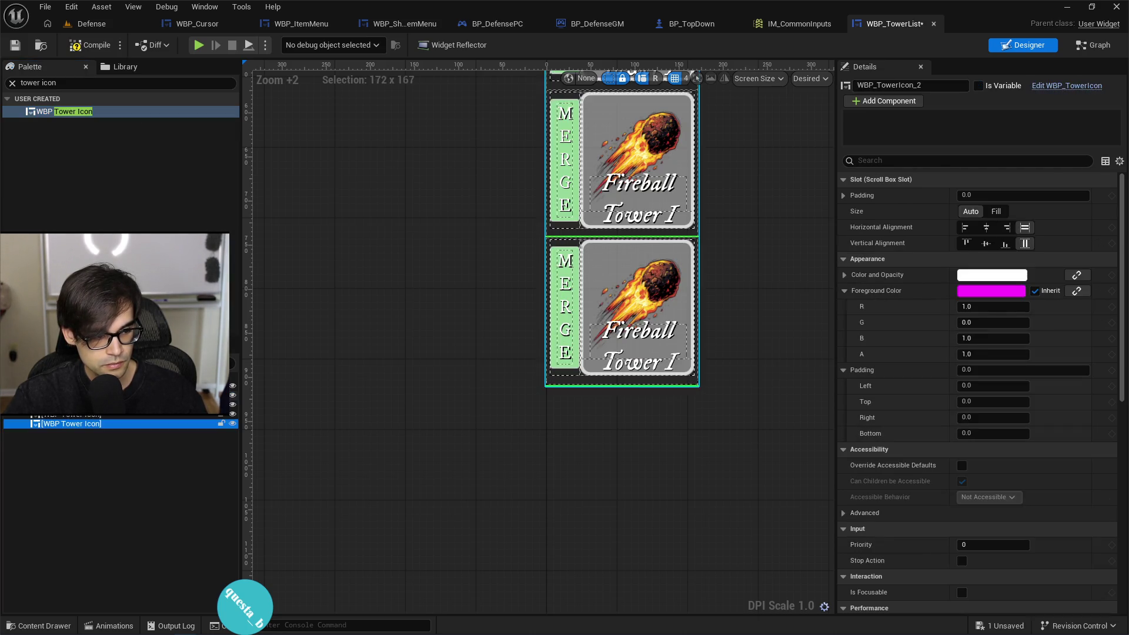
left_click(74, 423, "shift")
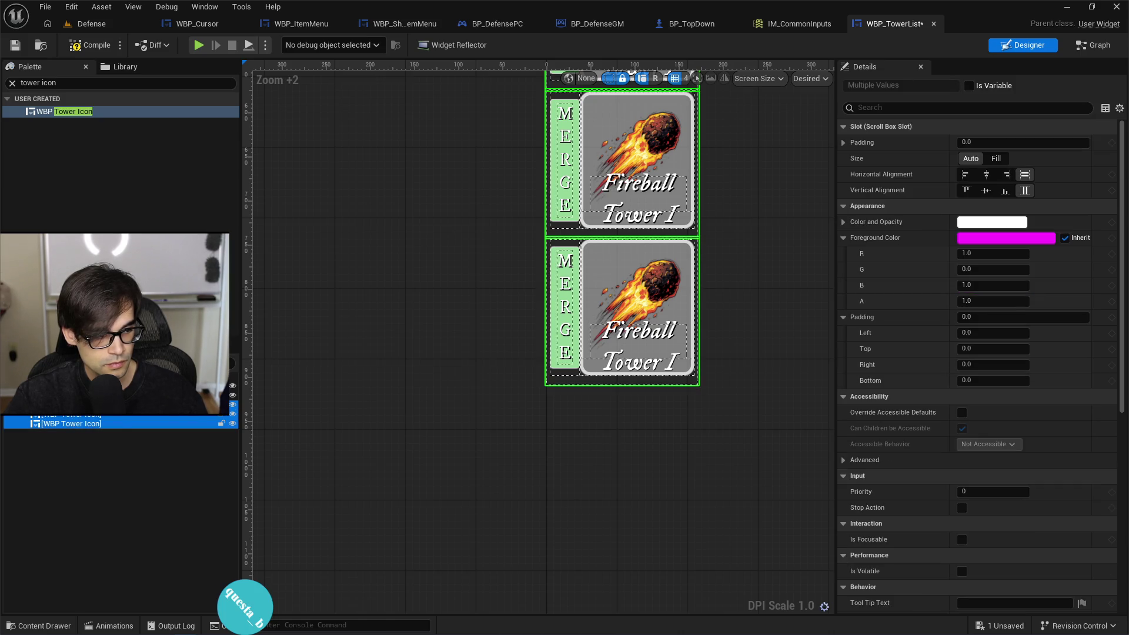
left_click(586, 432)
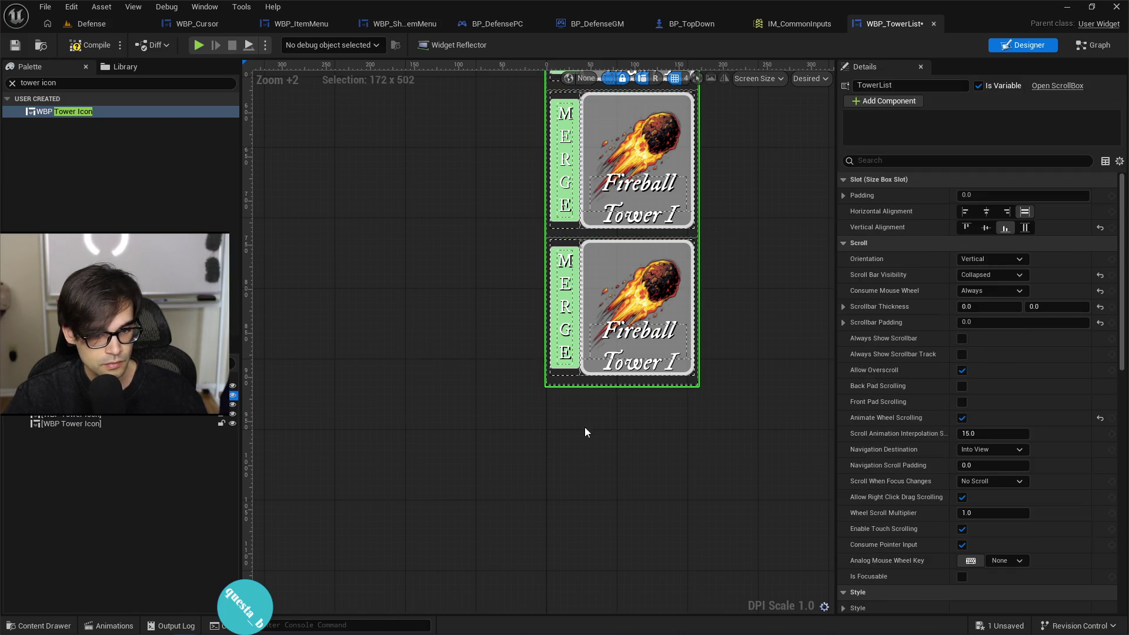
key("ctrl+v")
scroll(450, 439, "down", 6)
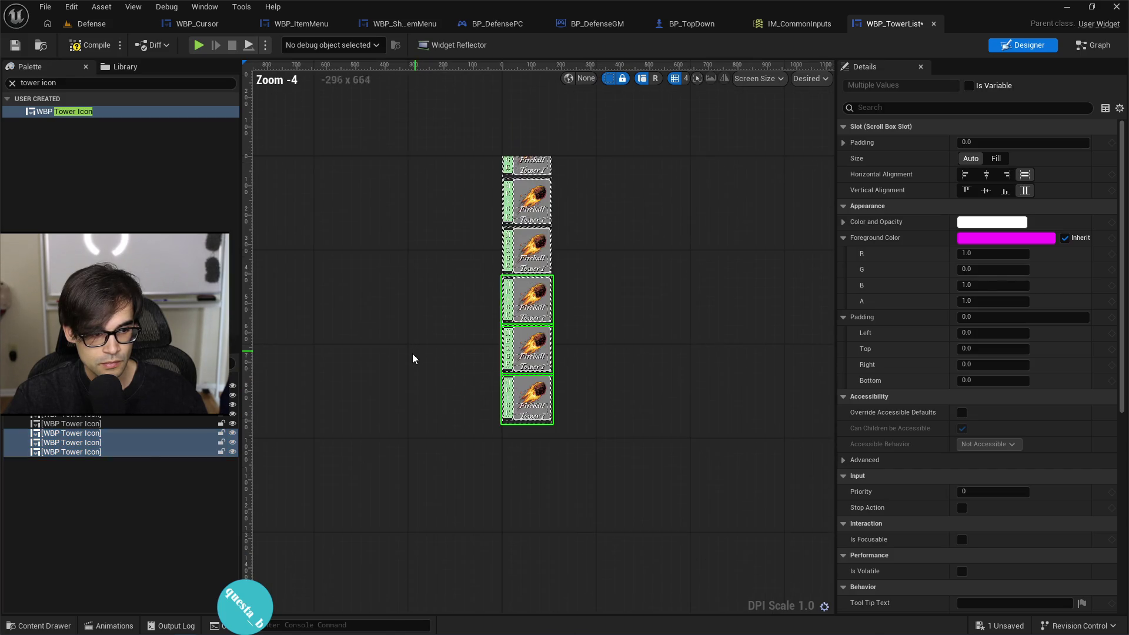
left_click(233, 395)
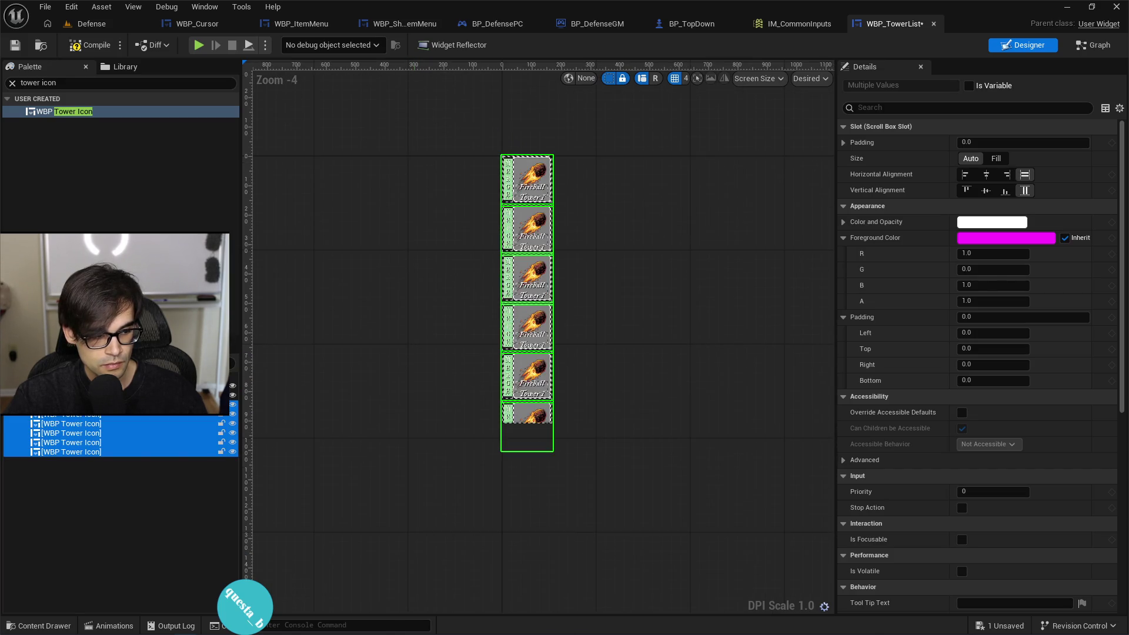
left_click(527, 438)
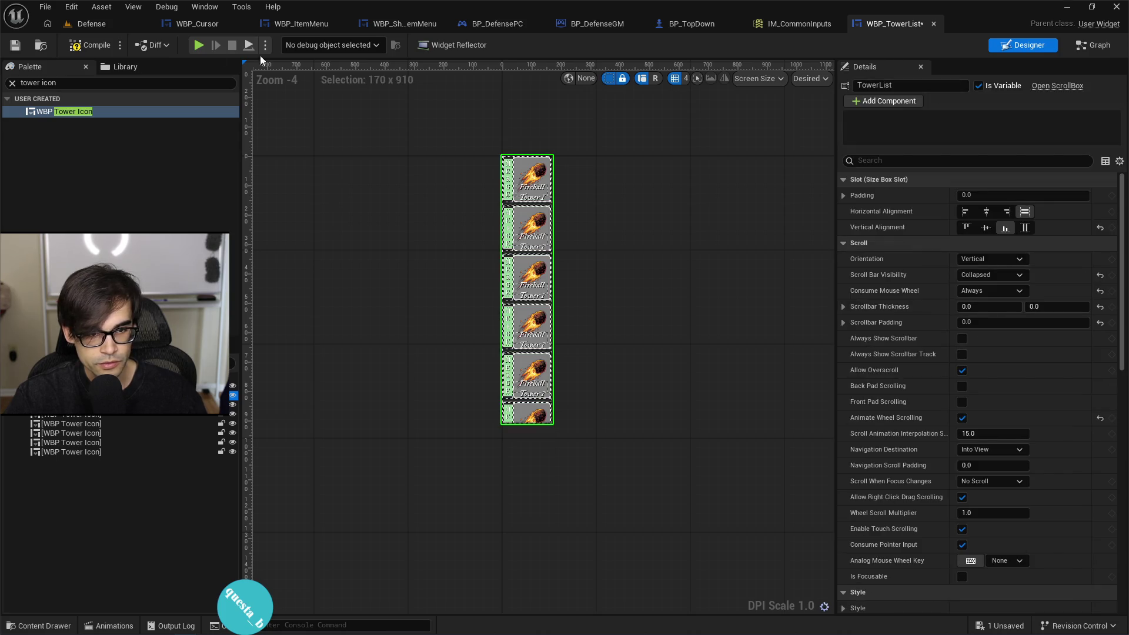
key("ctrl+v")
Step: Save the tower list widget and start playing the Defense level
left_click(86, 47)
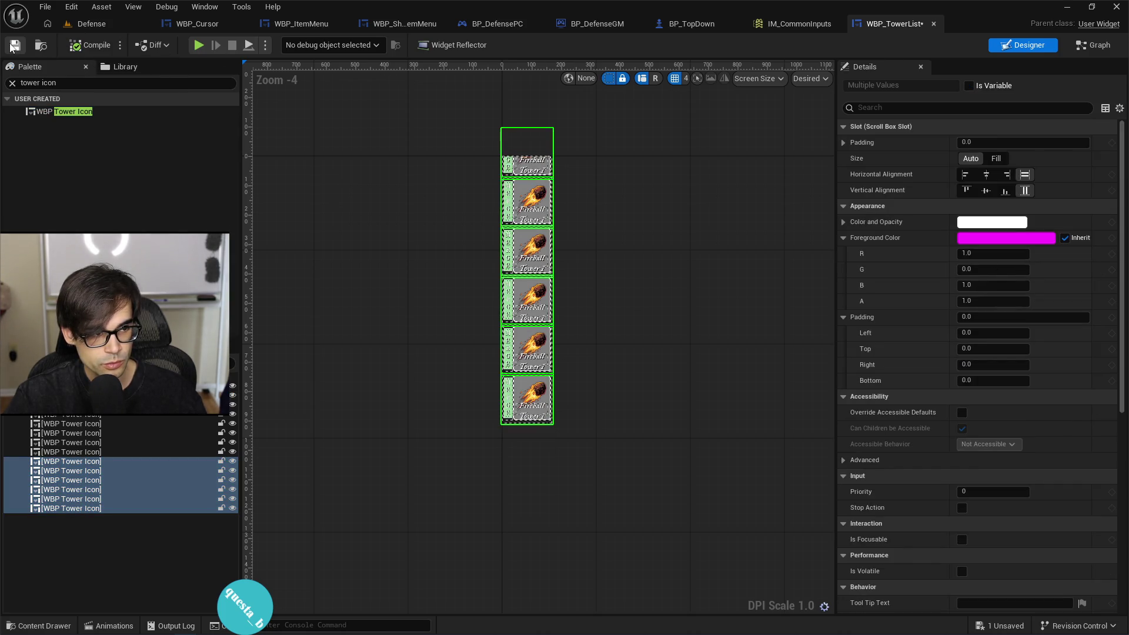
left_click(94, 23)
left_click(285, 45)
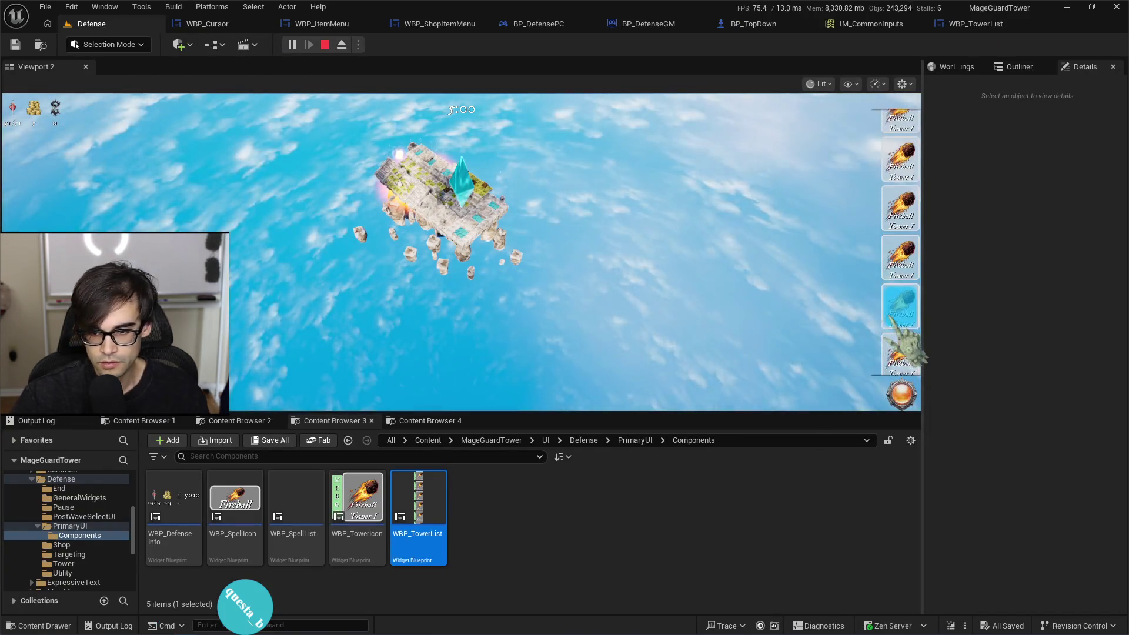
Step: Scroll the tower list during play, stop the session, and return to the WBP_TowerList designer
scroll(915, 350, "down", 1)
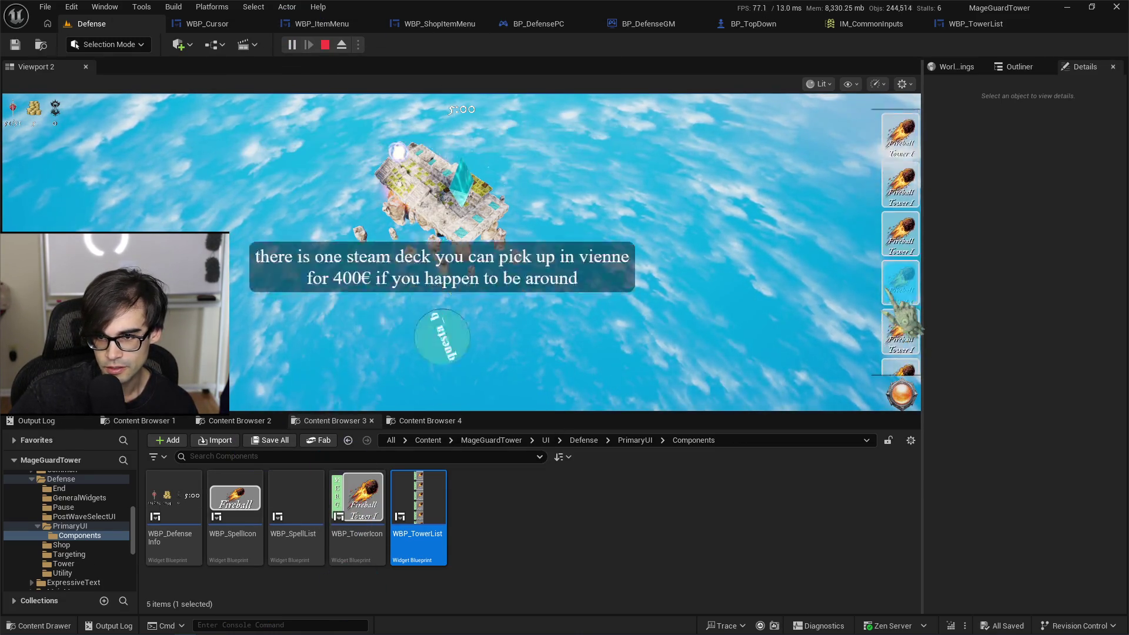
scroll(908, 326, "down", 1)
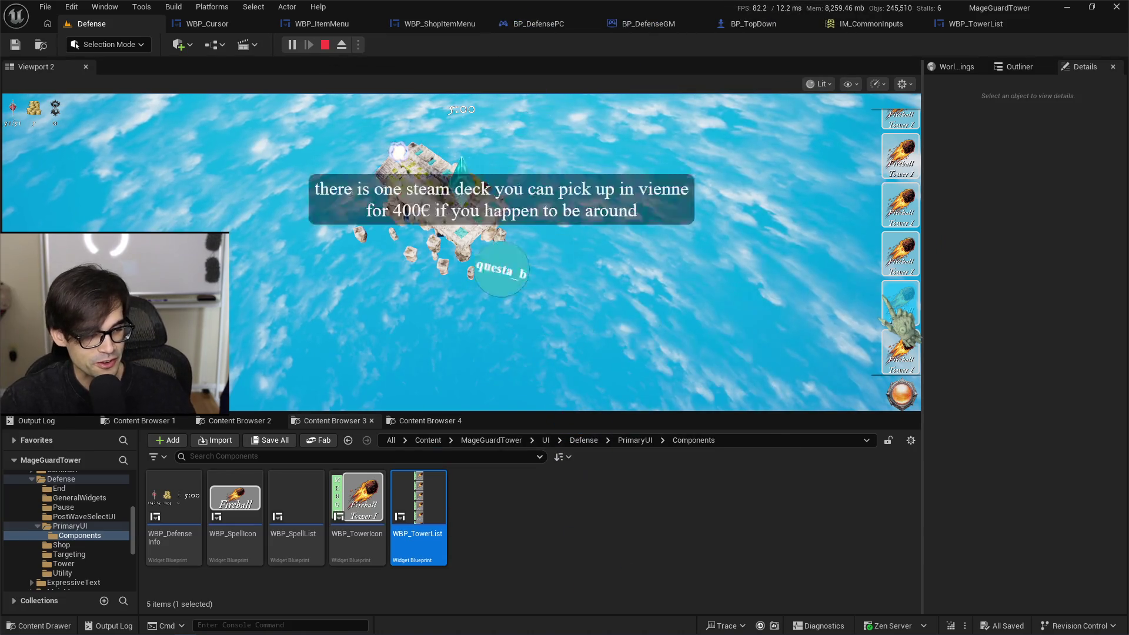
left_click(326, 47)
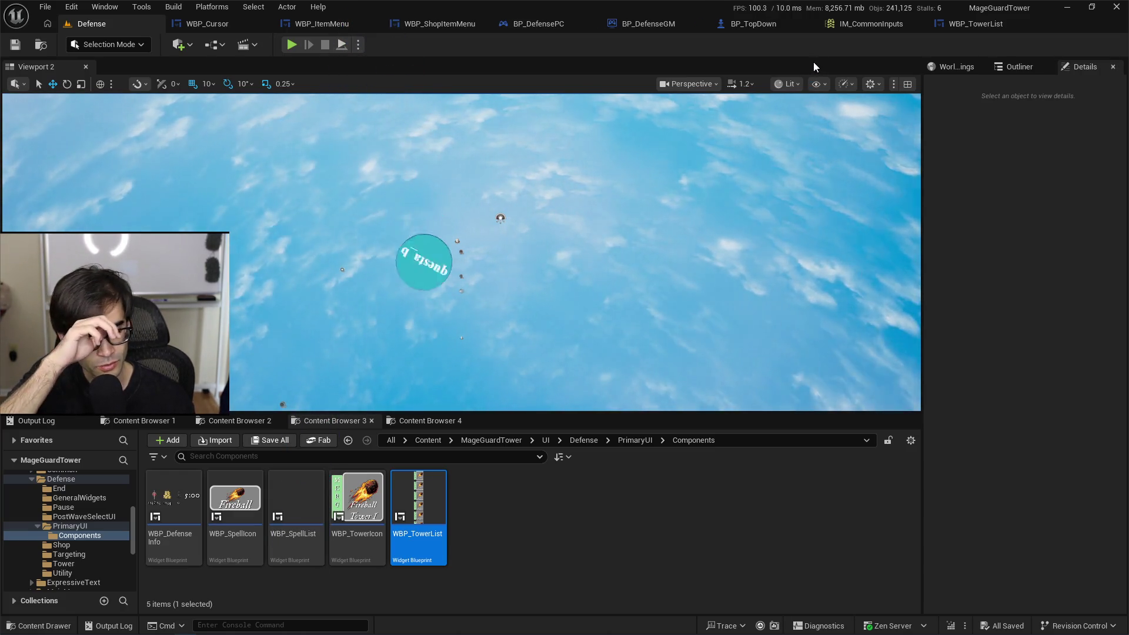
left_click(976, 23)
left_click(781, 26)
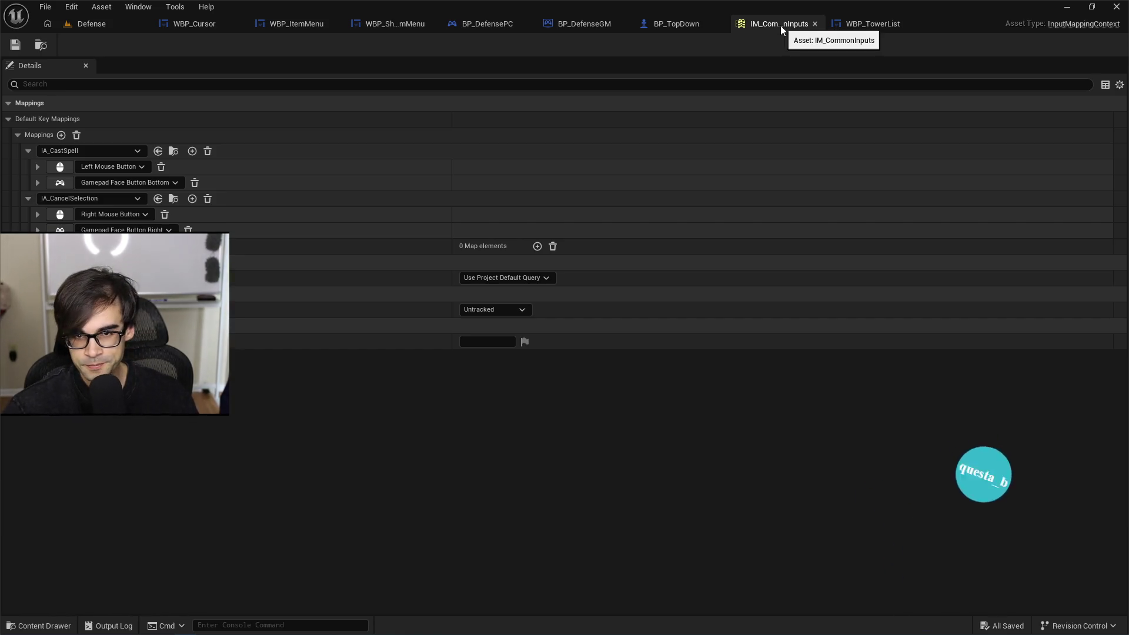
left_click(884, 24)
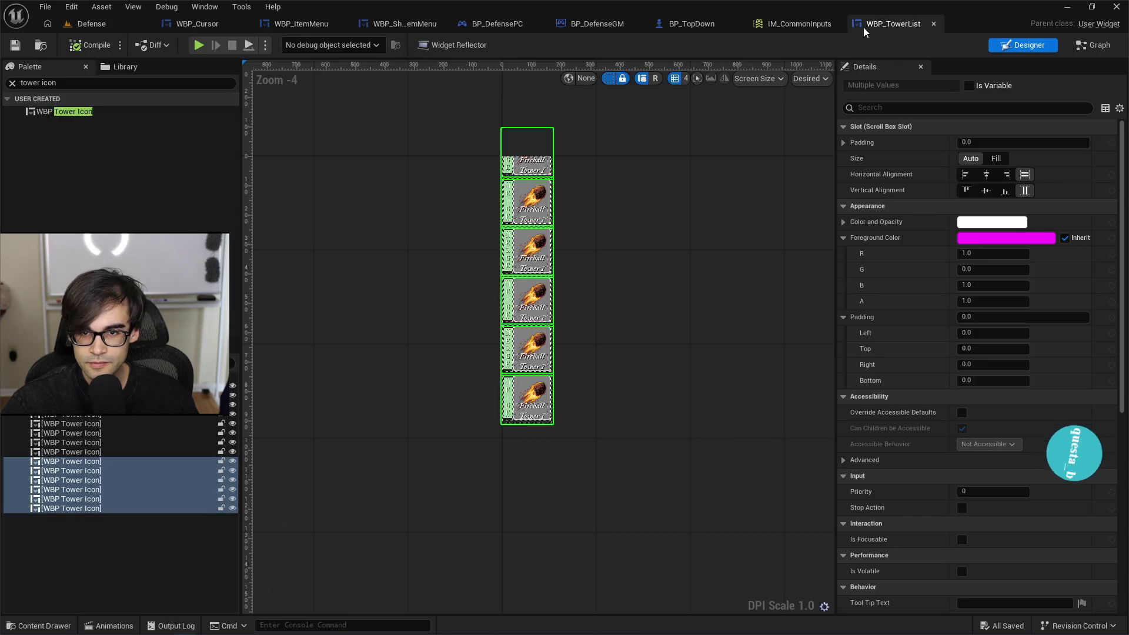
Step: Back on the Defense level, scroll the HUD's Fireball Tower icon list up and down
left_click(104, 30)
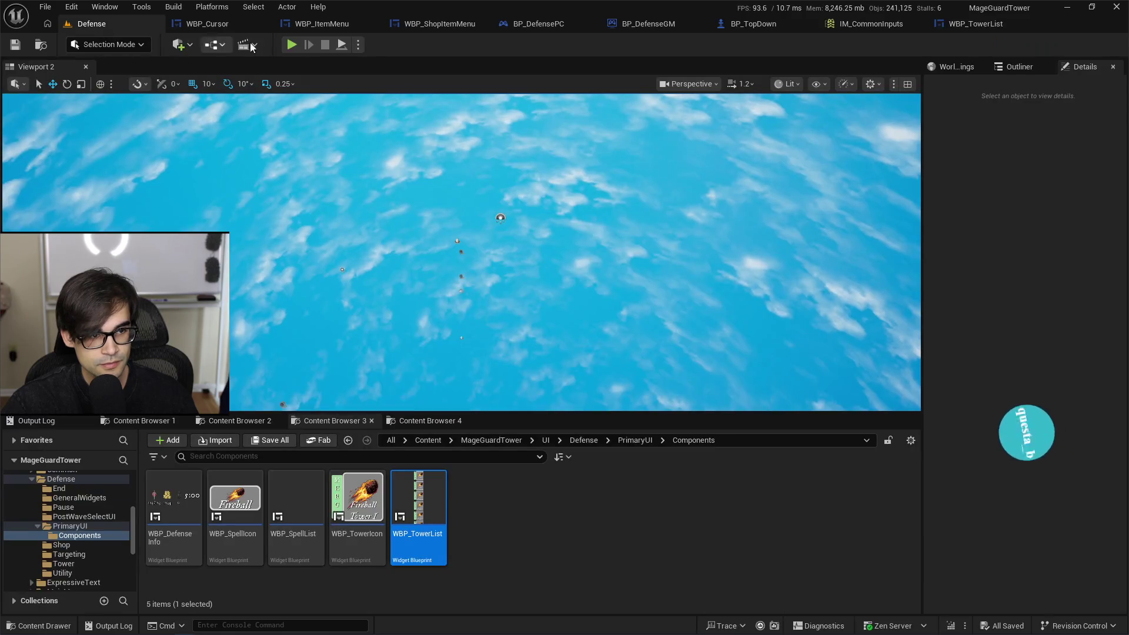
scroll(918, 288, "down", 1)
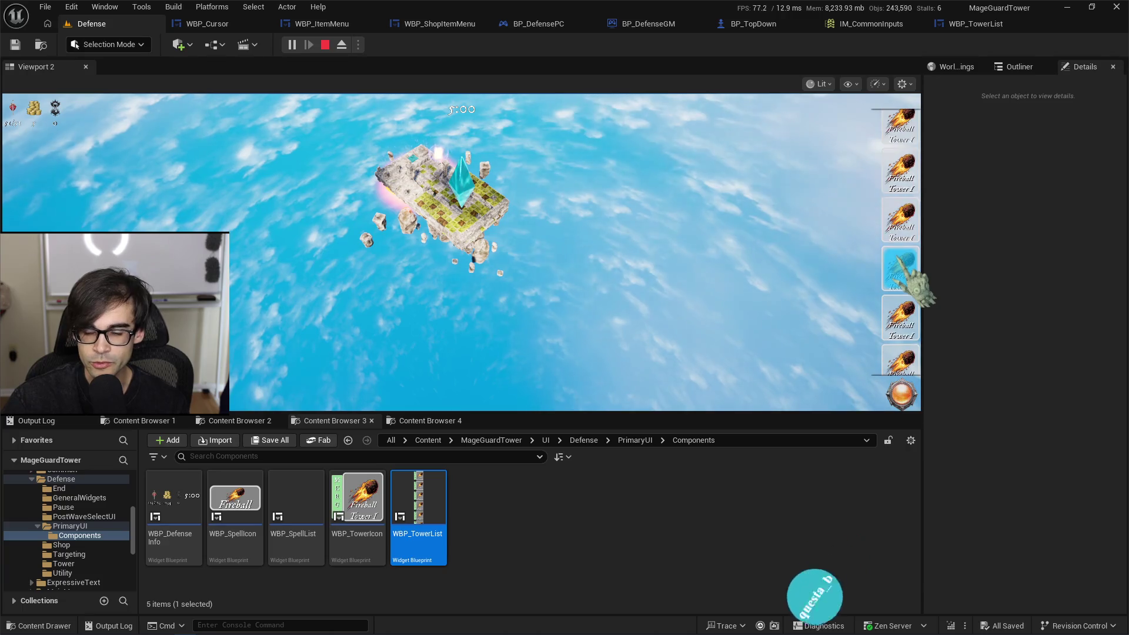
scroll(917, 282, "up", 1)
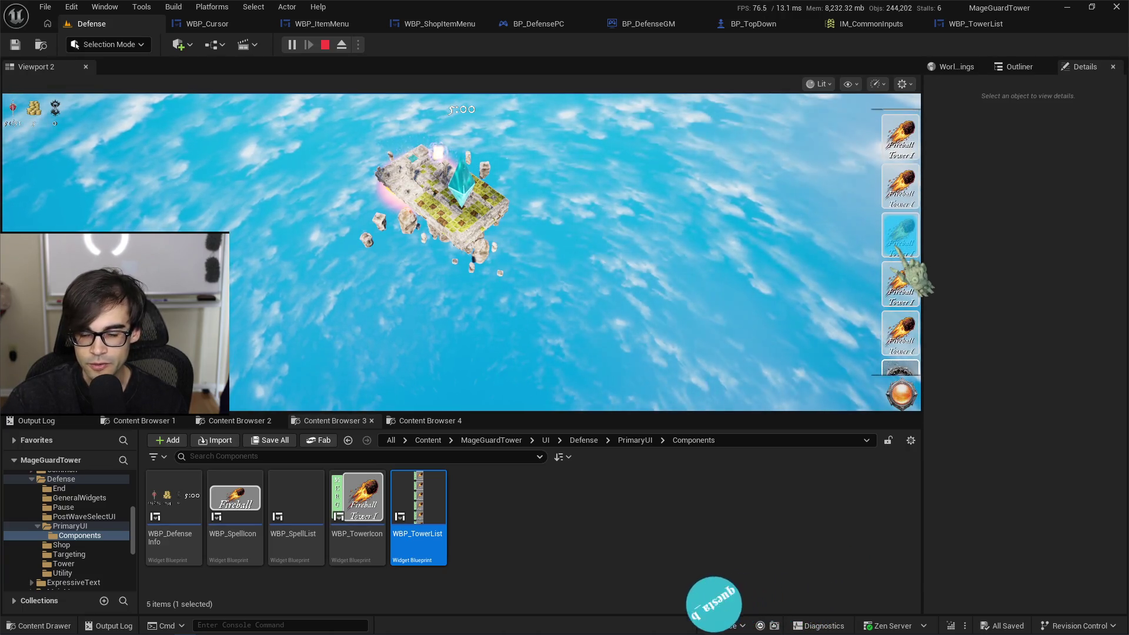
scroll(895, 257, "up", 1)
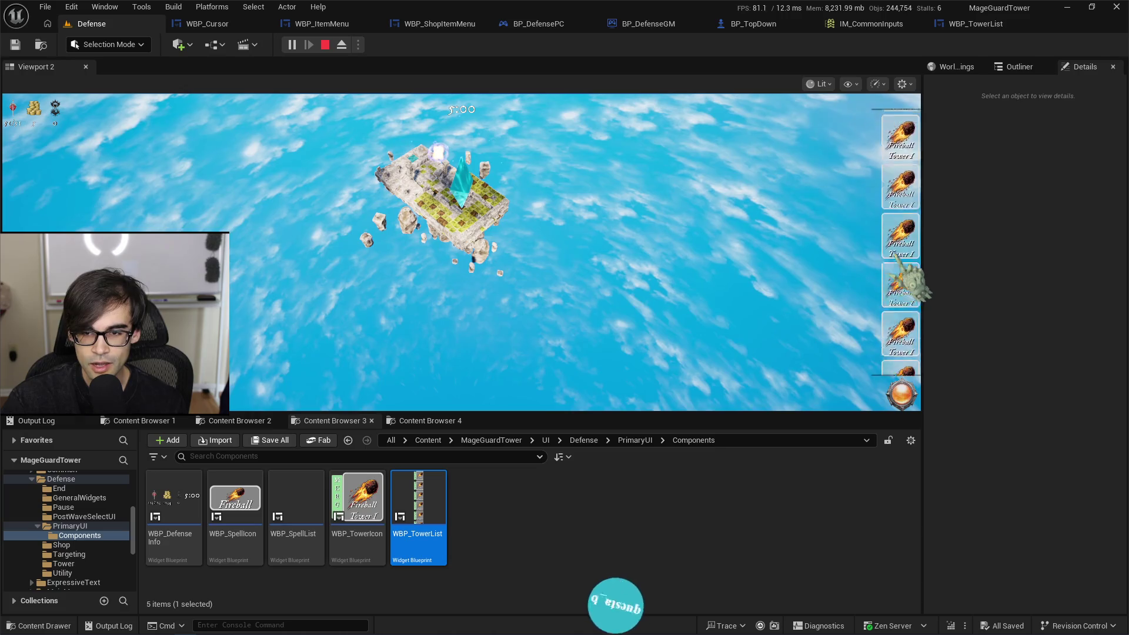
scroll(893, 250, "down", 1)
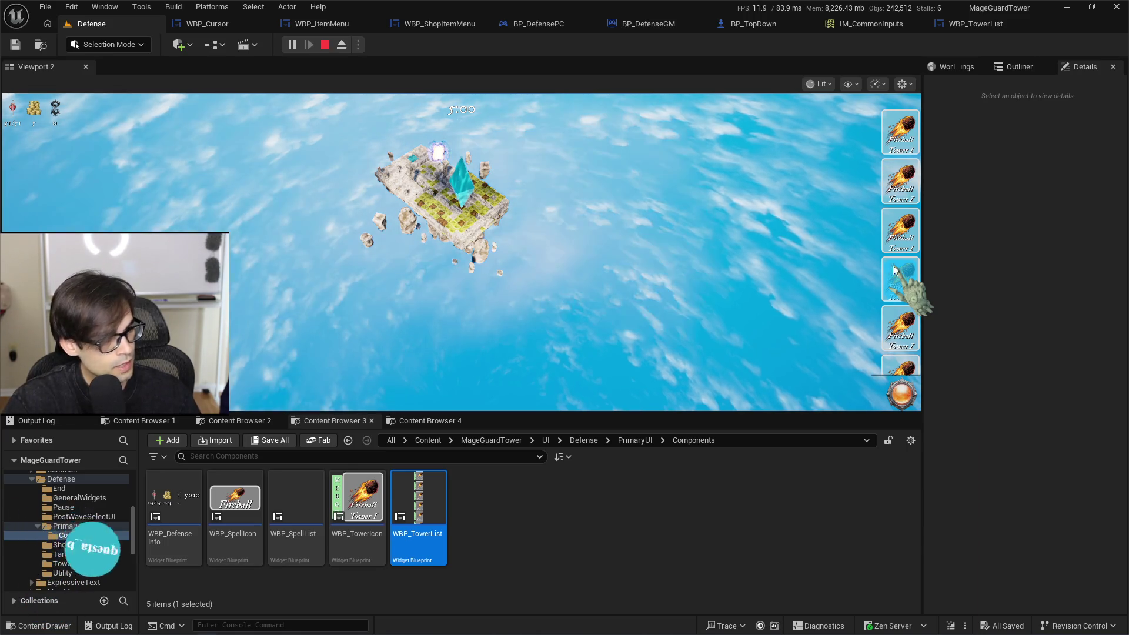
key("alt+Tab")
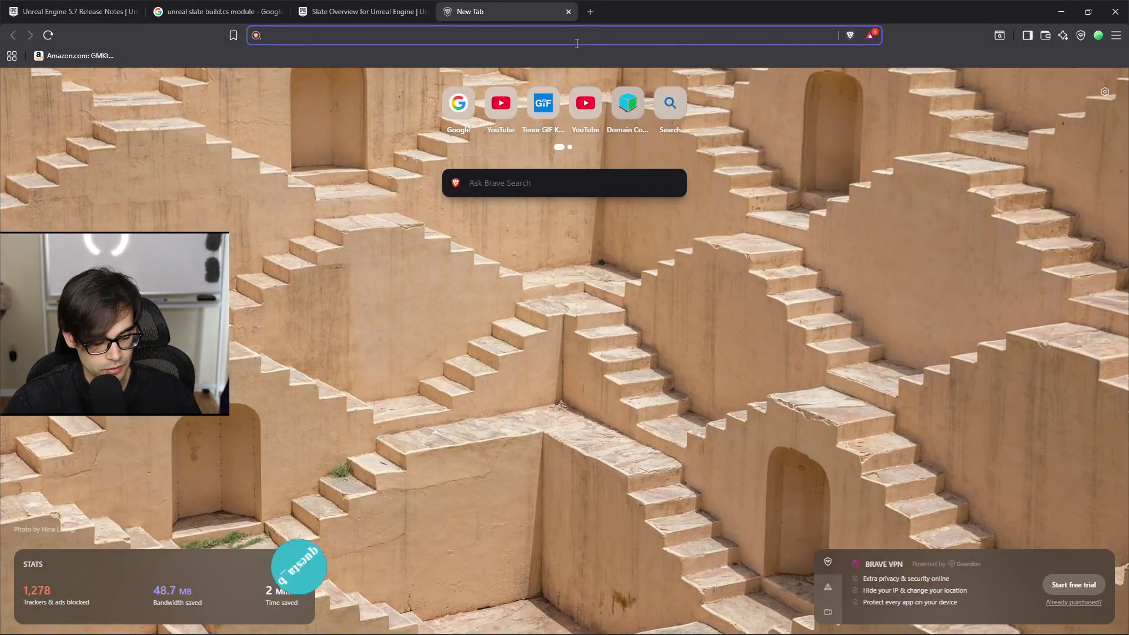
Step: Search 'steam deck restock date' and open the Reddit and Tom's Guide results in background tabs
type("steam deck ")
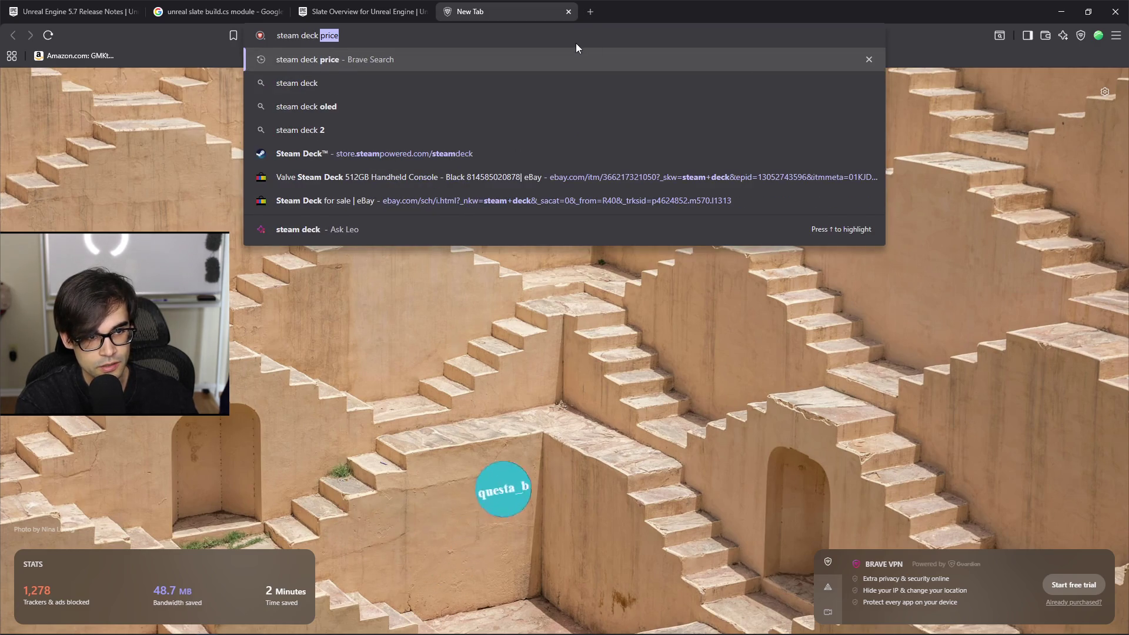
type("restock date")
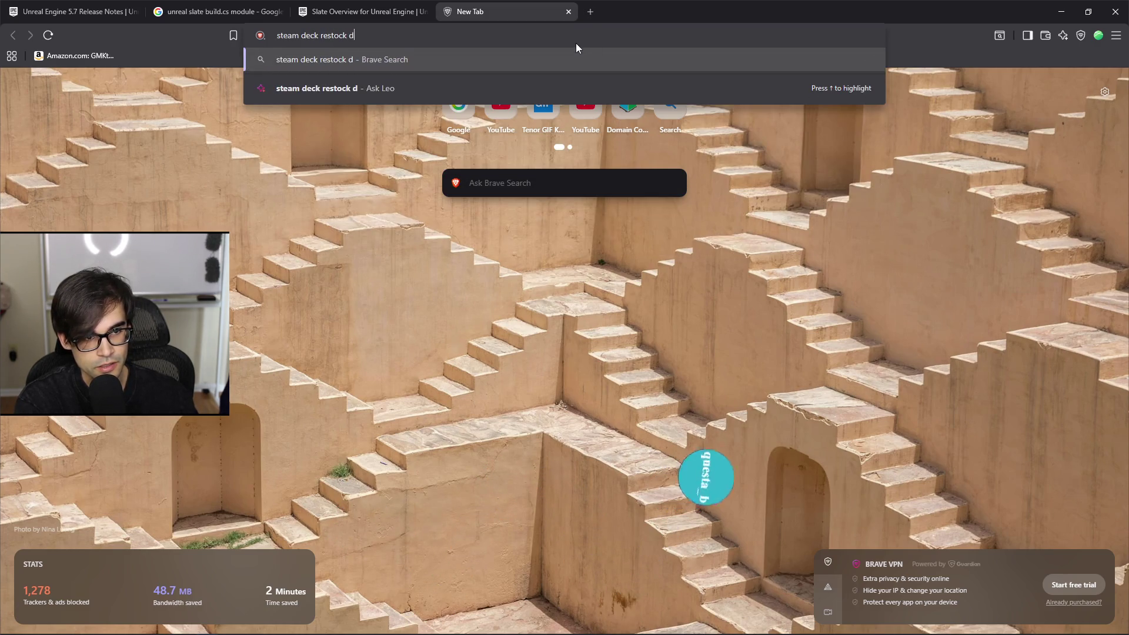
key("Return")
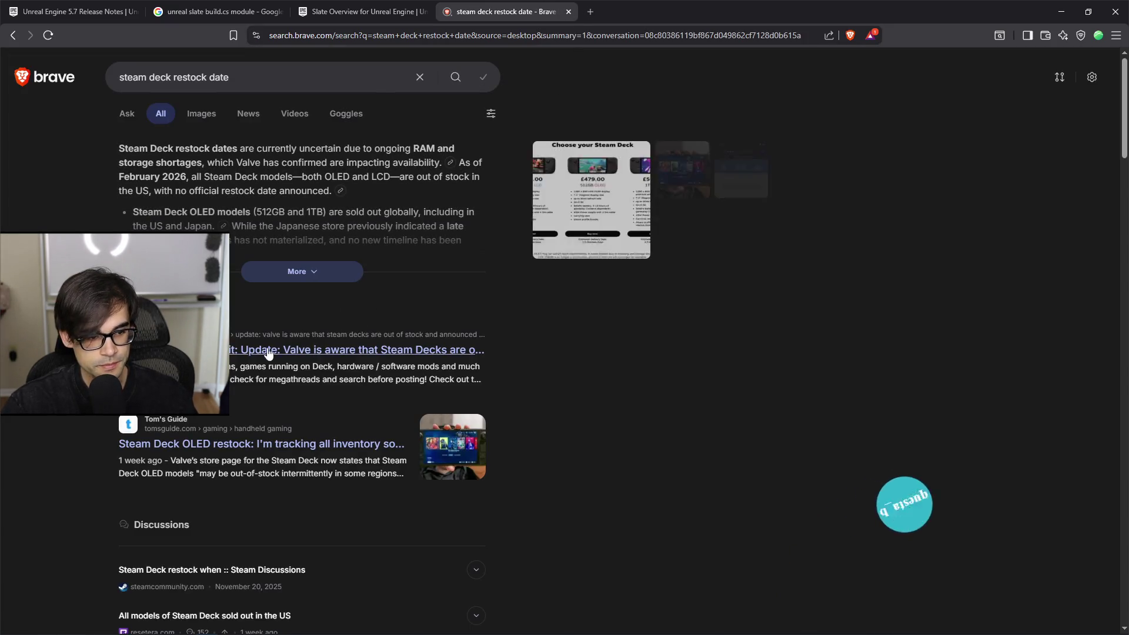
middle_click(268, 353)
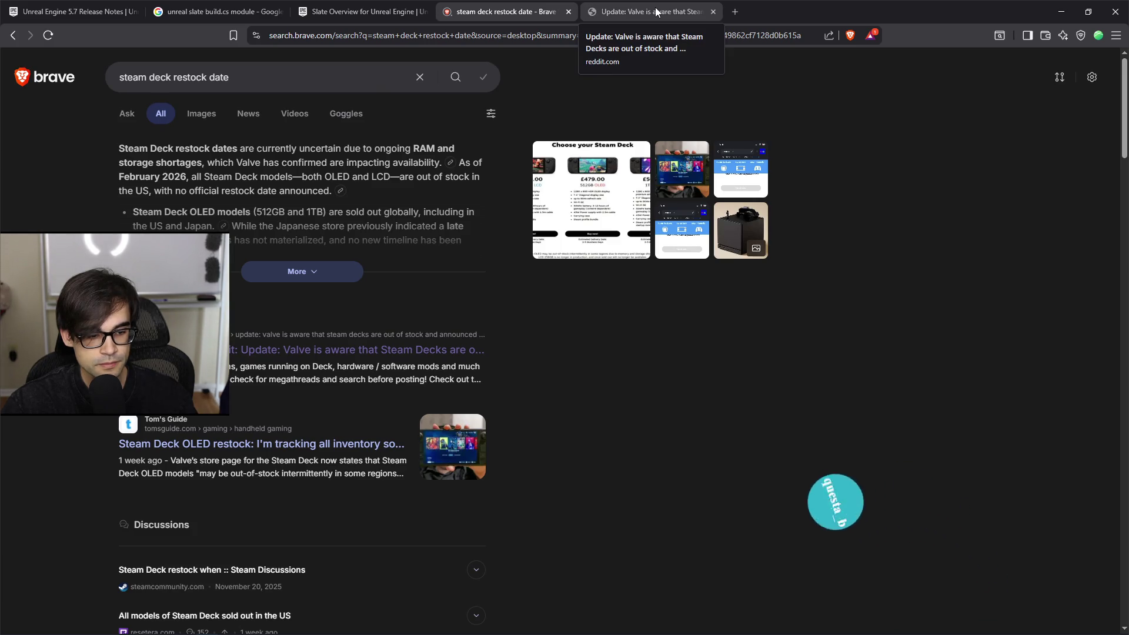
middle_click(366, 442)
key("ctrl+Tab")
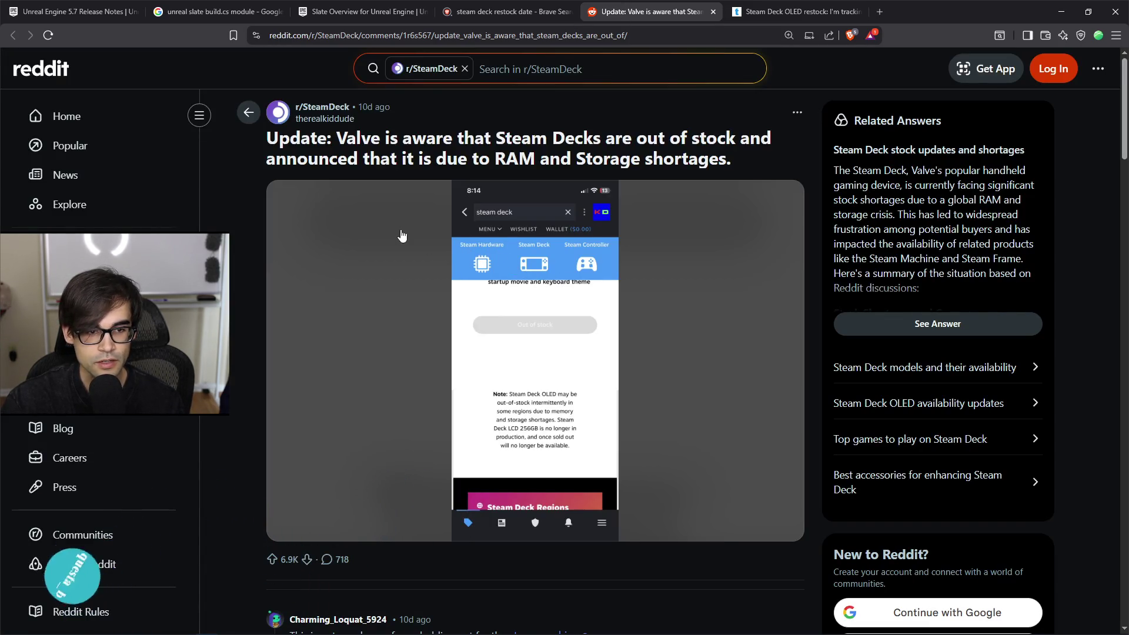
scroll(380, 208, "down", 4)
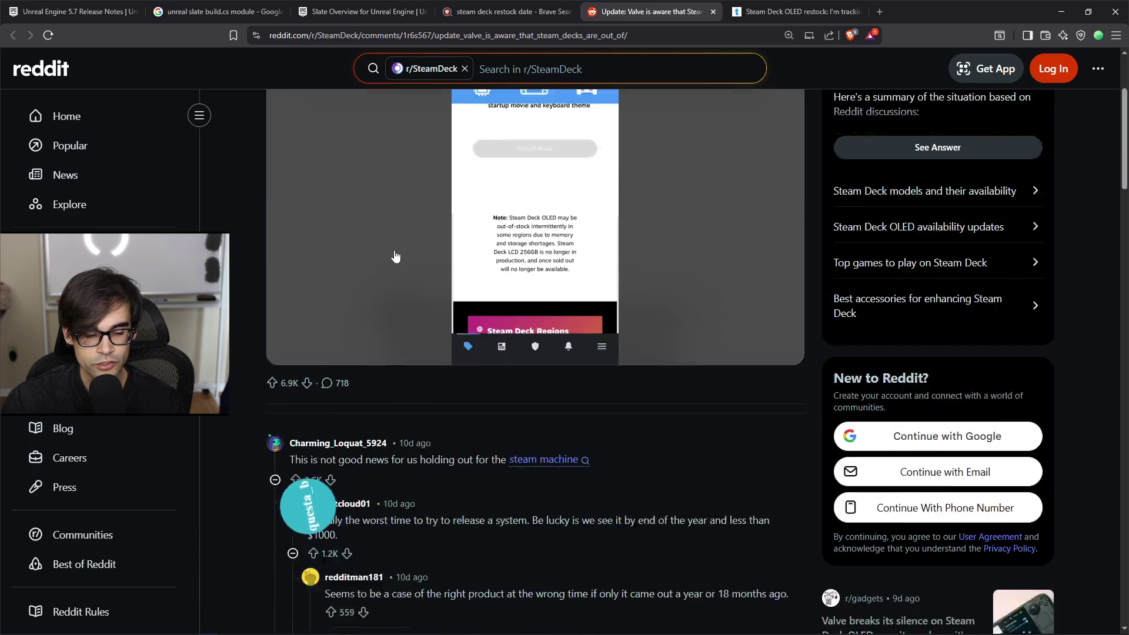
scroll(387, 254, "down", 1)
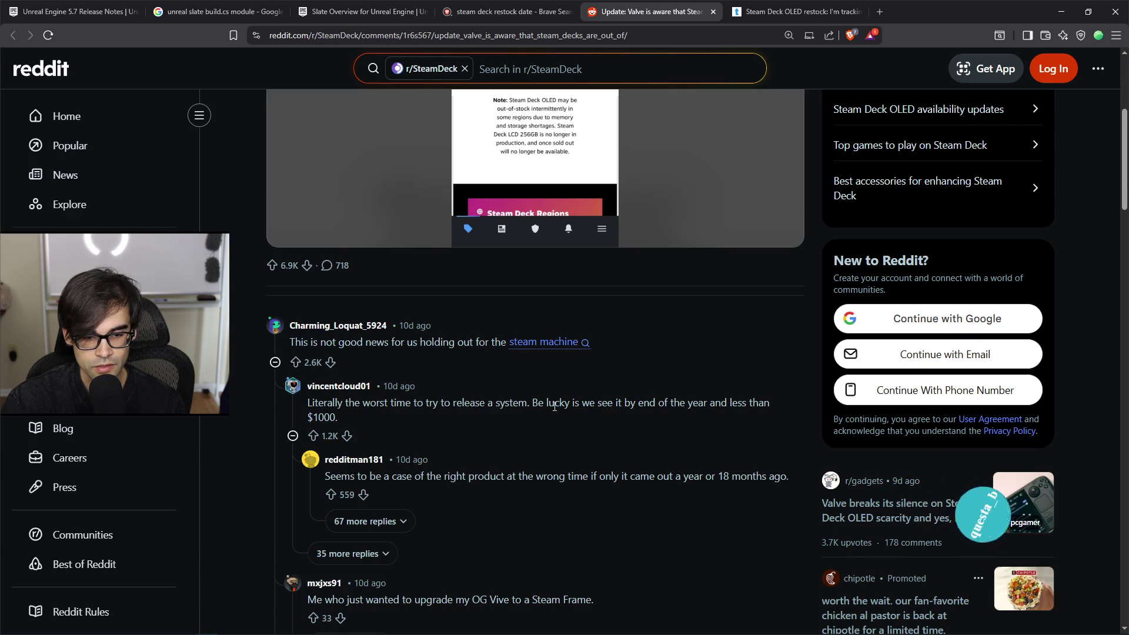
scroll(677, 426, "down", 3)
scroll(669, 434, "down", 3)
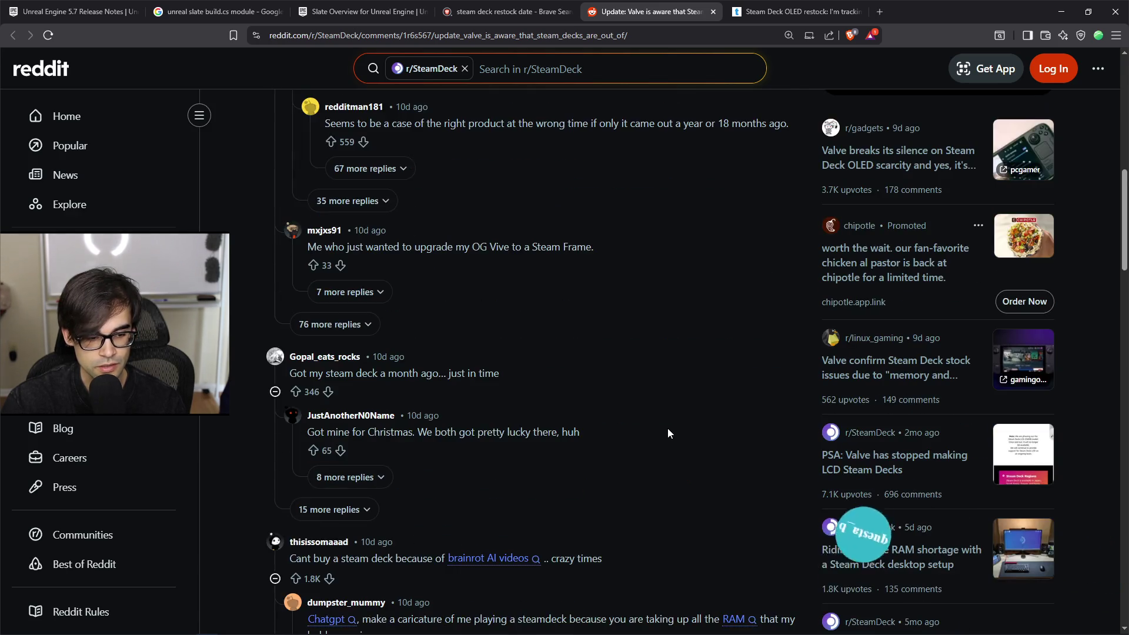
scroll(648, 423, "down", 3)
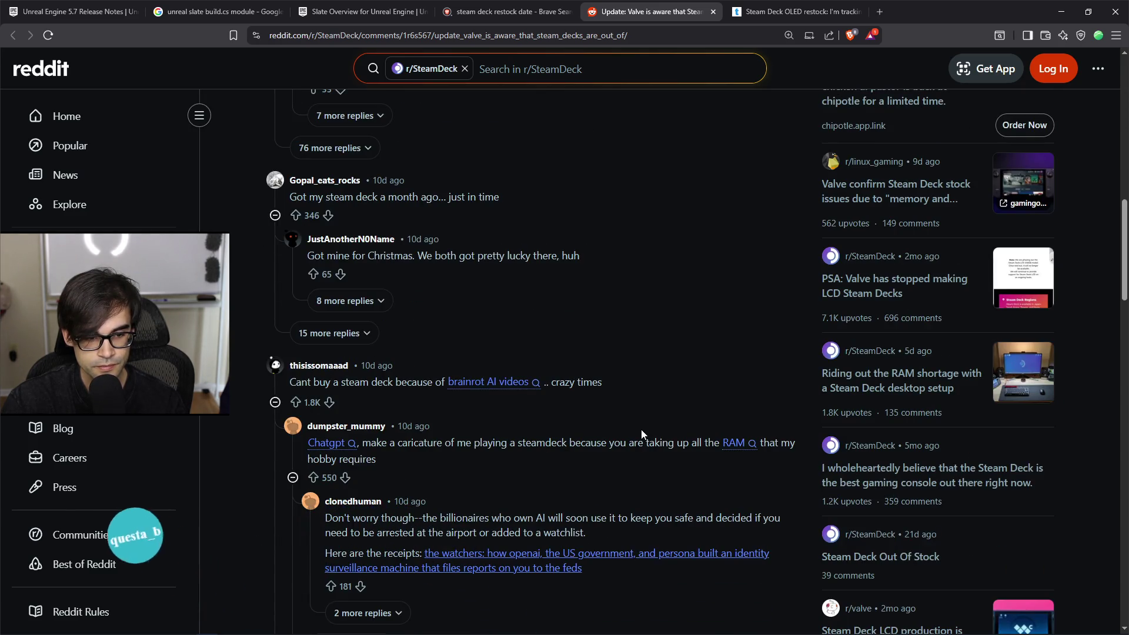
scroll(641, 435, "down", 2)
scroll(638, 437, "down", 2)
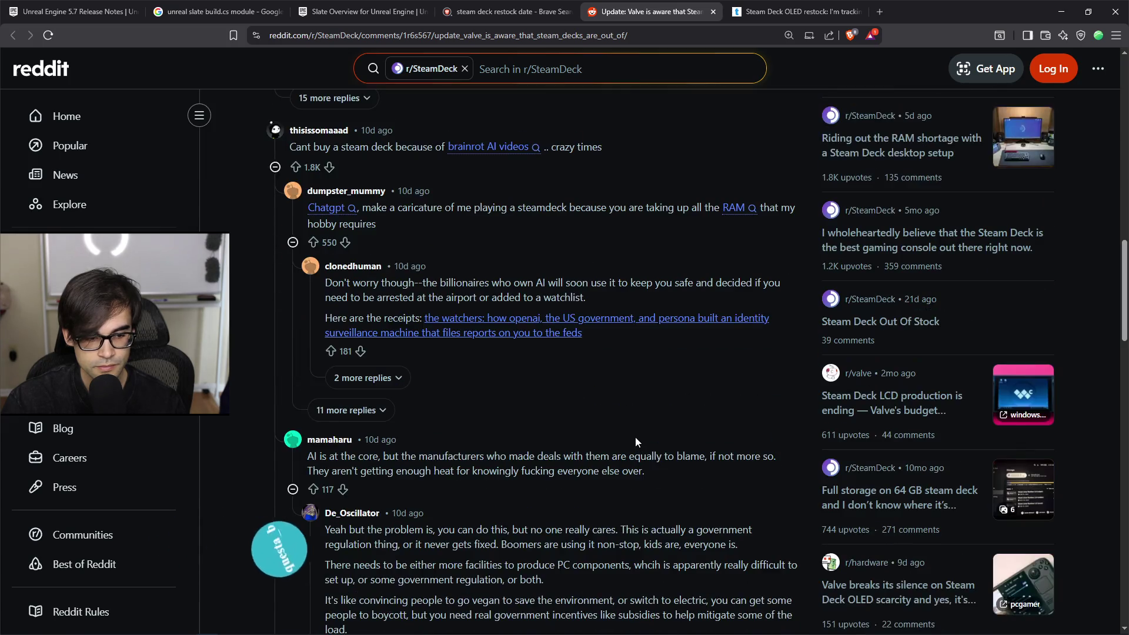
scroll(636, 436, "down", 3)
scroll(635, 437, "down", 3)
scroll(633, 430, "down", 13)
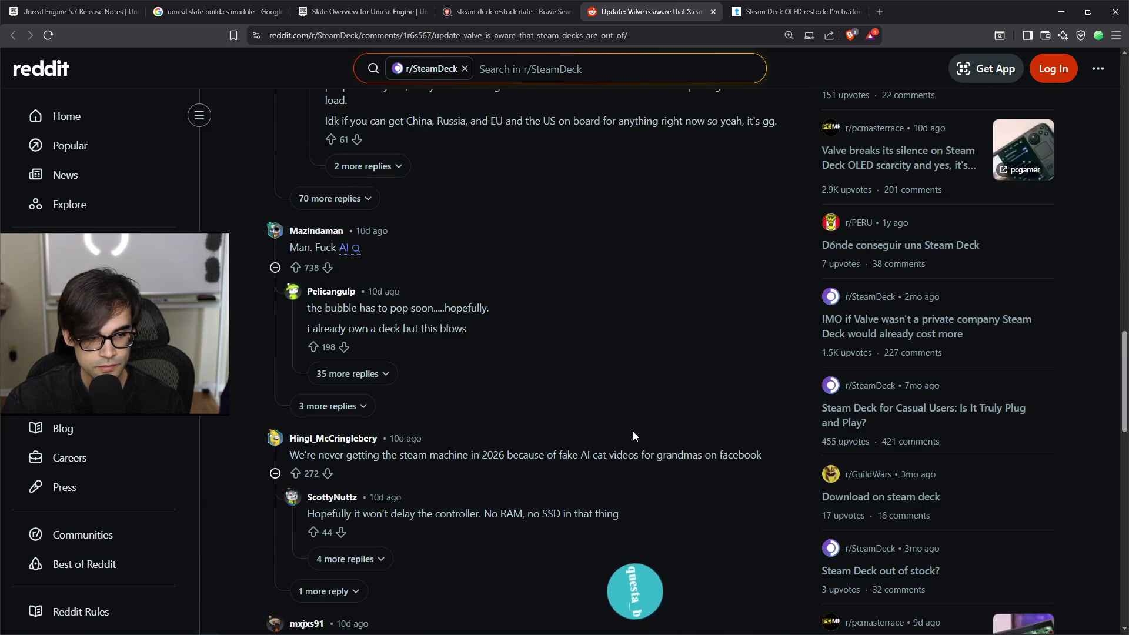
scroll(633, 435, "down", 3)
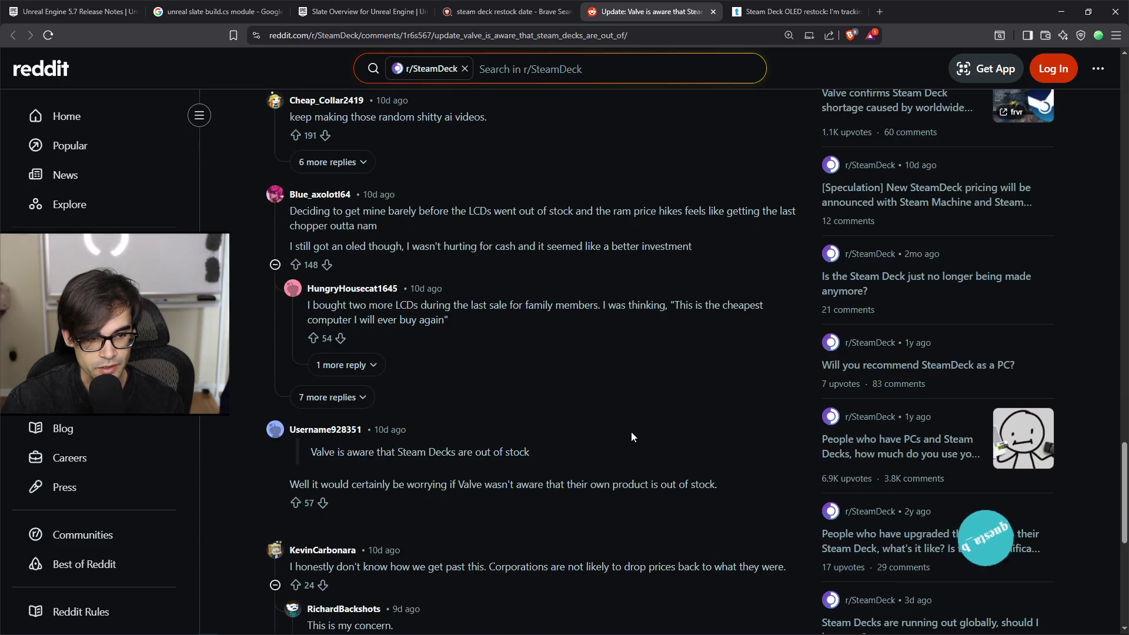
scroll(625, 439, "down", 2)
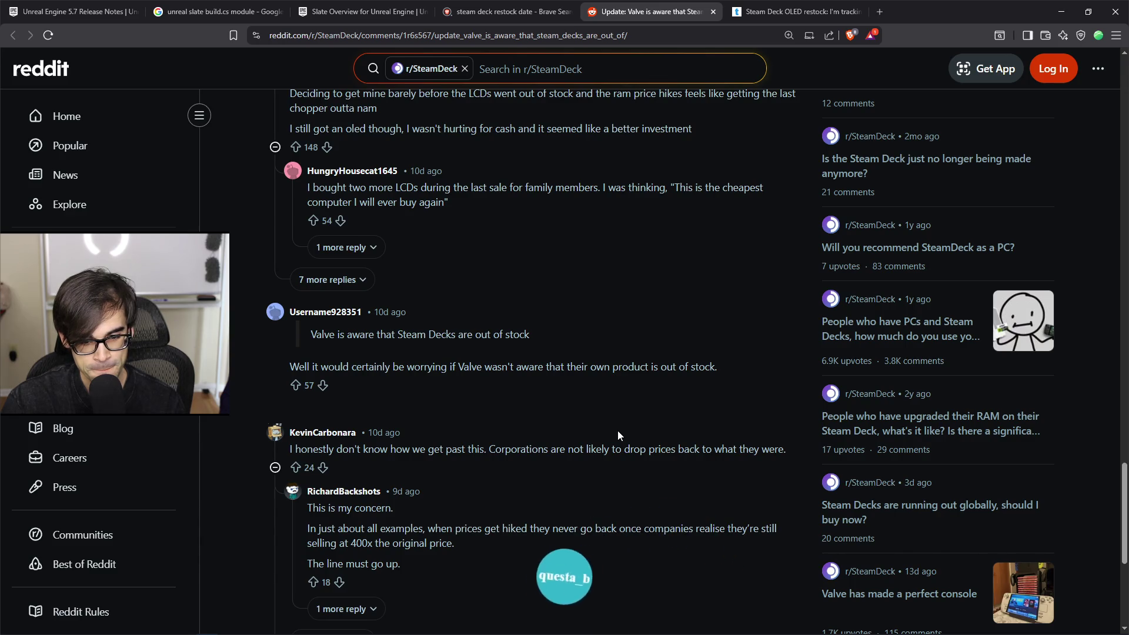
scroll(617, 435, "down", 3)
scroll(617, 433, "down", 2)
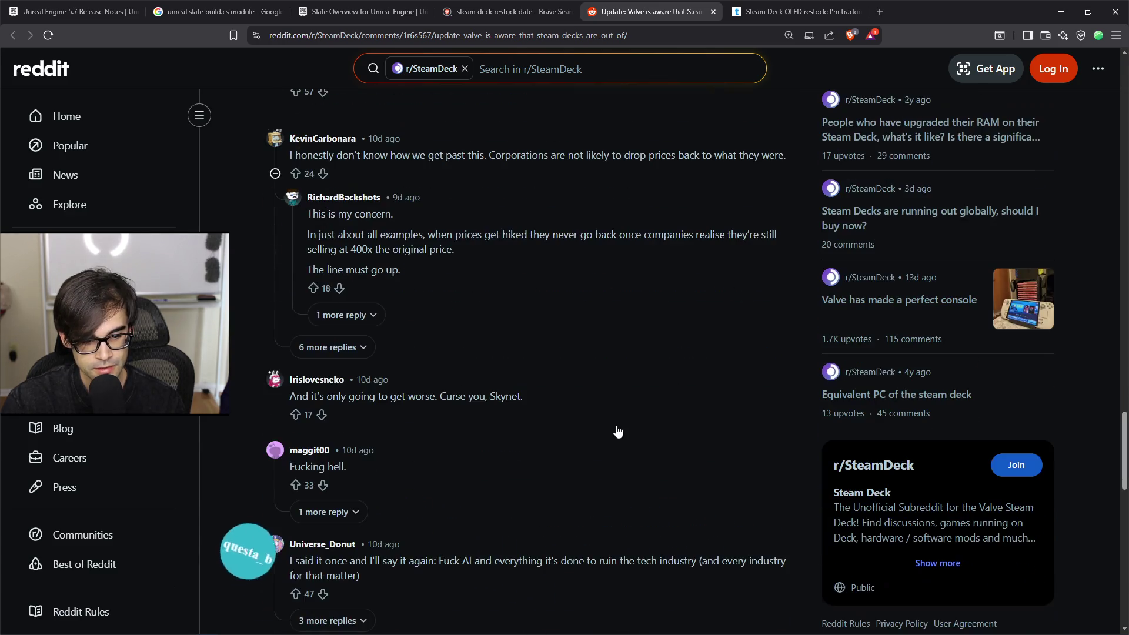
scroll(617, 430, "down", 2)
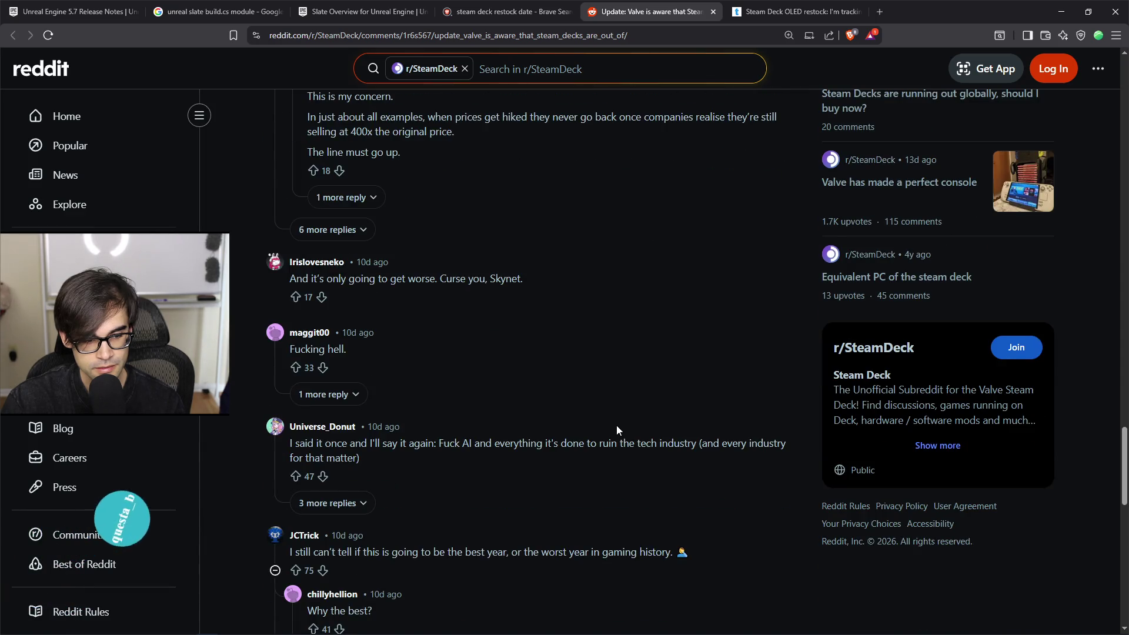
scroll(617, 430, "down", 3)
scroll(617, 433, "down", 1)
scroll(618, 432, "down", 4)
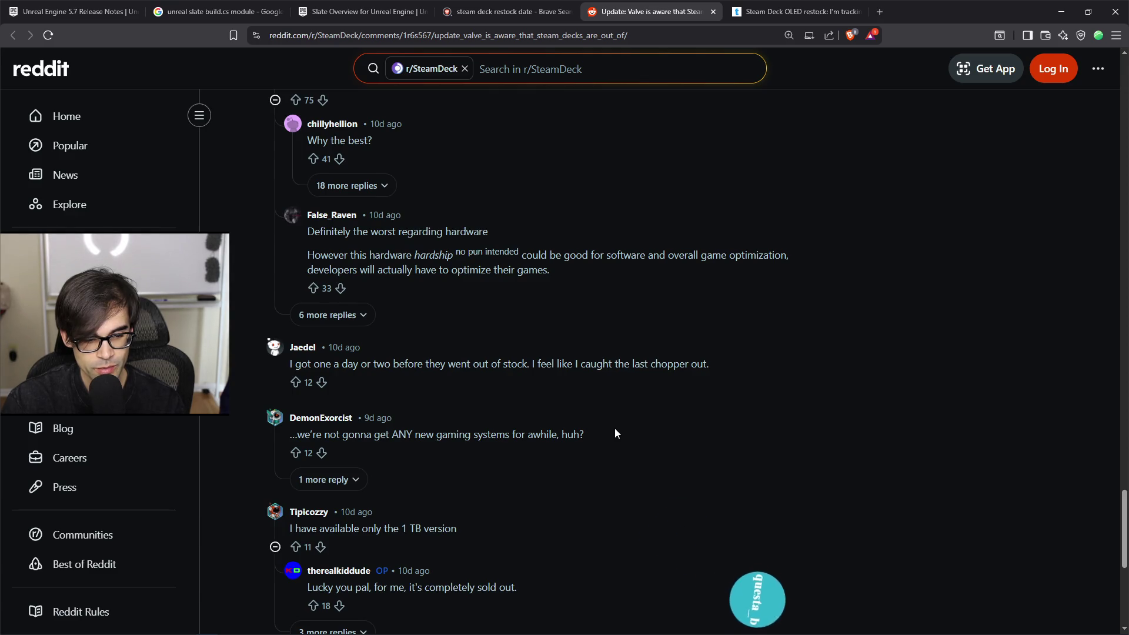
scroll(615, 432, "down", 2)
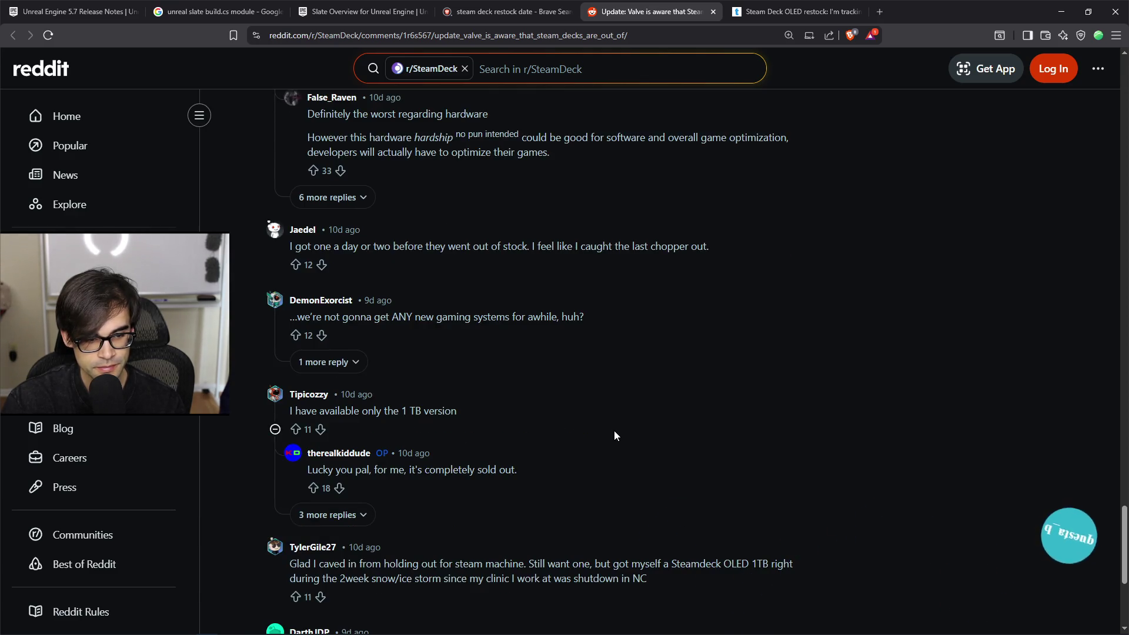
scroll(616, 434, "down", 3)
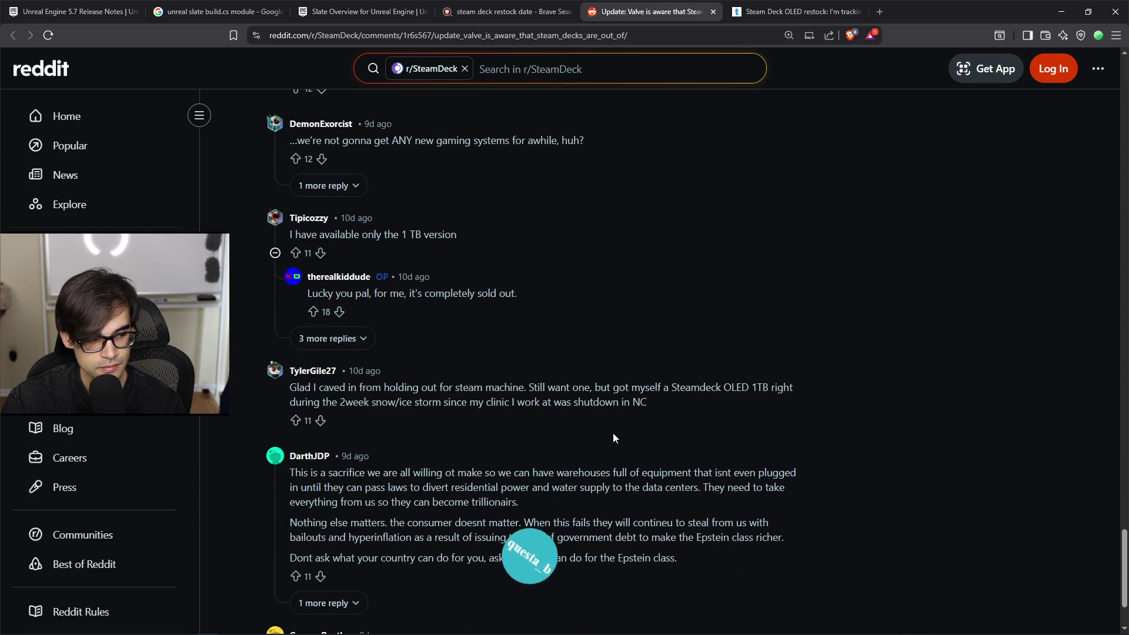
scroll(611, 437, "down", 2)
Step: Load more comments in the Reddit Steam Deck thread and scroll down through them
left_click(328, 592)
triple_click(298, 541)
scroll(520, 488, "down", 4)
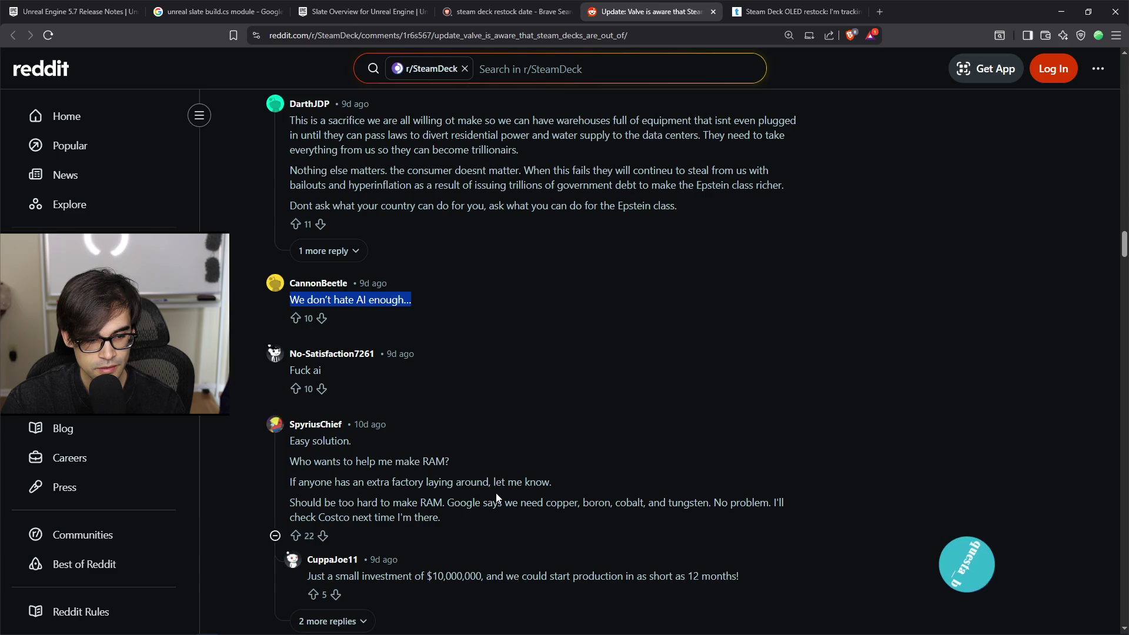
scroll(497, 498, "down", 2)
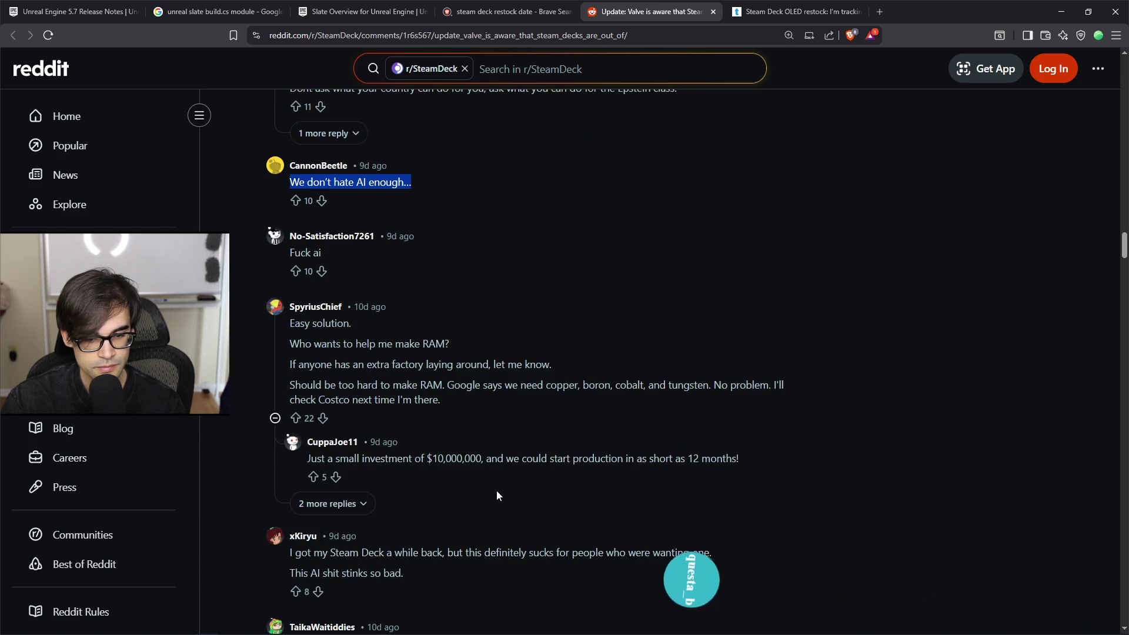
scroll(497, 496, "down", 2)
scroll(497, 496, "down", 2)
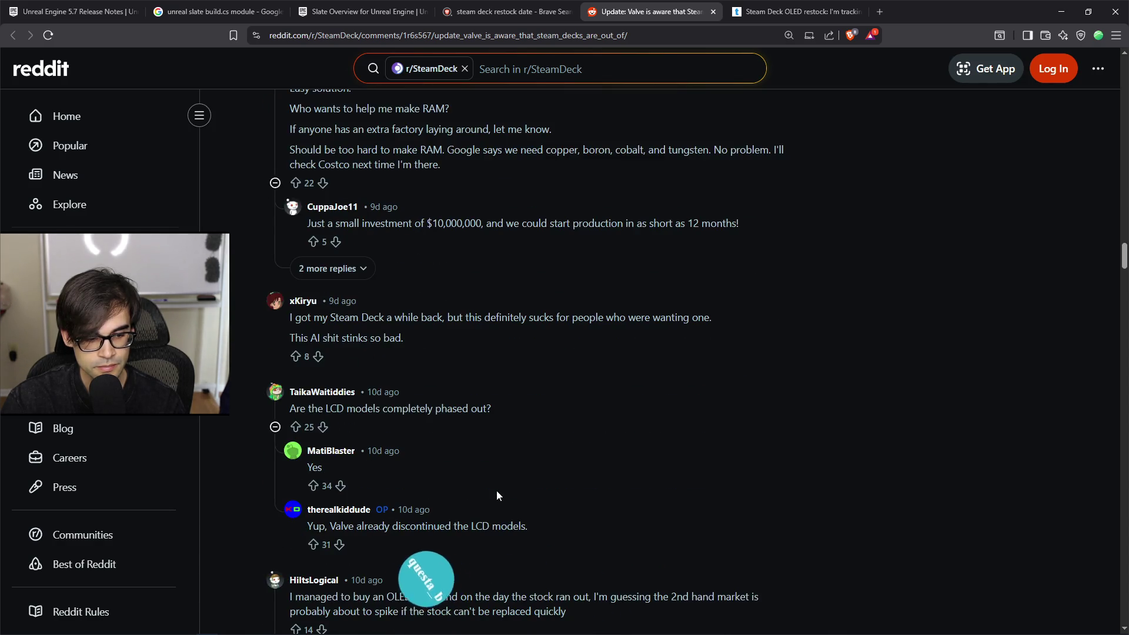
scroll(498, 496, "down", 1)
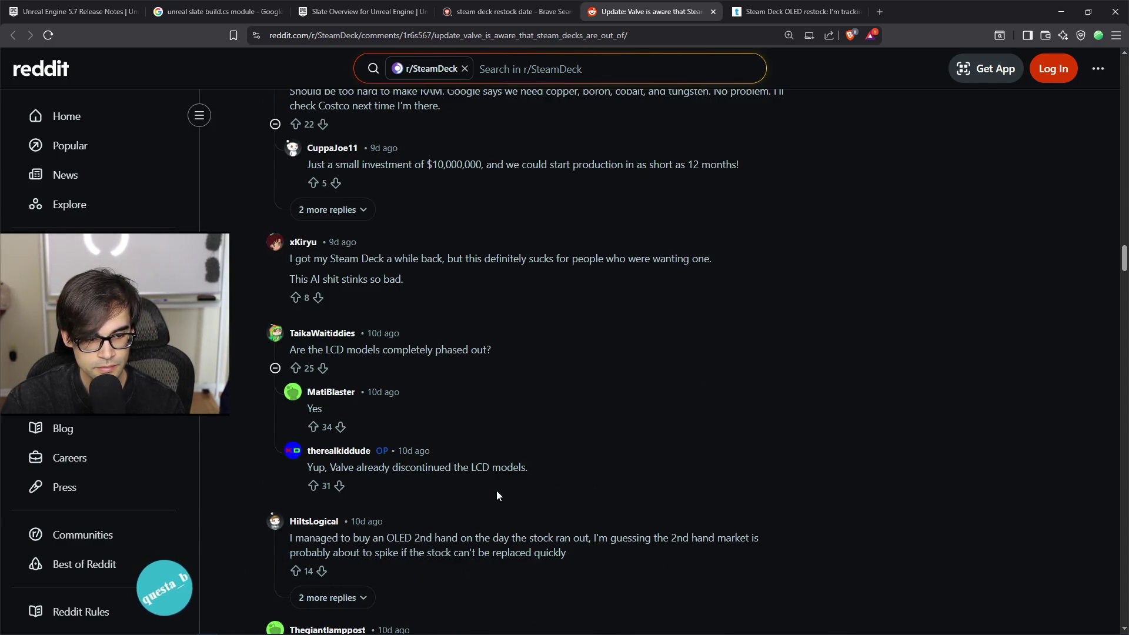
scroll(496, 496, "down", 2)
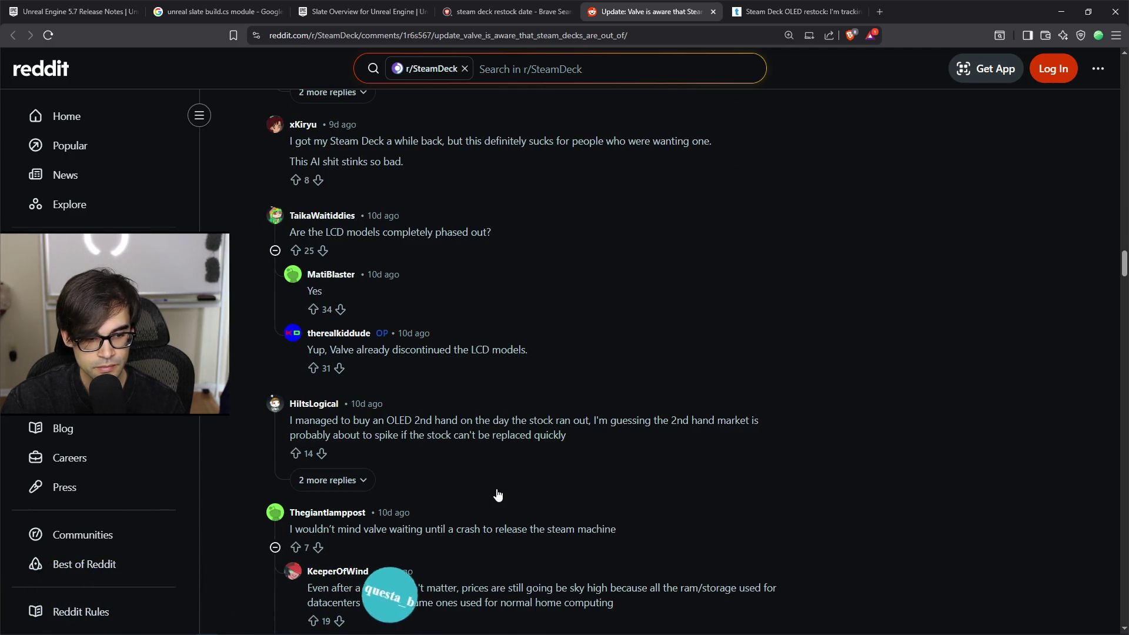
Step: Expand the 2 more replies under the second-hand OLED comment and read through them
left_click(366, 482)
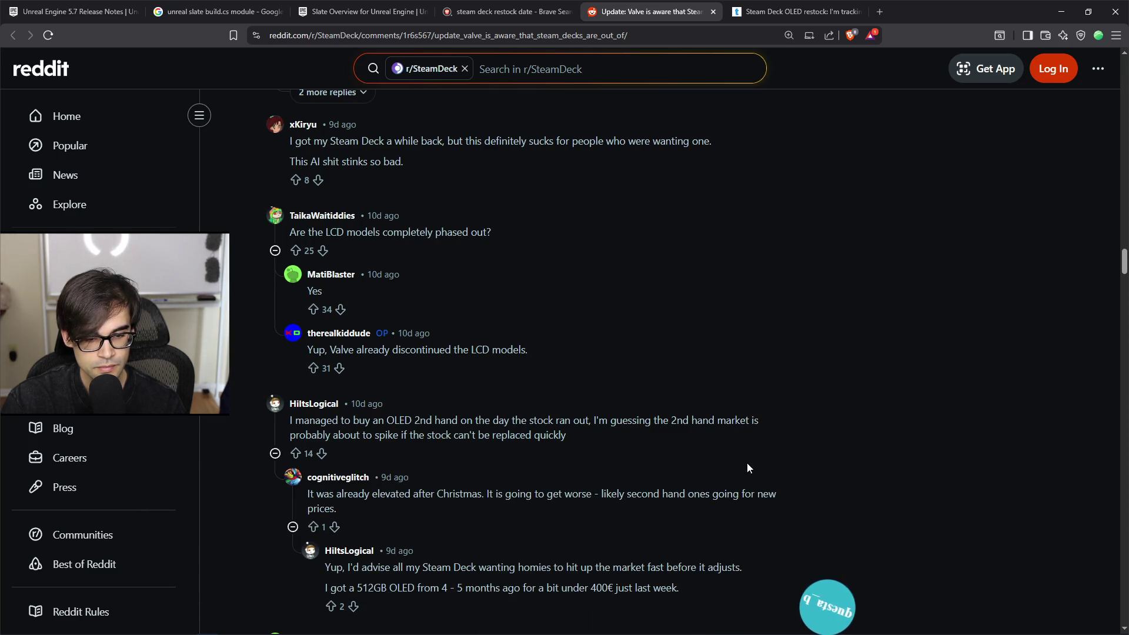
scroll(739, 475, "down", 4)
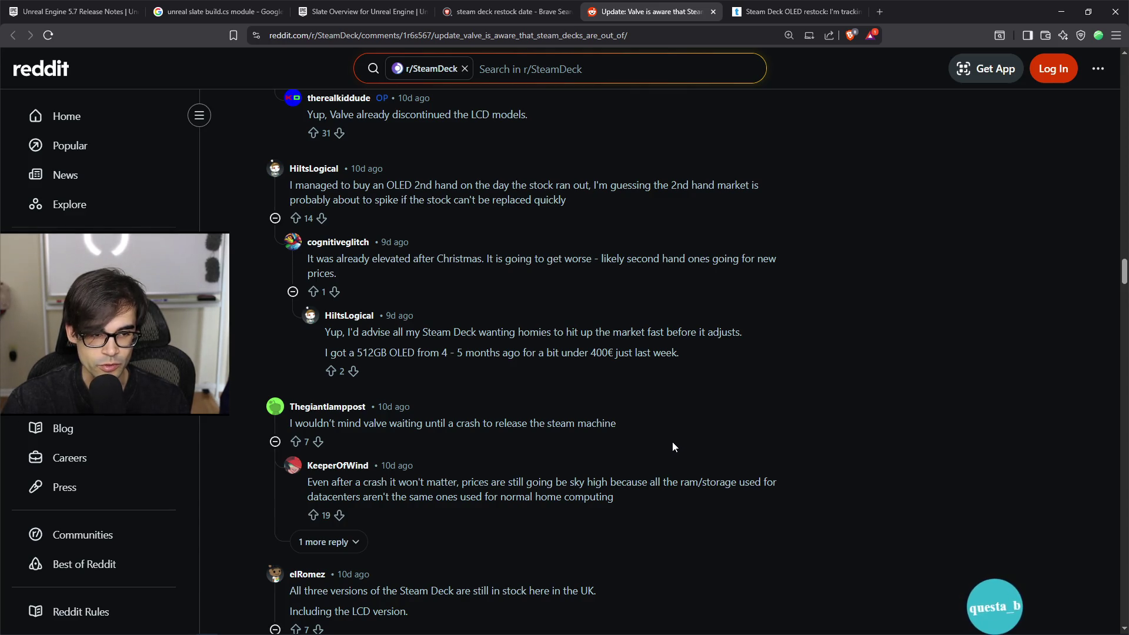
scroll(669, 456, "down", 2)
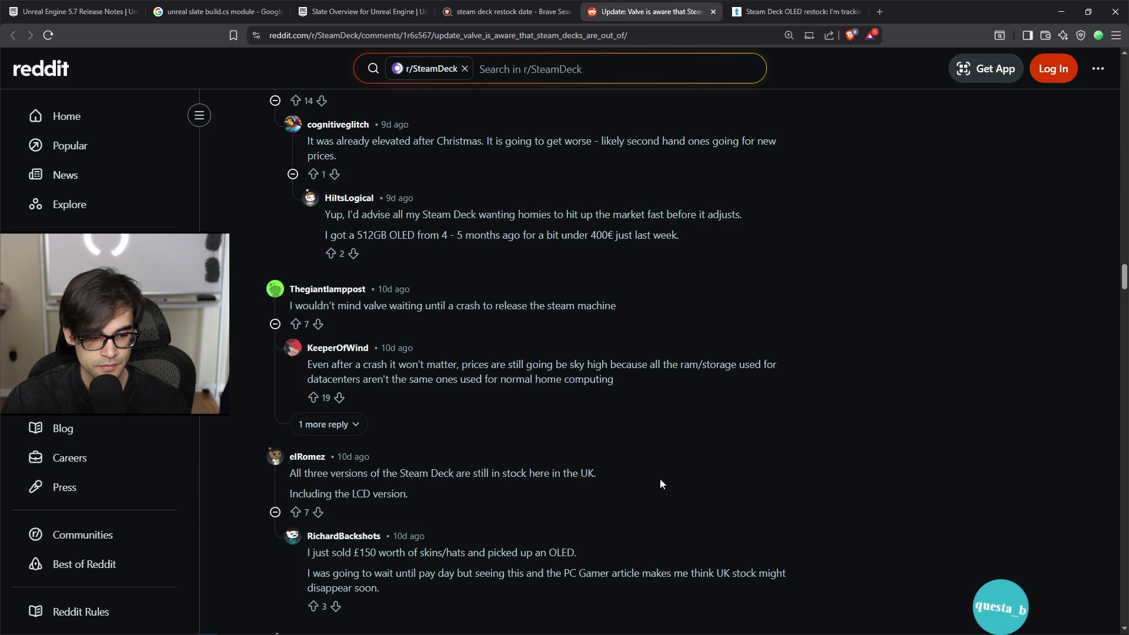
scroll(660, 483, "down", 2)
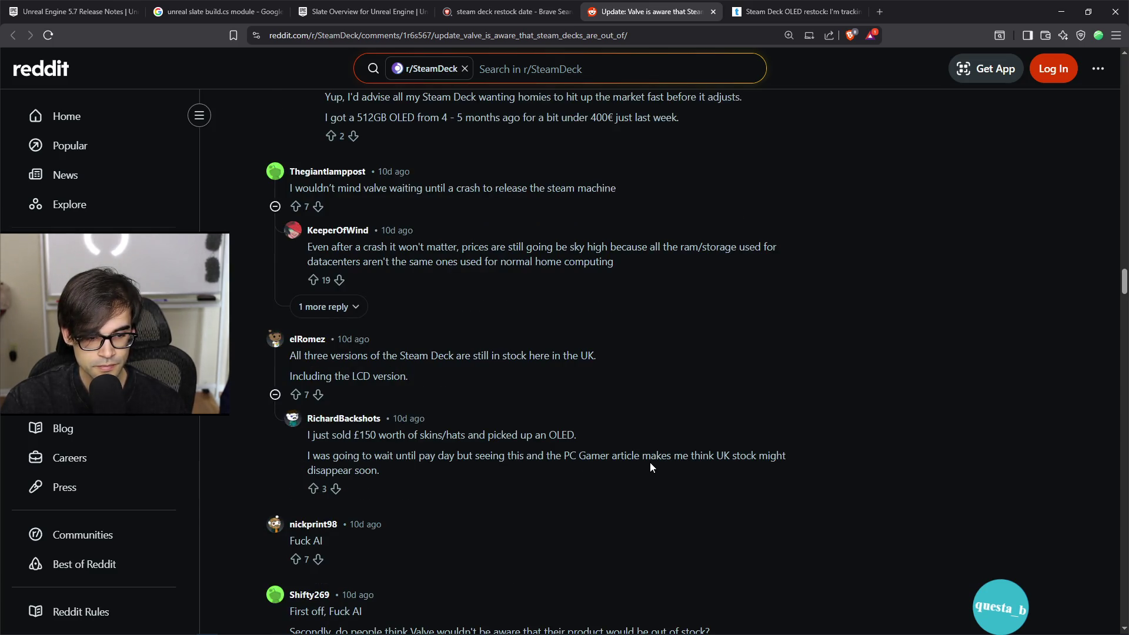
scroll(650, 468, "down", 3)
scroll(650, 467, "down", 5)
scroll(650, 462, "down", 4)
scroll(650, 463, "up", 4)
Step: Select the 'Me to ai' comment, then scroll through the rest of the thread and back up
left_click_drag(303, 235, 659, 433)
scroll(603, 518, "down", 6)
scroll(608, 470, "down", 2)
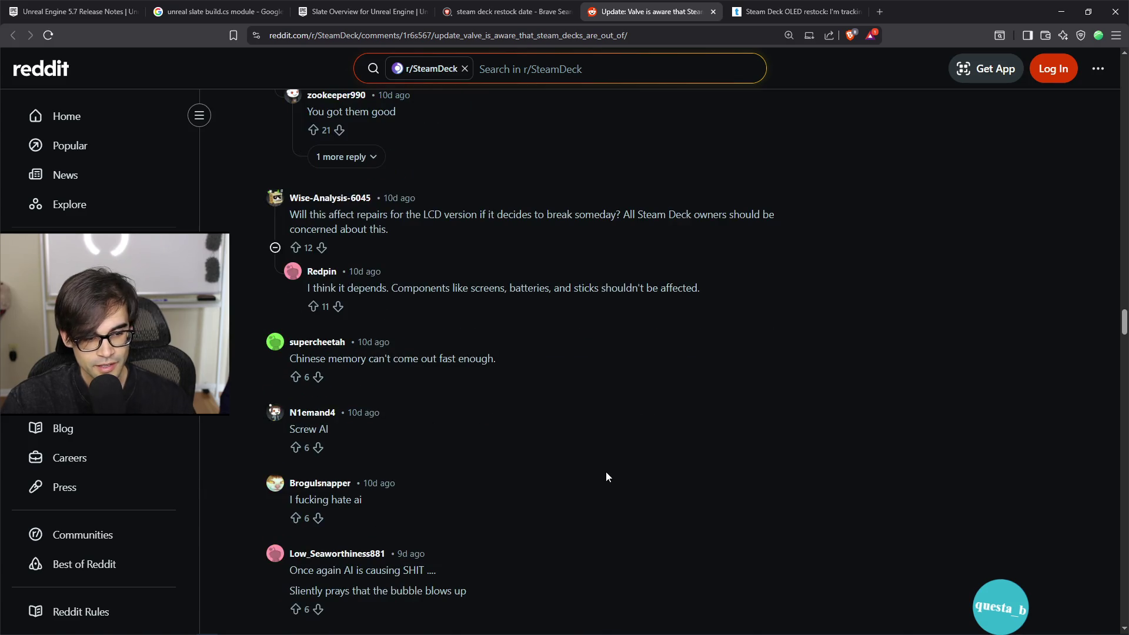
scroll(613, 475, "down", 2)
scroll(613, 479, "down", 2)
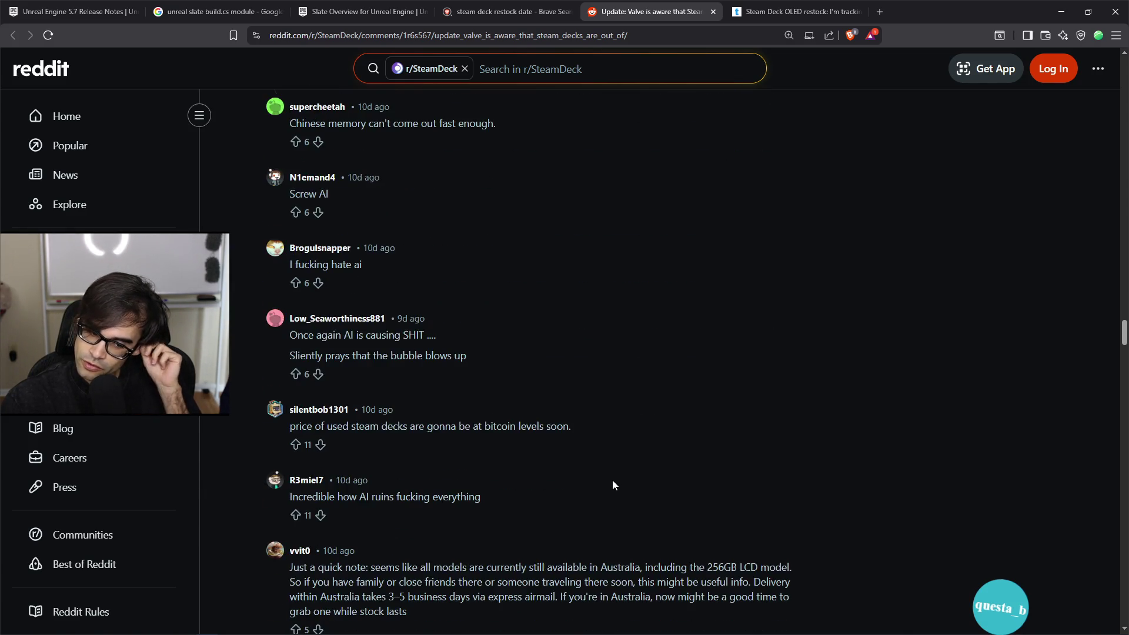
scroll(613, 480, "down", 2)
scroll(611, 484, "down", 7)
scroll(617, 453, "down", 20)
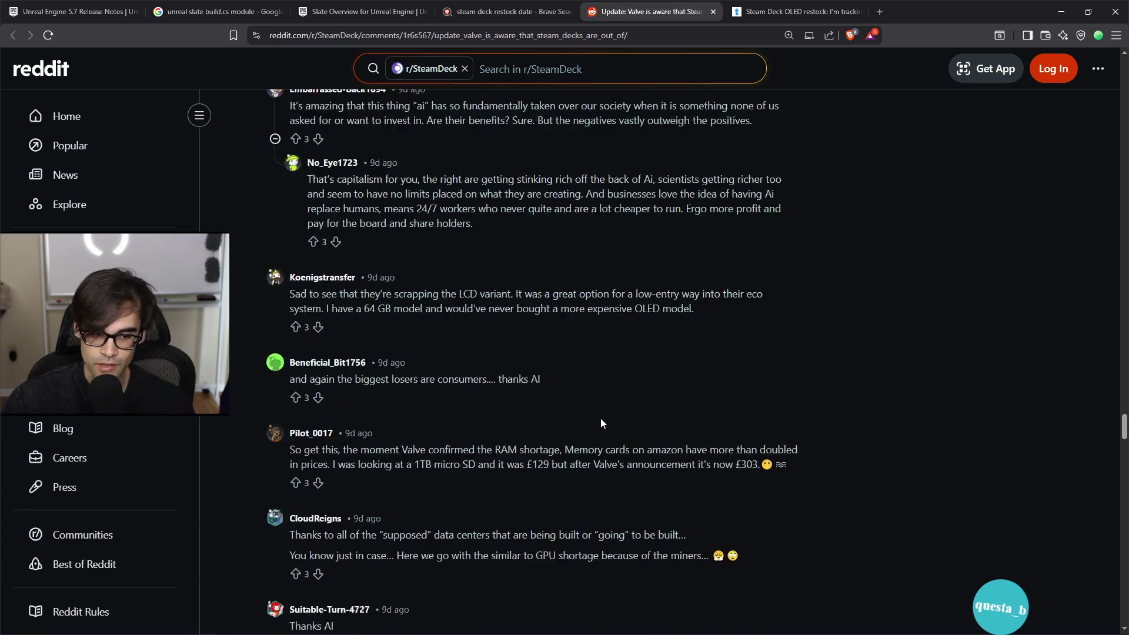
scroll(626, 429, "down", 4)
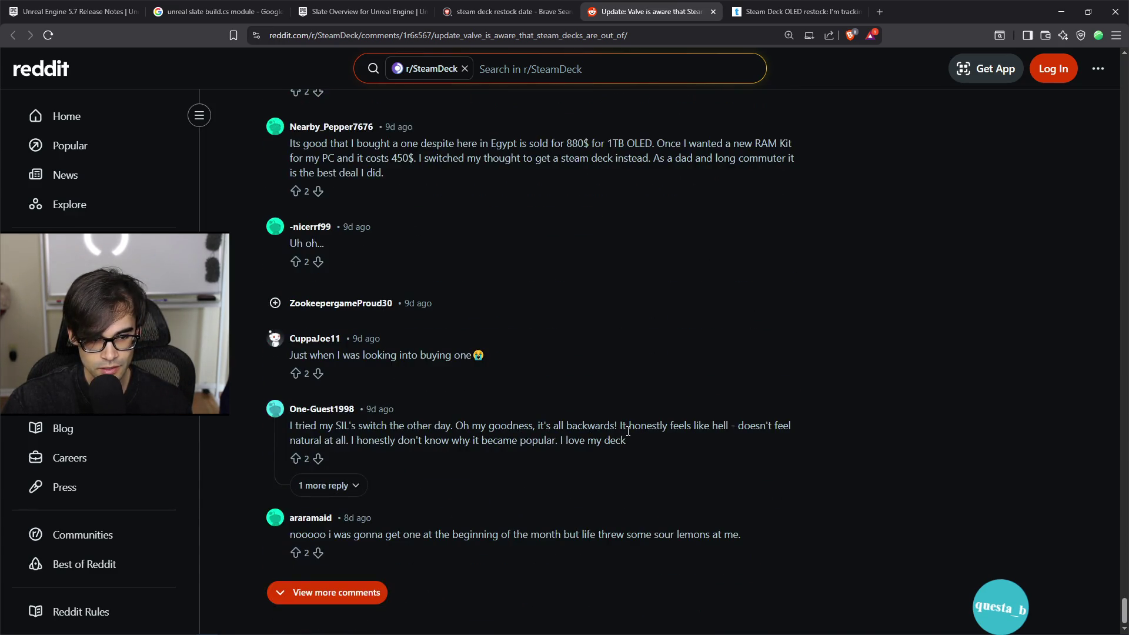
scroll(844, 483, "up", 7)
left_click_drag(1125, 600, 1124, 65)
scroll(515, 332, "down", 1)
scroll(416, 320, "up", 5)
scroll(671, 358, "down", 7)
scroll(656, 361, "up", 7)
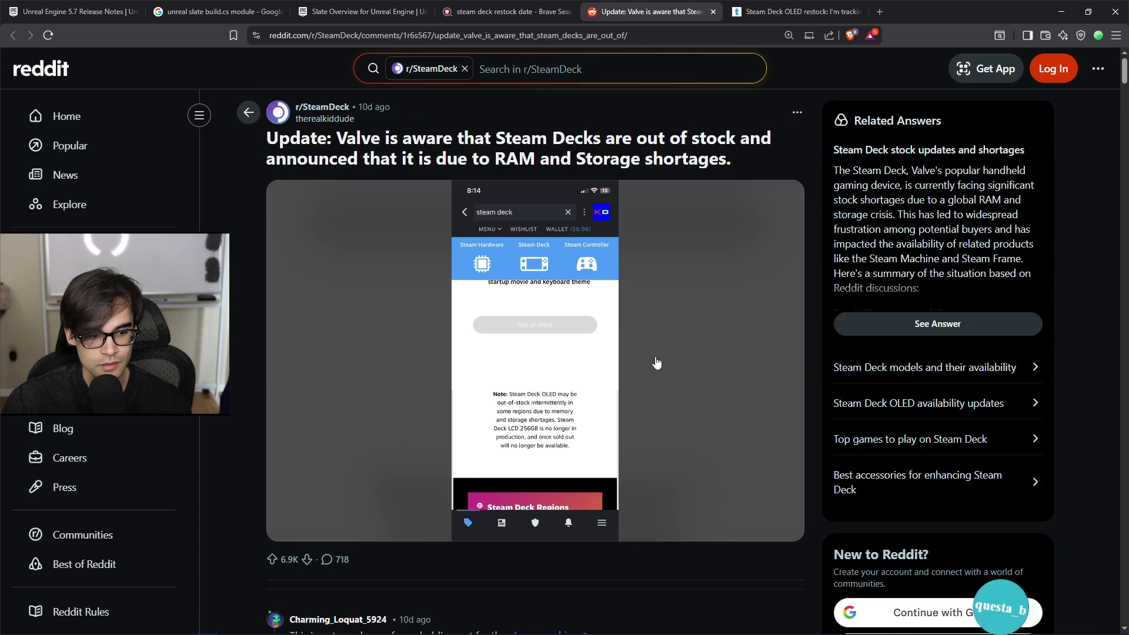
scroll(656, 361, "down", 3)
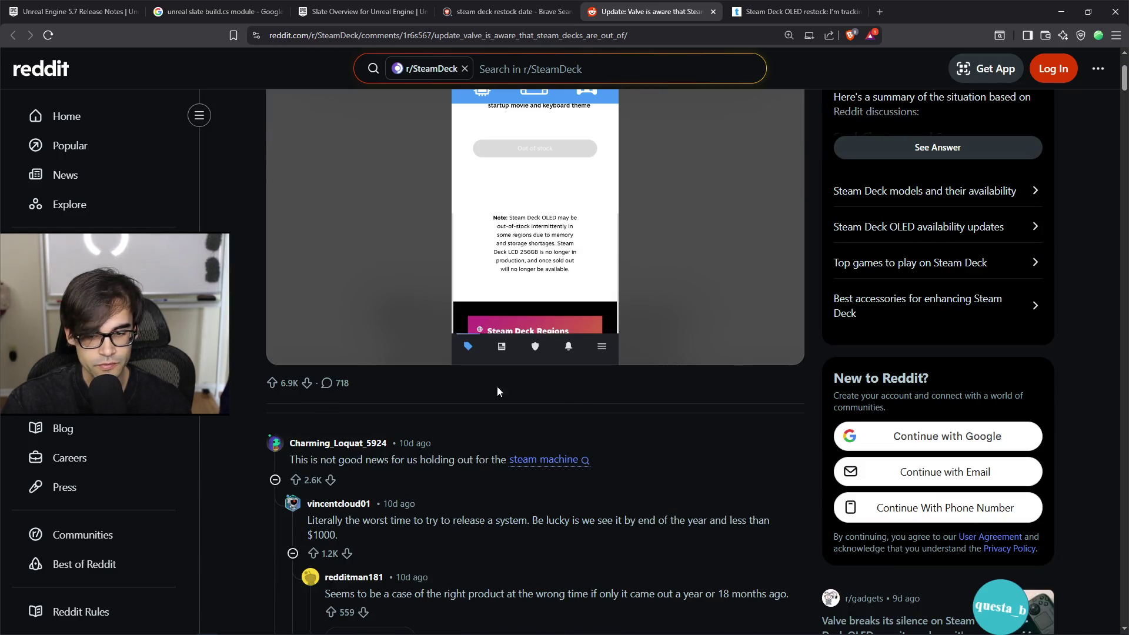
scroll(564, 386, "up", 3)
Step: Open and dismiss the post's extra options menu, then scroll down again
left_click(798, 112)
left_click(731, 252)
scroll(713, 349, "down", 8)
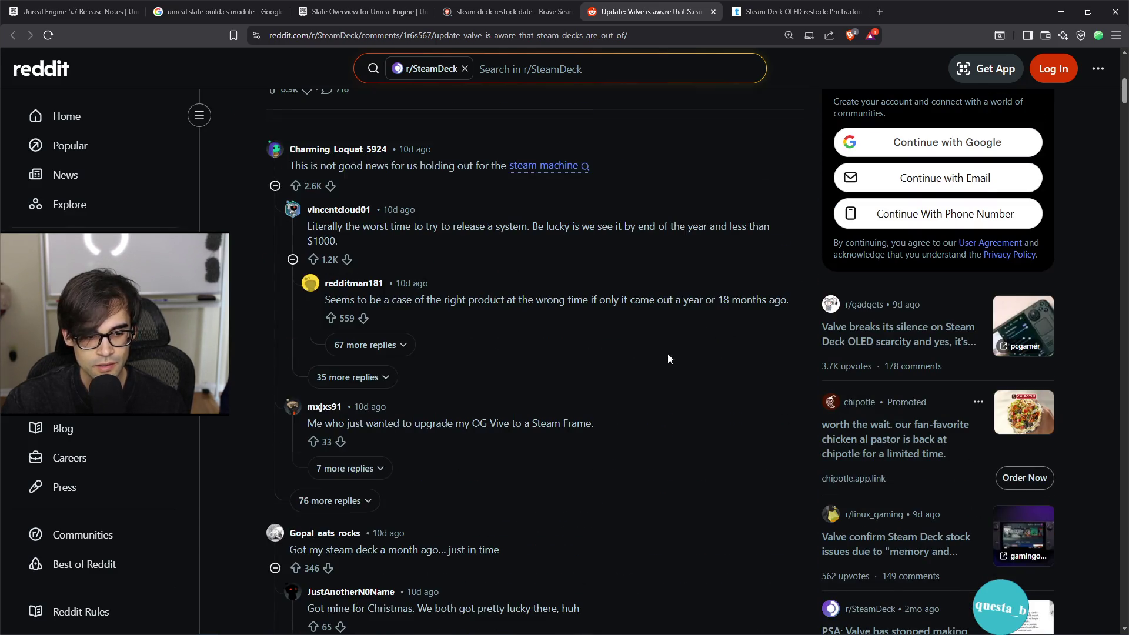
scroll(673, 354, "down", 5)
Step: Switch to the Tom's Guide Steam Deck OLED restock article and scroll to its Quick Links
left_click(782, 13)
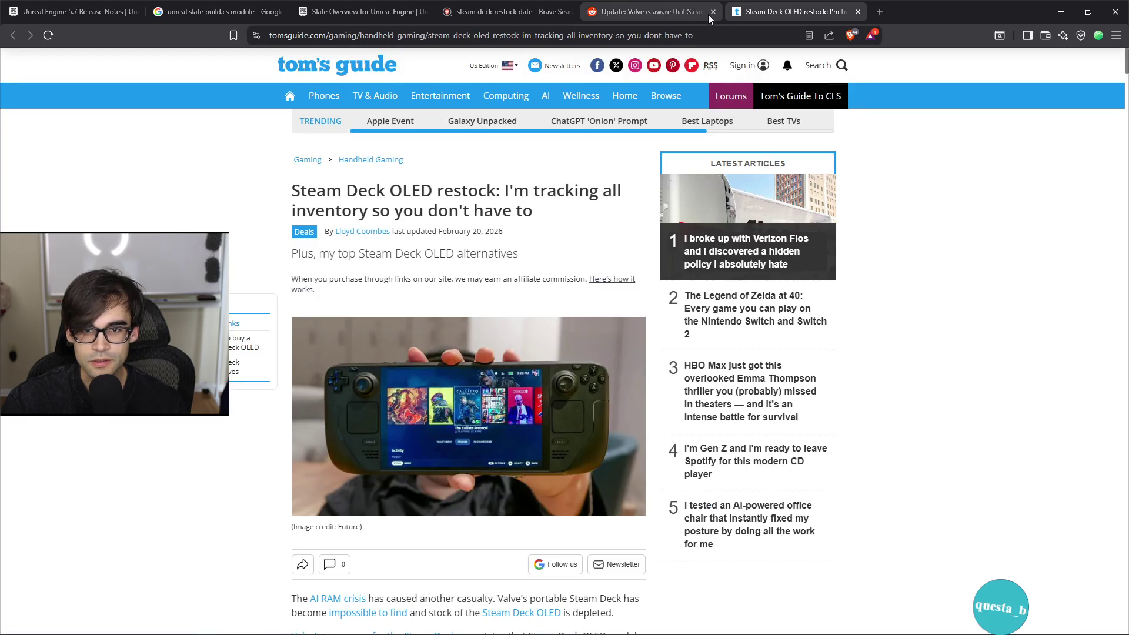
scroll(563, 394, "down", 11)
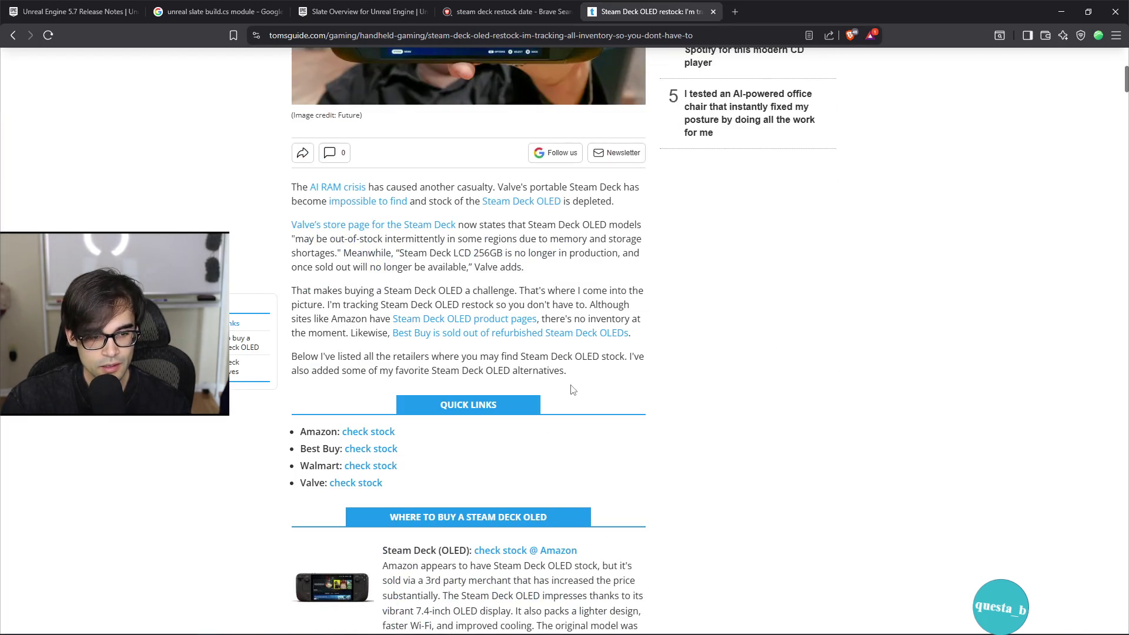
scroll(553, 386, "up", 6)
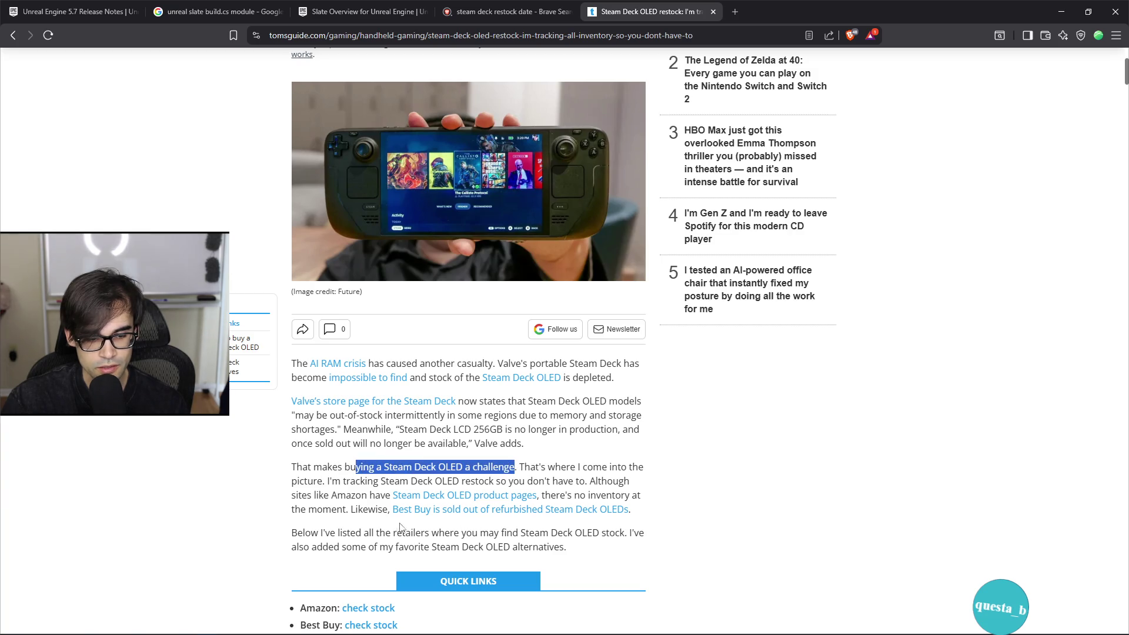
scroll(545, 518, "down", 4)
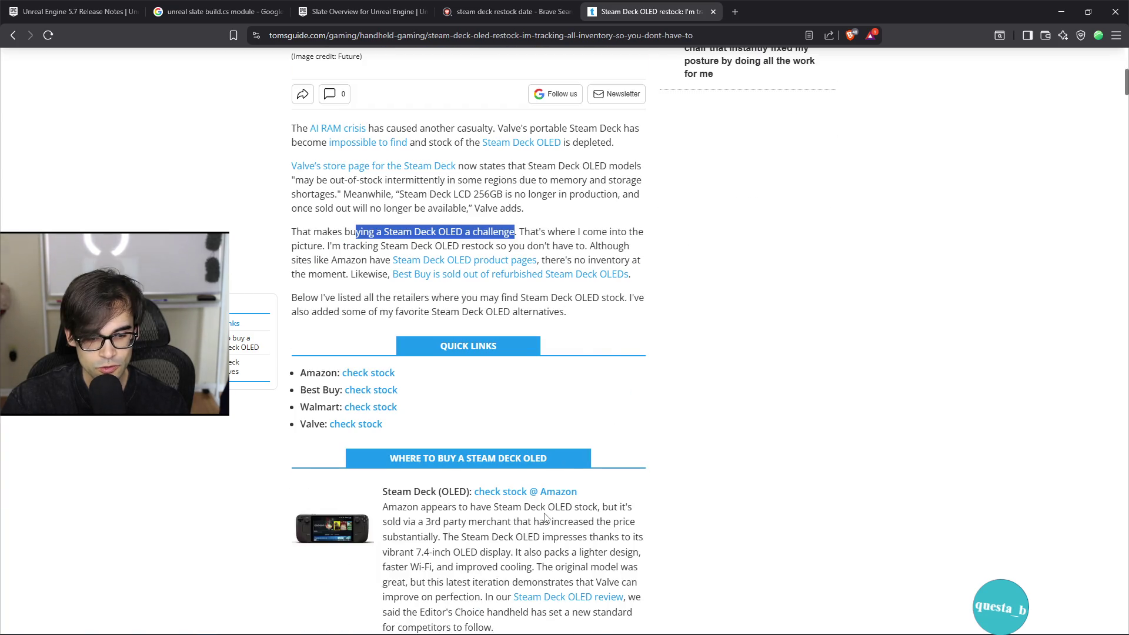
right_click(381, 377)
Step: Open the Amazon, Best Buy, Walmart and Valve stock links in new tabs
left_click(398, 380)
right_click(381, 389)
left_click(402, 397)
right_click(384, 409)
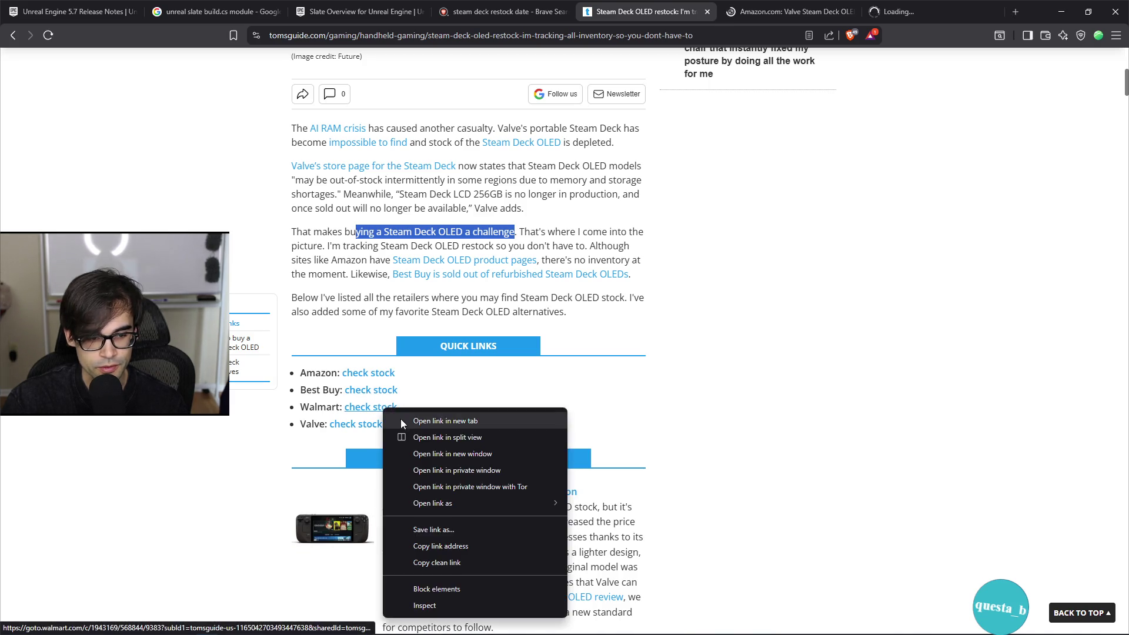
left_click(401, 419)
right_click(377, 425)
left_click(454, 227)
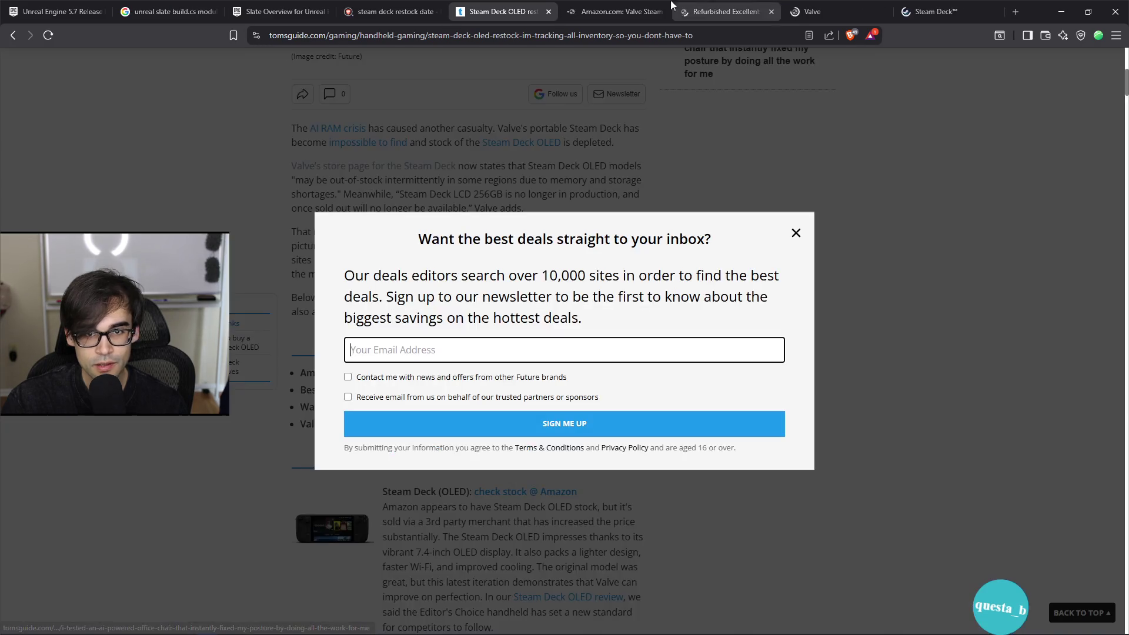
Step: Dismiss the Best Buy survey popup and close the Best Buy and Walmart tabs
key("ctrl+Tab")
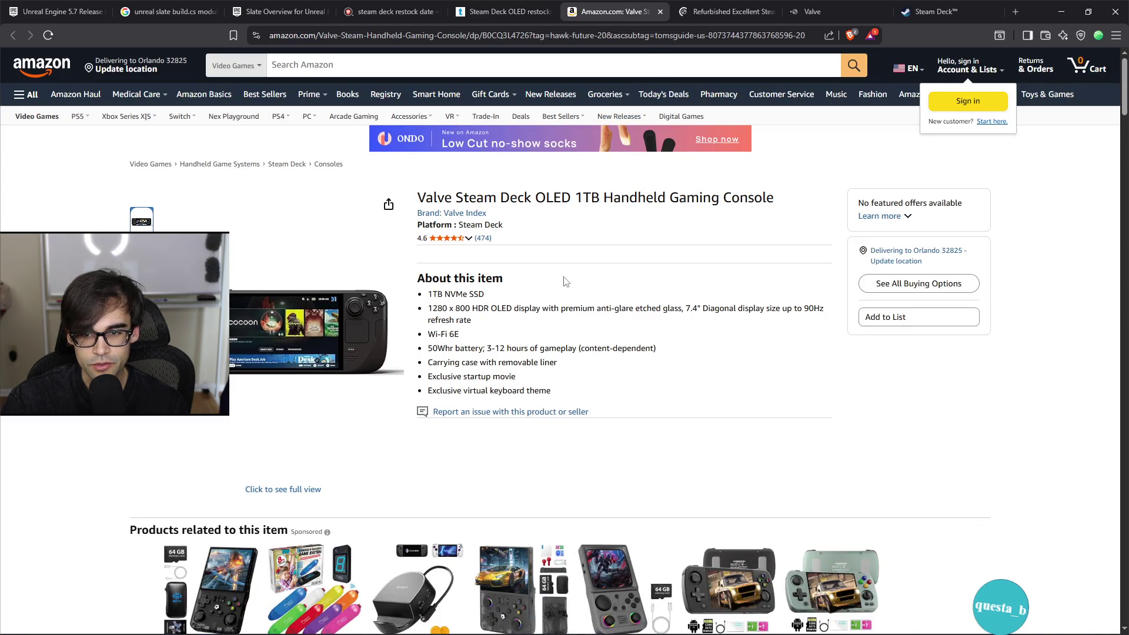
left_click(708, 20)
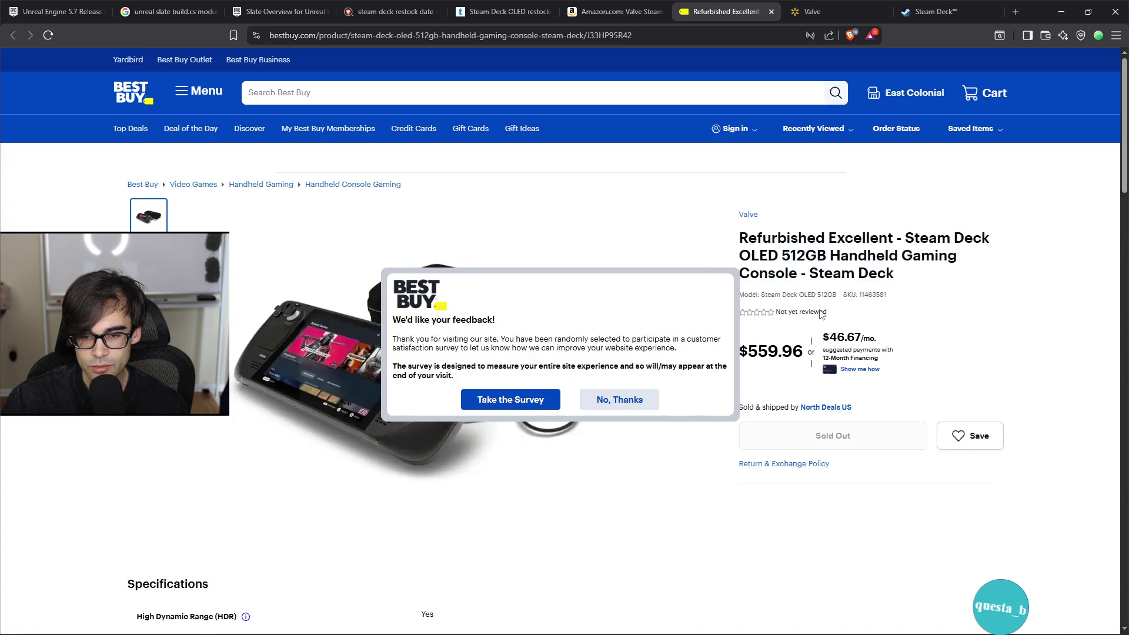
key("Escape")
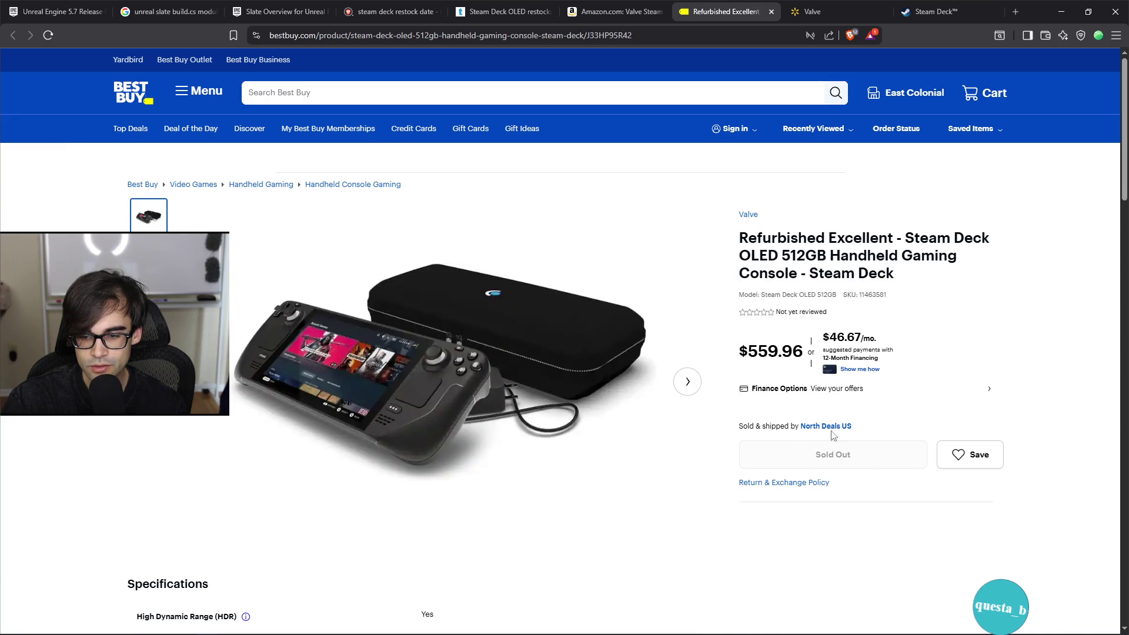
left_click(772, 12)
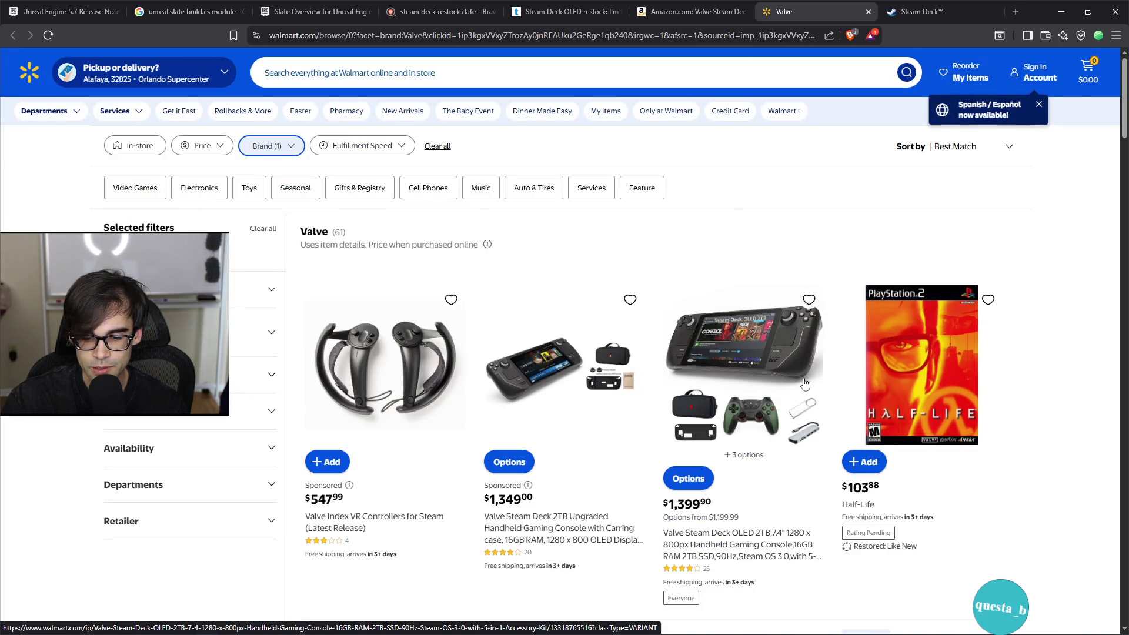
scroll(794, 384, "down", 3)
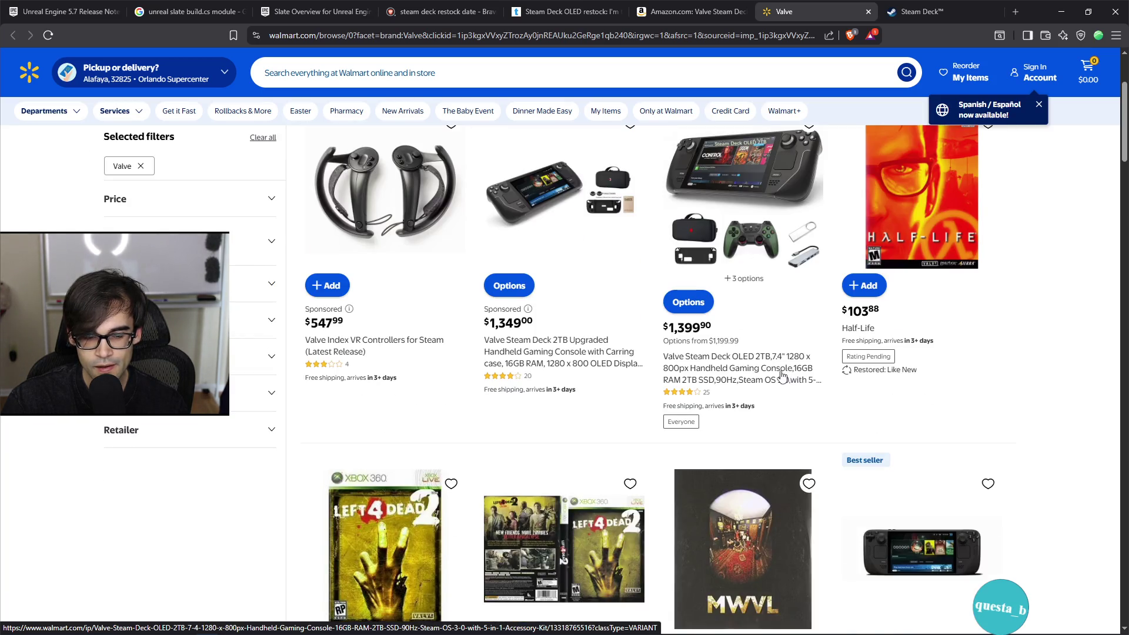
scroll(783, 375, "up", 1)
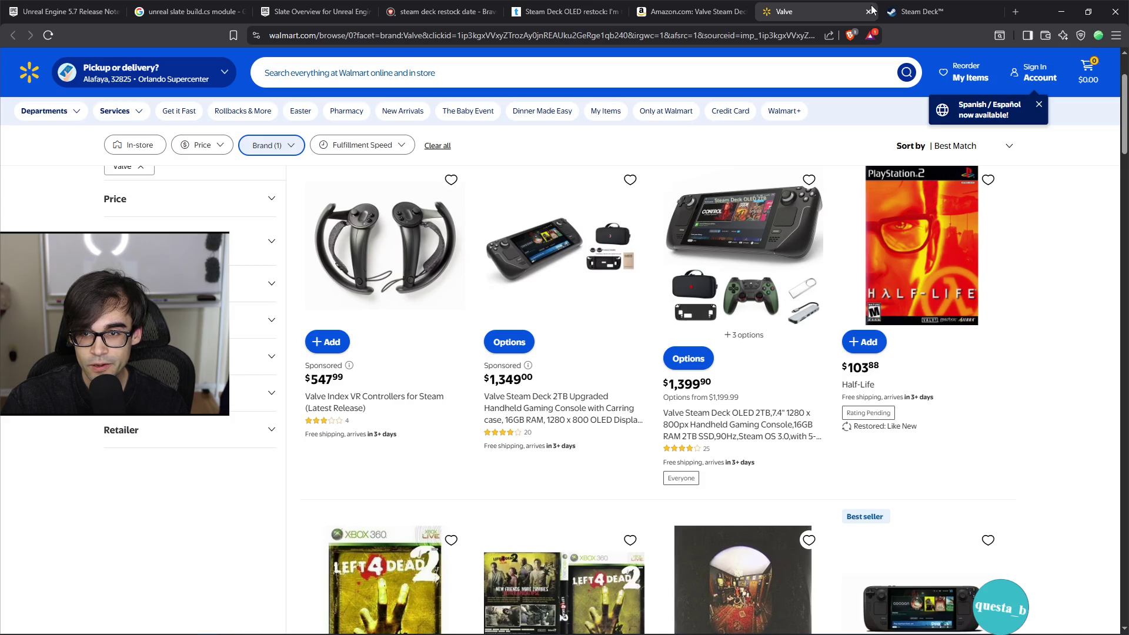
left_click(870, 10)
scroll(723, 309, "down", 10)
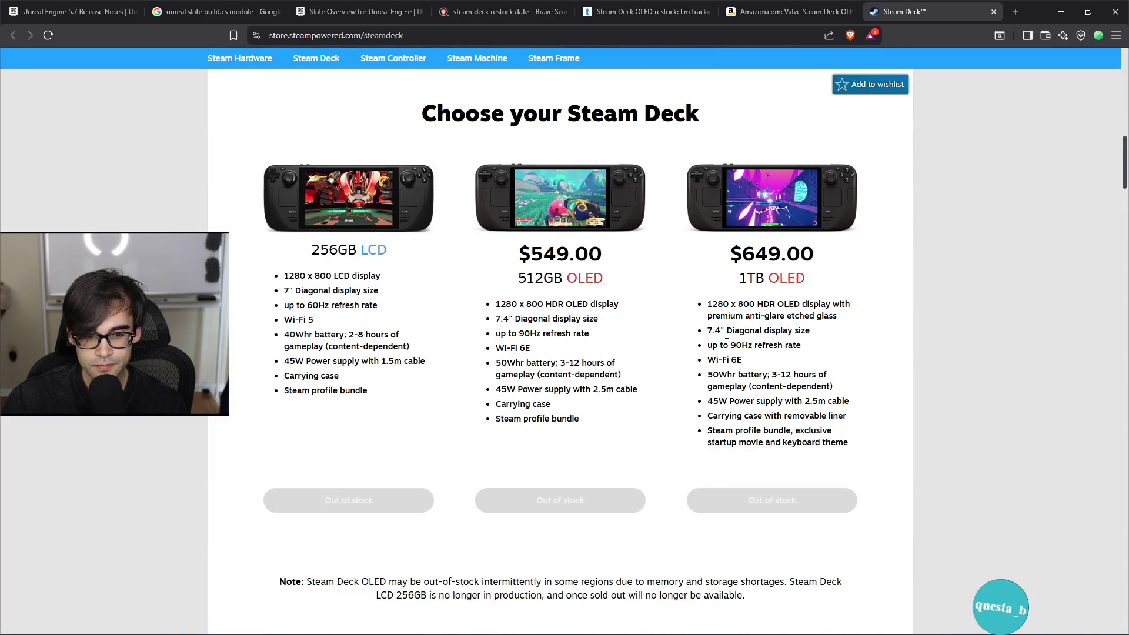
Step: Scroll the Steam Deck store page down to the tech specs, then close its tab
scroll(727, 342, "down", 4)
scroll(727, 342, "down", 11)
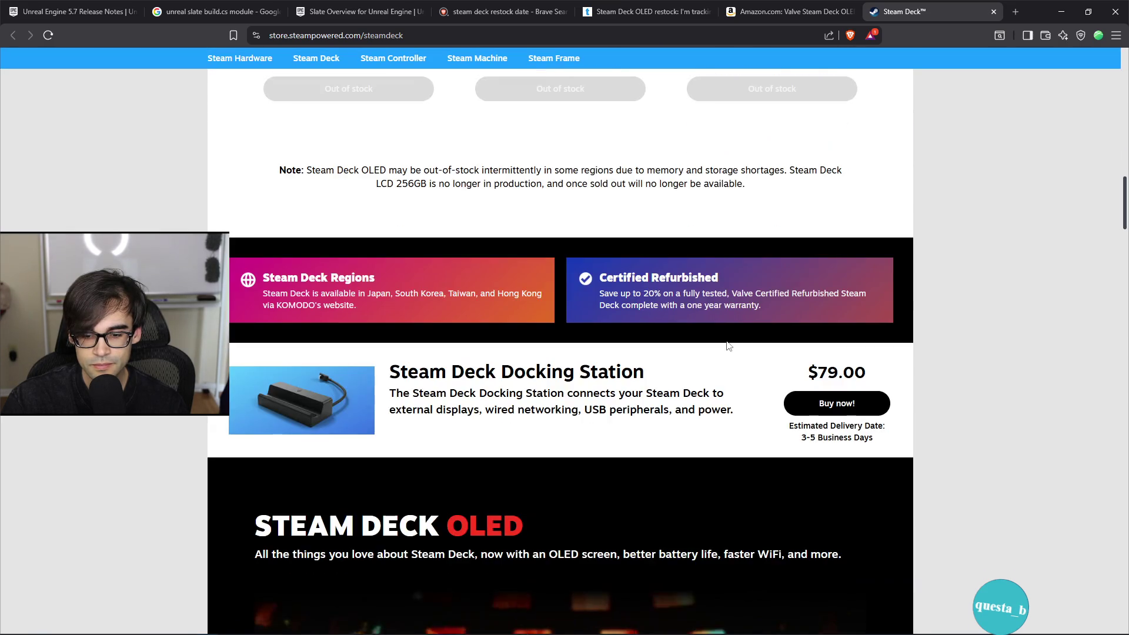
scroll(723, 351, "down", 18)
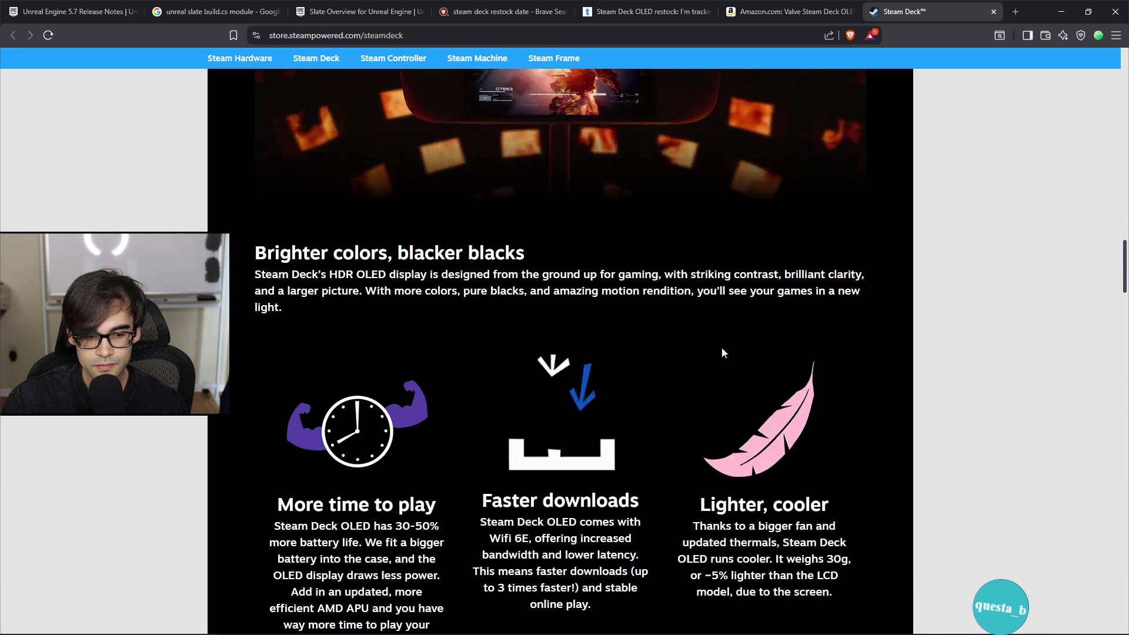
scroll(723, 351, "down", 9)
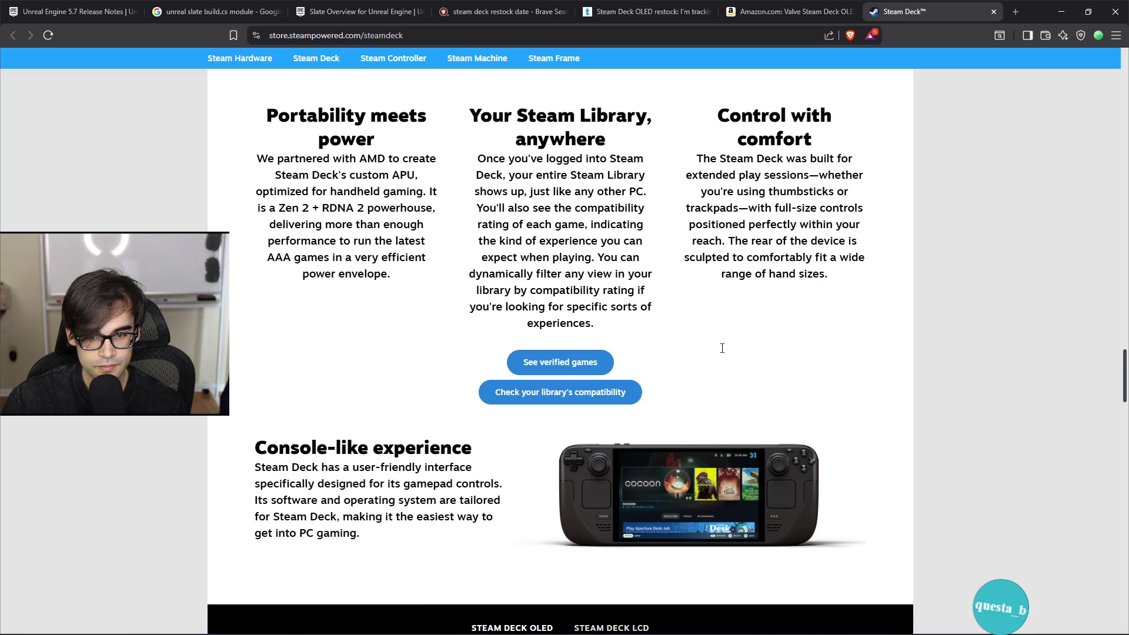
scroll(724, 351, "up", 3)
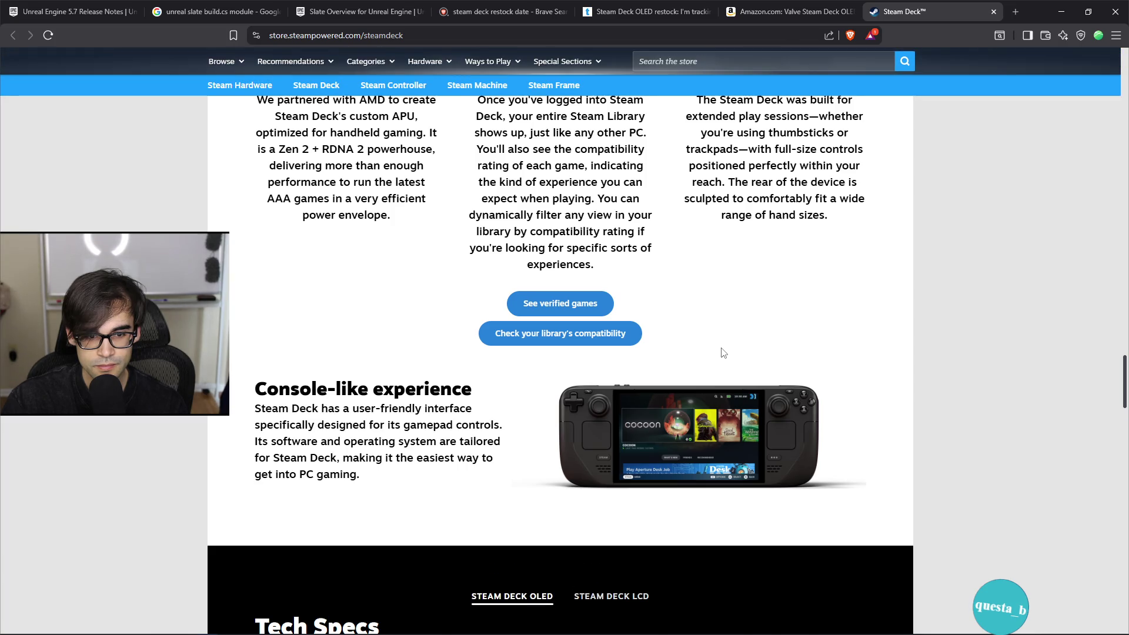
scroll(725, 352, "down", 5)
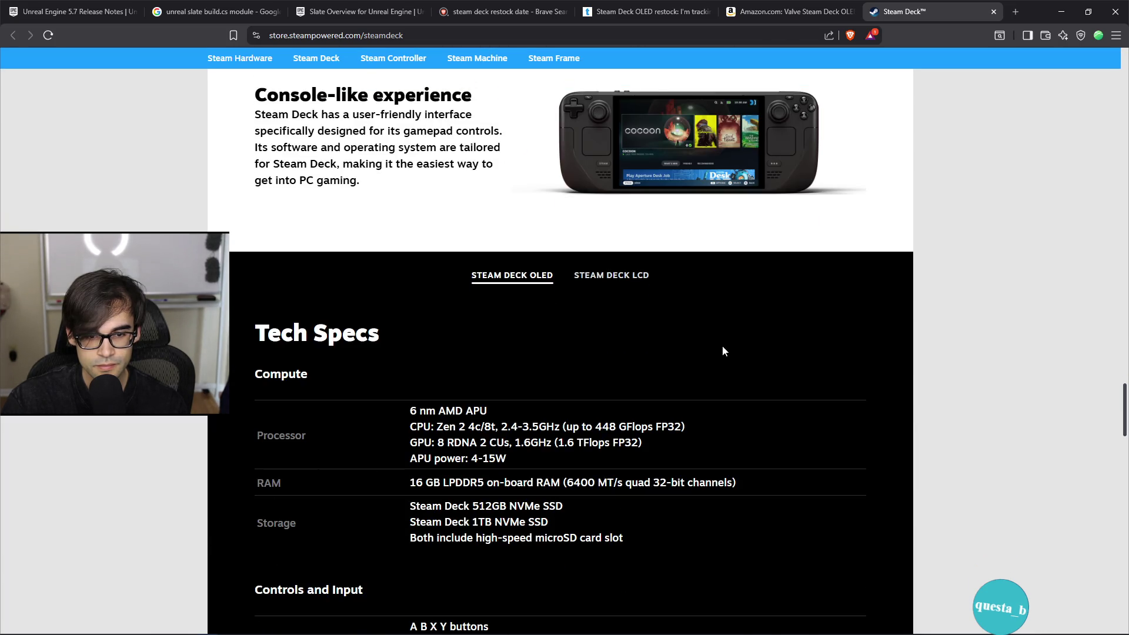
scroll(722, 345, "down", 15)
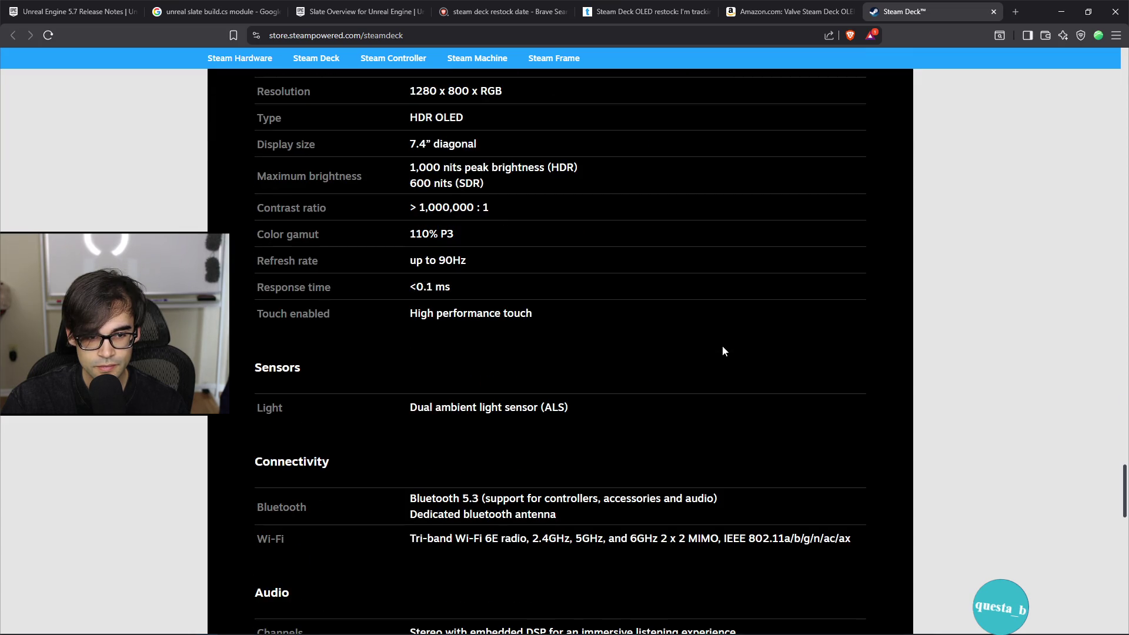
scroll(722, 344, "down", 3)
scroll(722, 346, "down", 13)
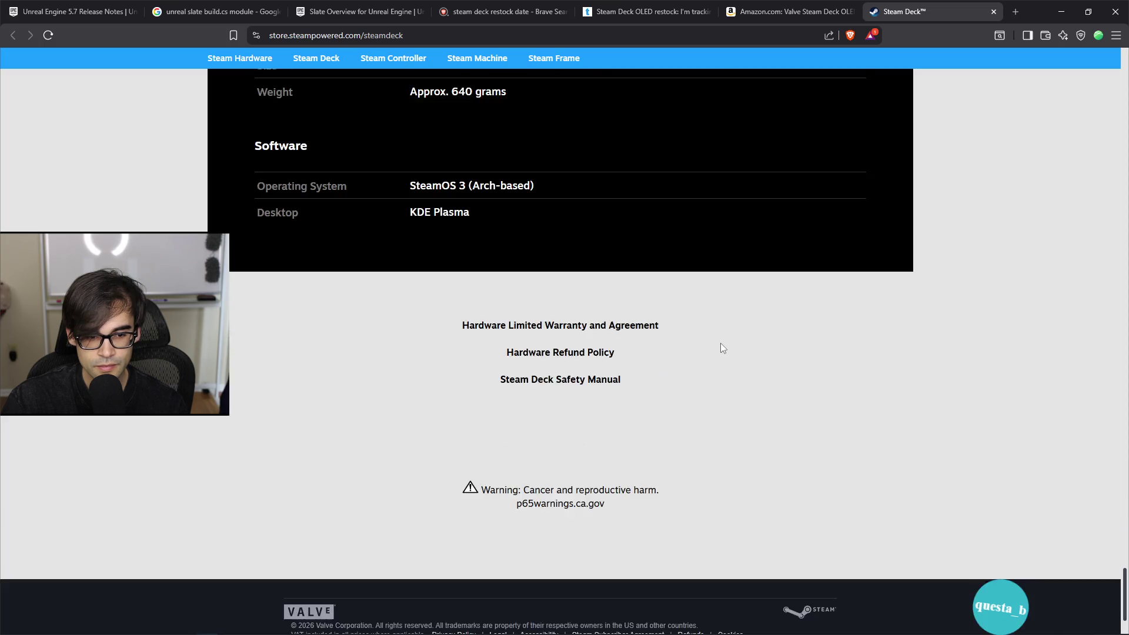
scroll(721, 344, "up", 10)
left_click(994, 12)
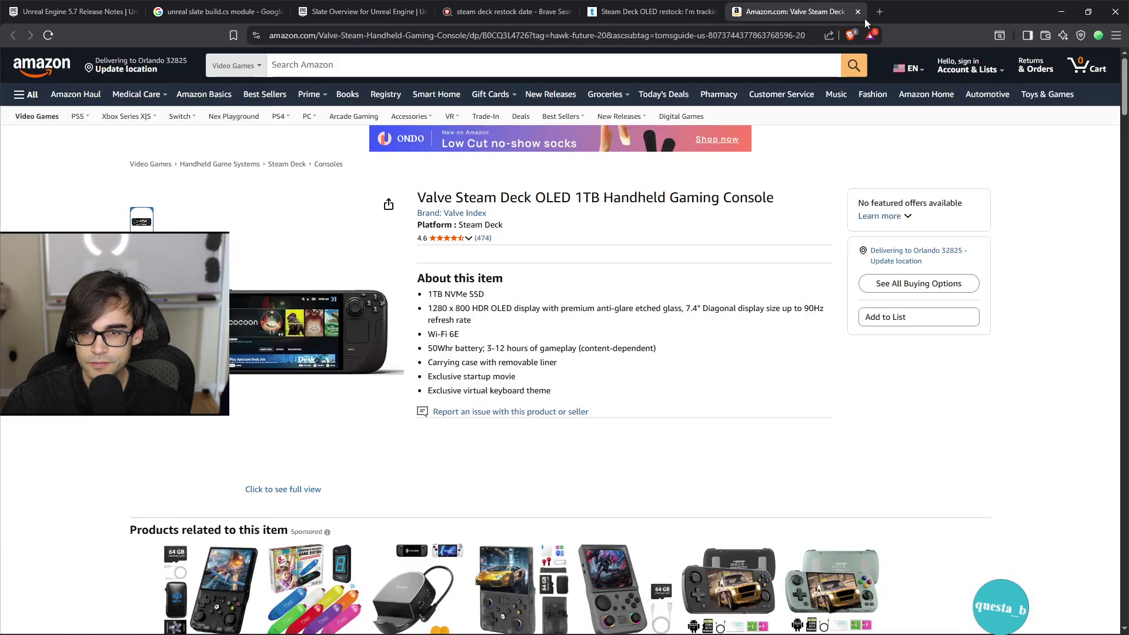
Step: Close the Amazon, Tom's Guide and restock search tabs and minimize the browser
left_click(858, 12)
left_click(713, 12)
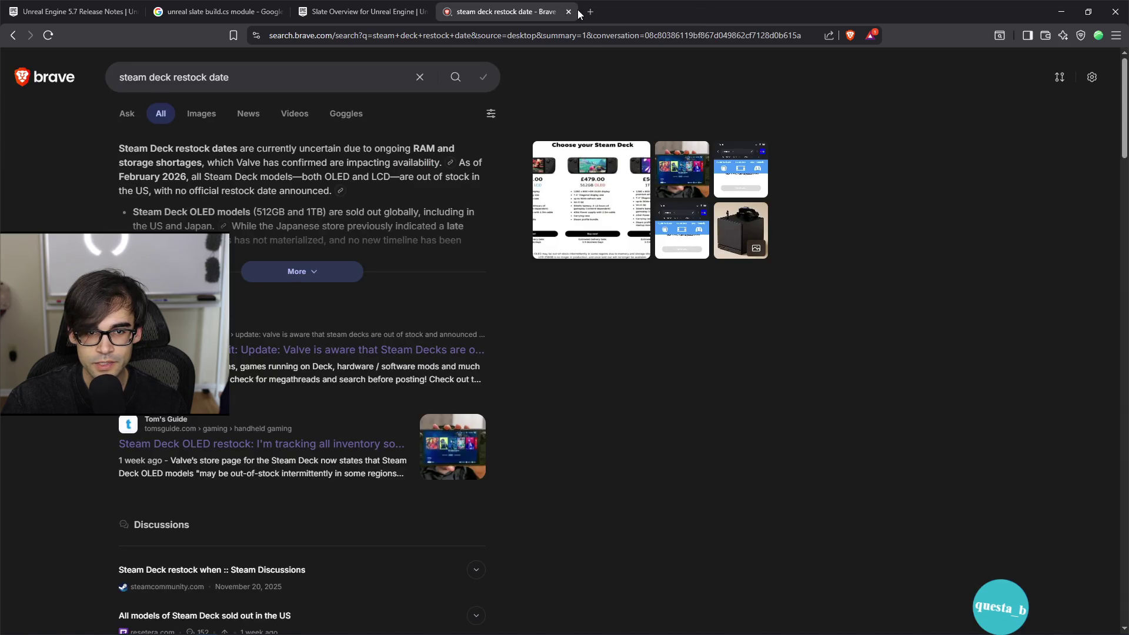
left_click(569, 12)
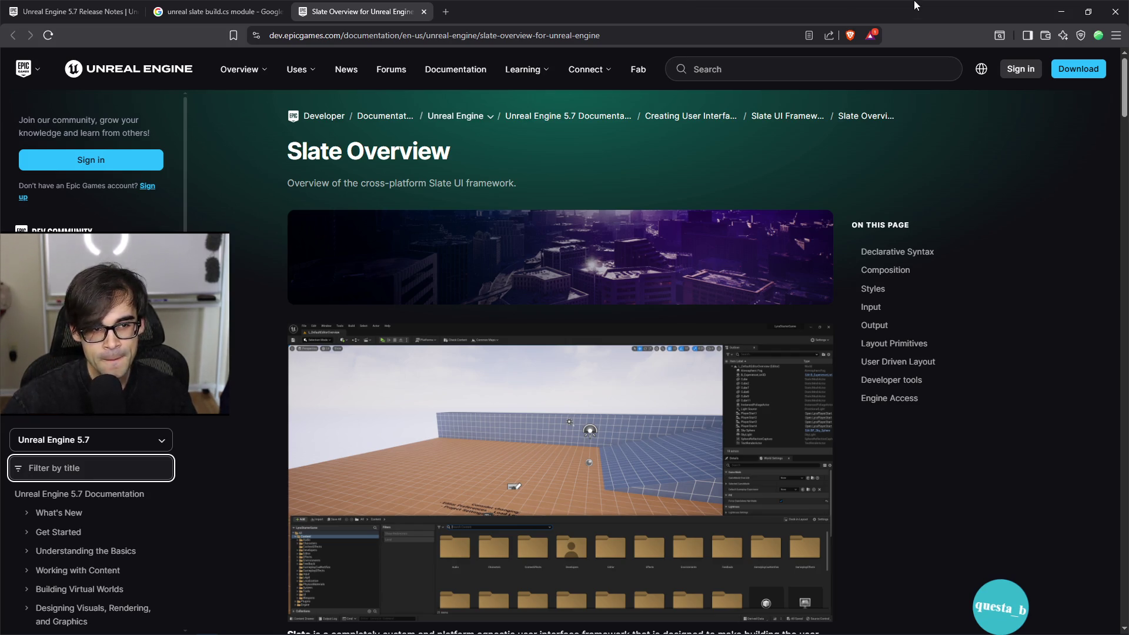
left_click(1062, 12)
scroll(901, 241, "down", 1)
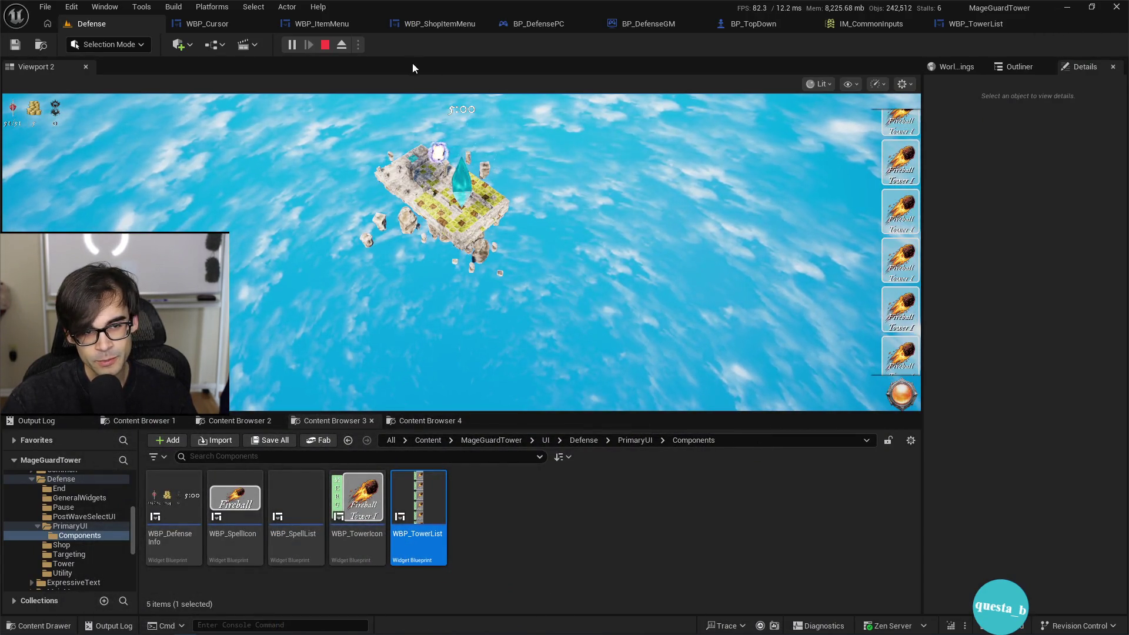
Step: Stop Play-in-Editor, bring up IM_CommonInputs and BP_TopDown, then Alt+Tab to Cursor
left_click(324, 47)
left_click(824, 26)
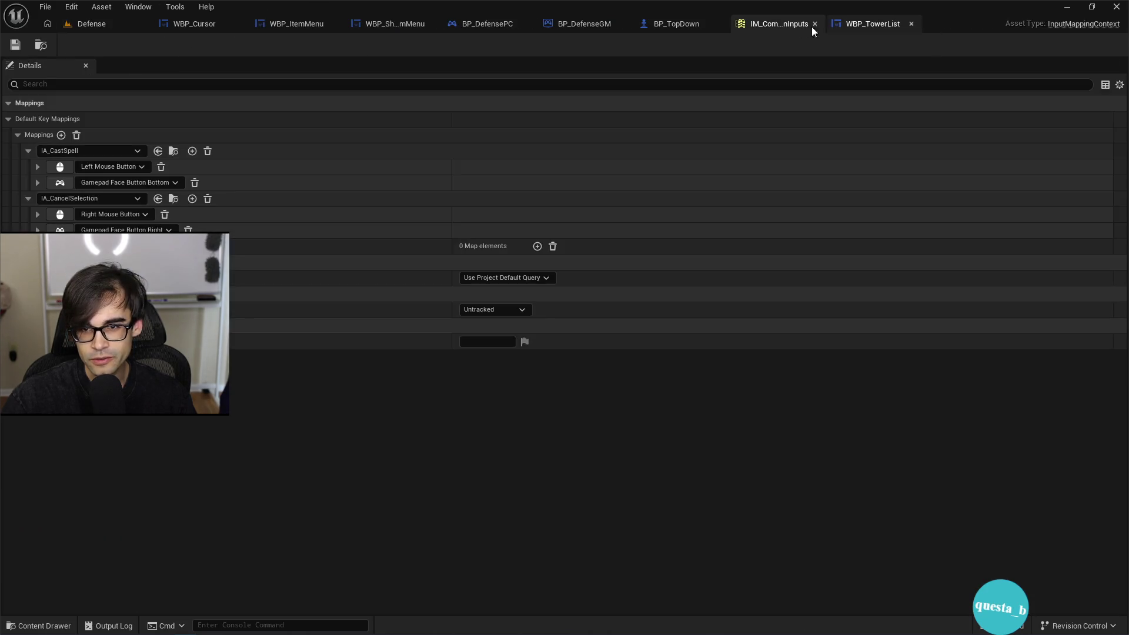
left_click(663, 25)
scroll(875, 276, "up", 5)
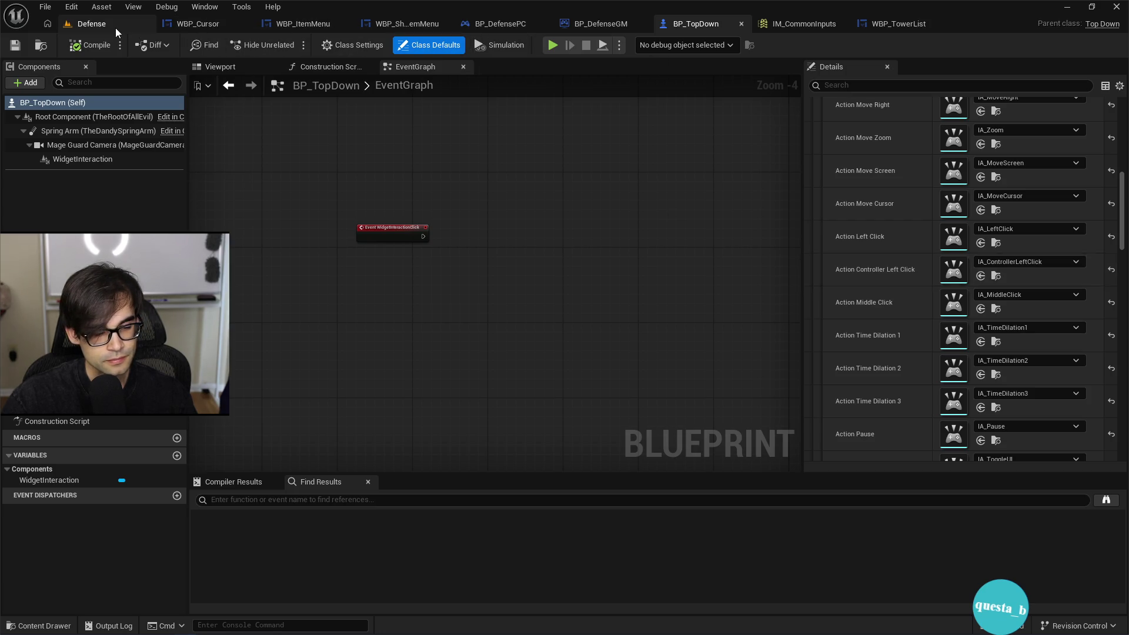
key("alt+Tab")
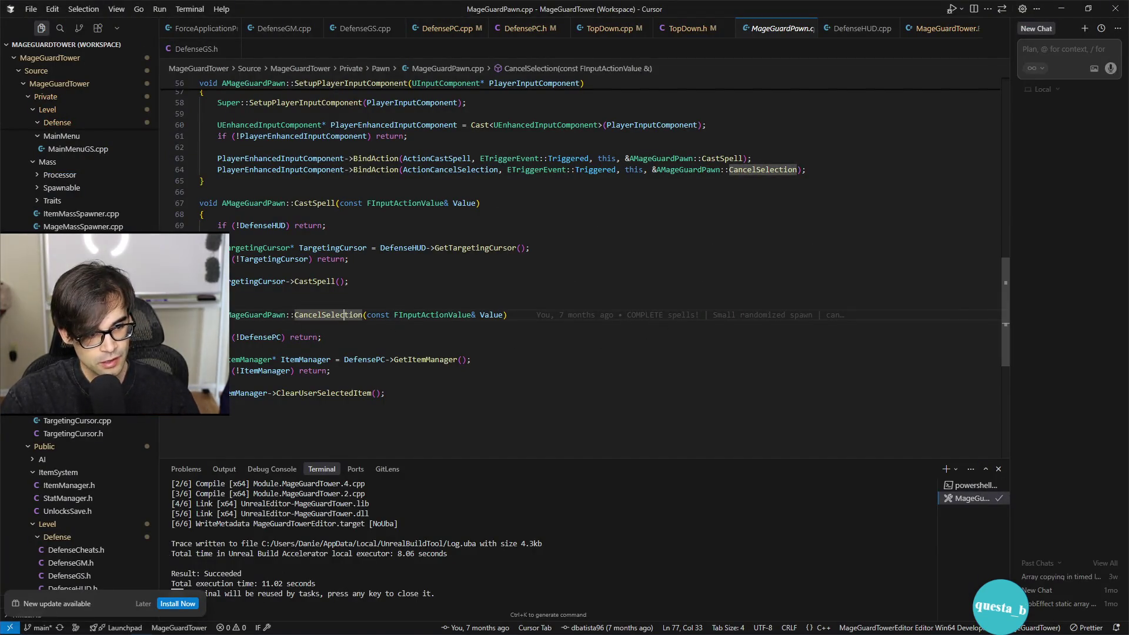
Step: Fold CancelSelection in MageGuardPawn.cpp, then browse TopDown.cpp and highlight every MoveUtility use
left_click(193, 315)
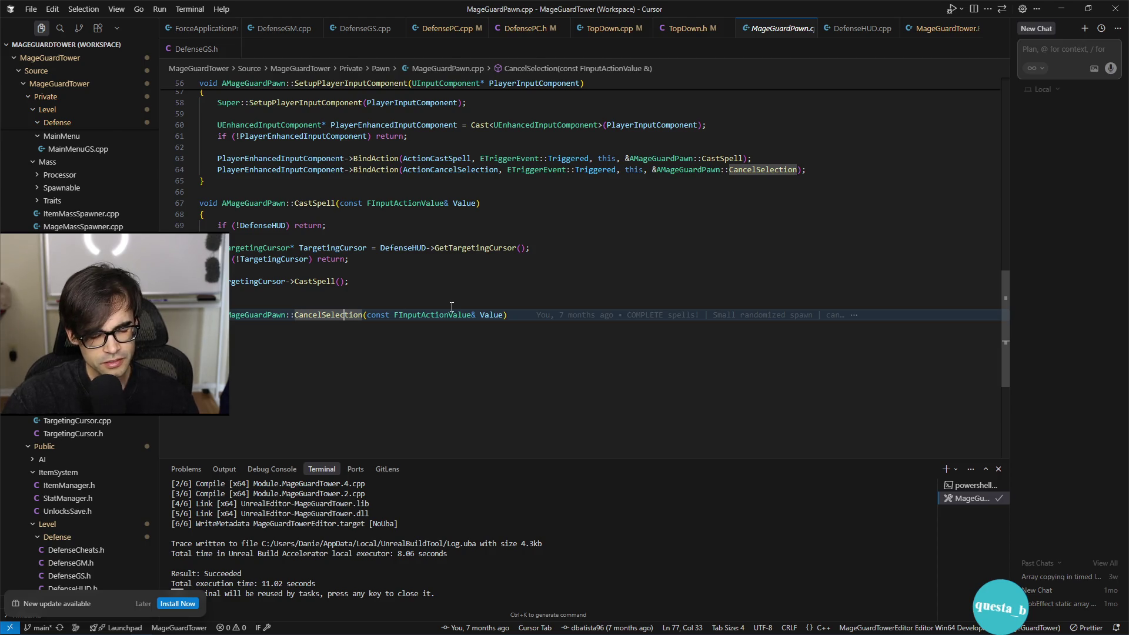
scroll(470, 307, "up", 10)
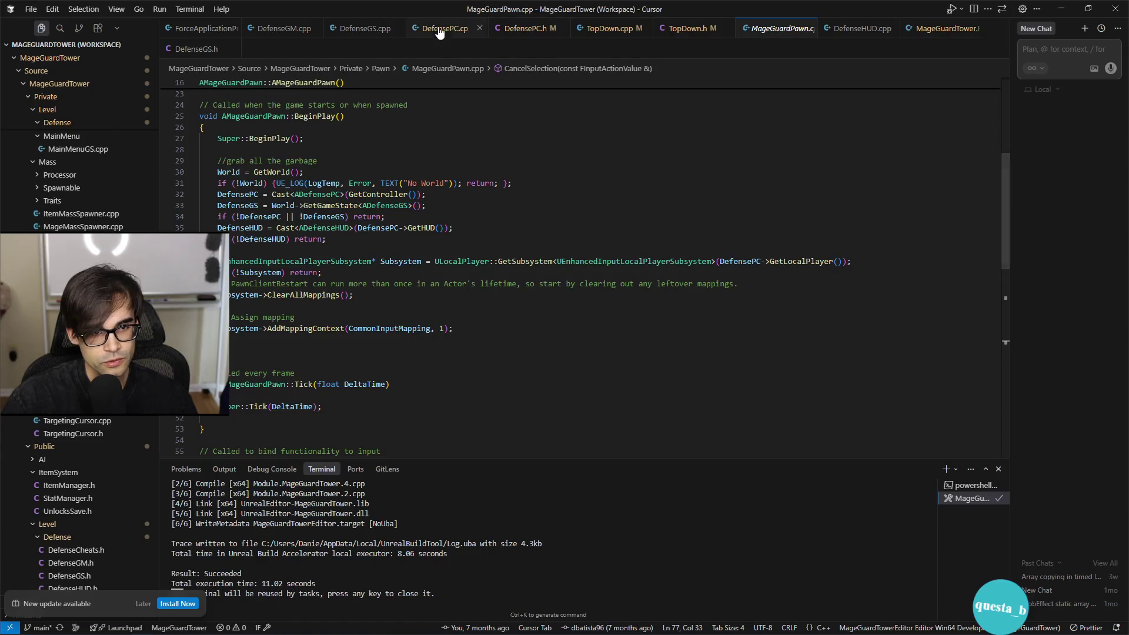
left_click(612, 29)
scroll(550, 322, "down", 7)
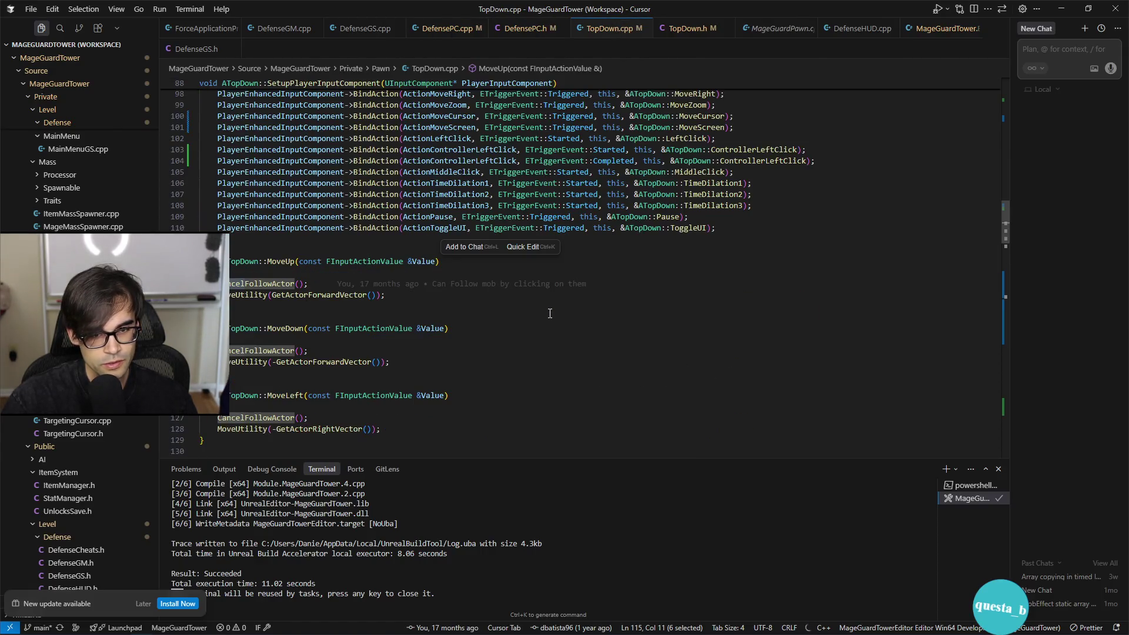
scroll(582, 307, "up", 3)
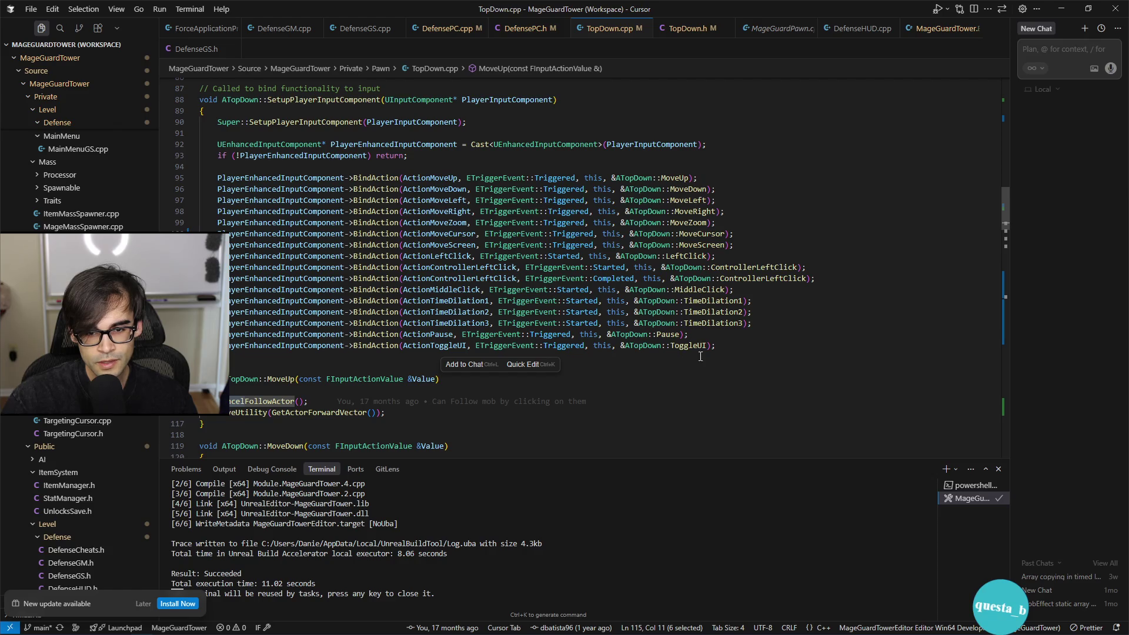
scroll(788, 335, "down", 15)
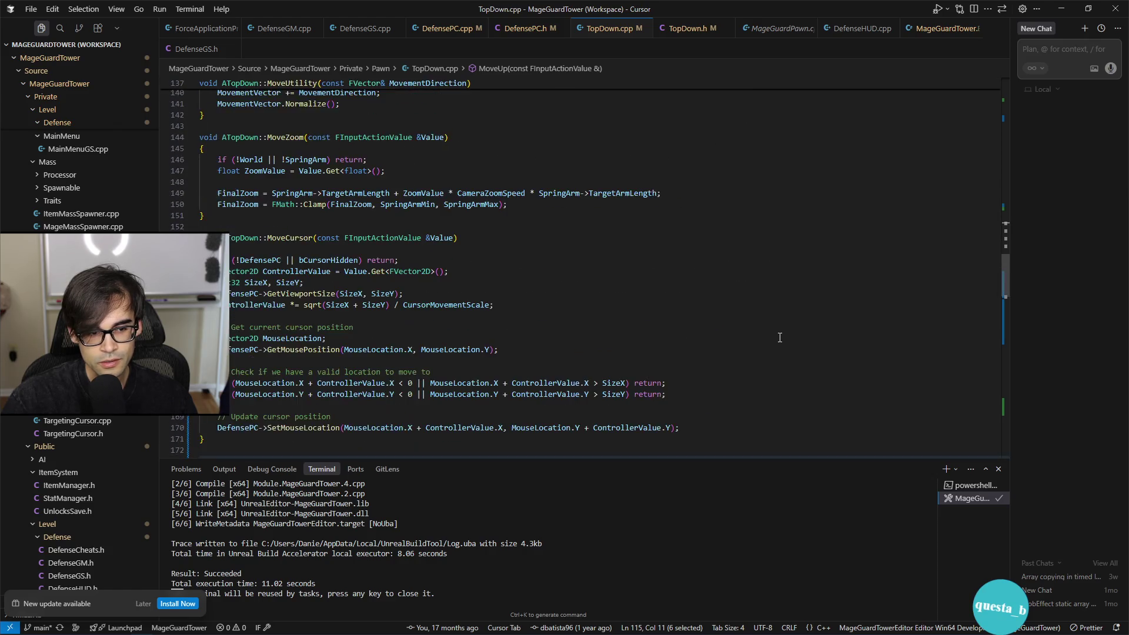
scroll(767, 332, "up", 5)
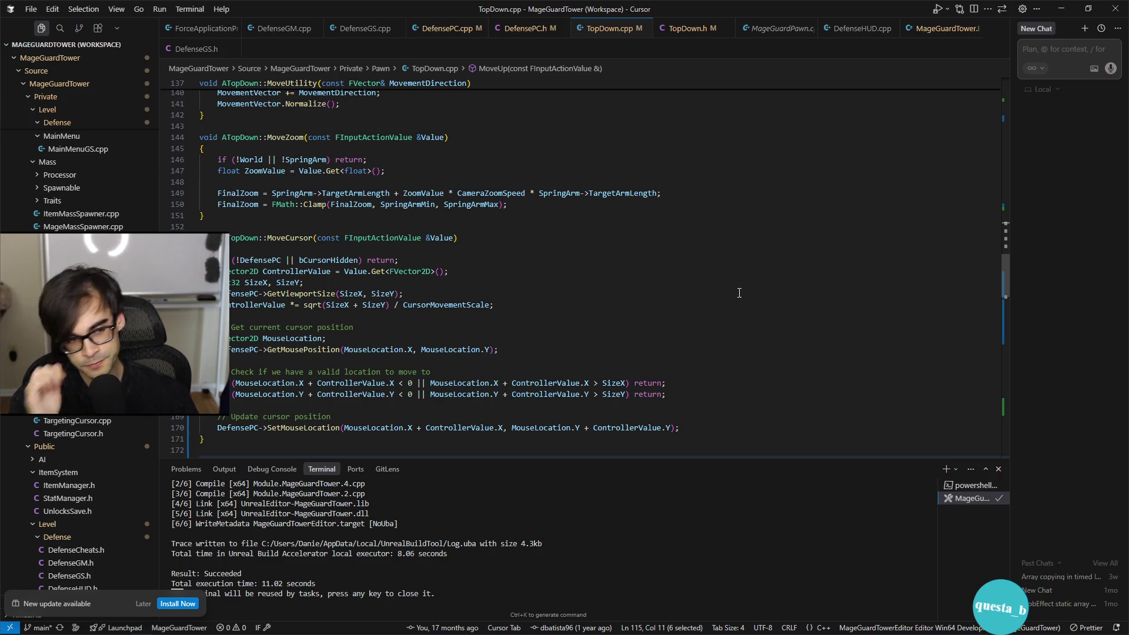
scroll(740, 293, "up", 7)
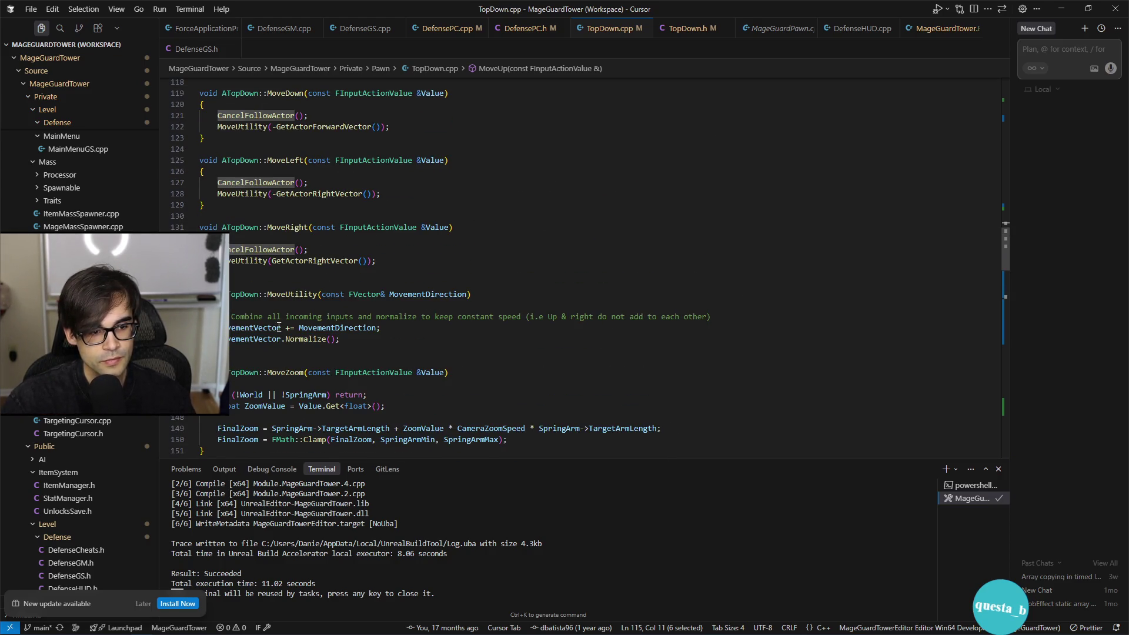
left_click(301, 294)
scroll(406, 339, "up", 15)
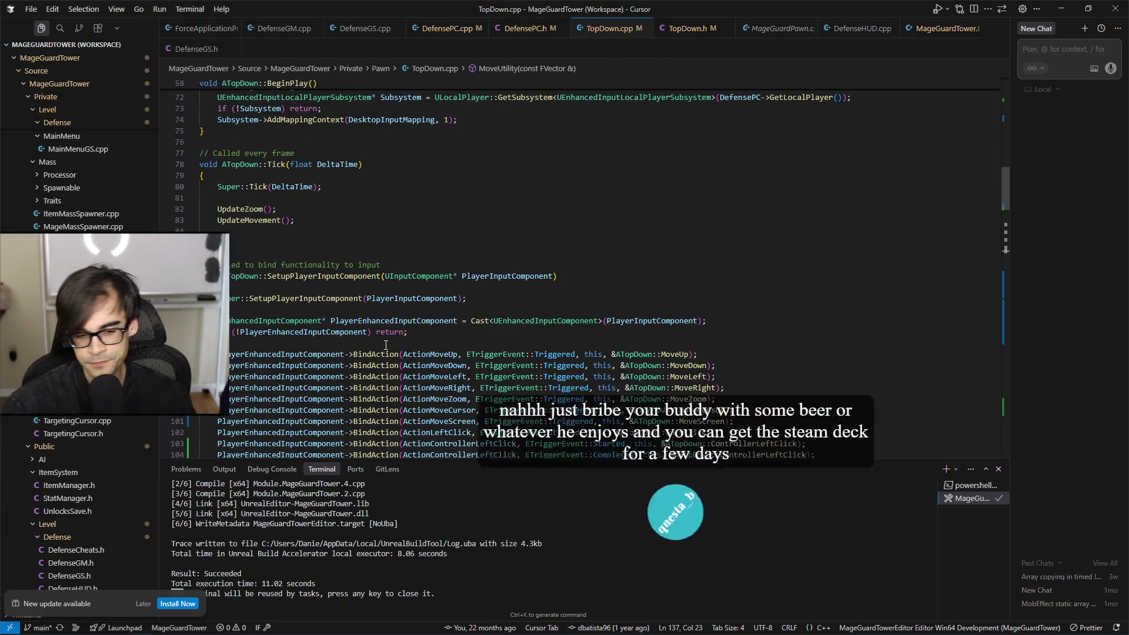
scroll(512, 312, "down", 5)
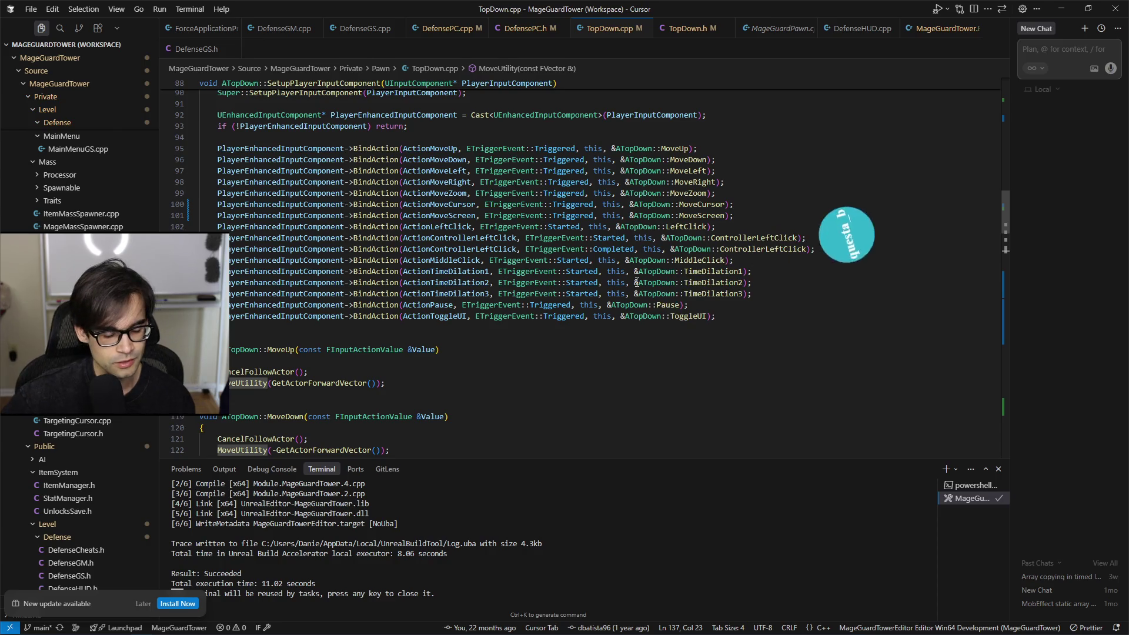
left_click(764, 316)
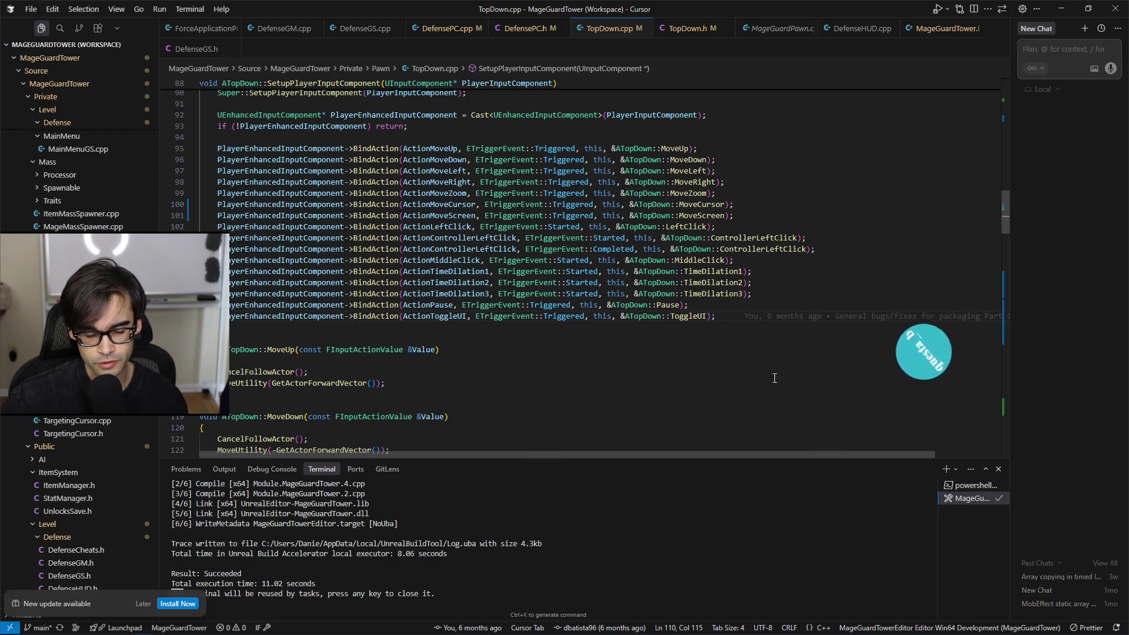
Step: Fold the MoveCursor, MoveScreen, LeftClick and MoveZoom function bodies in TopDown.cpp
scroll(778, 382, "down", 10)
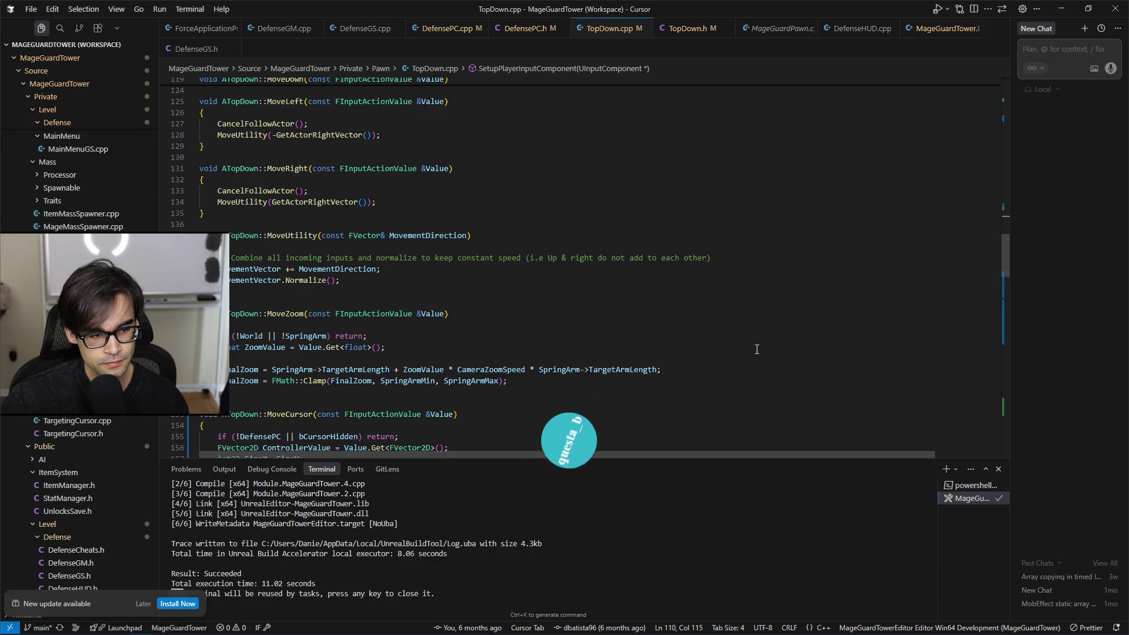
scroll(757, 350, "down", 2)
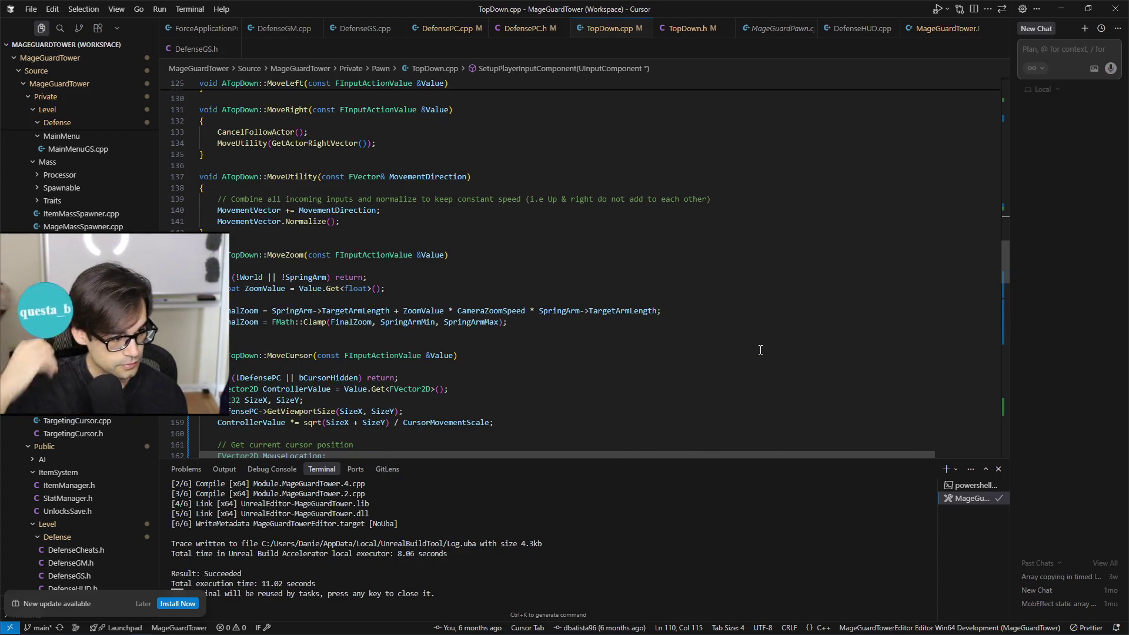
scroll(759, 347, "down", 3)
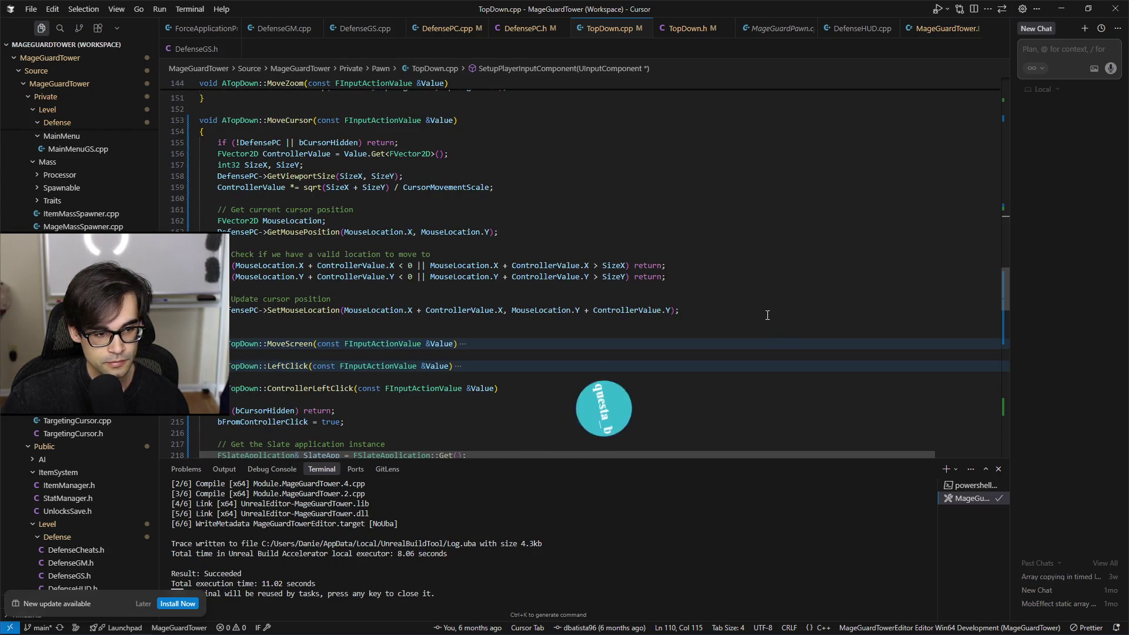
scroll(775, 310, "up", 3)
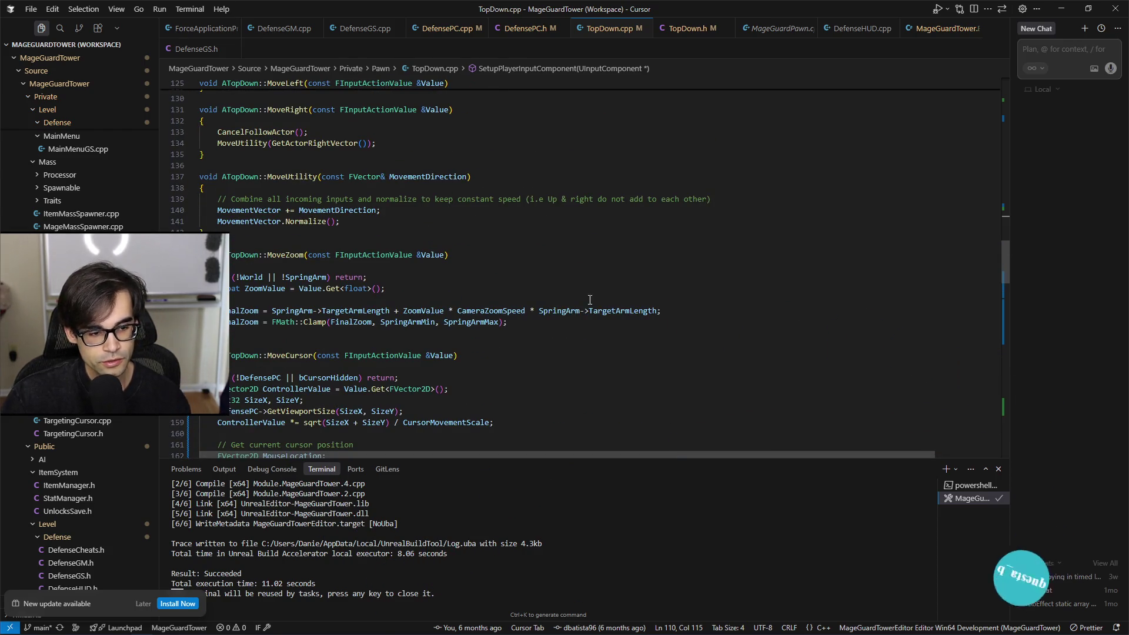
left_click(193, 255)
left_click(193, 277)
left_click(193, 300)
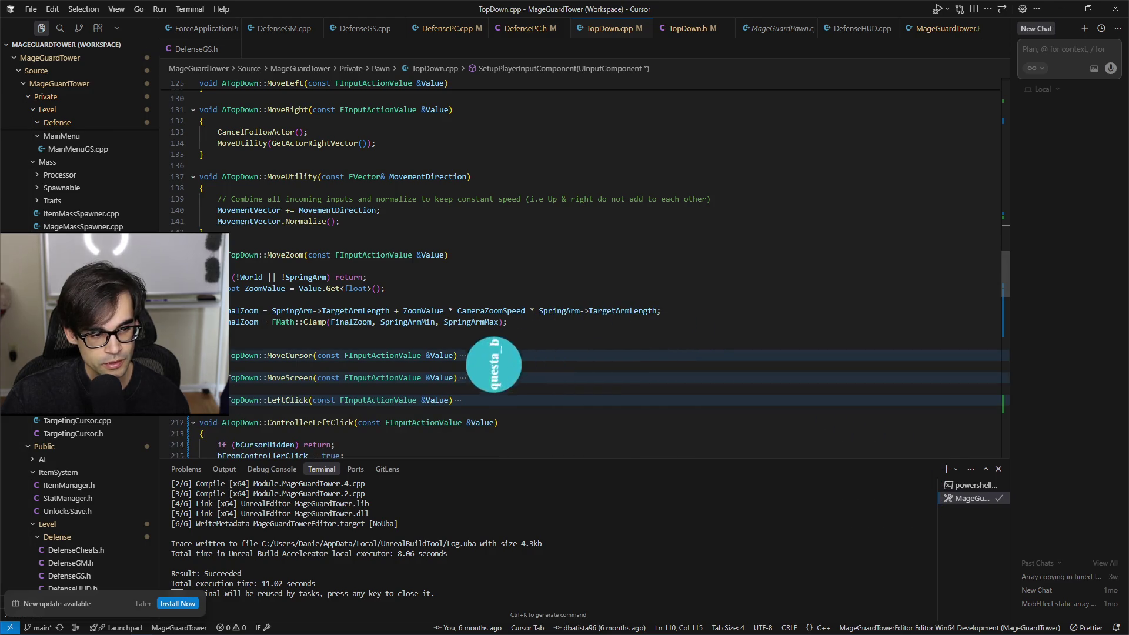
left_click(193, 322)
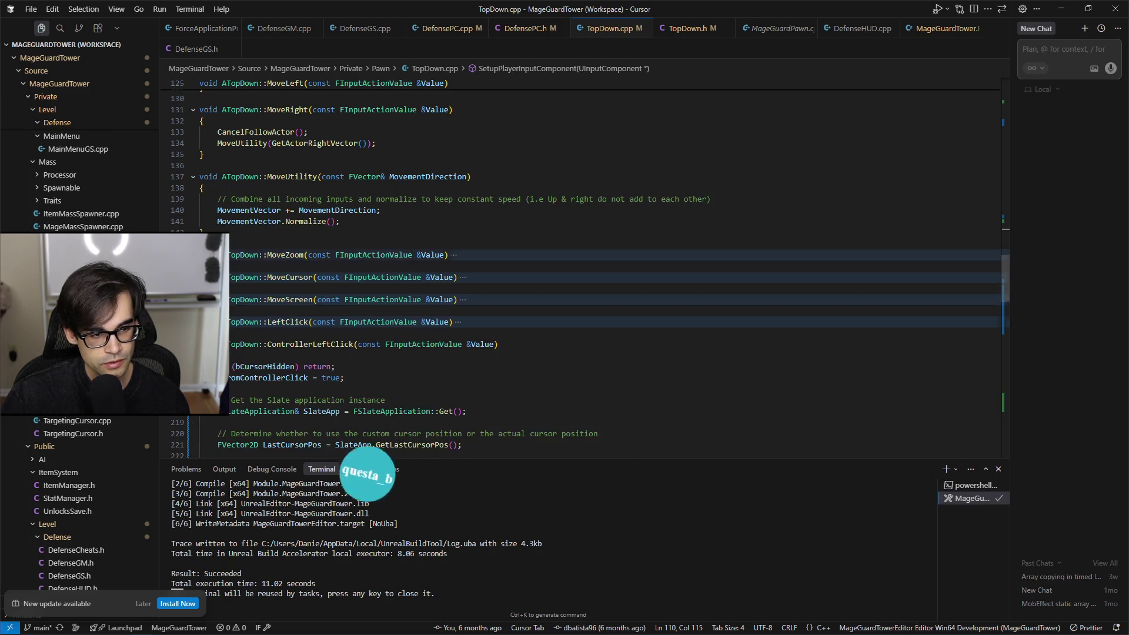
Step: Inspect MovementVector in MoveUtility, SlateApp in ControllerLeftClick, and LastCursorPos usage
left_click(277, 211)
scroll(340, 299, "up", 2)
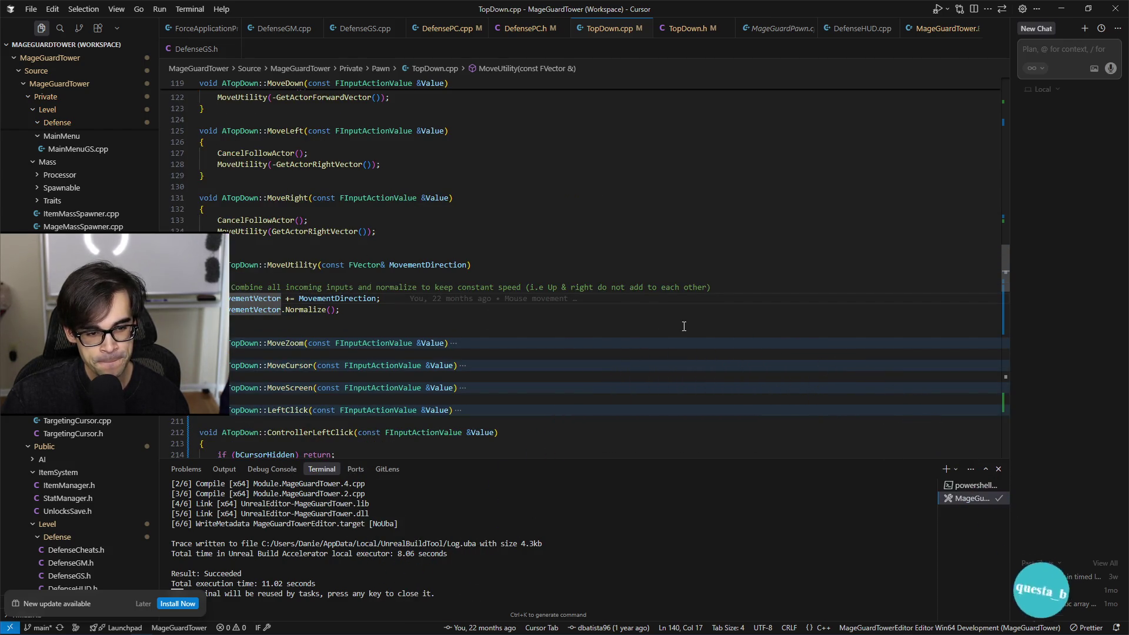
scroll(684, 326, "down", 4)
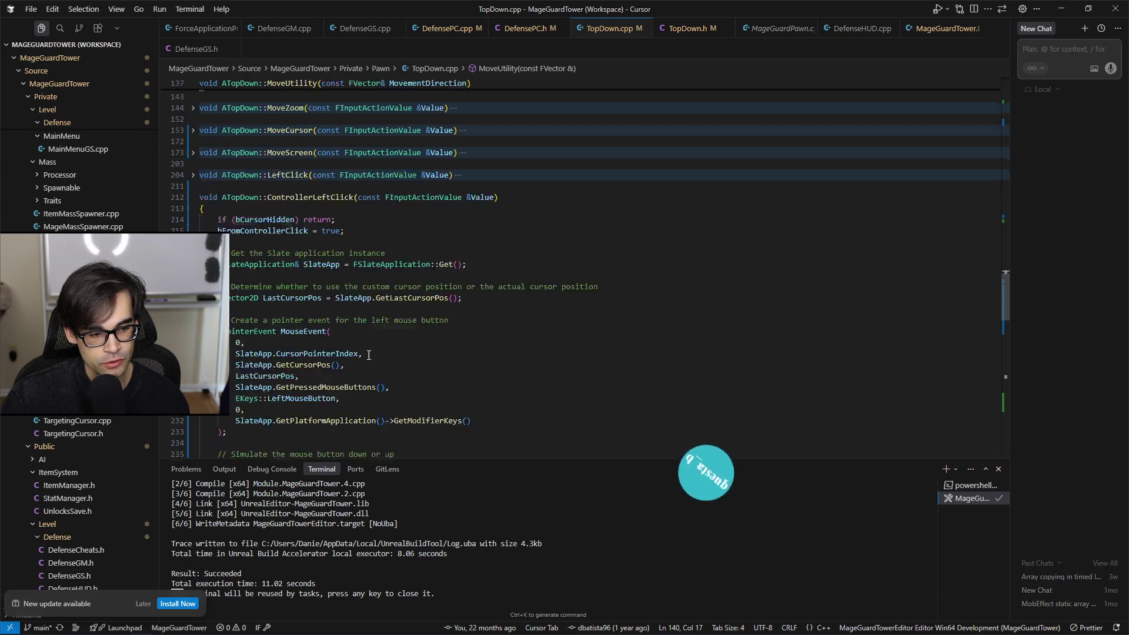
scroll(369, 356, "down", 2)
left_click(330, 235)
left_click(299, 268)
scroll(380, 336, "down", 1)
scroll(380, 337, "down", 2)
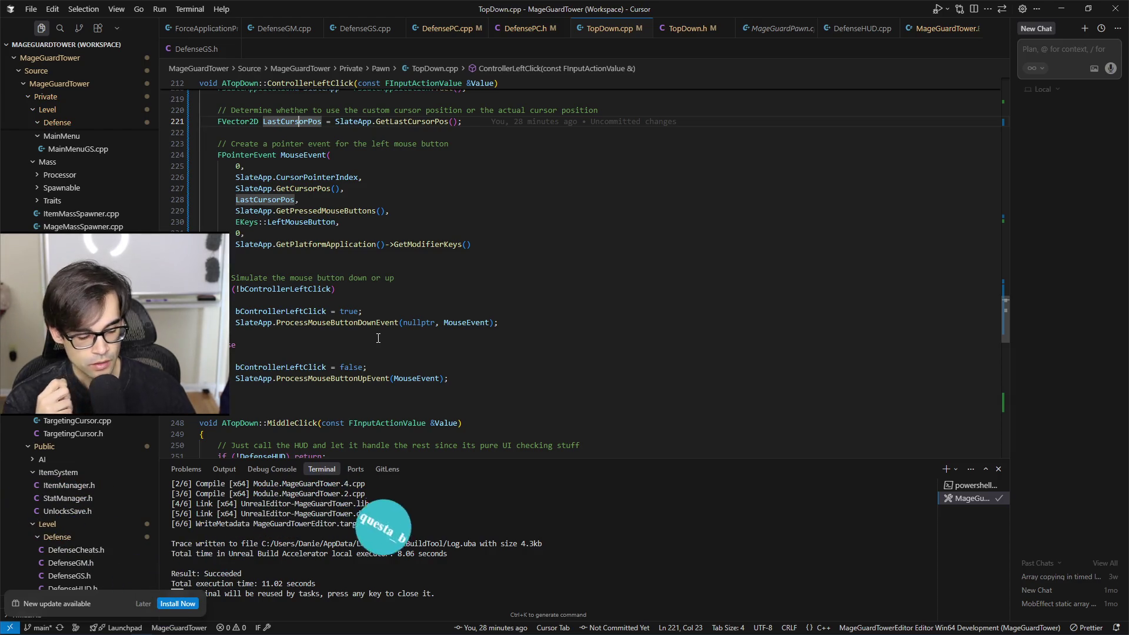
Step: Switch to Brave's Slate Overview docs and start a new search in a blank tab
key("alt+Tab")
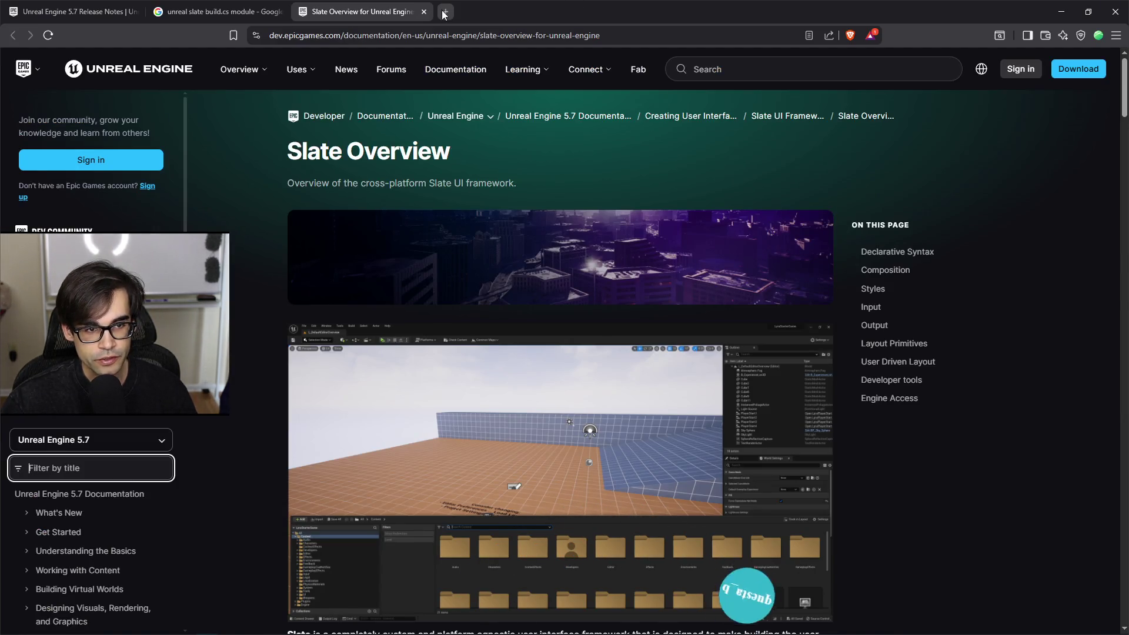
key("Page_Down")
key("Page_Down")
key("Down")
key("Down")
key("Down")
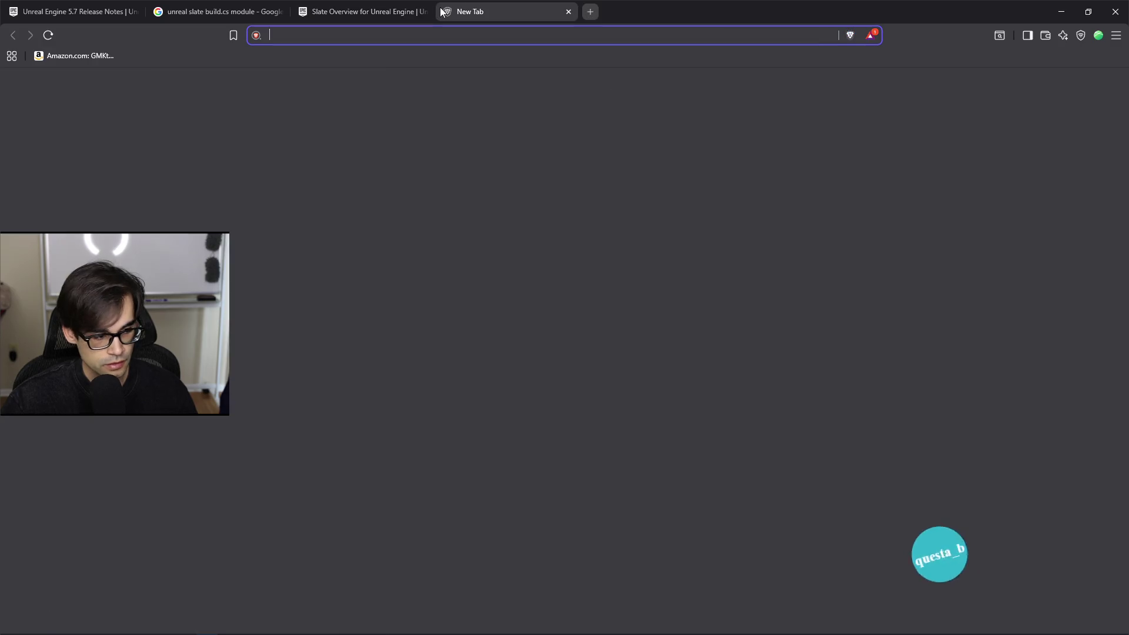
left_click(445, 12)
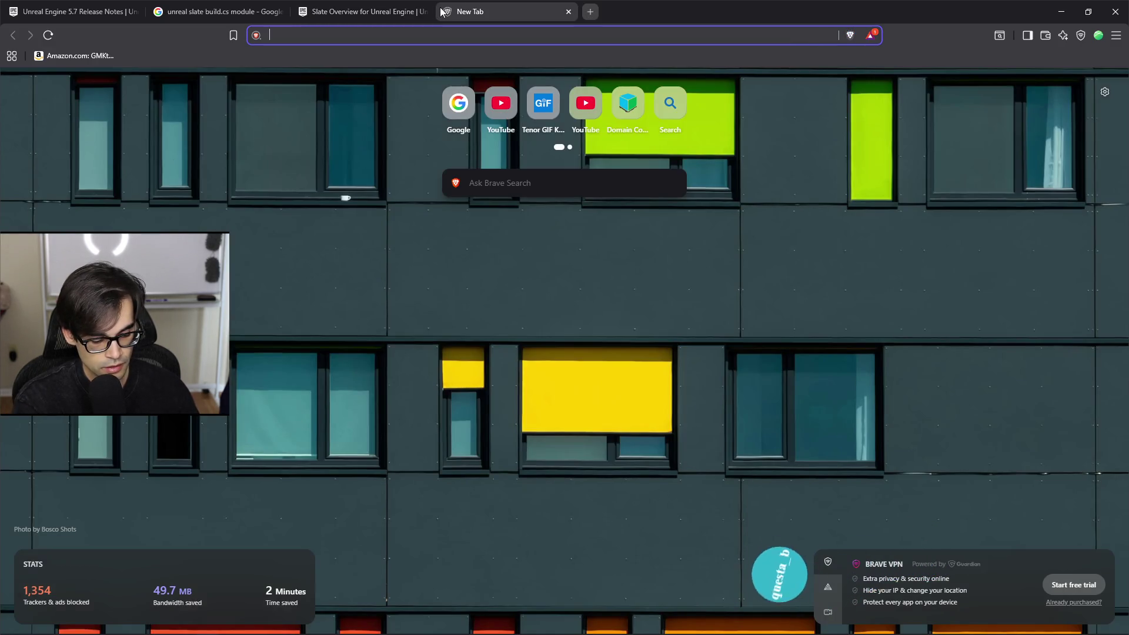
Step: Search 'Unreal Slate get current widget cursor hover' and open the Widget Reflector result in background
type("Unreal Slate ")
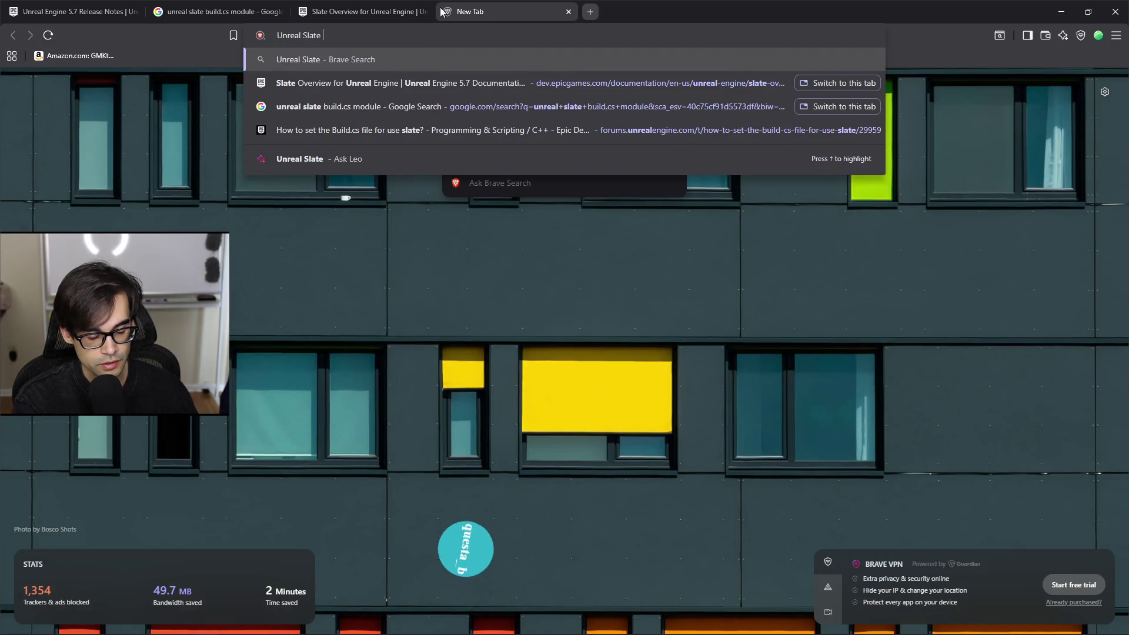
type("get current widget ")
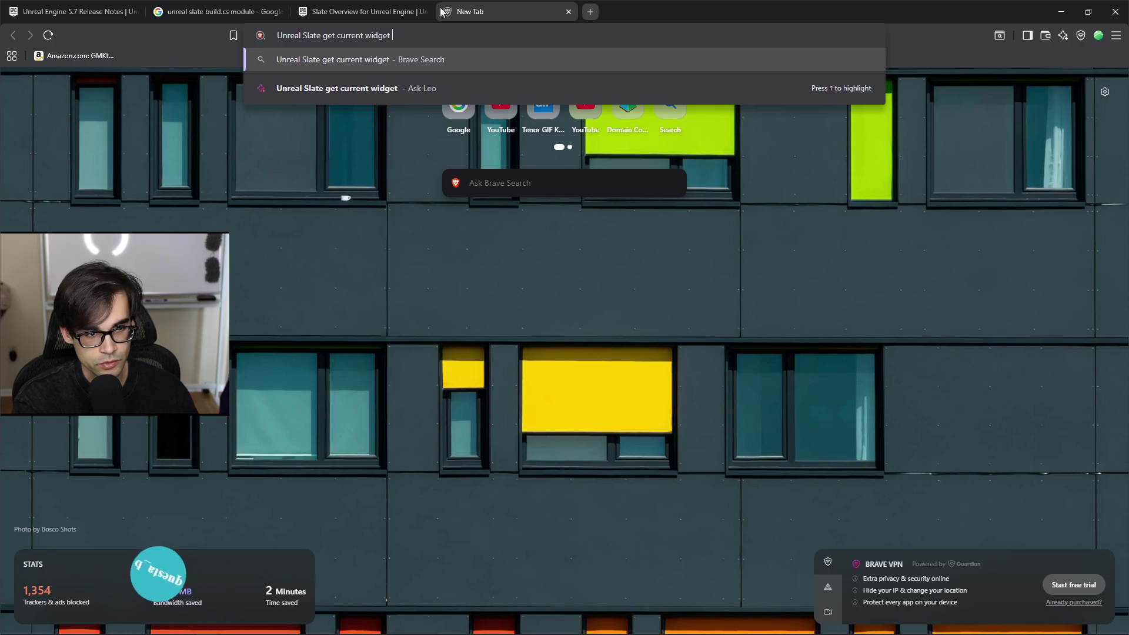
type("curo")
key("BackSpace")
key("BackSpace")
type("sor hover")
key("Return")
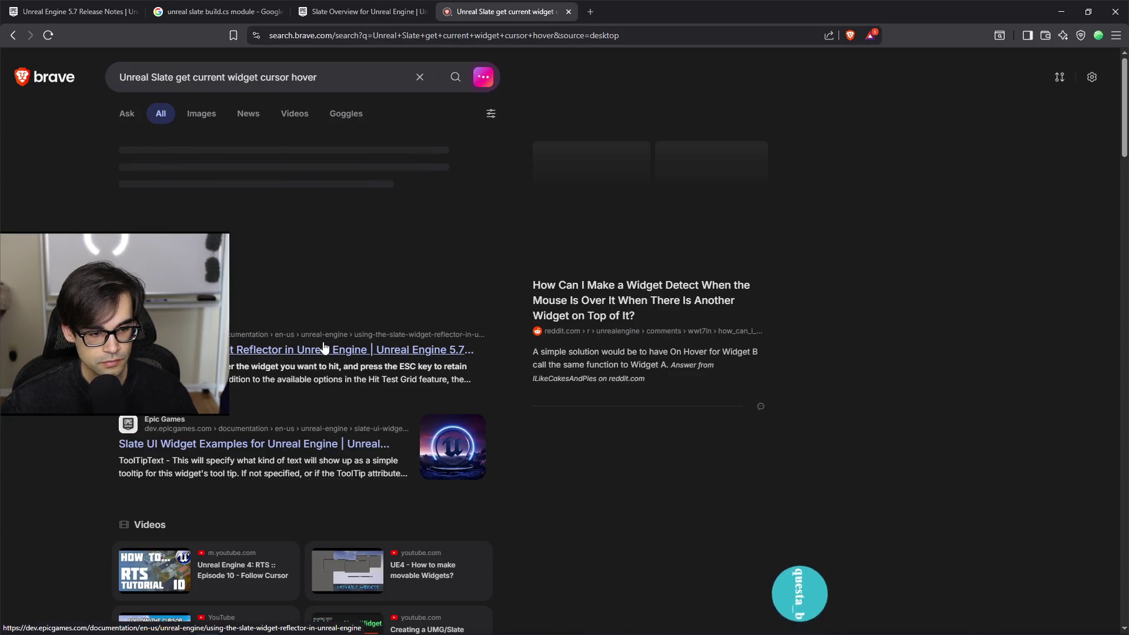
middle_click(324, 348)
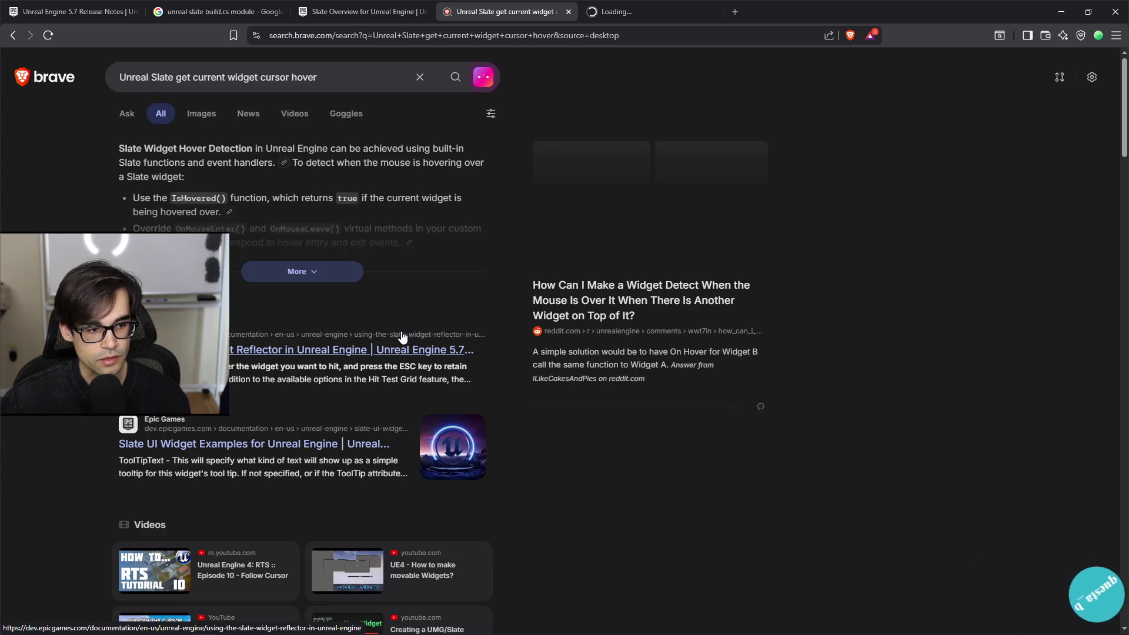
left_click(590, 7)
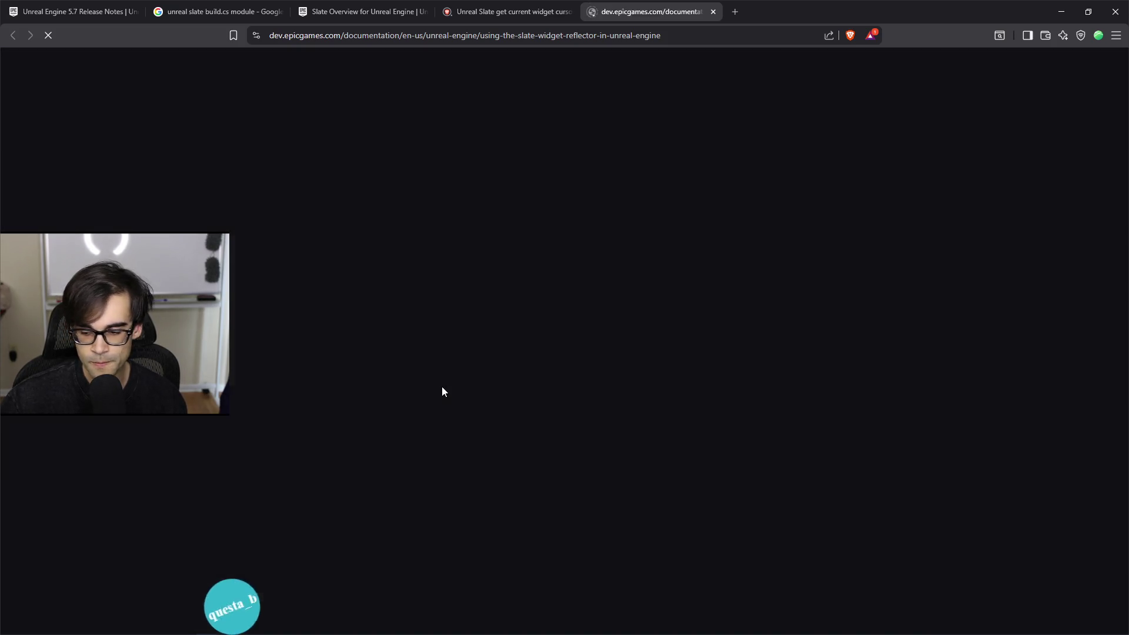
Step: Read the Using the Slate Widget Reflector page down to its Window options table, then close it
scroll(626, 340, "down", 2)
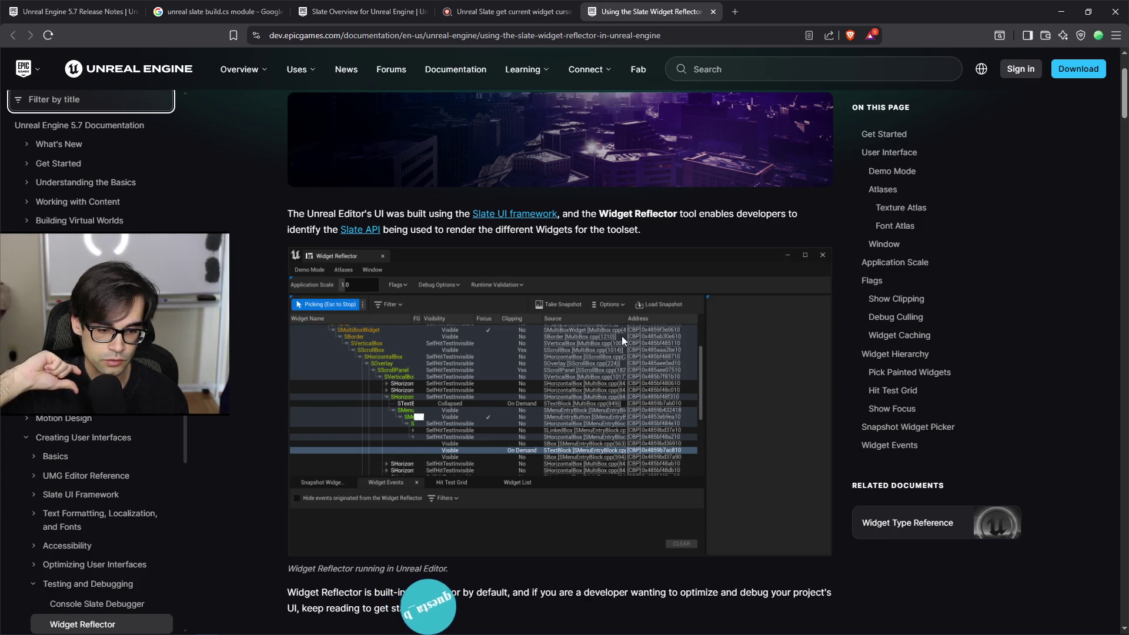
scroll(600, 320, "down", 7)
scroll(594, 361, "down", 20)
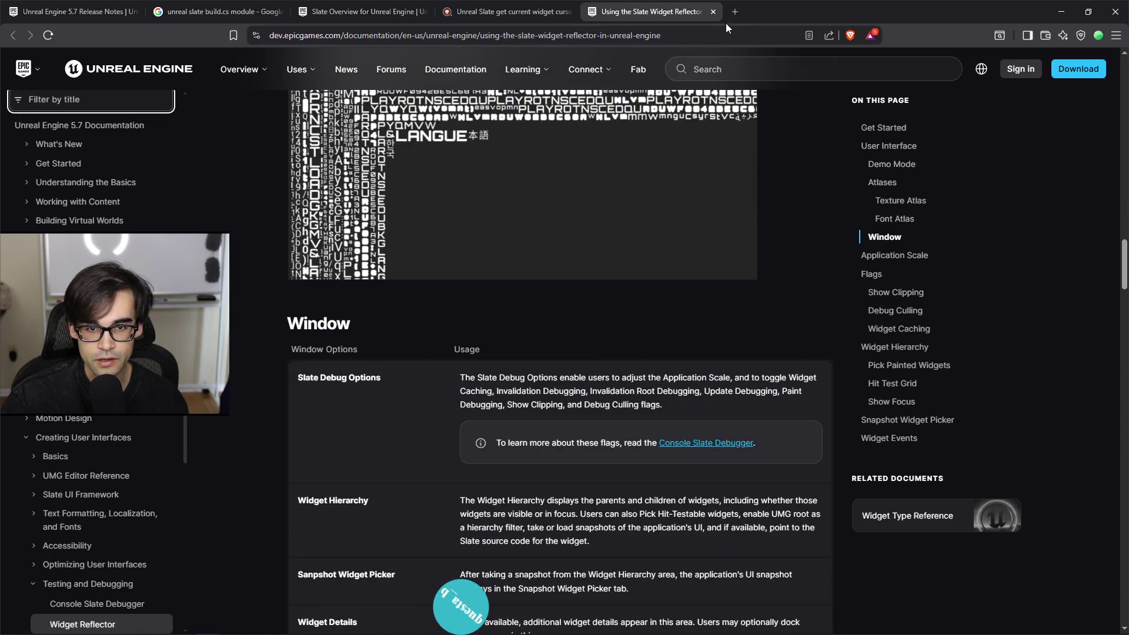
left_click(713, 12)
Step: Scroll the search results and open the Reddit thread 'How to tell if the cursor is over a widget element?' in a new tab
scroll(656, 383, "down", 4)
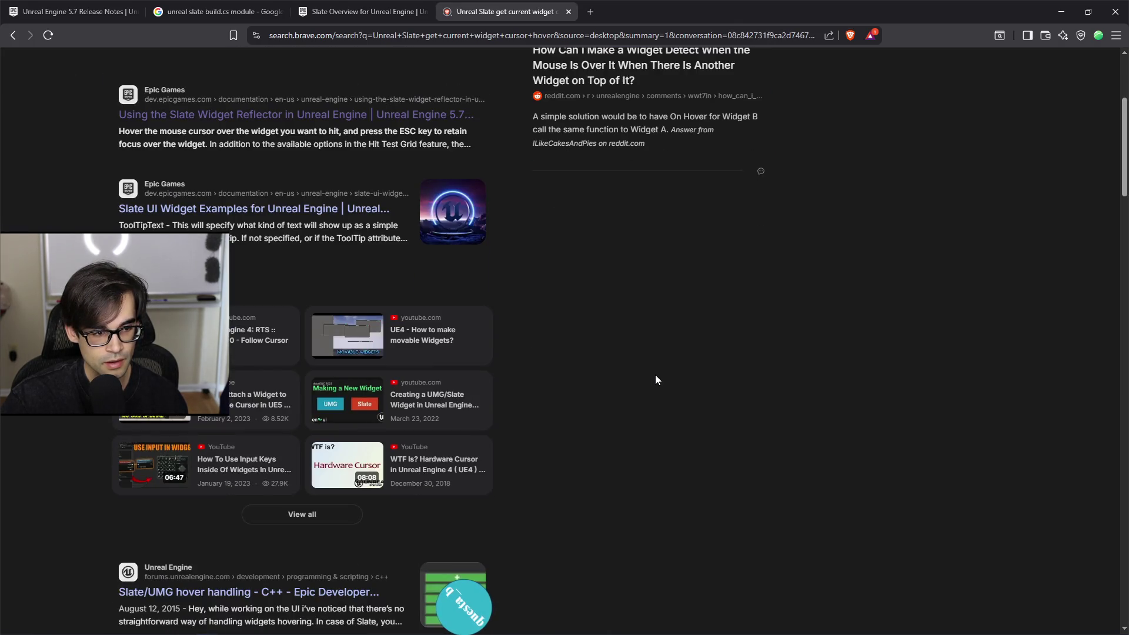
scroll(651, 372, "down", 4)
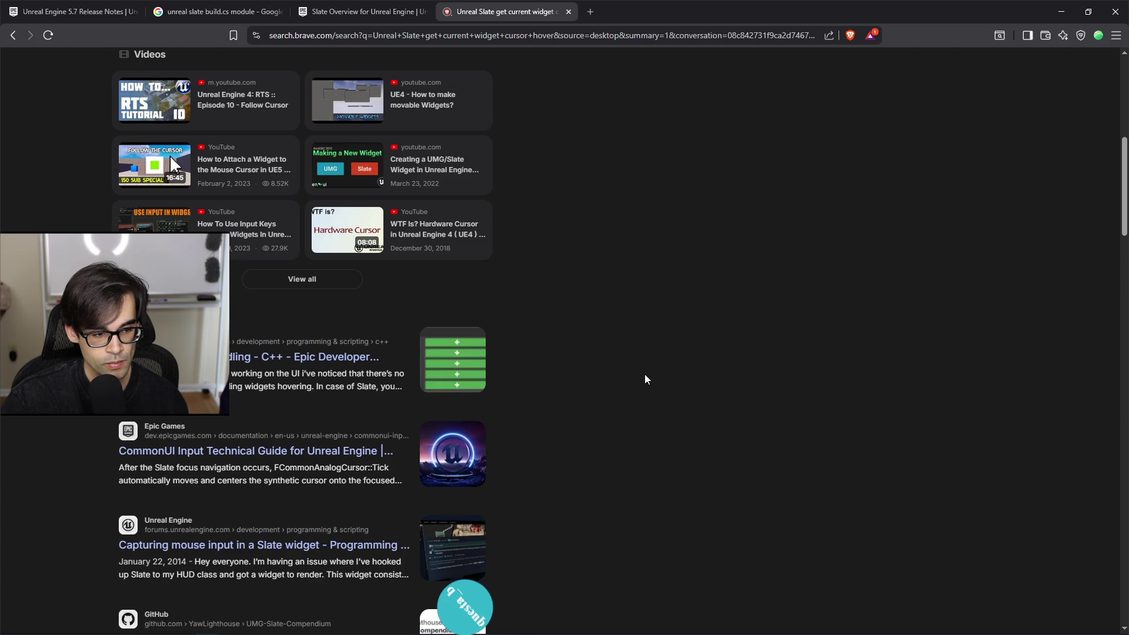
scroll(645, 375, "down", 2)
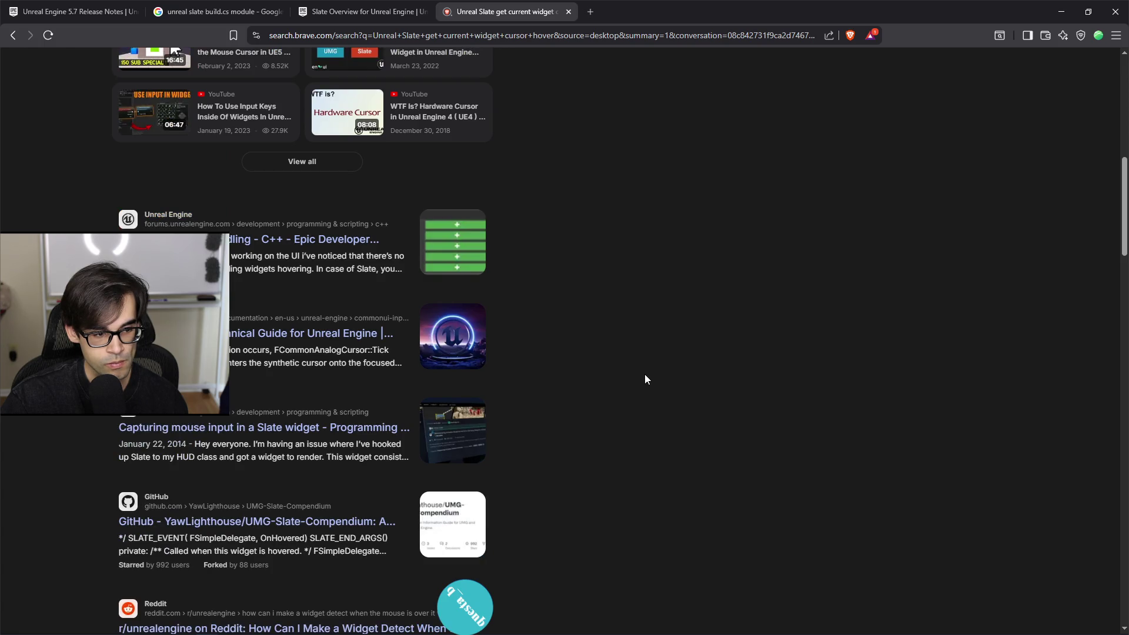
scroll(643, 371, "down", 5)
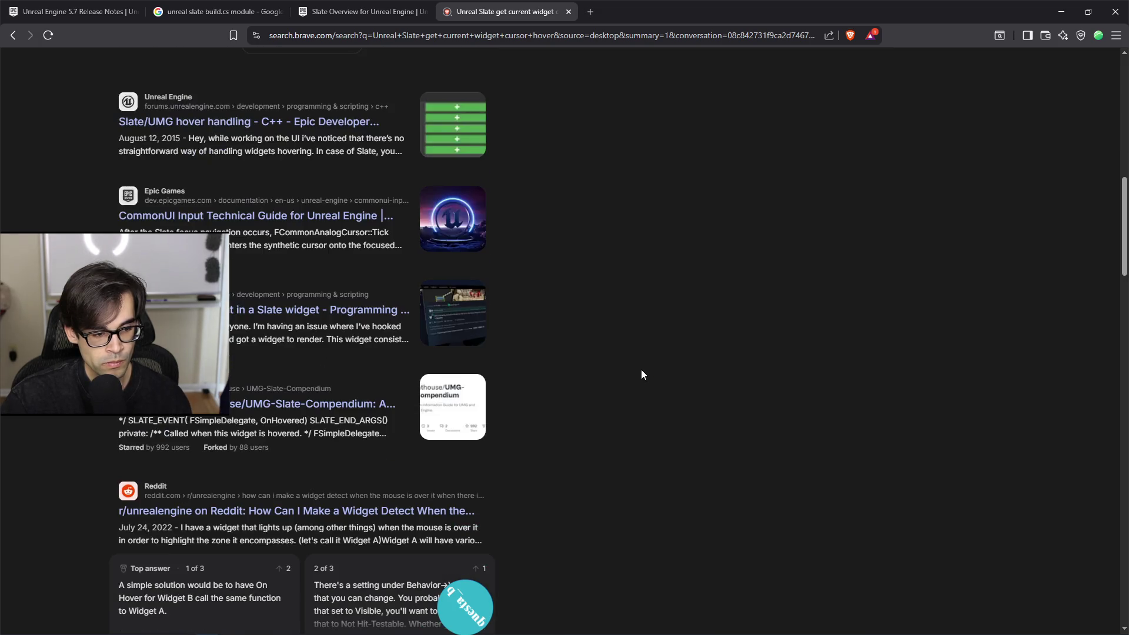
scroll(641, 368, "down", 3)
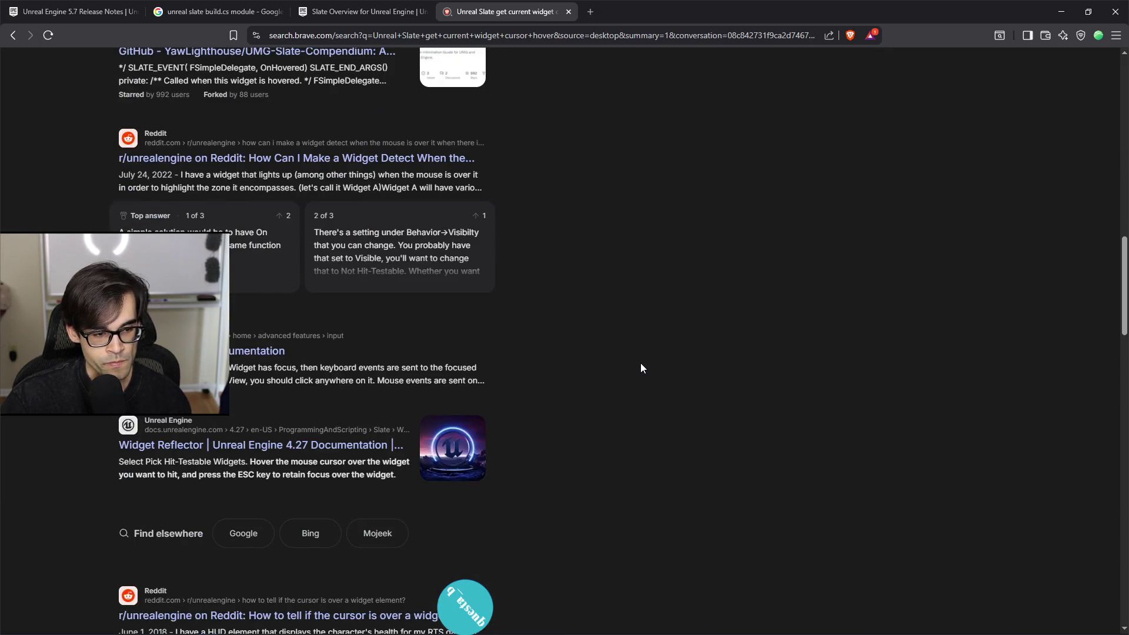
scroll(641, 369, "down", 3)
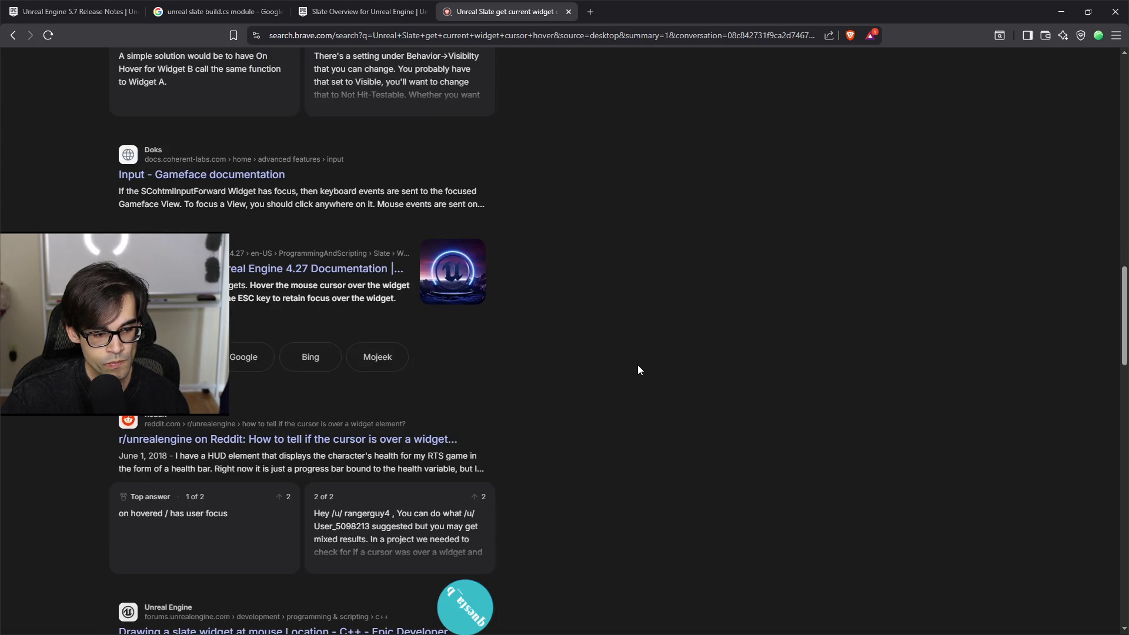
scroll(634, 369, "down", 1)
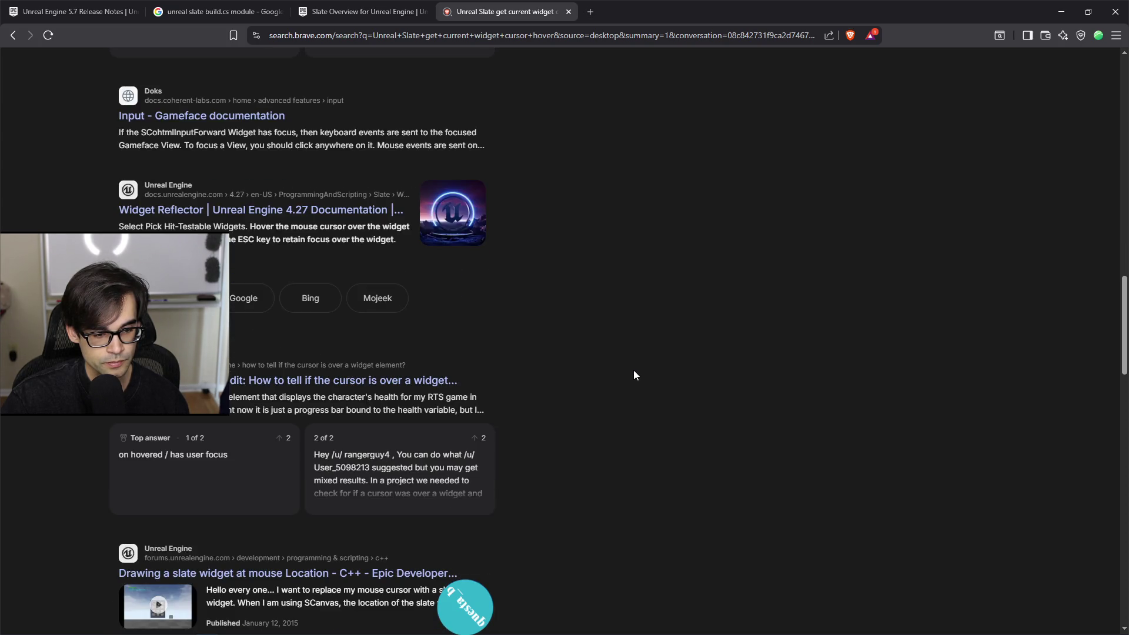
right_click(363, 385)
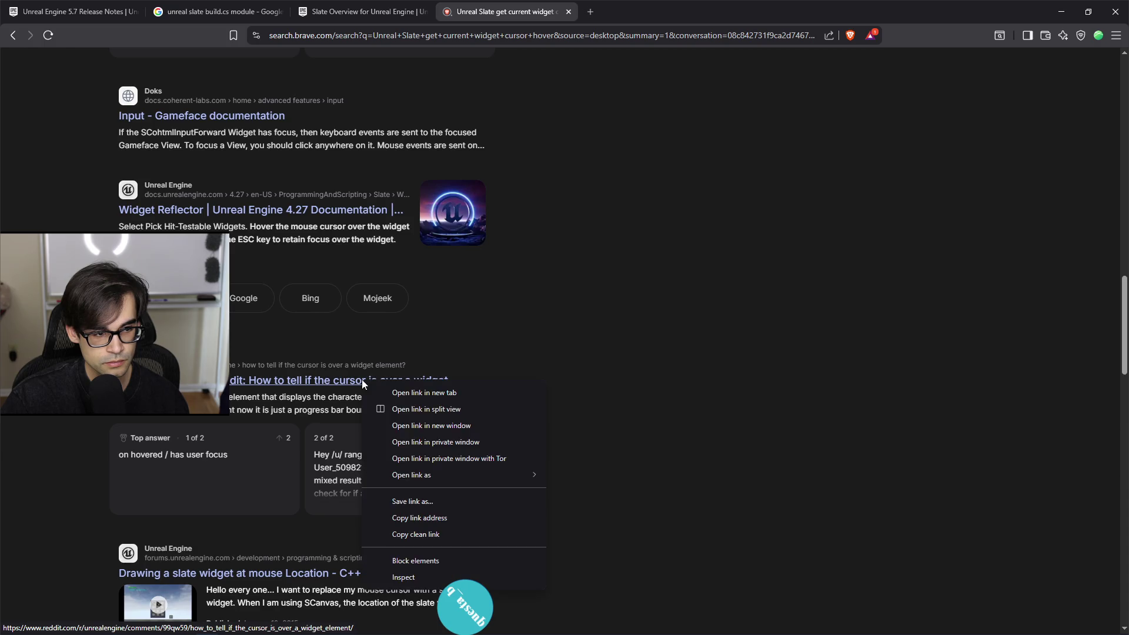
left_click(419, 390)
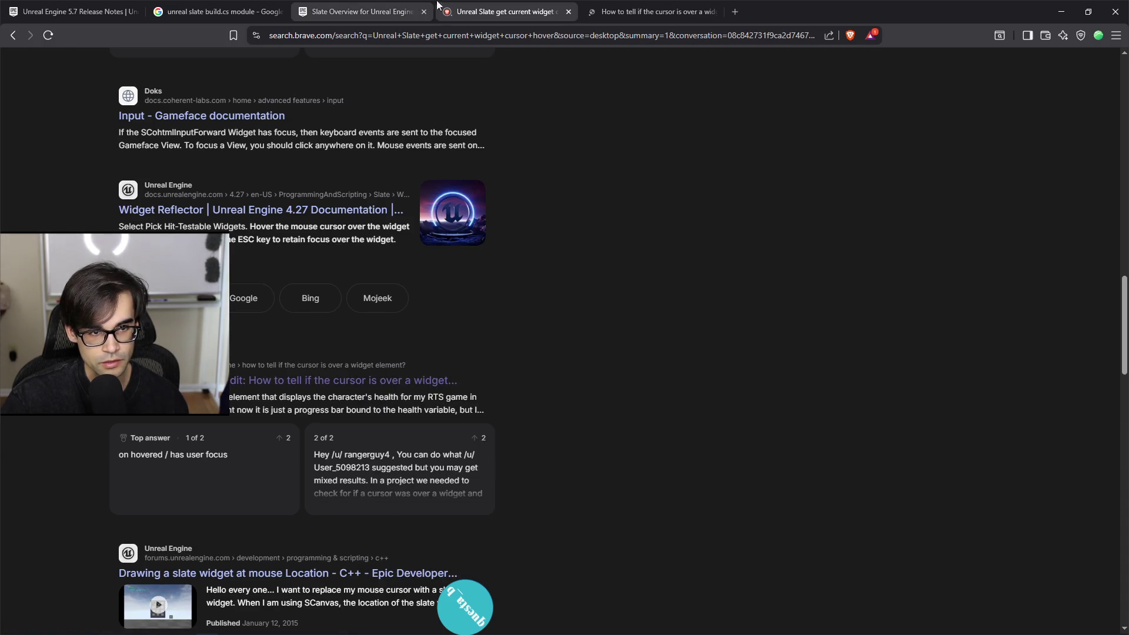
left_click(647, 12)
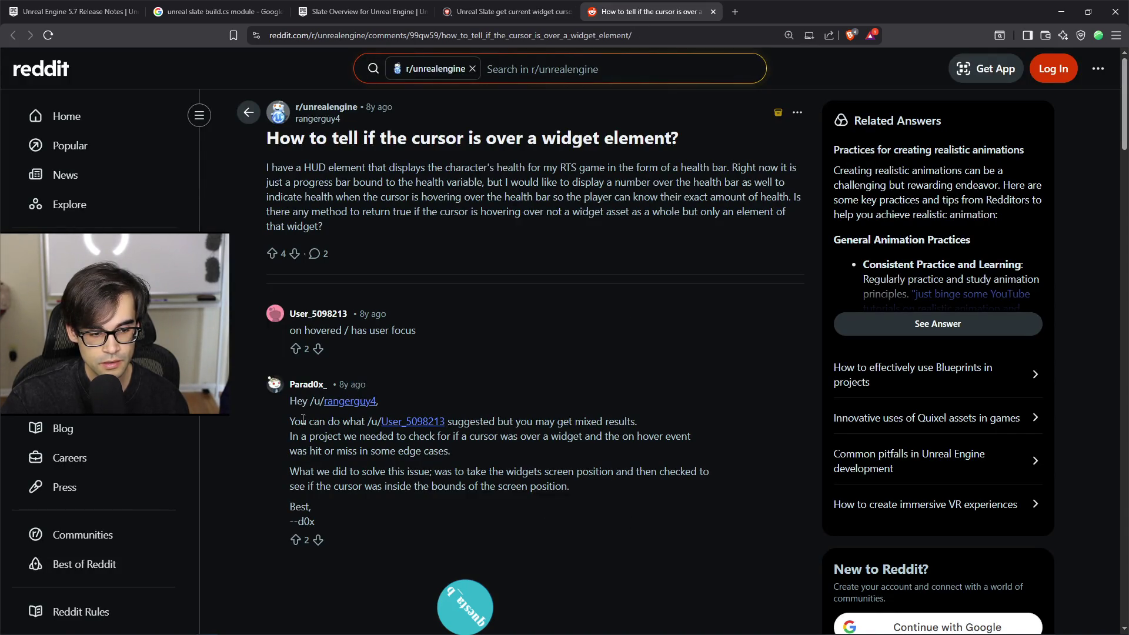
Step: Highlight the reply's screen-bounds check explanation, then close the Reddit thread
mouse_move(332, 471)
left_mouse_down()
mouse_move(708, 472)
mouse_move(640, 490)
left_mouse_up()
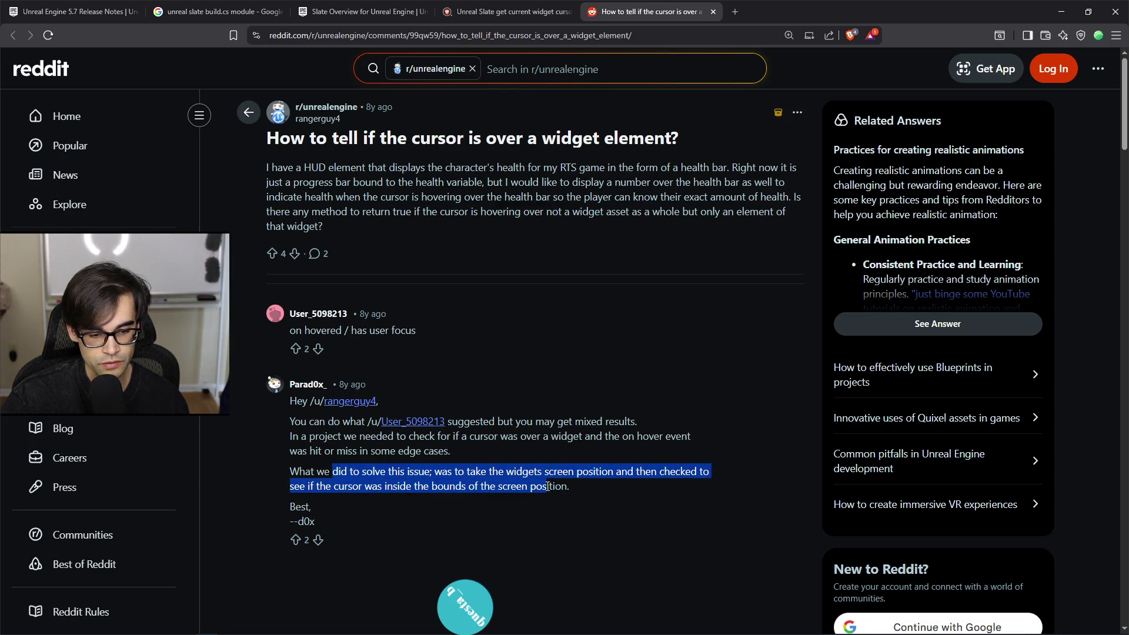
left_click(601, 493)
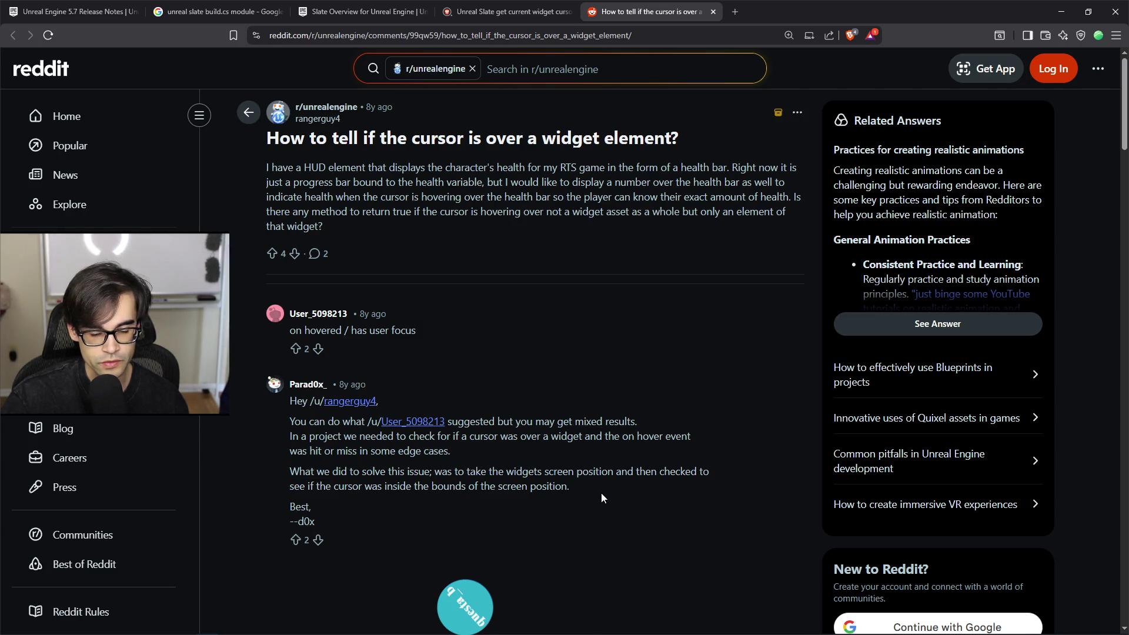
left_click(713, 11)
Step: Scroll further through the Slate cursor hover results, then return to TopDown.cpp in Cursor
scroll(603, 394, "down", 6)
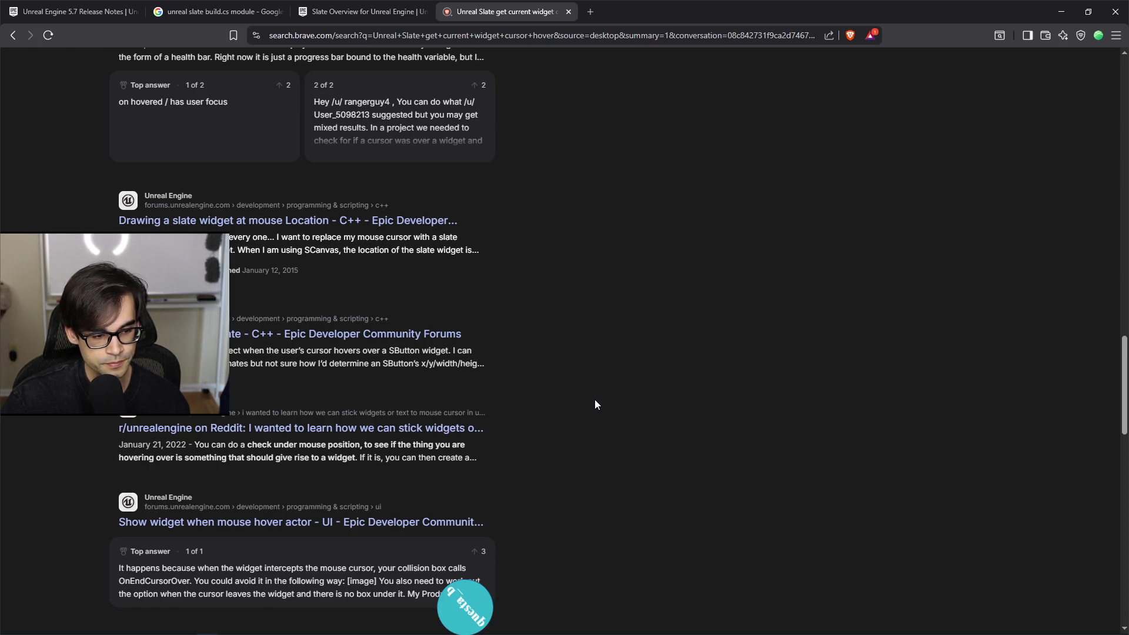
scroll(432, 430, "down", 2)
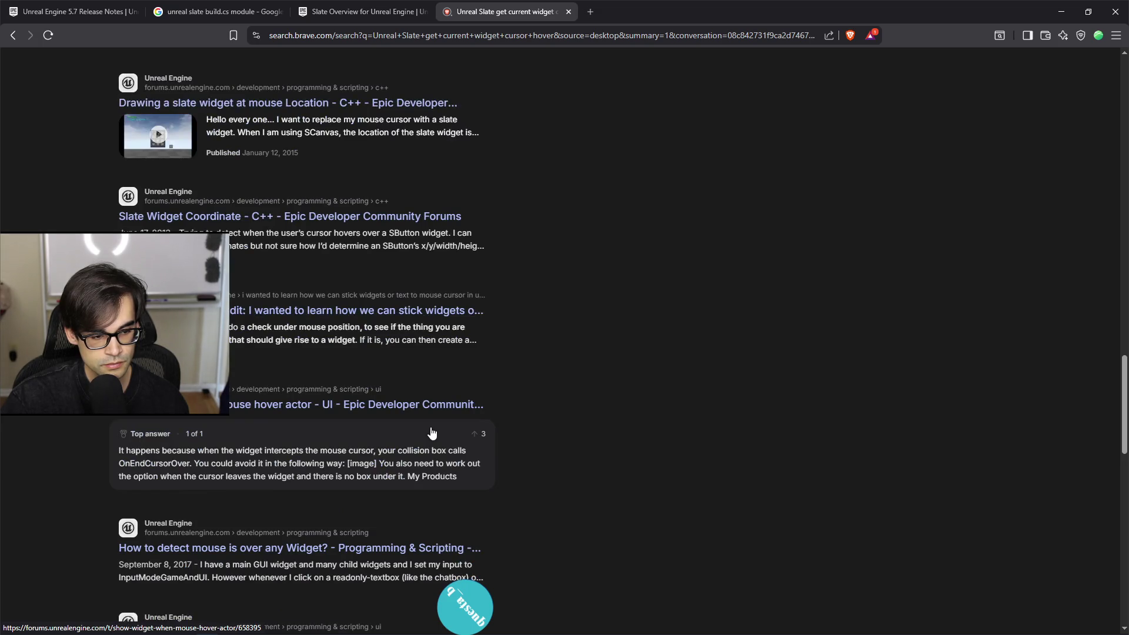
scroll(446, 405, "down", 2)
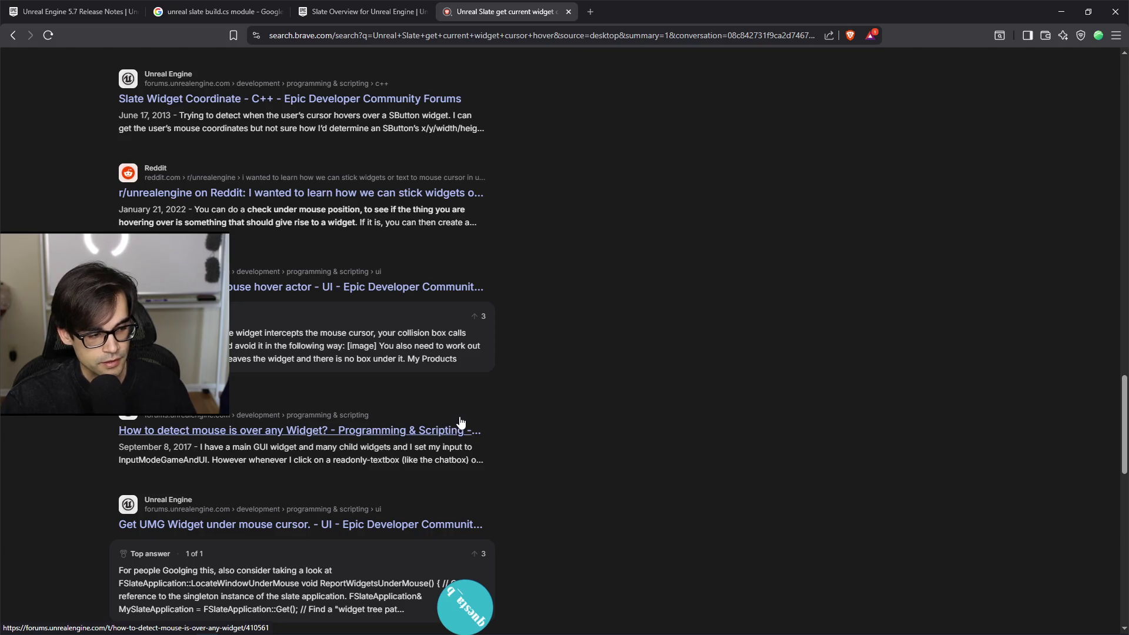
key("alt+Tab")
scroll(478, 262, "up", 3)
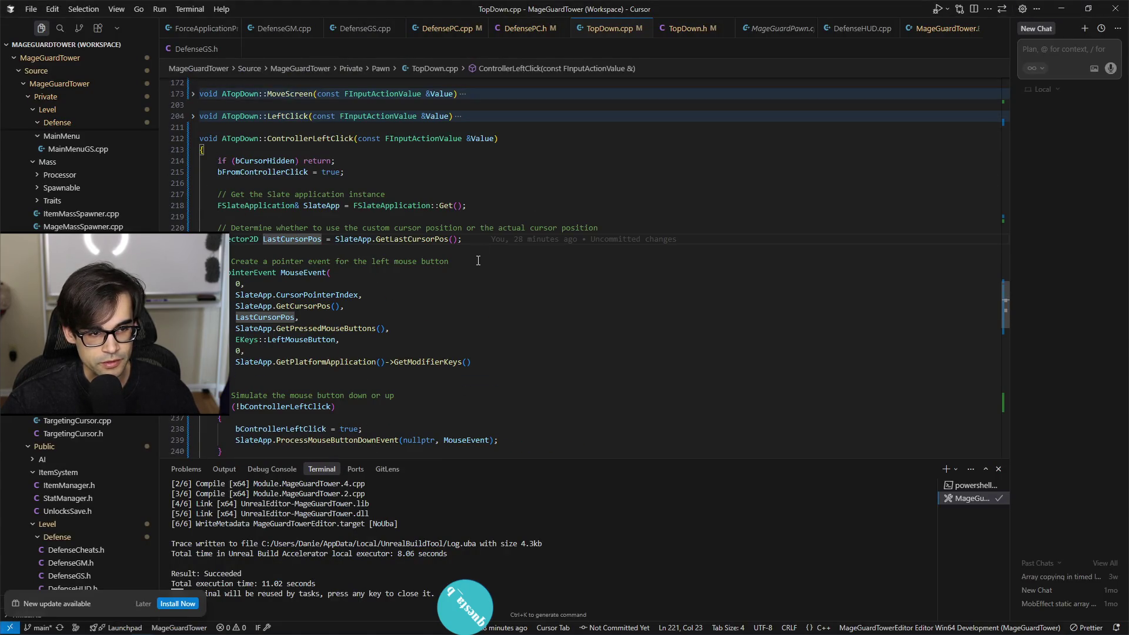
Step: Start a new line after the SlateApp declaration with SlateApp.getwid and browse the suggestions
left_click(529, 217)
key("Return")
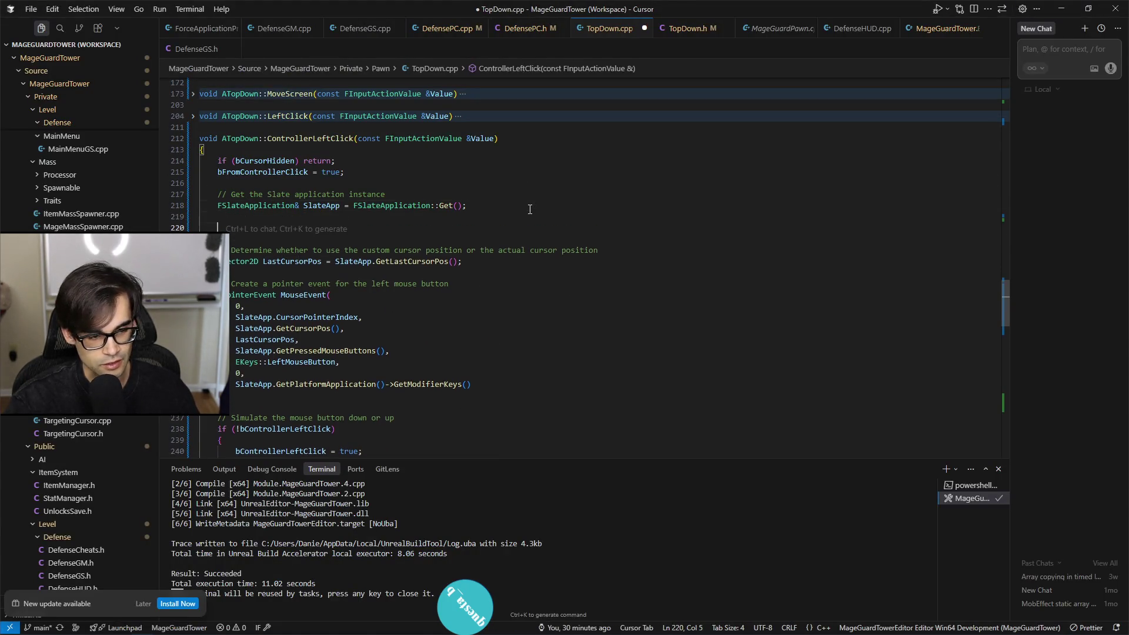
type("SlateApp.SetCursor(EMouseCursor::Default")
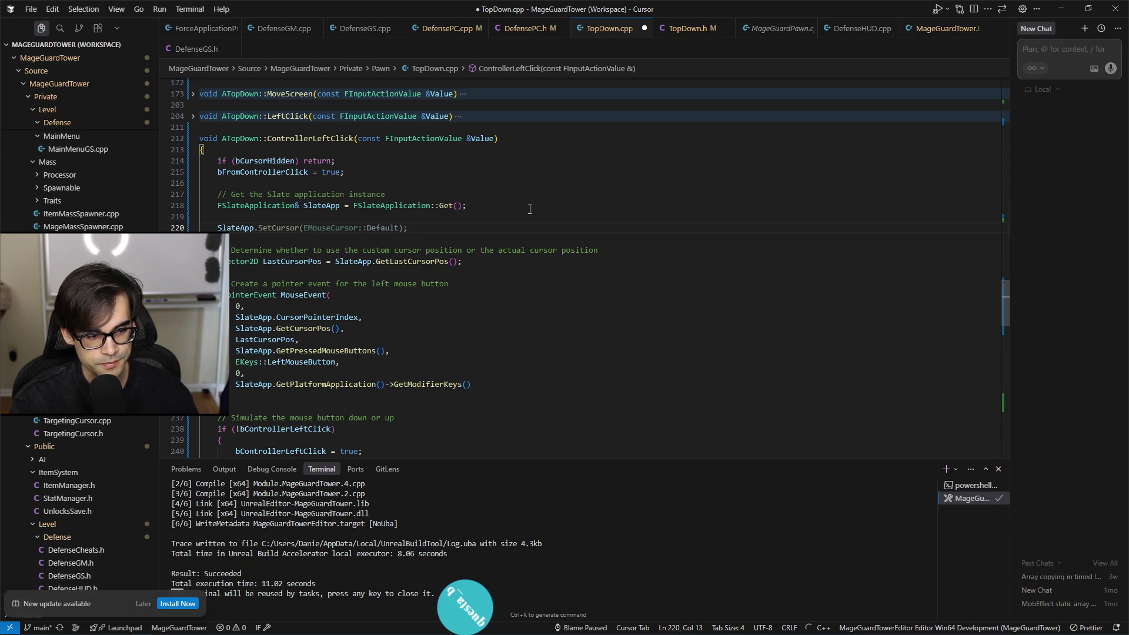
type("getwi")
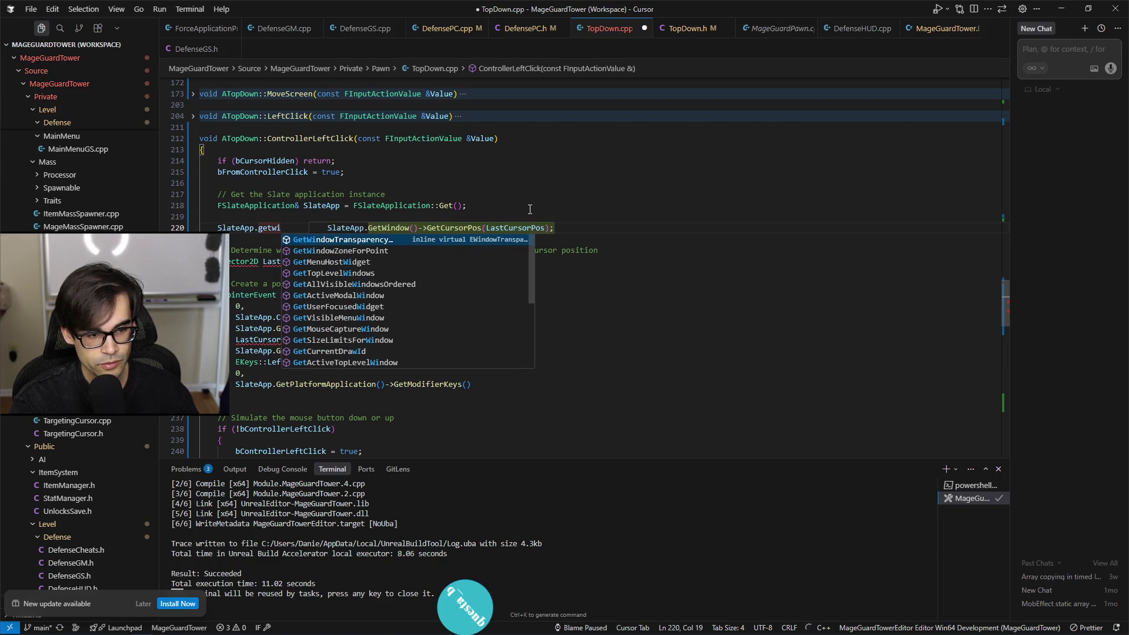
type("d")
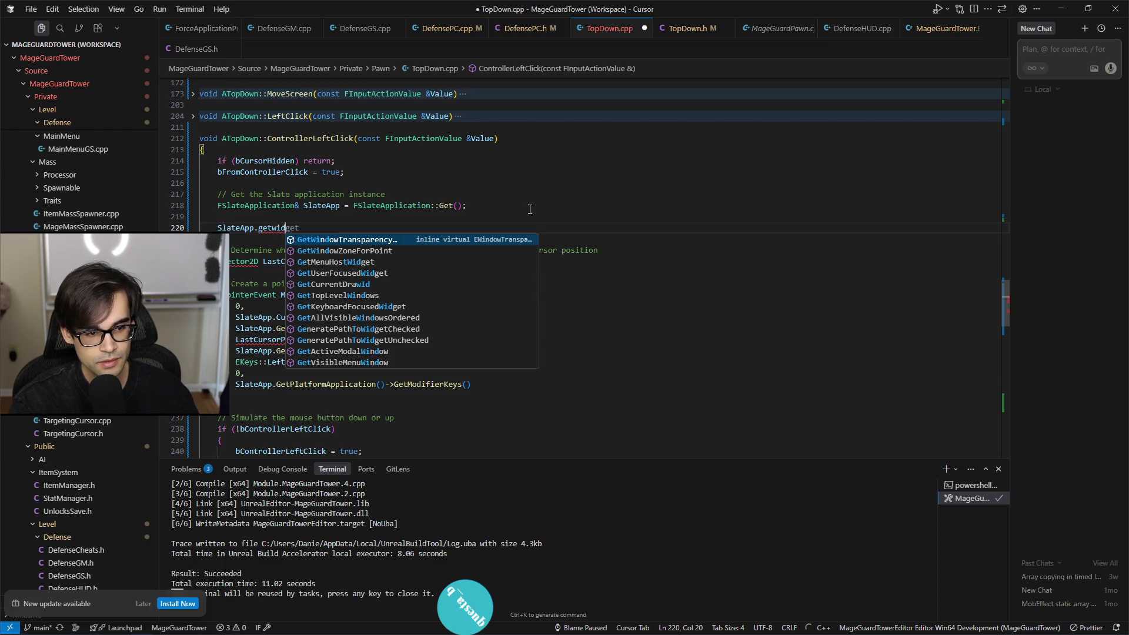
key("Down")
key("Down")
key("Down")
key("Down")
key("Down")
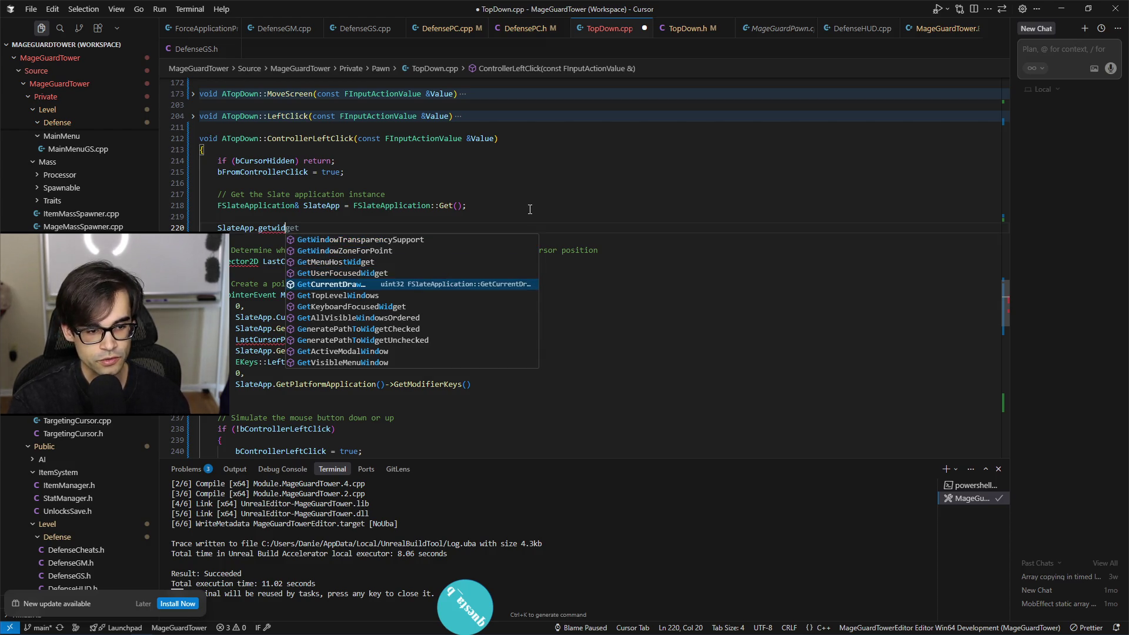
key("Up")
key("Down")
key("Down")
key("Down")
key("Up")
key("Up")
key("Up")
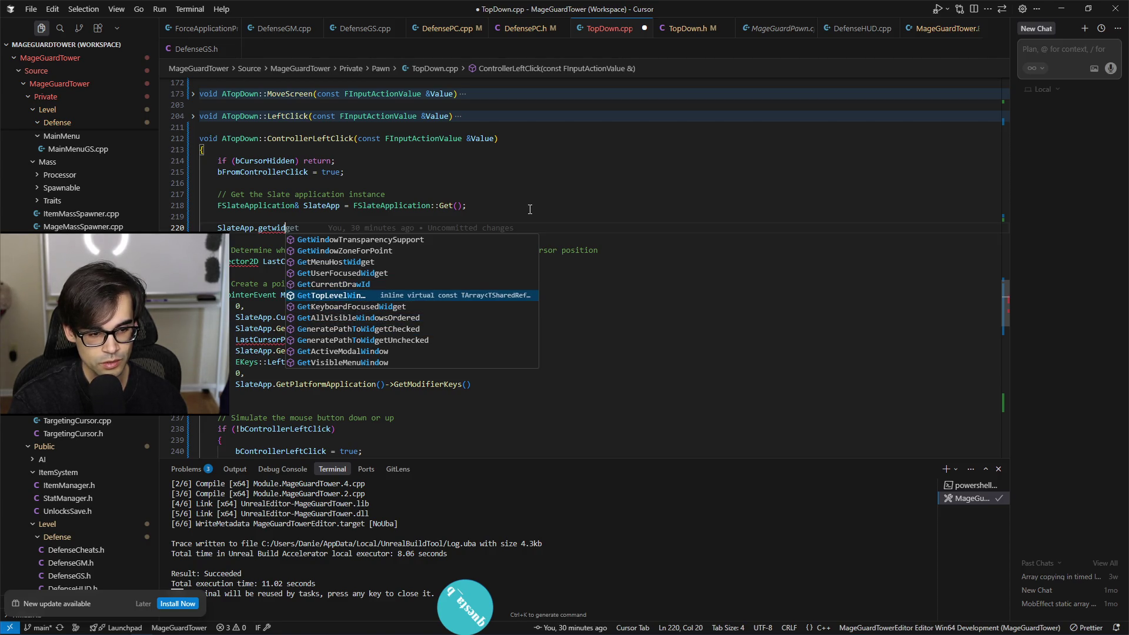
key("Down")
key("Down")
key("Down")
key("Down")
key("Down")
key("Down")
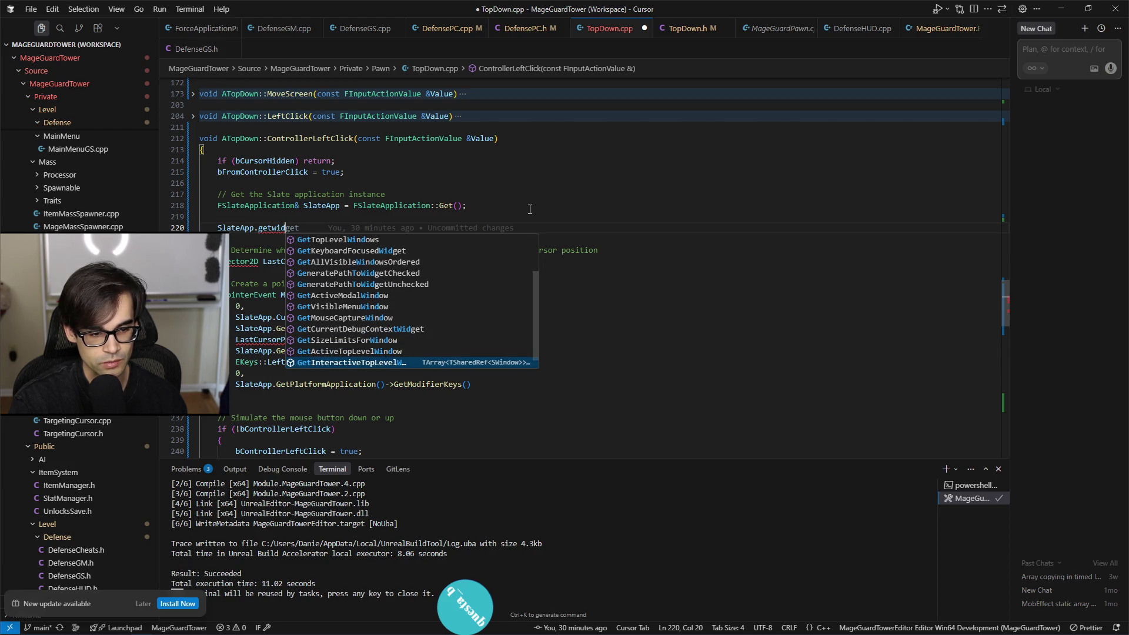
key("Down")
key("Up")
key("Down")
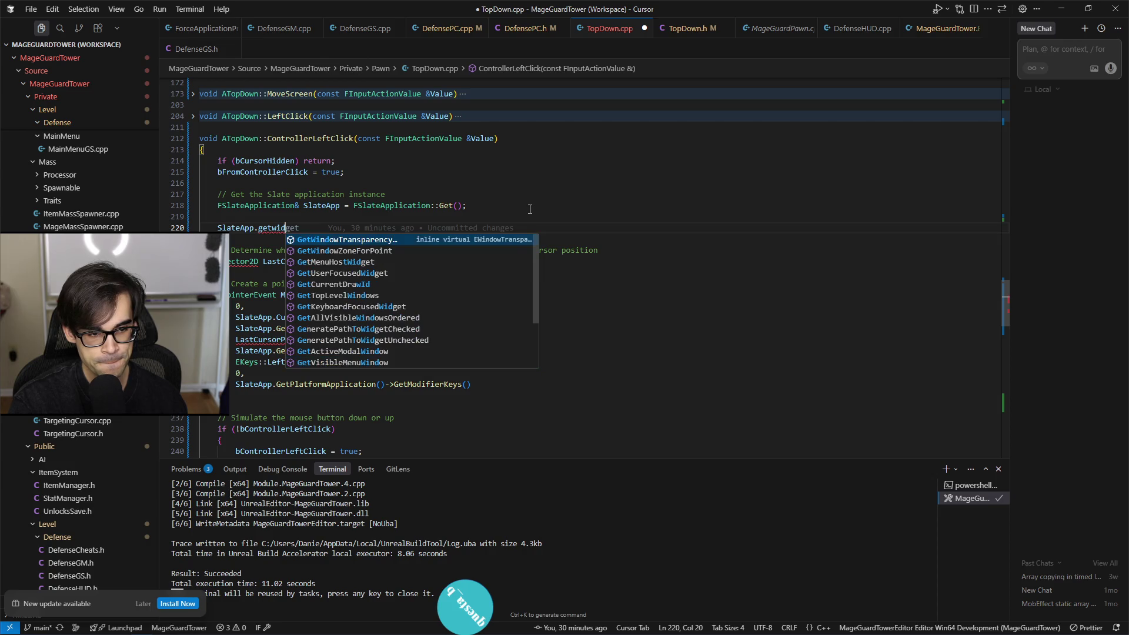
Step: Replace getwid with Window and review suggestions like LocateWindowUnderMouse and FindWidgetWindow
key("BackSpace")
key("BackSpace")
key("BackSpace")
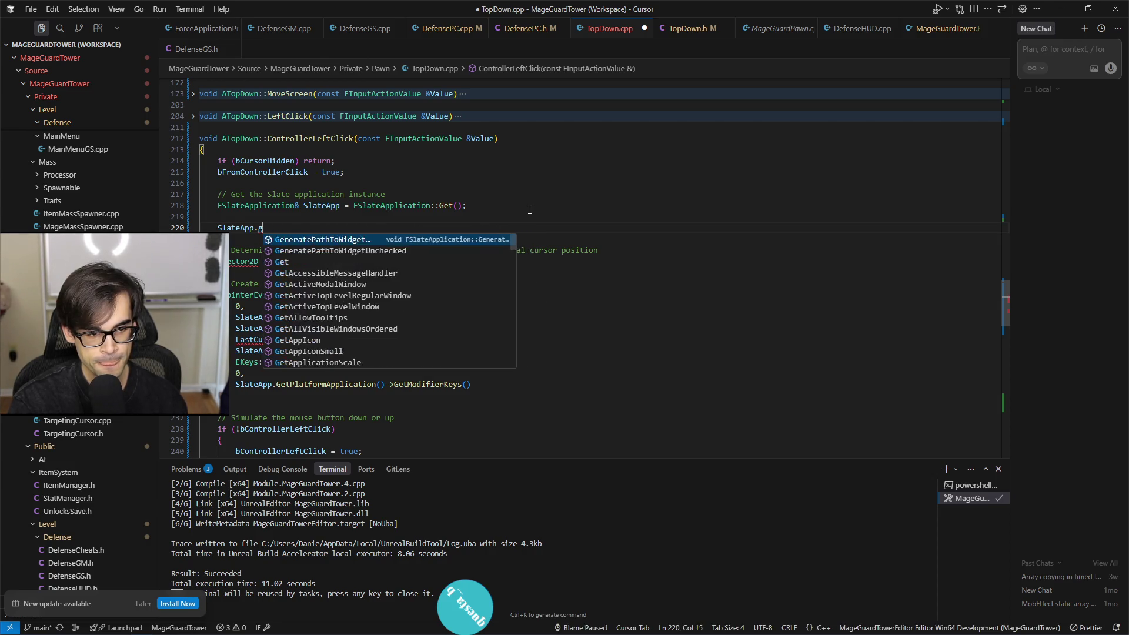
key("BackSpace")
type("Window")
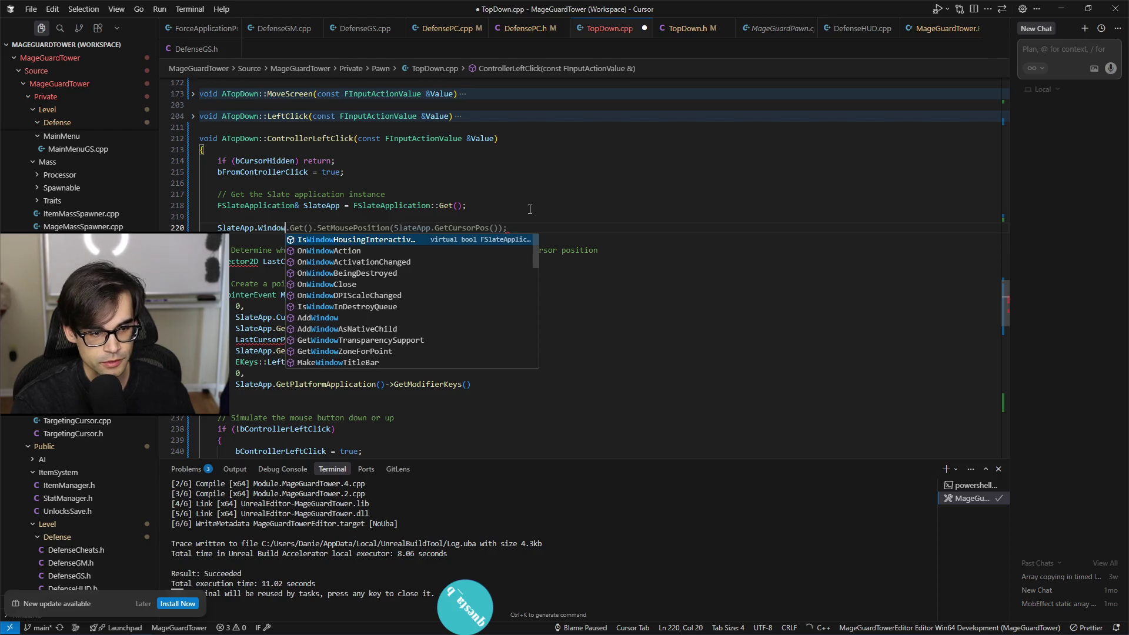
key("Down")
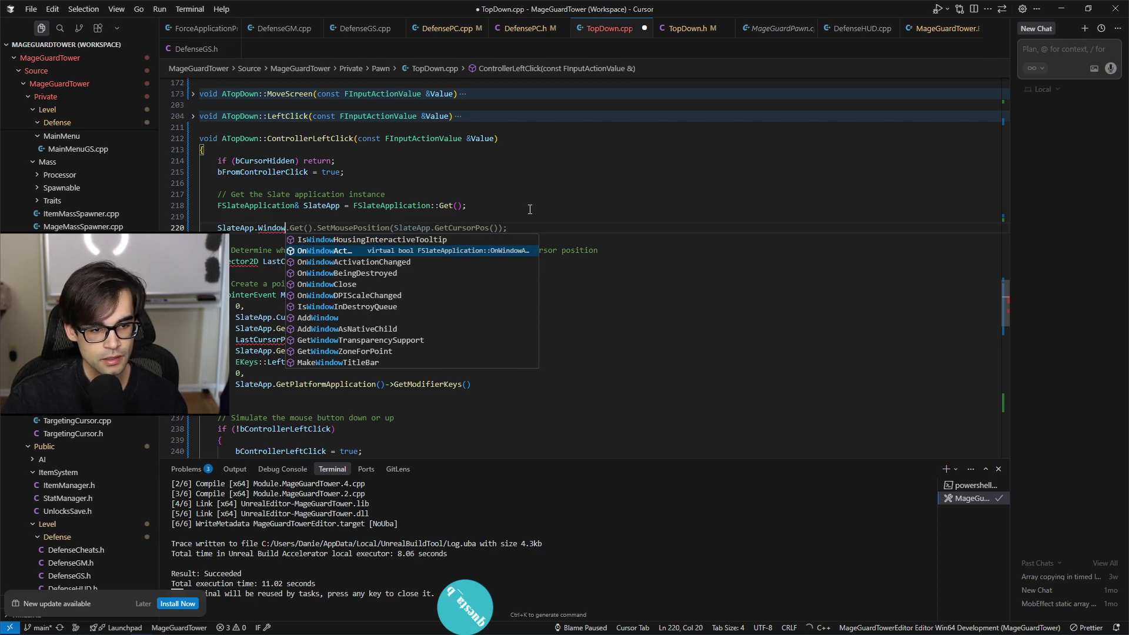
key("Down")
key("Down")
key("Down")
key("Down")
key("Up")
key("Up")
key("Down")
key("Down")
key("Down")
key("Down")
key("Down")
key("Down")
key("Up")
key("Down")
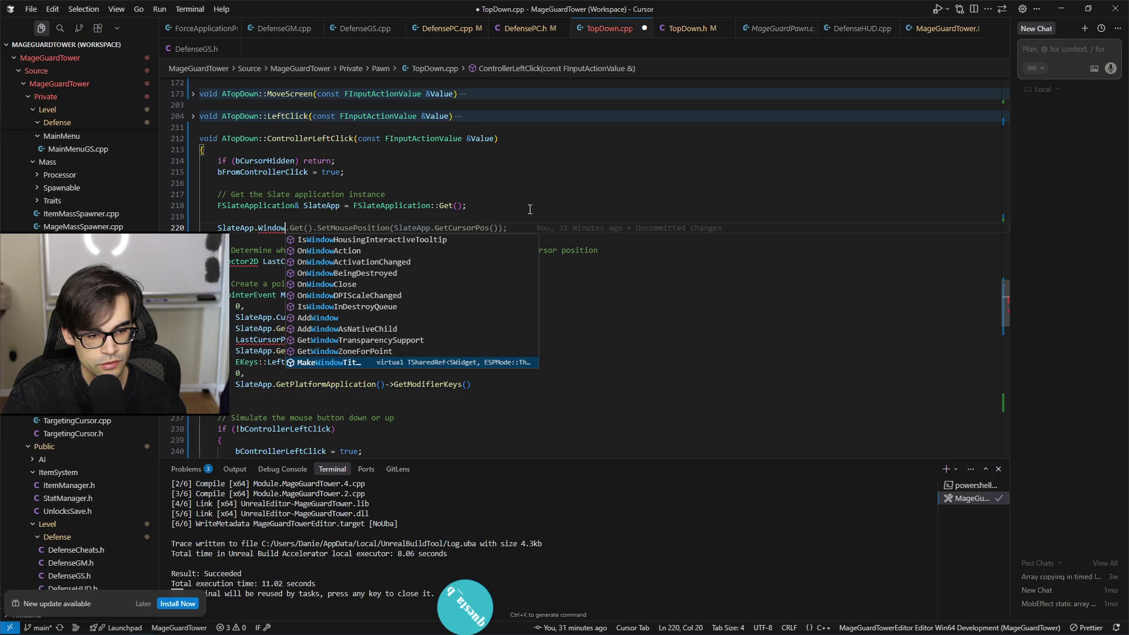
key("Down")
key("Down")
key("Down")
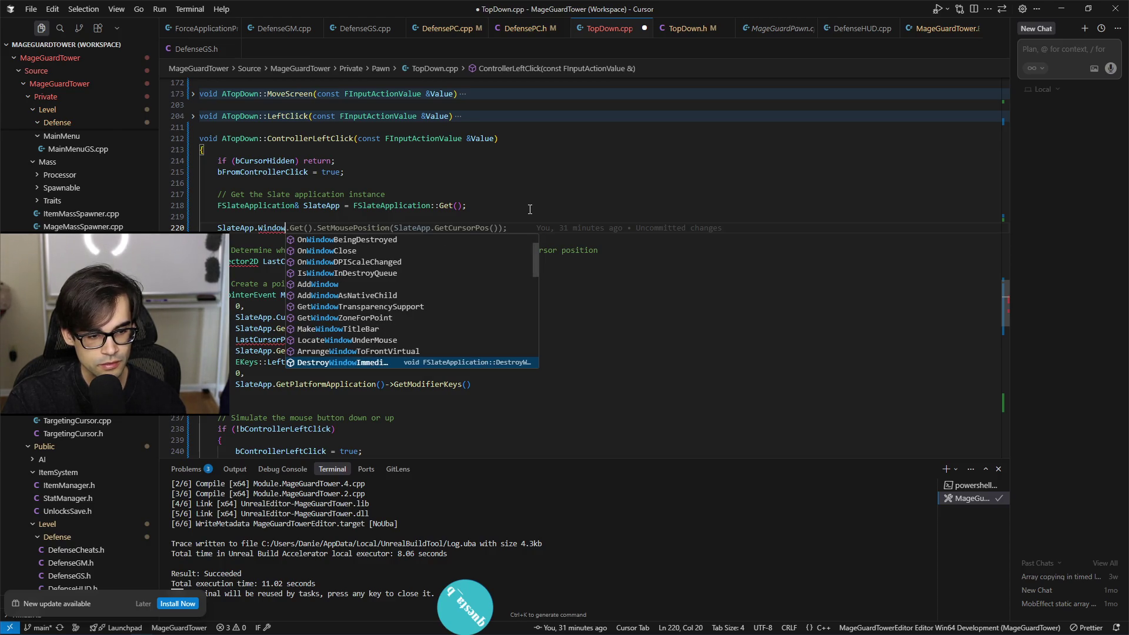
key("Down")
key("Up")
key("Up")
key("Up")
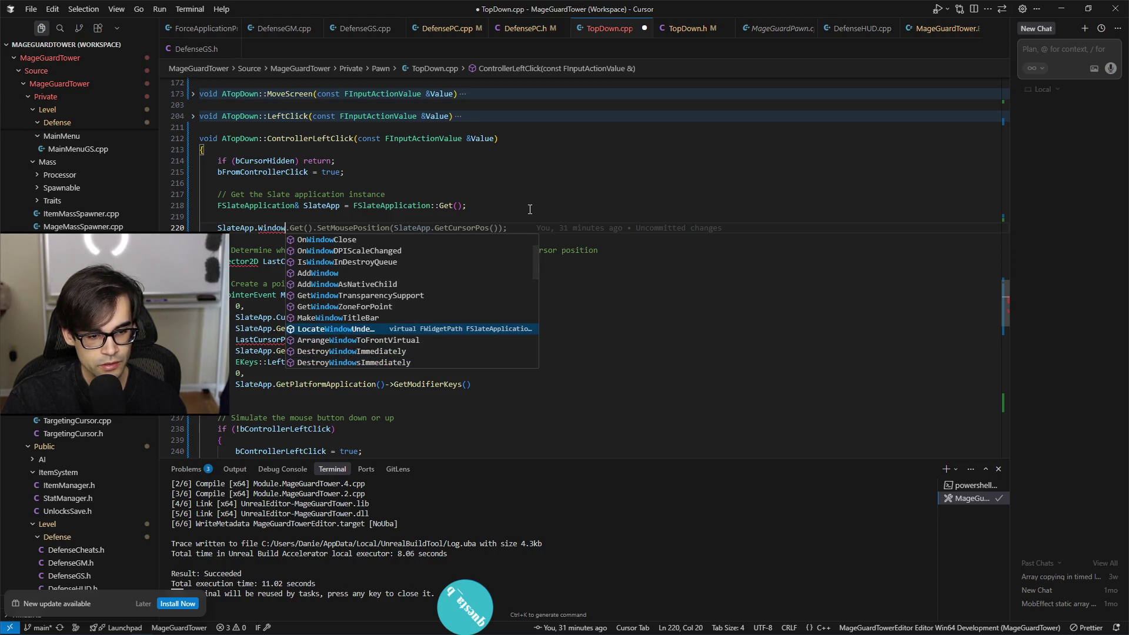
key("Down")
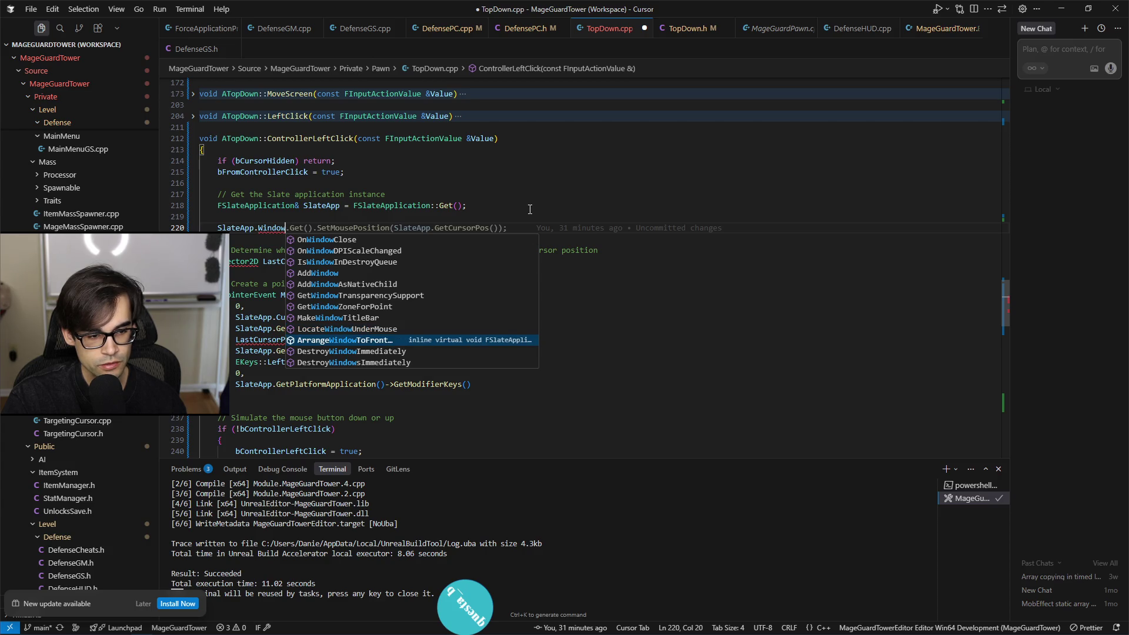
key("Up")
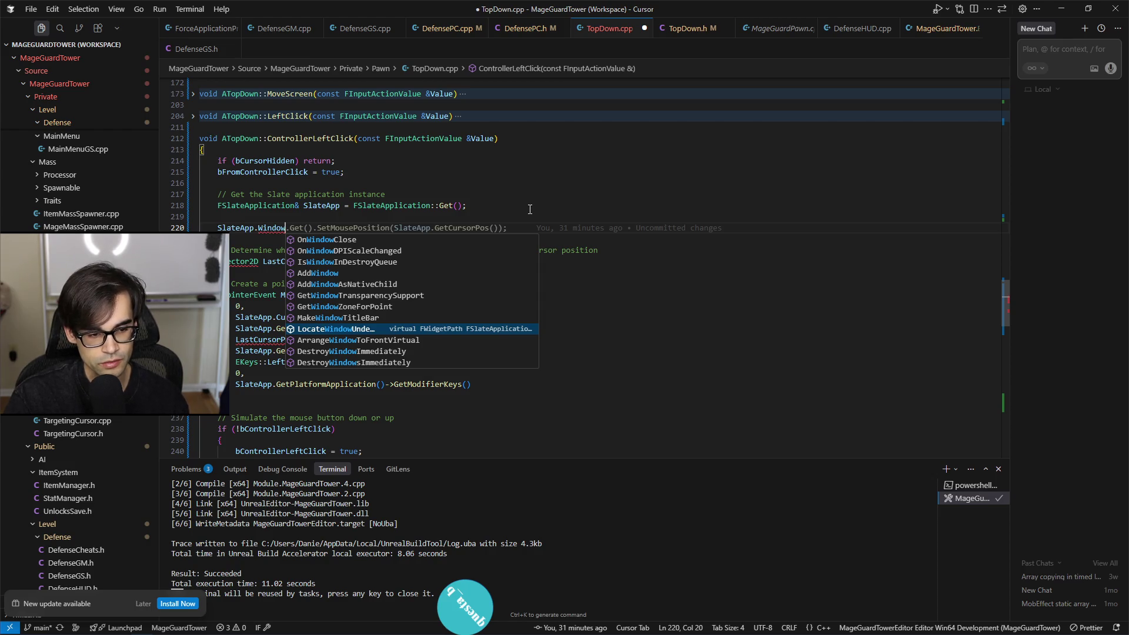
key("Down")
key("Down")
key("Down")
key("Down")
key("Down")
key("Down")
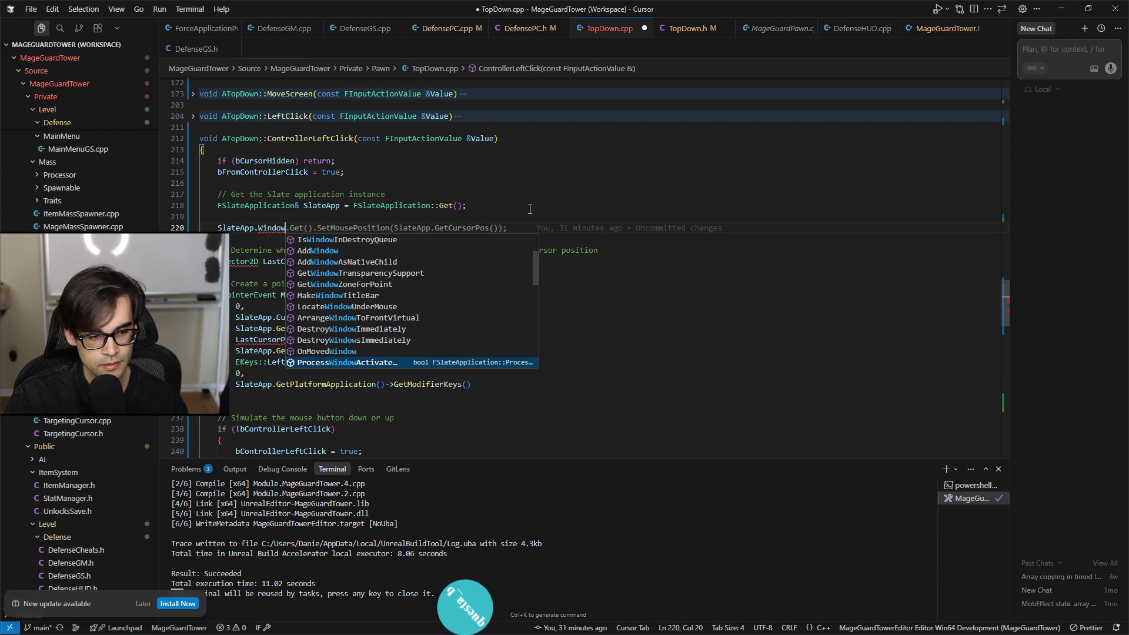
key("Up")
key("Up")
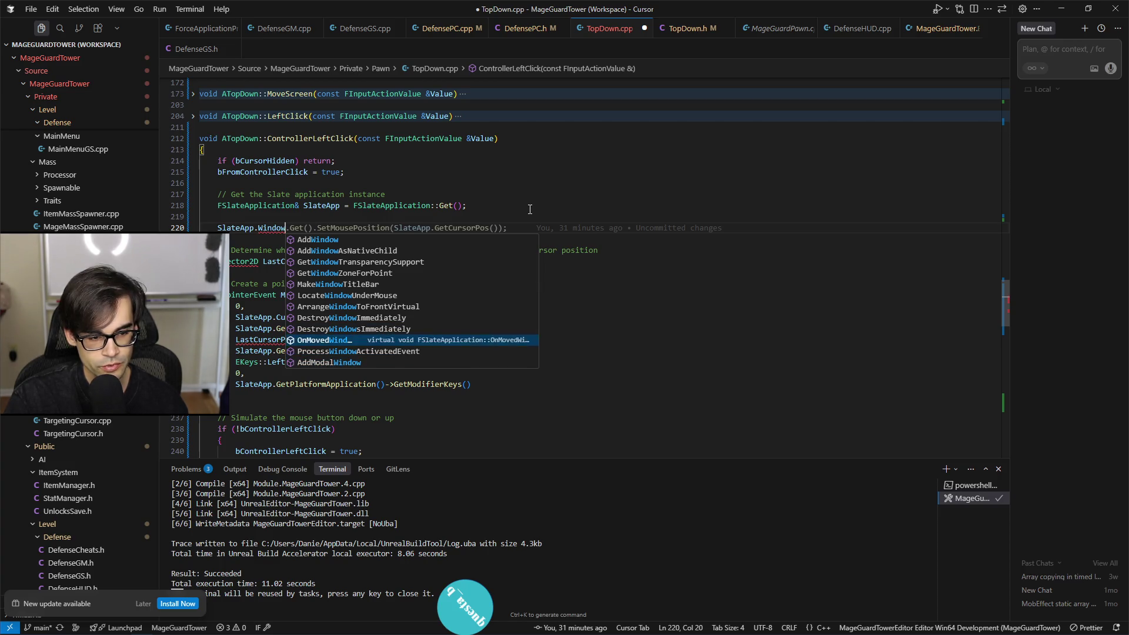
key("Down")
key("Down")
key("Down")
key("Down")
key("Down")
key("Down")
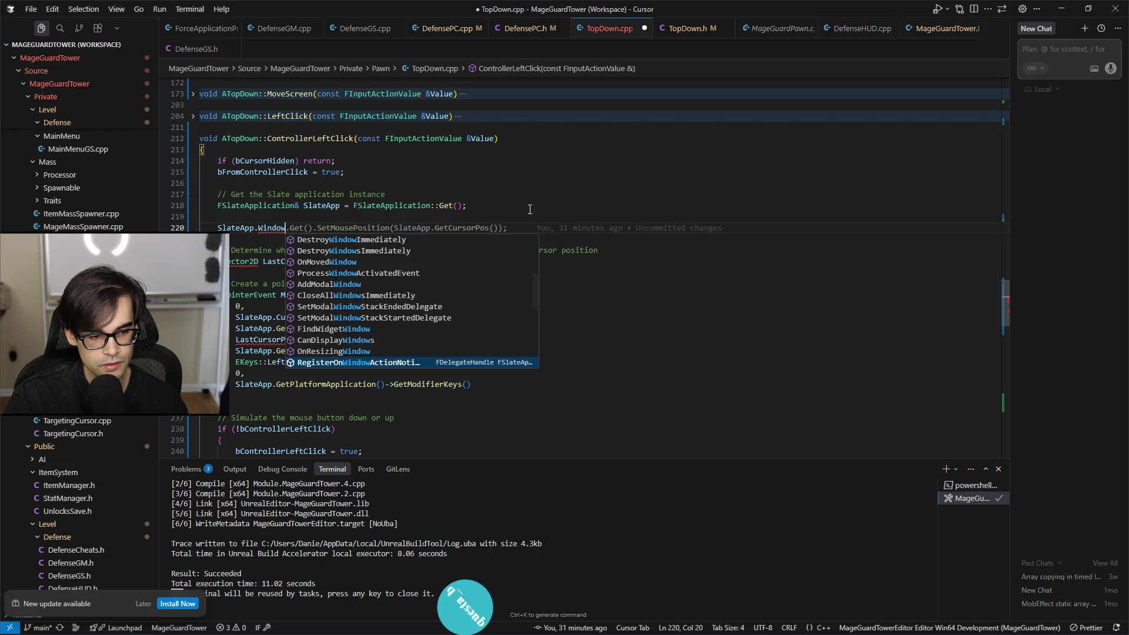
key("Up")
key("Up")
key("Up")
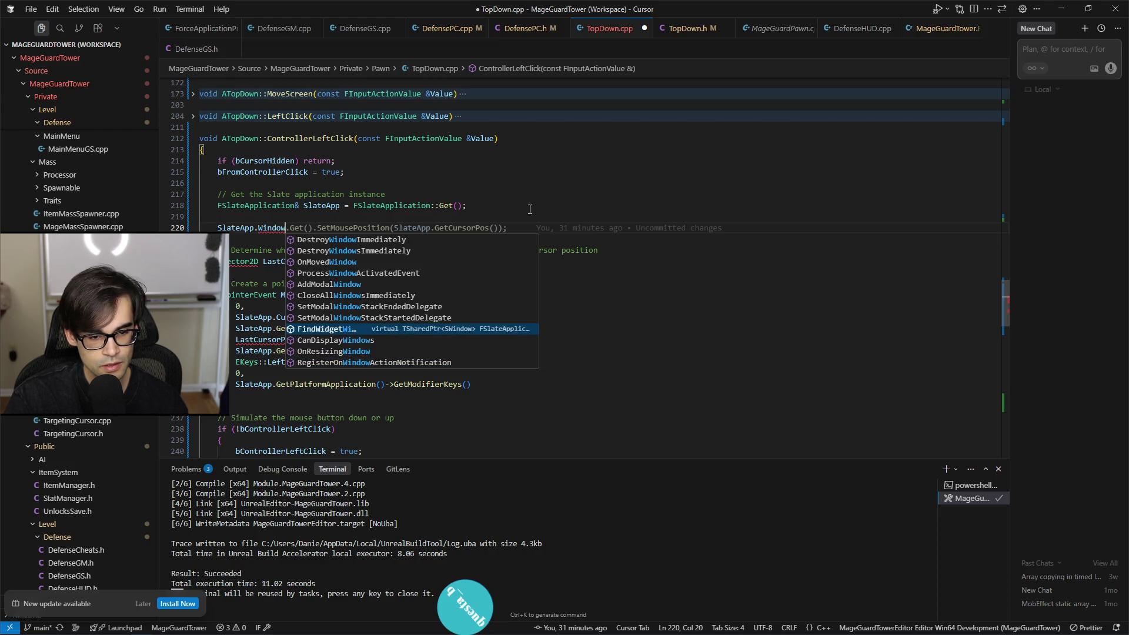
Step: Compare GetTopLevelWindows, GetAllVisibleWindowsOrdered and the mouse-capture window suggestions
key("Down")
key("Down")
key("Down")
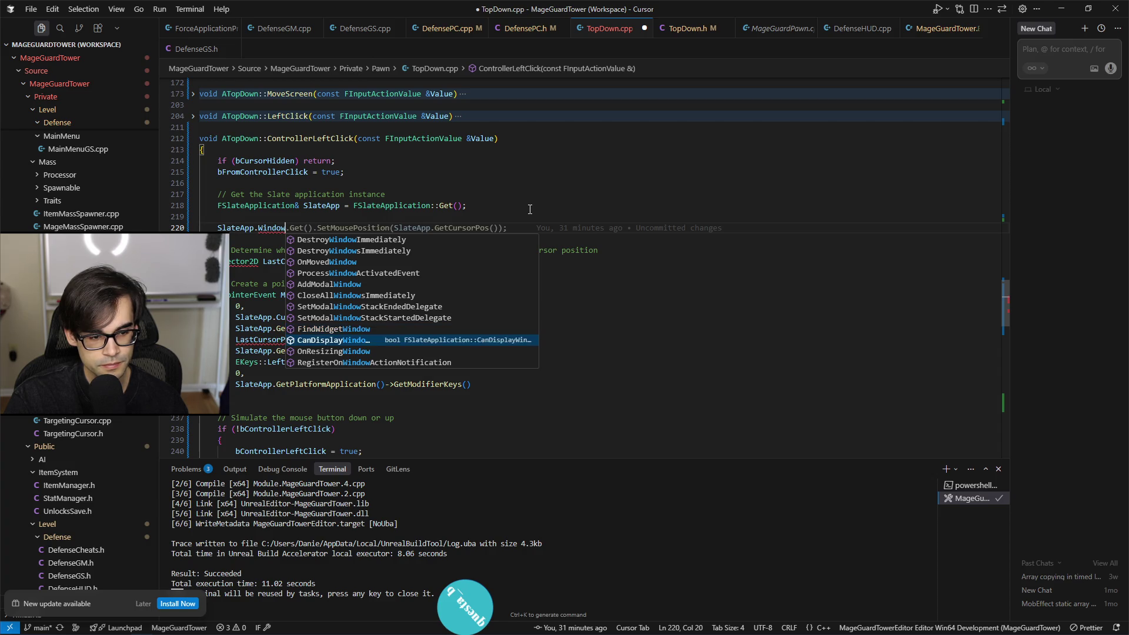
key("Down")
key("Down")
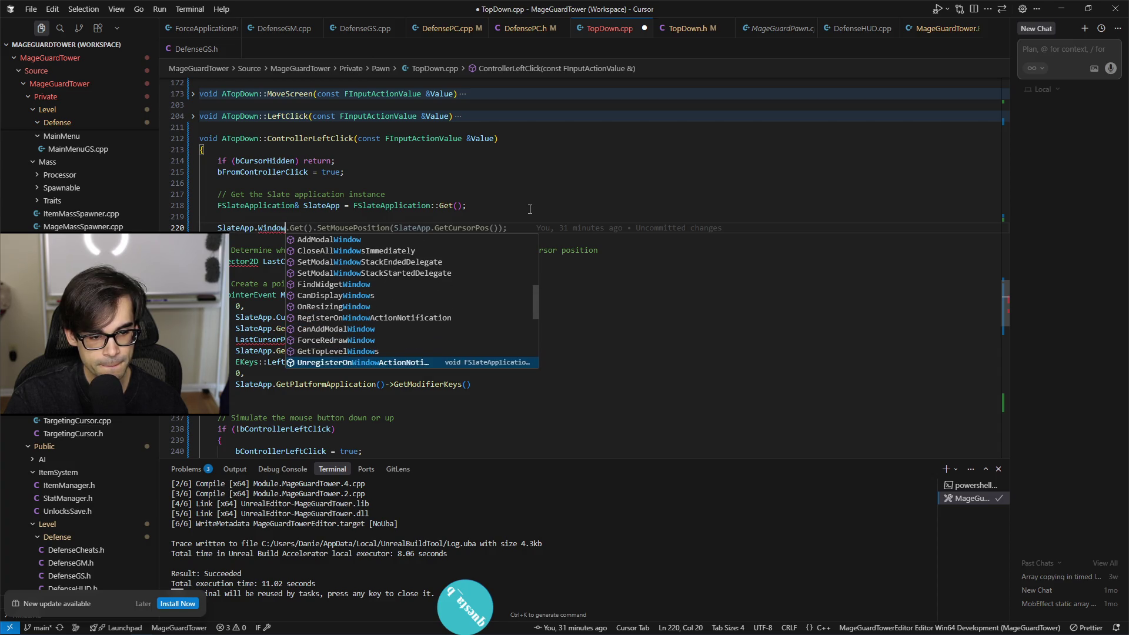
key("Up")
key("Up")
key("Up")
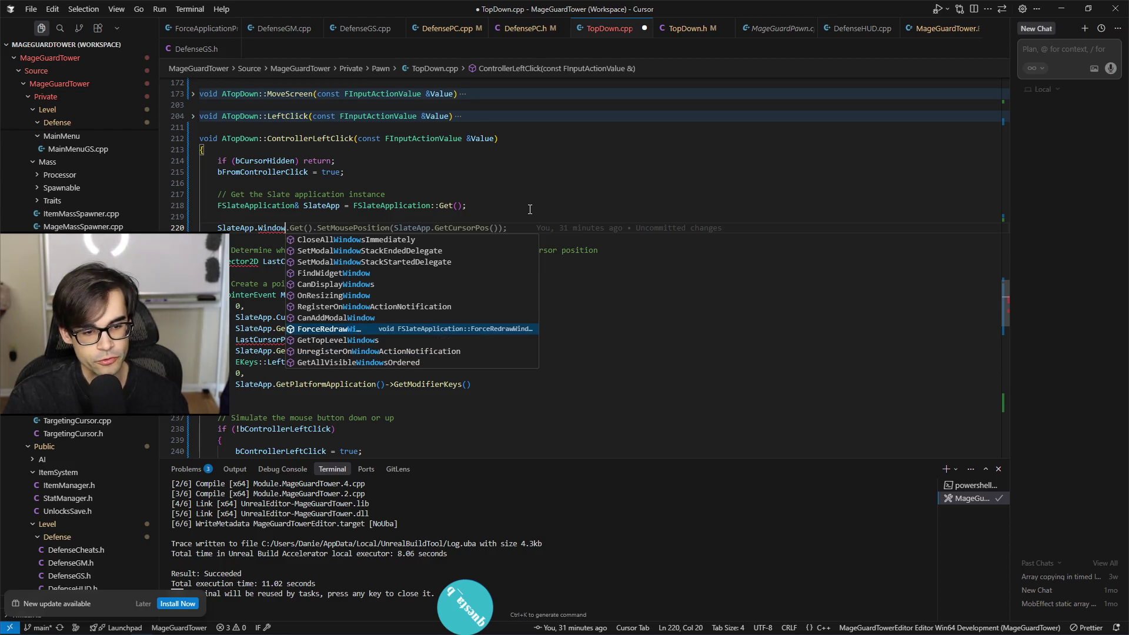
key("Down")
key("Up")
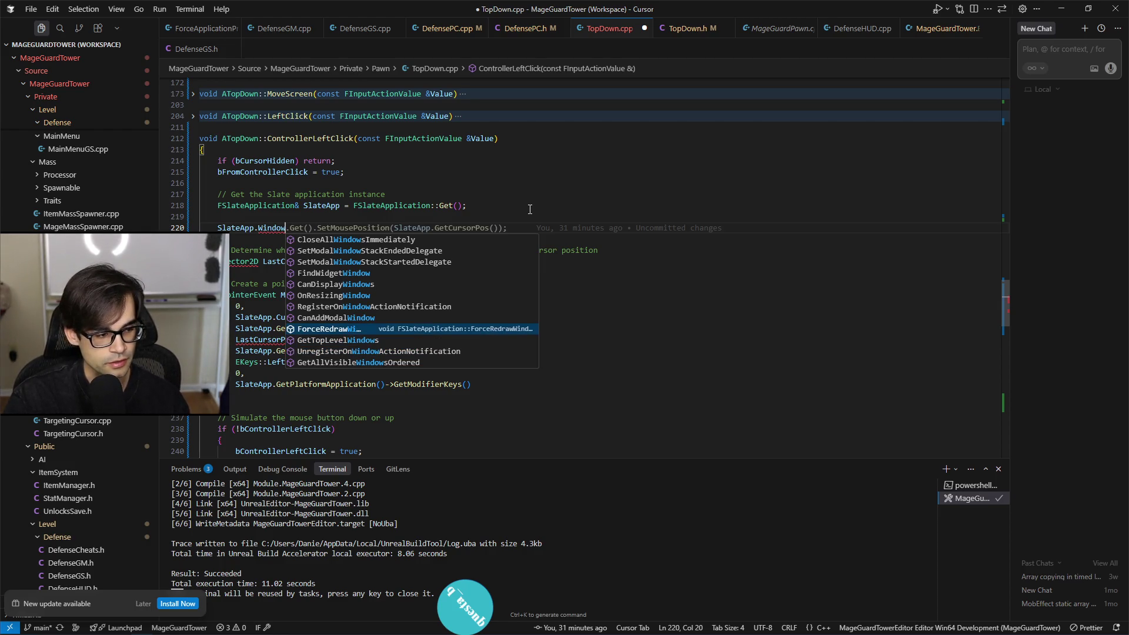
key("Down")
key("Down")
key("Down")
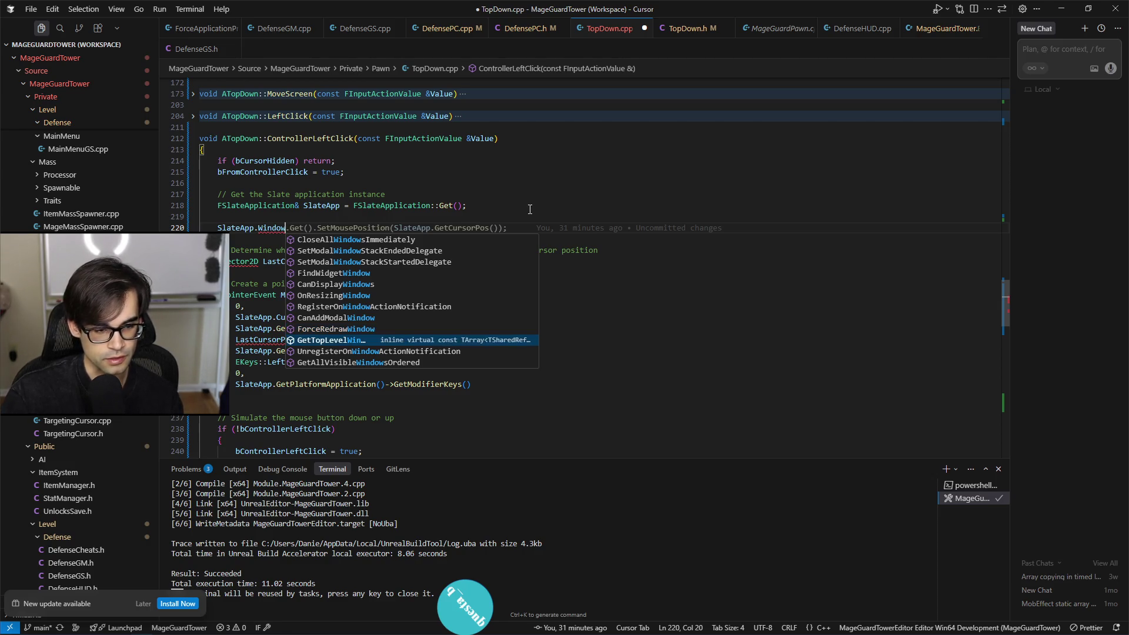
key("Up")
key("Up")
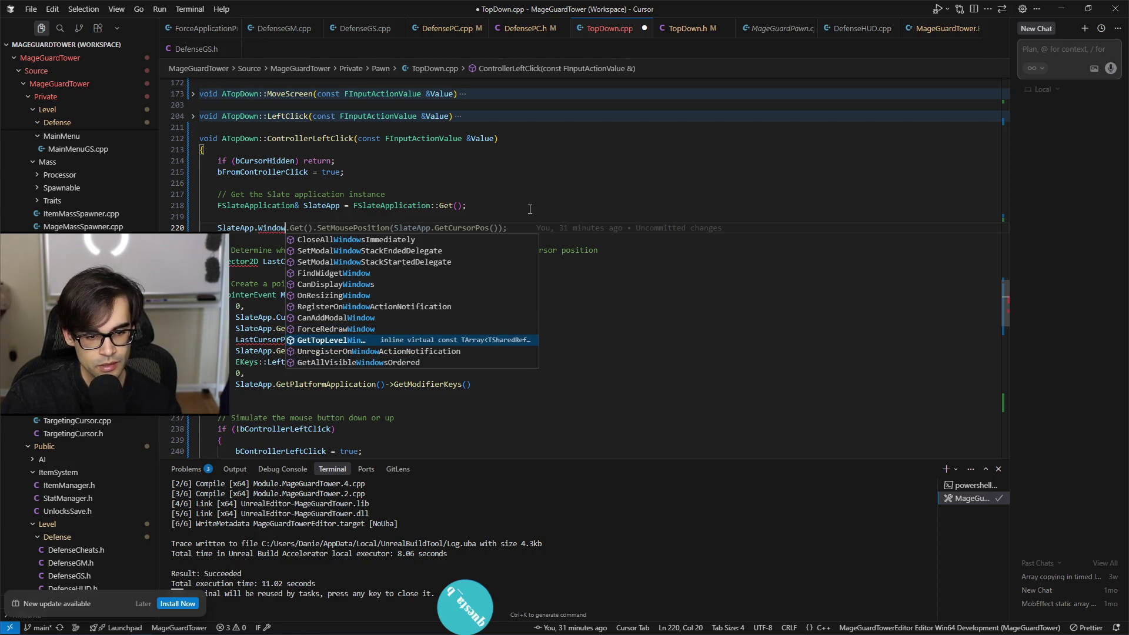
key("Down")
key("Down")
key("Down")
key("Up")
key("Up")
key("Down")
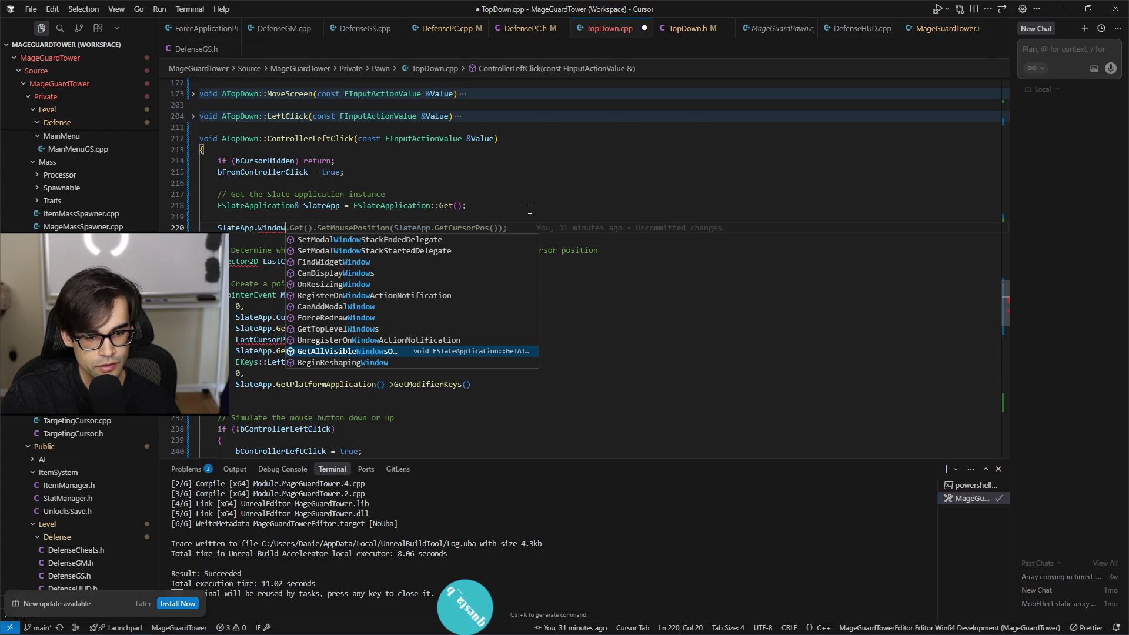
key("Down")
key("Down")
key("Down")
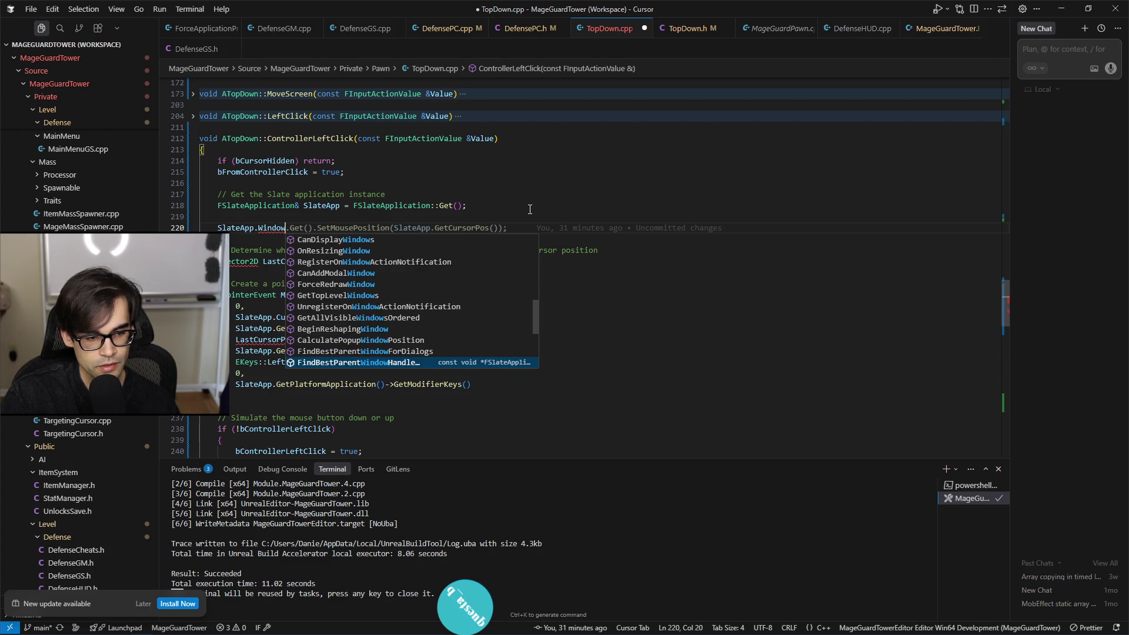
key("Down")
key("Down")
key("Down")
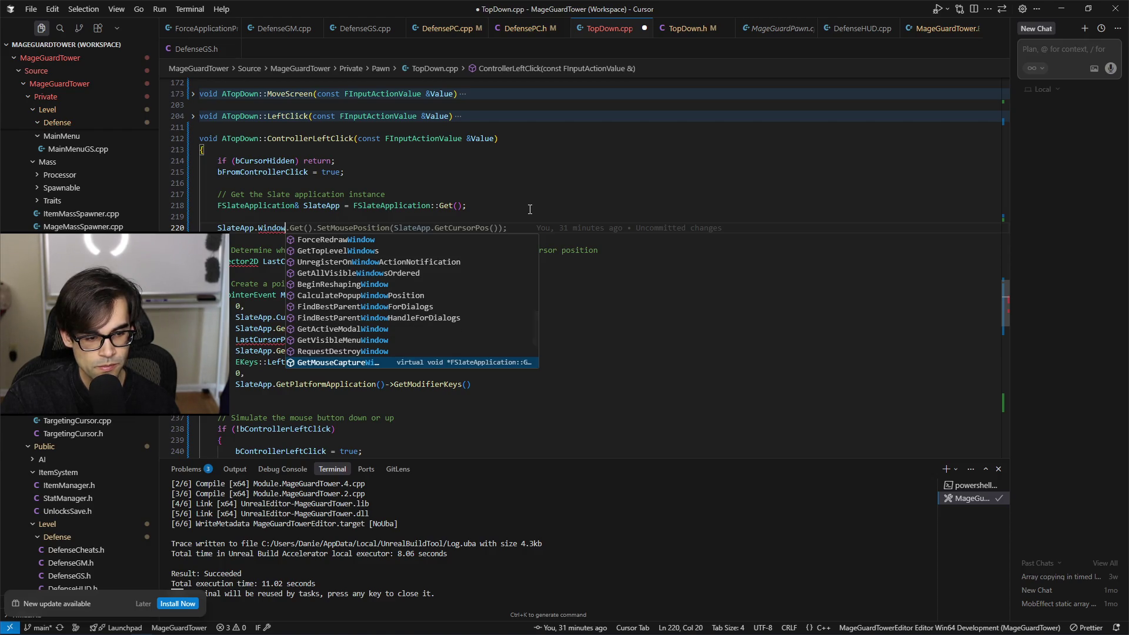
key("Up")
key("Up")
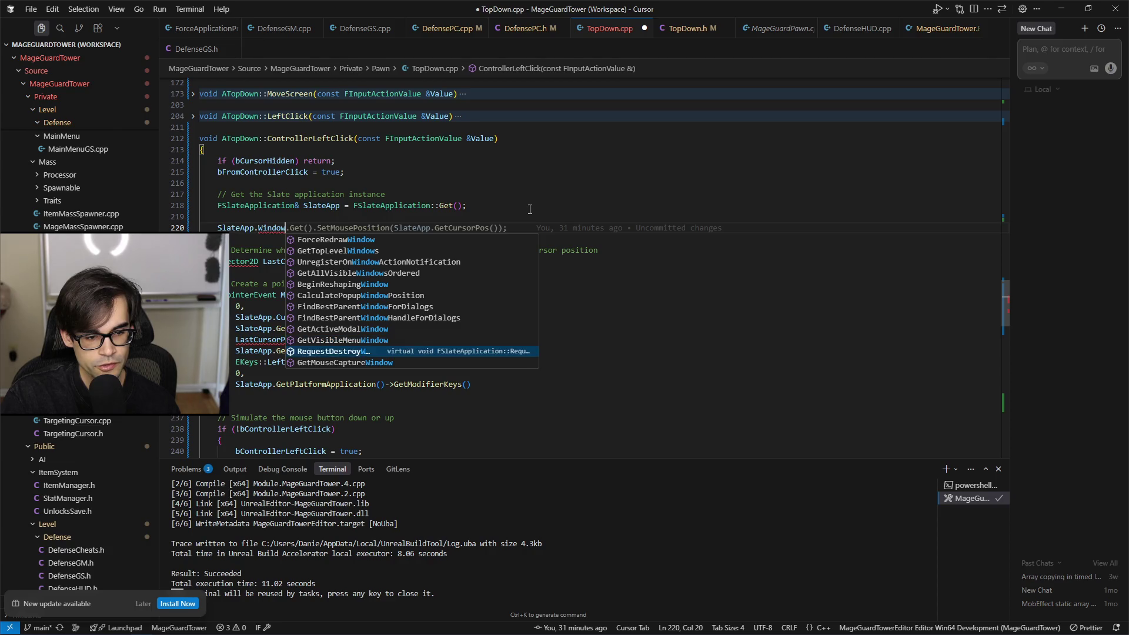
key("Down")
key("Down")
key("Down")
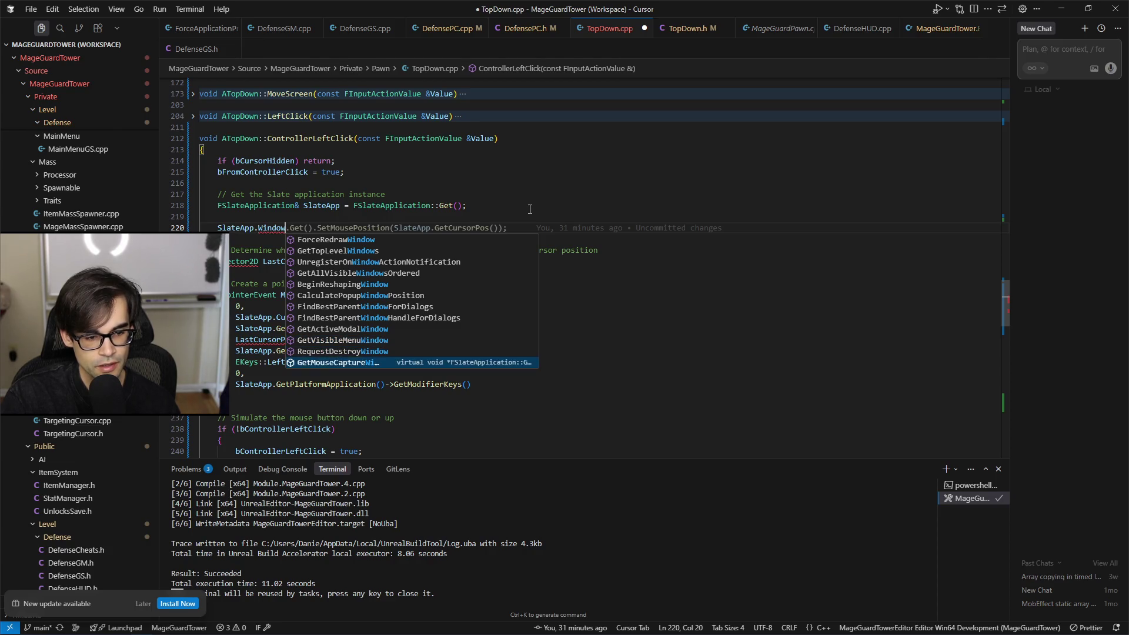
key("Up")
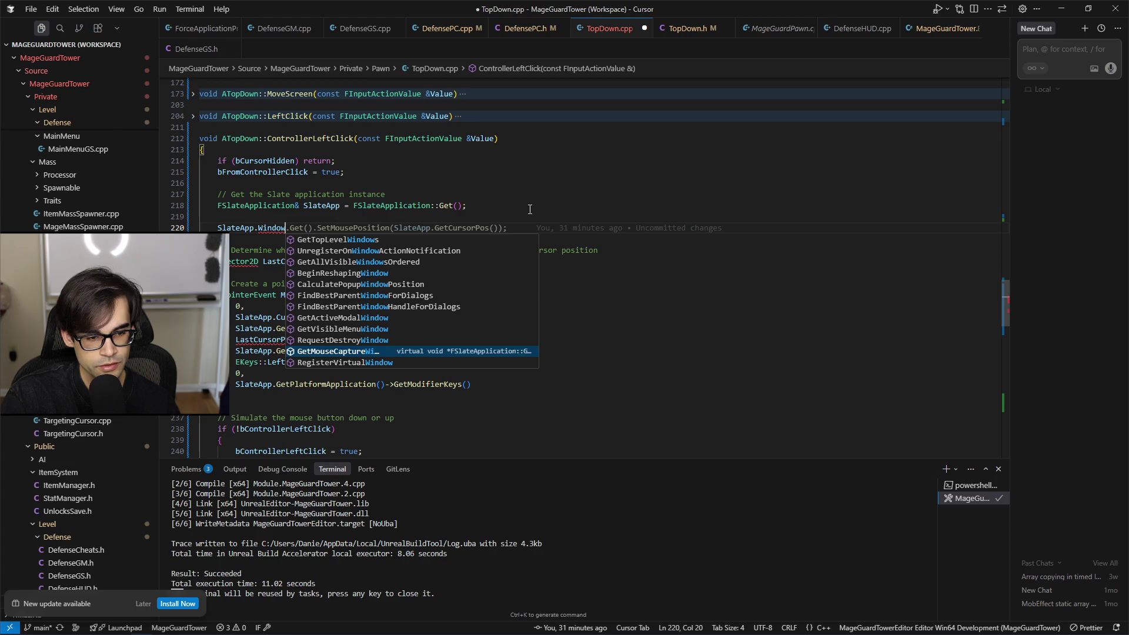
key("Down")
key("Down")
key("Up")
key("Up")
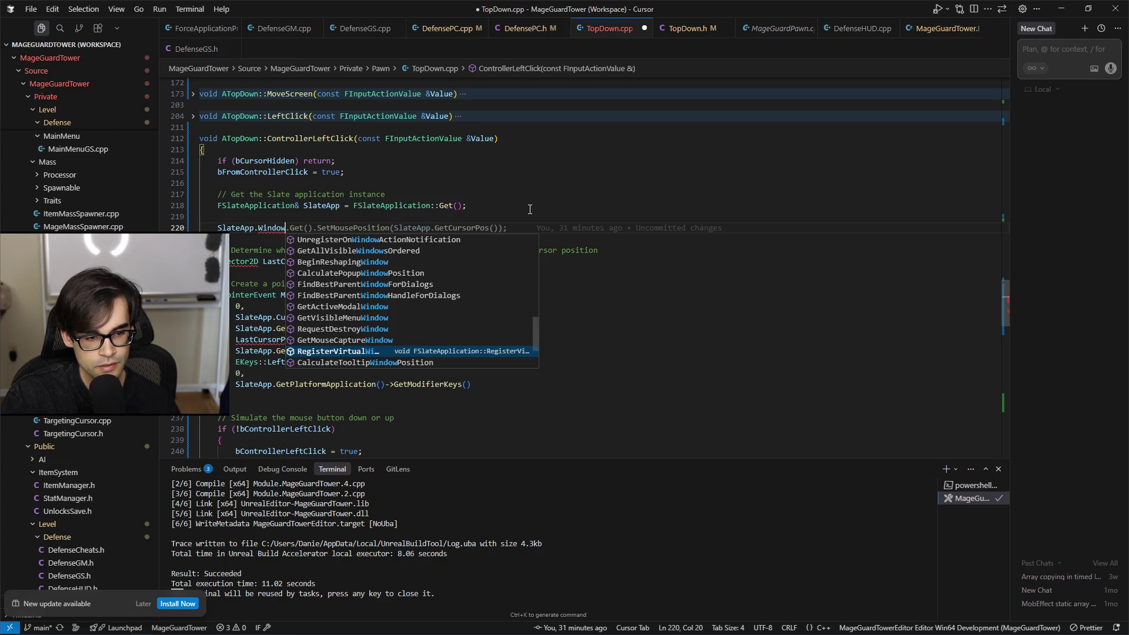
Step: Insert GetActiveTopLevelWindow with its ()-> continuation on line 220
key("Down")
key("Down")
key("Down")
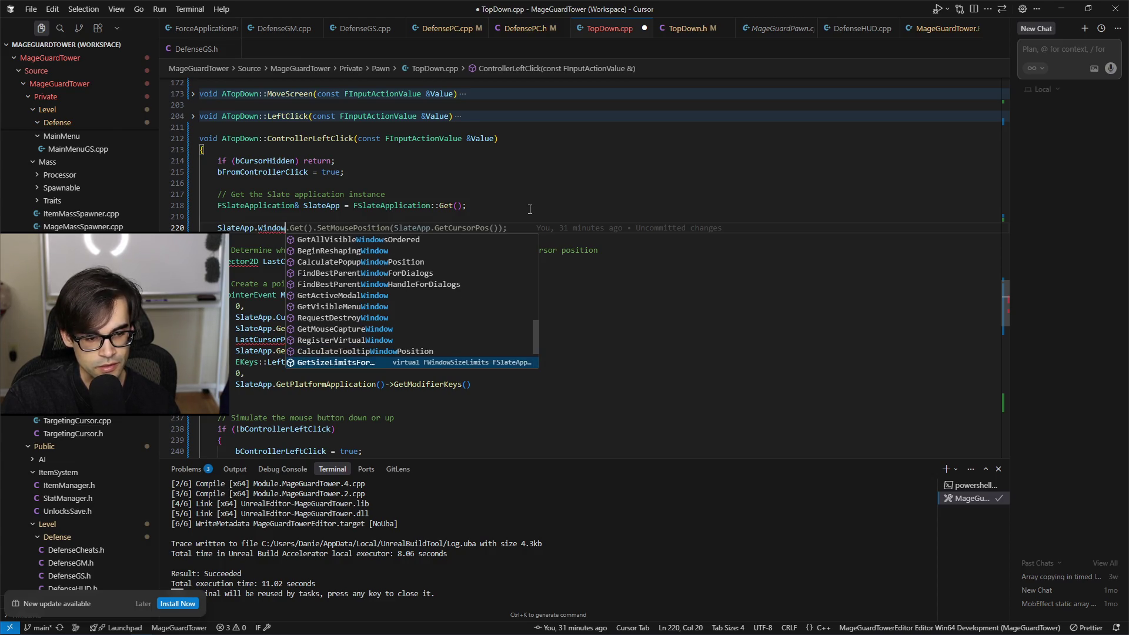
key("Down")
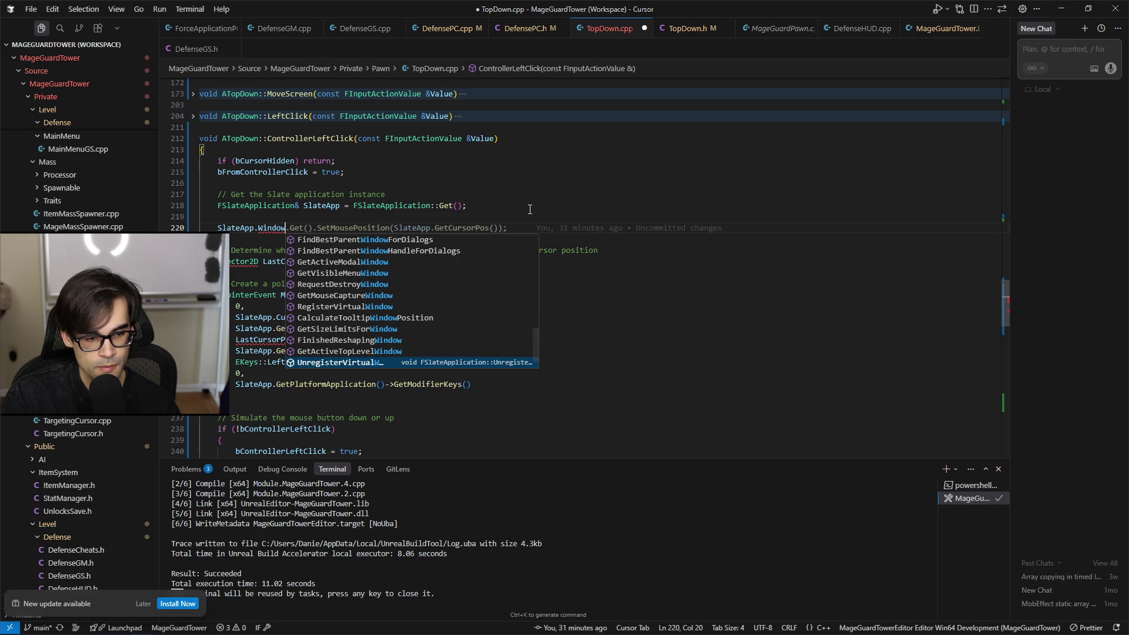
key("Down")
key("Up")
key("Up")
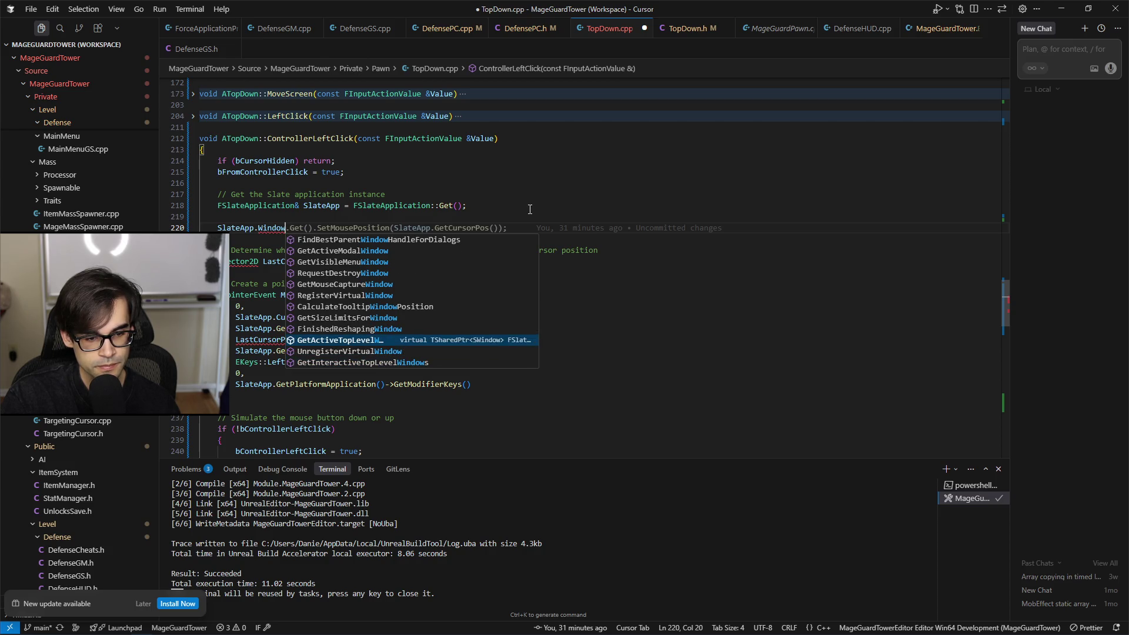
key("Down")
key("Down")
key("Down")
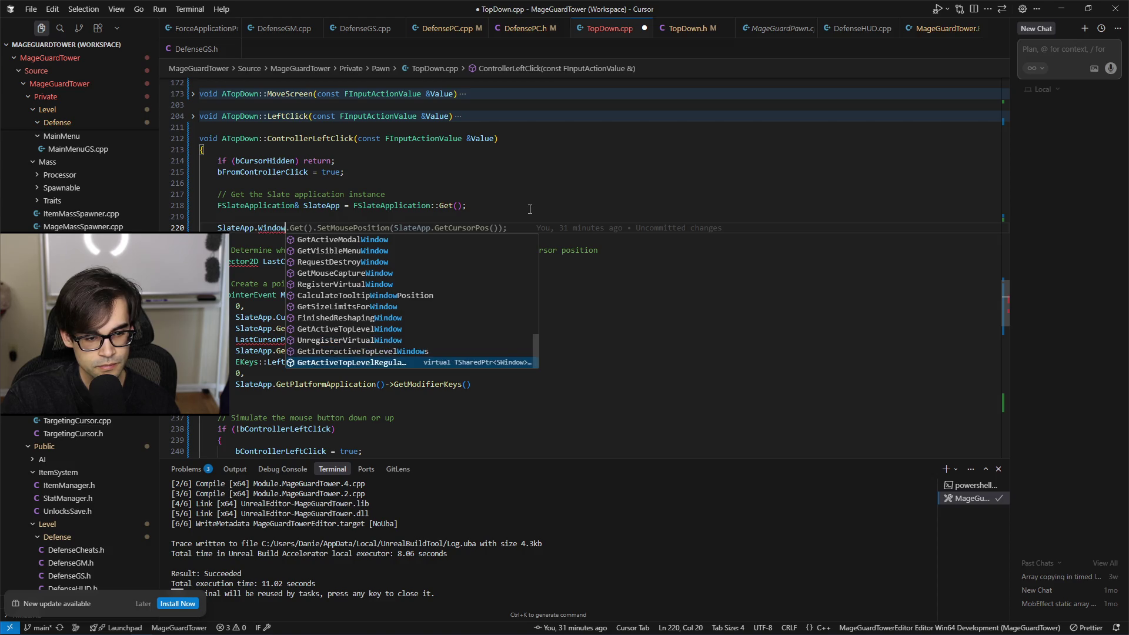
key("Up")
key("Up")
key("Up")
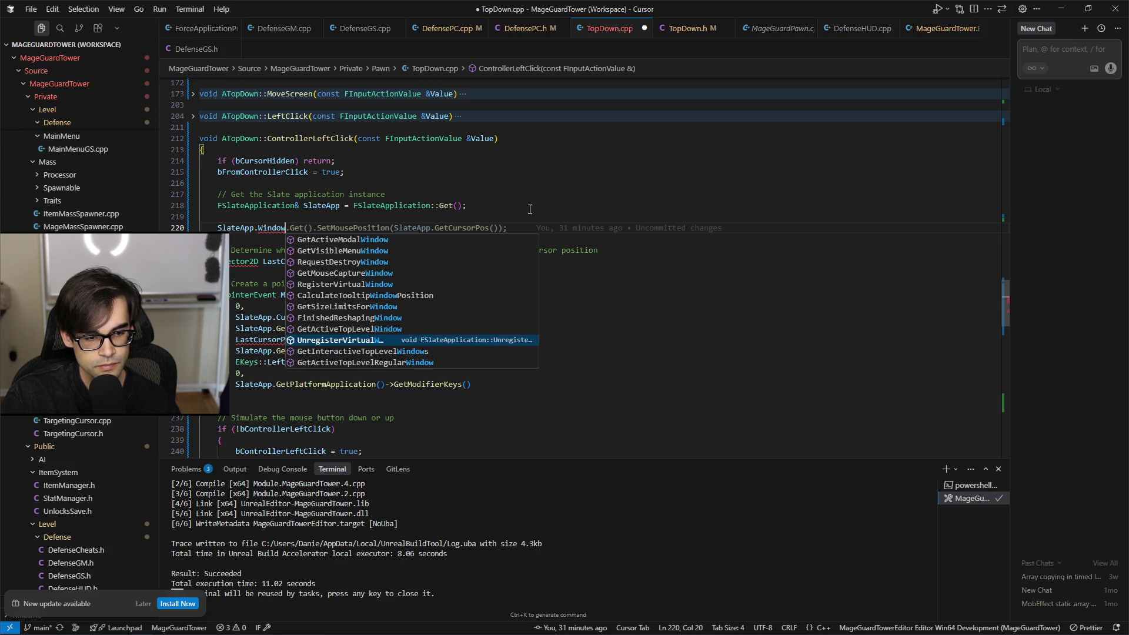
key("Up")
key("Up")
key("Up")
key("Down")
key("Down")
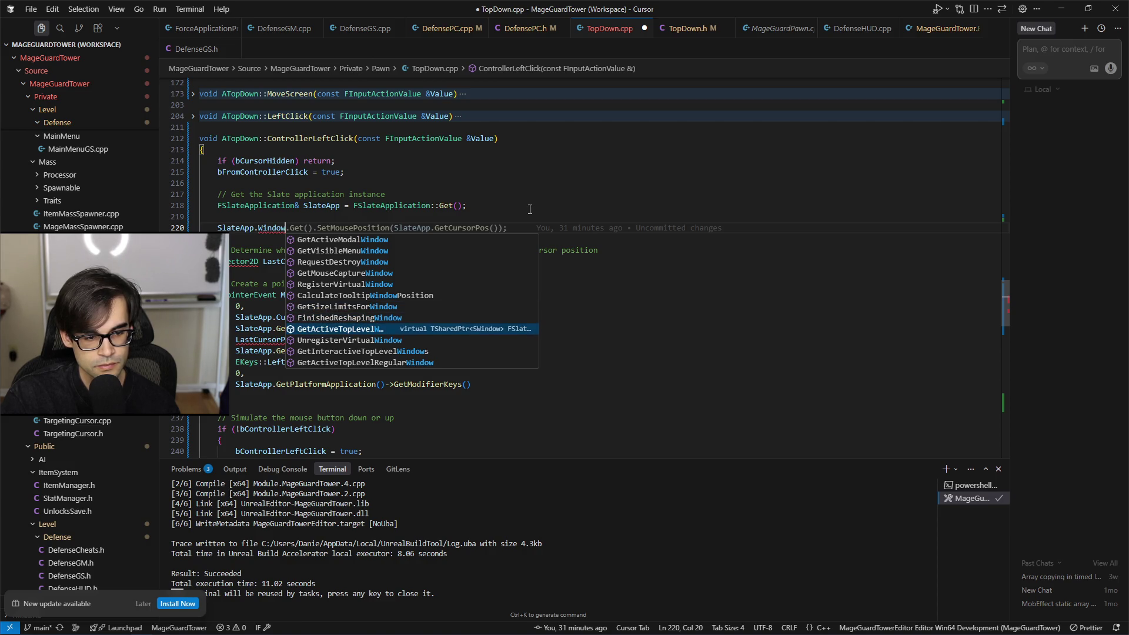
key("Return")
key("Tab")
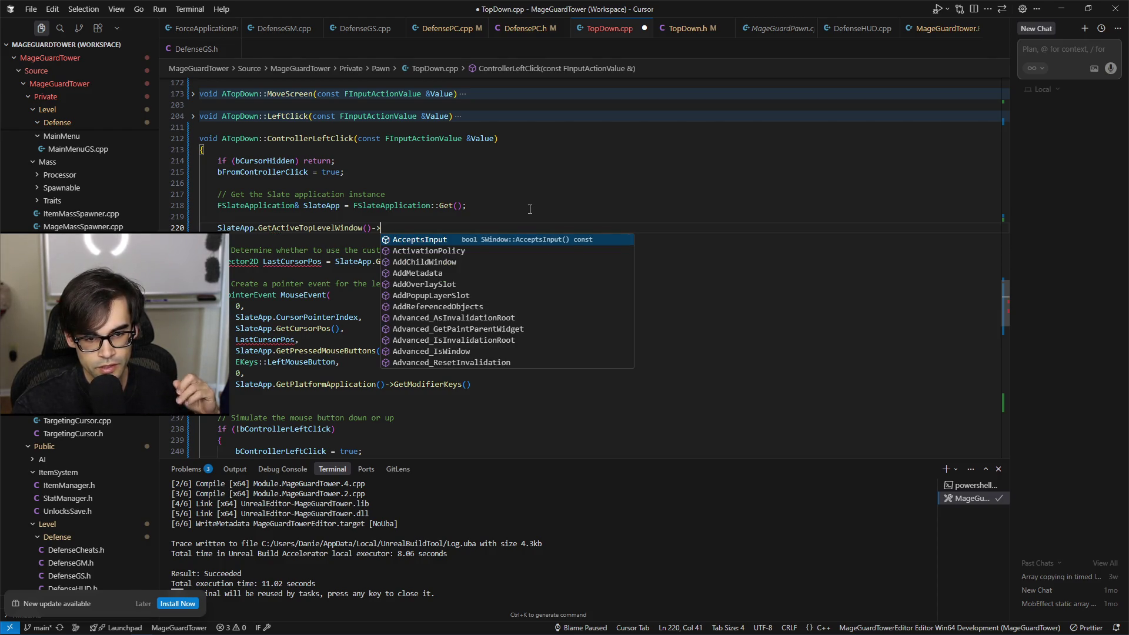
Step: Pick GetAllChildren from the window's member list and add its parentheses
key("Down")
key("Down")
key("Down")
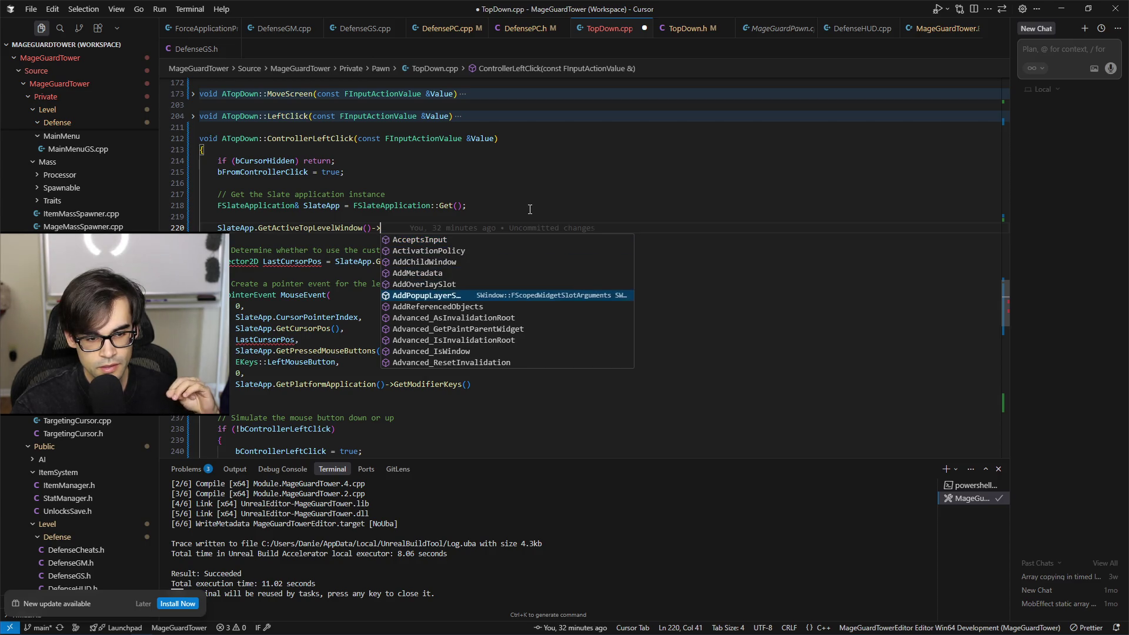
key("Up")
key("Up")
key("Down")
key("Down")
key("Down")
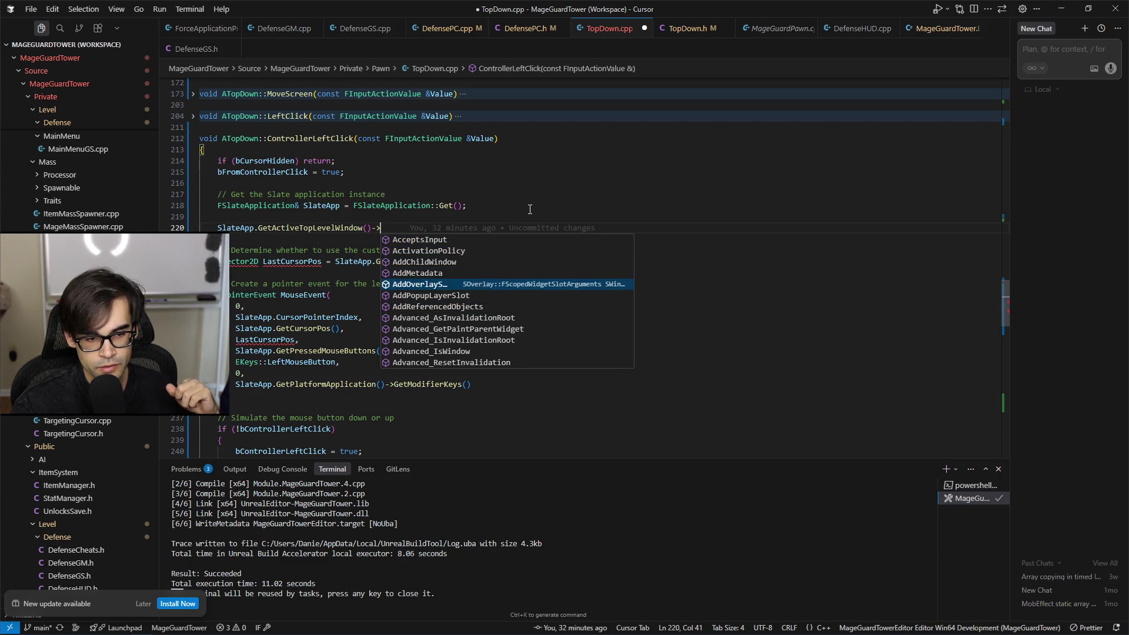
key("Down")
key("Down")
key("Down")
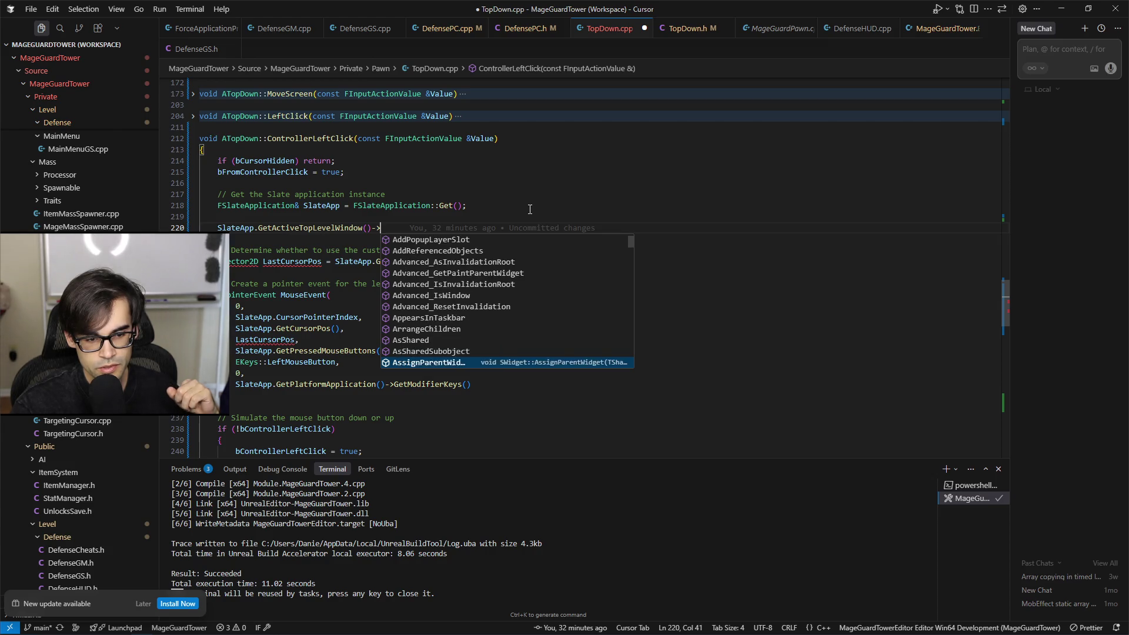
key("Down")
key("Down")
key("Down")
key("Up")
key("Up")
key("Up")
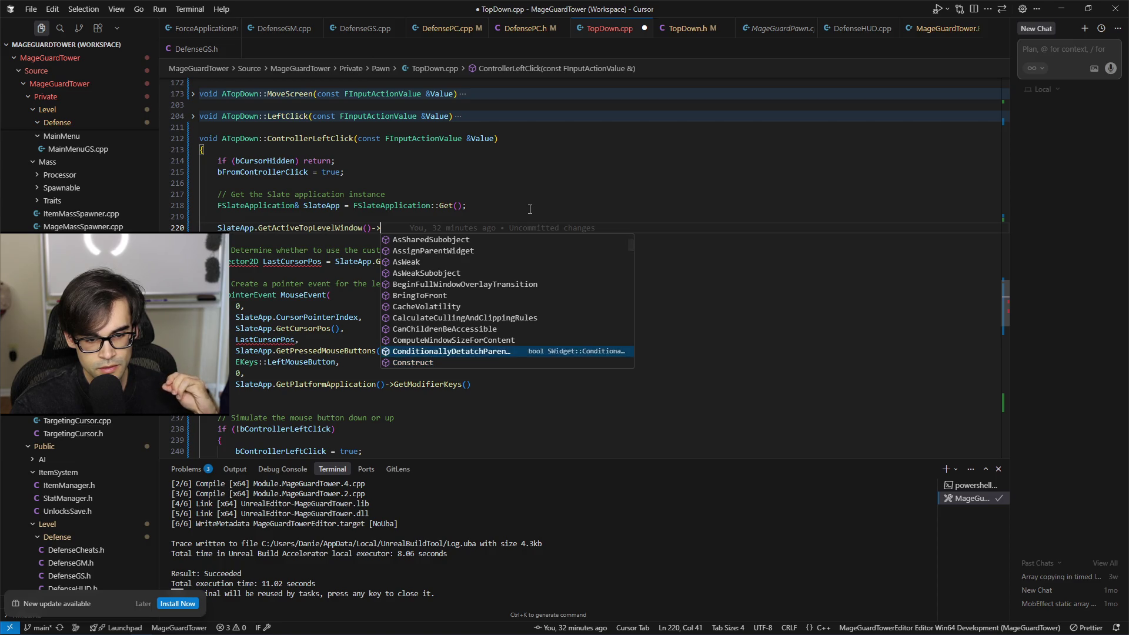
key("Down")
key("Down")
key("Down")
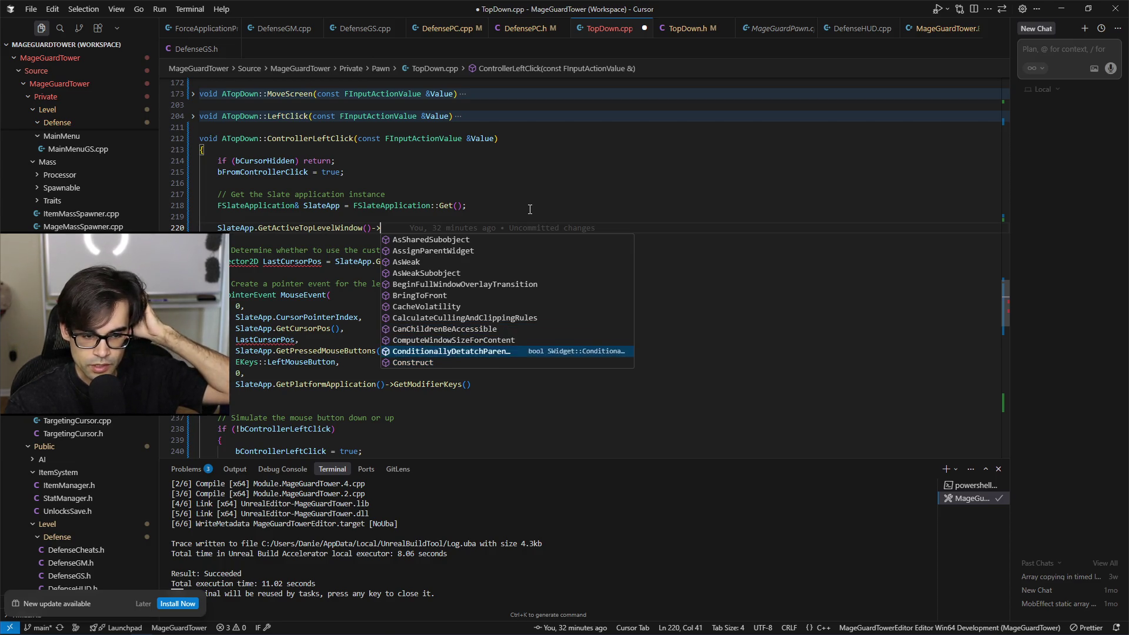
key("Up")
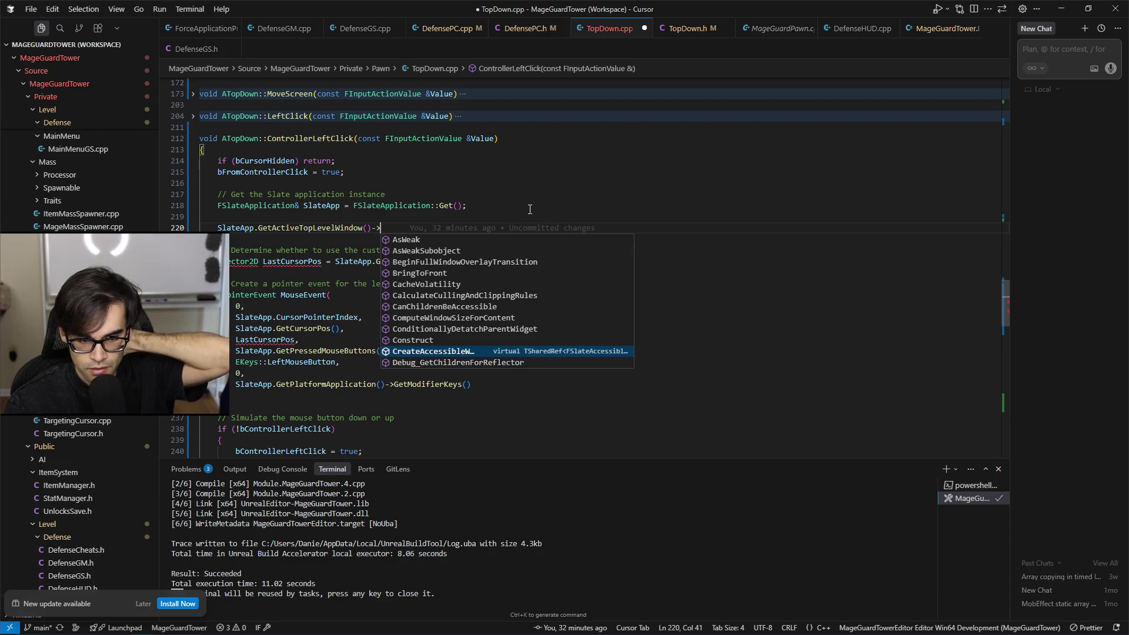
key("Down")
key("Down")
key("Down")
key("Down")
key("Down")
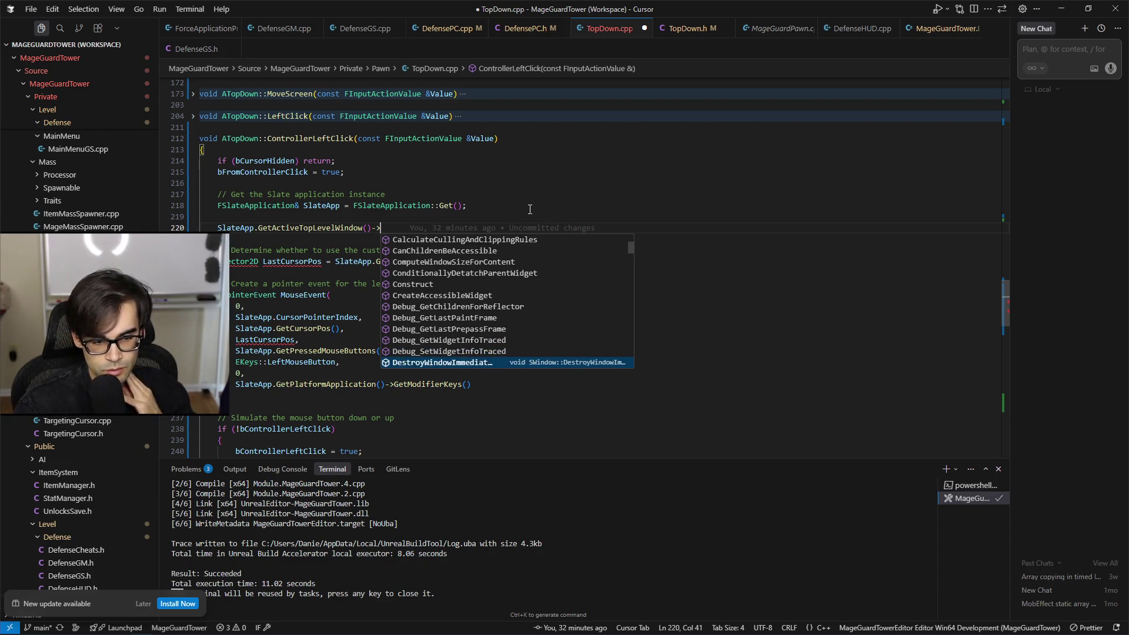
key("Down")
key("Down")
key("Down")
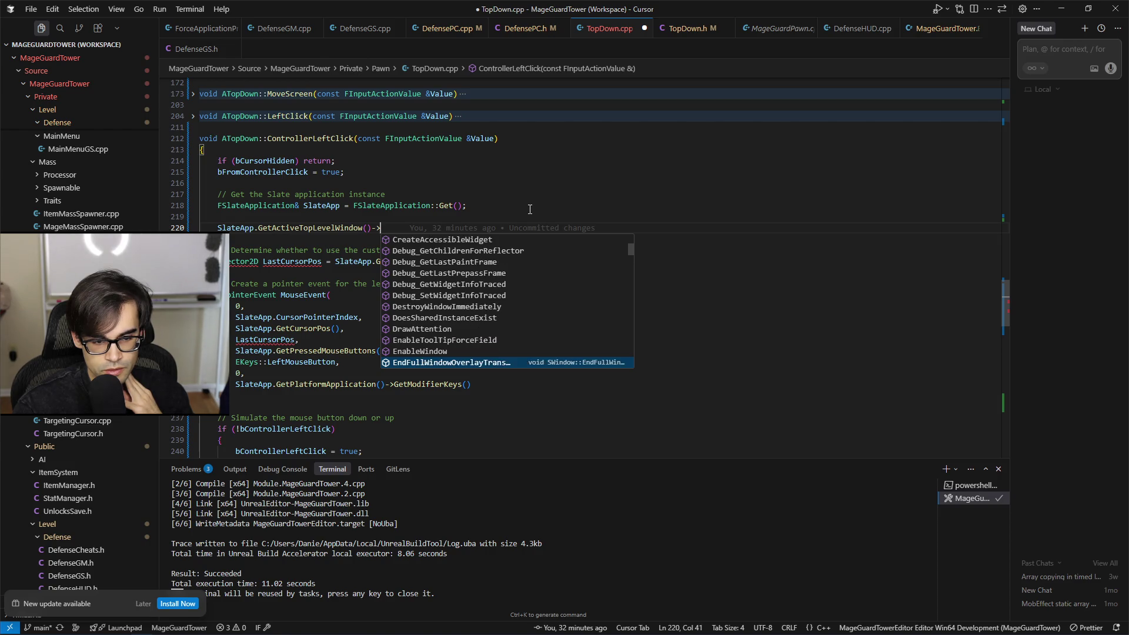
key("Down")
key("Down")
key("Down")
key("Down")
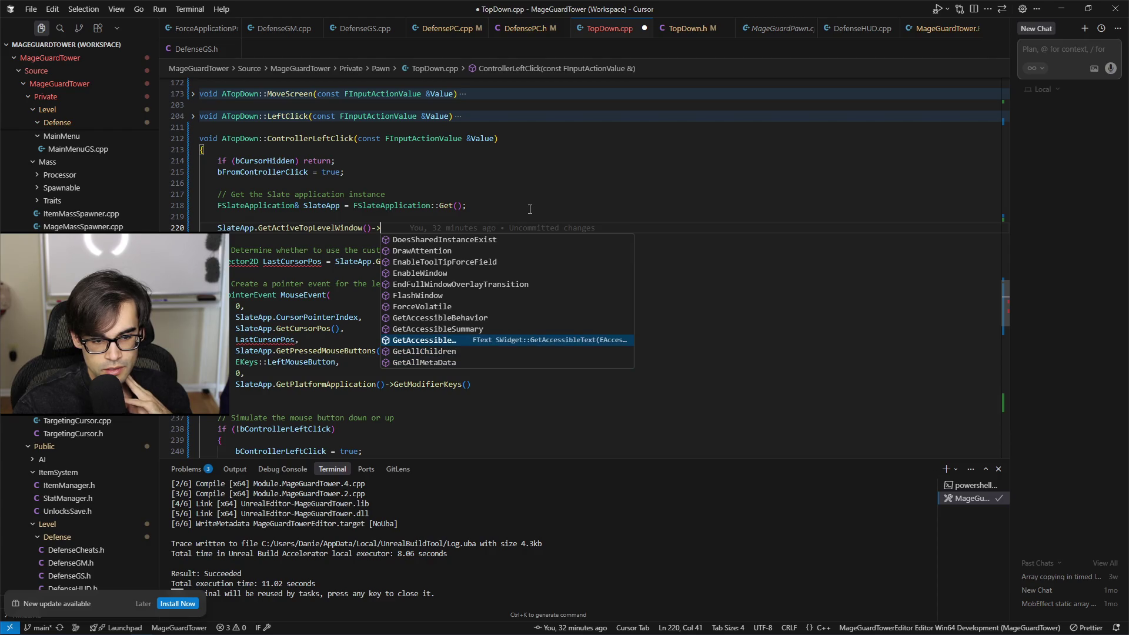
key("Up")
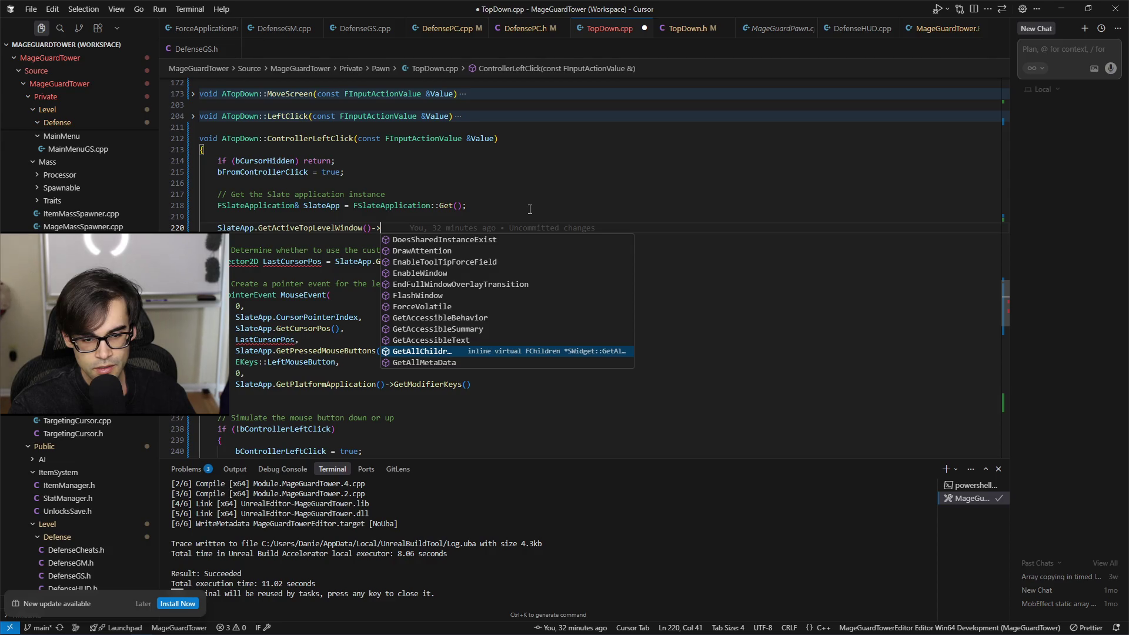
key("Return")
type("()")
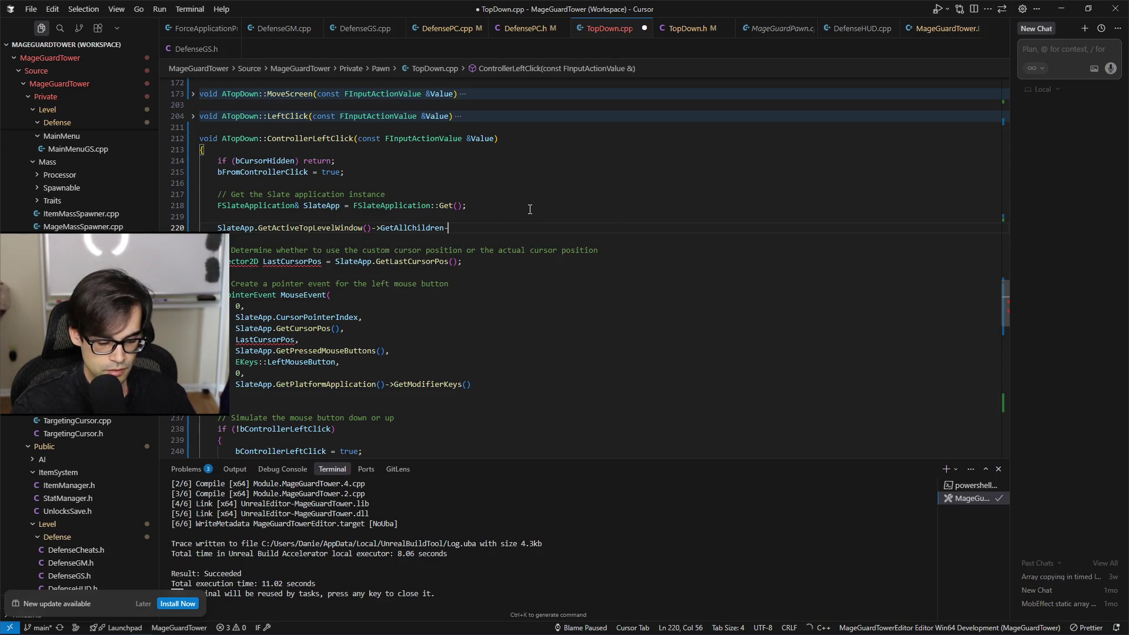
type(".")
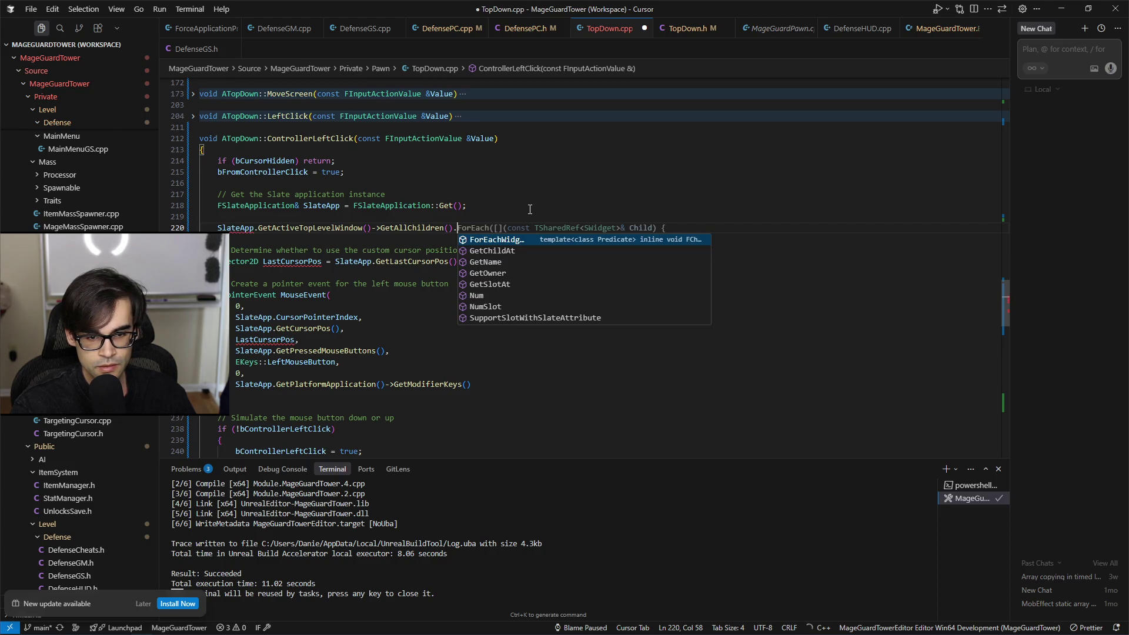
Step: Append GetName() after GetAllChildren() and check the GetName and GetAllChildren documentation
key("Down")
key("Down")
key("Down")
key("Up")
key("Up")
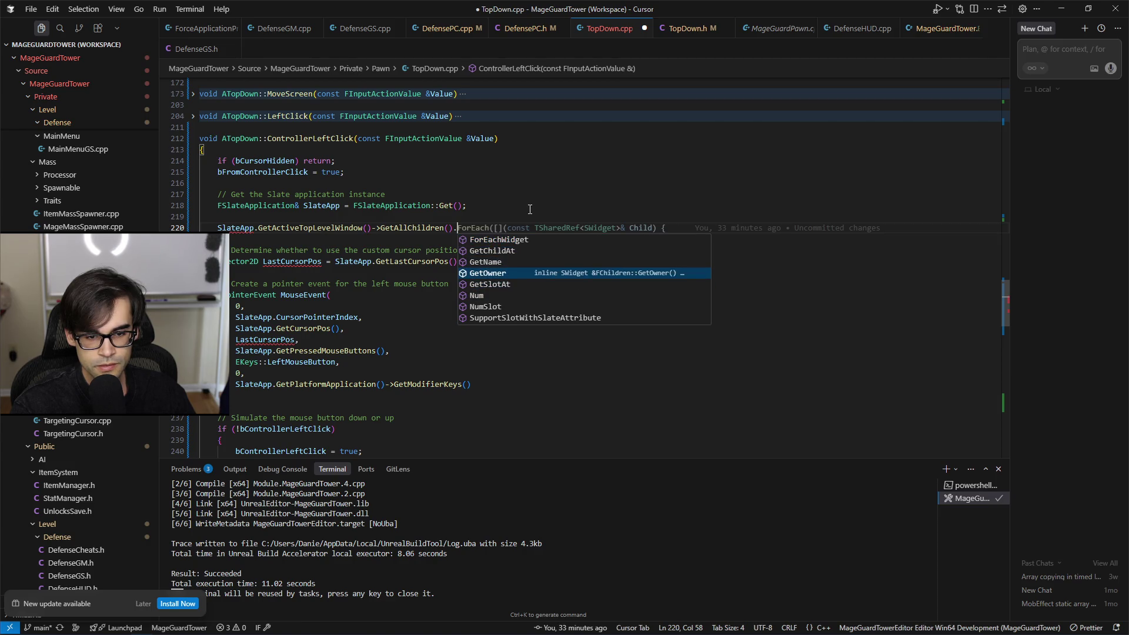
key("Up")
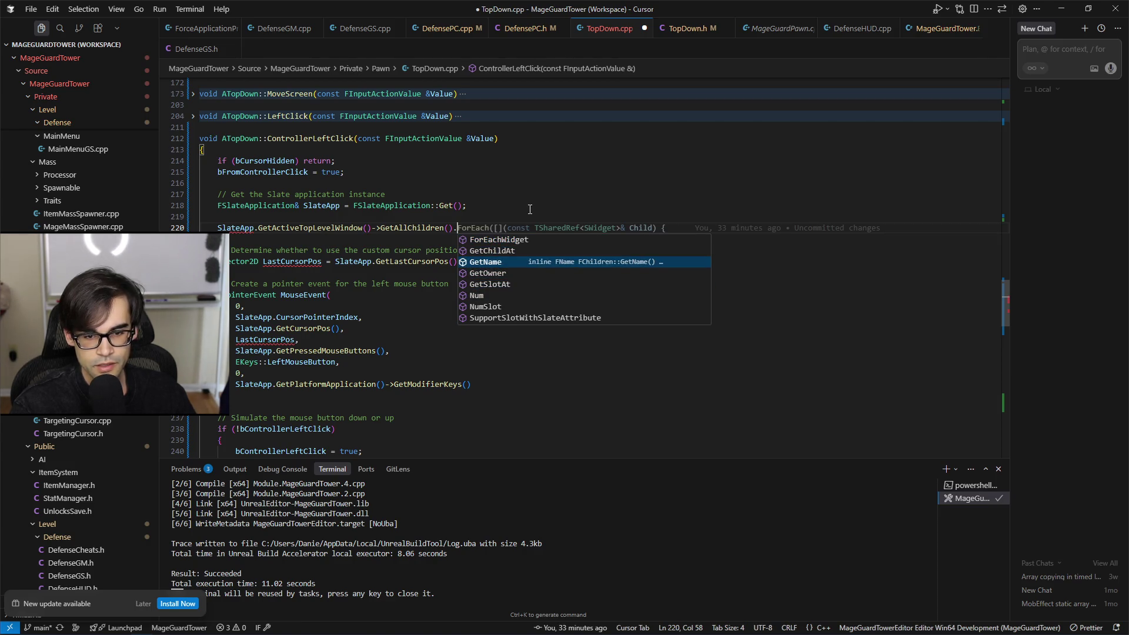
key("Return")
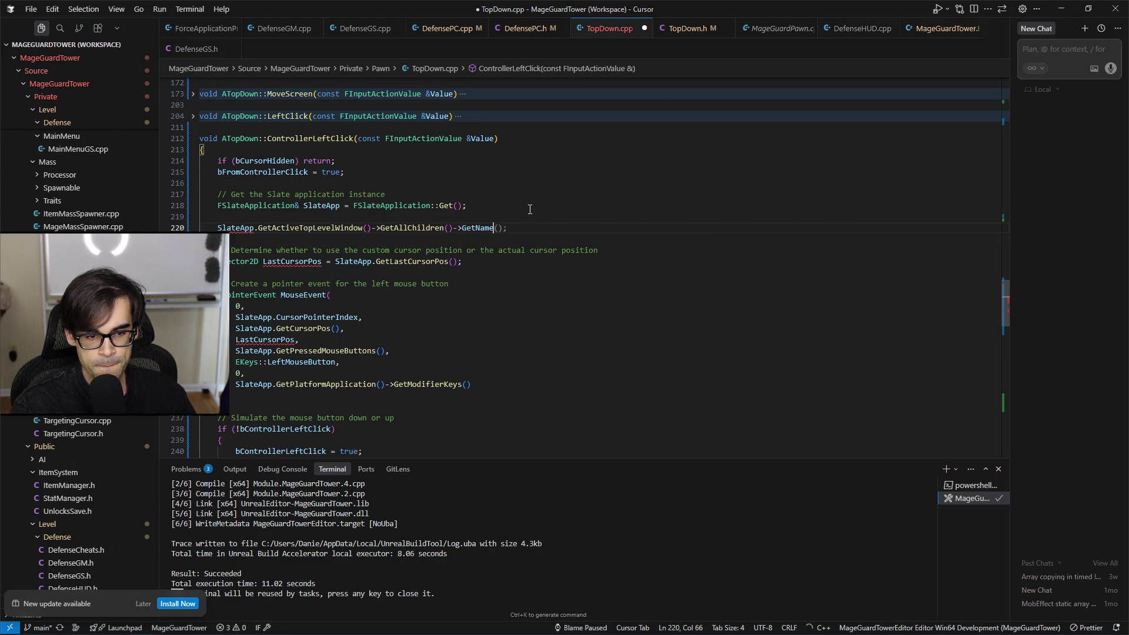
key("Right")
key("Right")
key("Right")
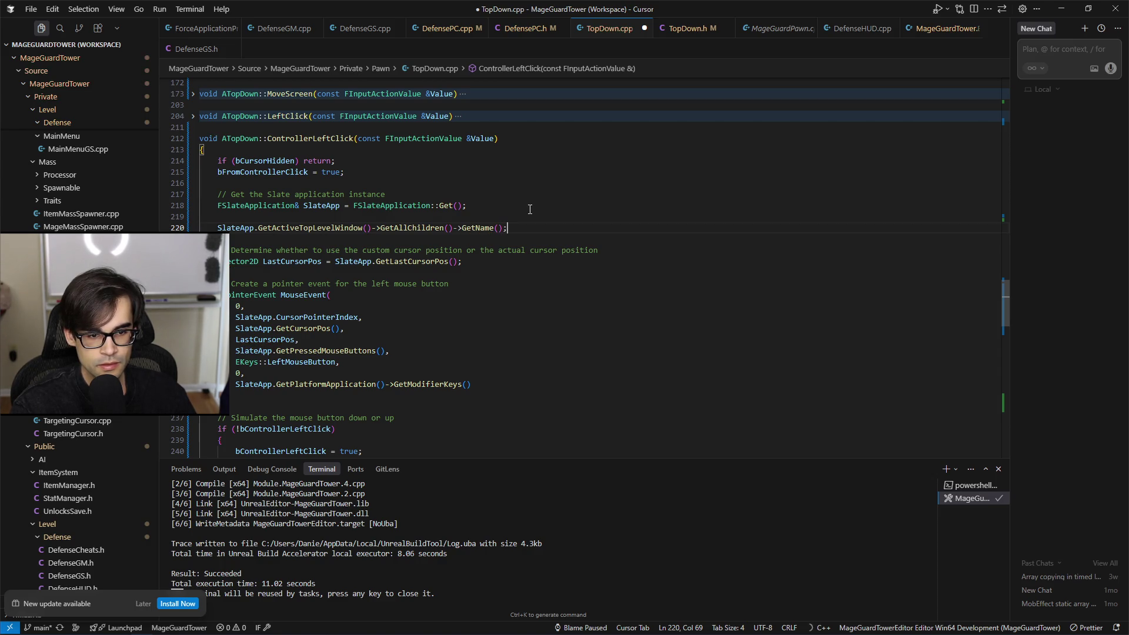
mouse_move(481, 233)
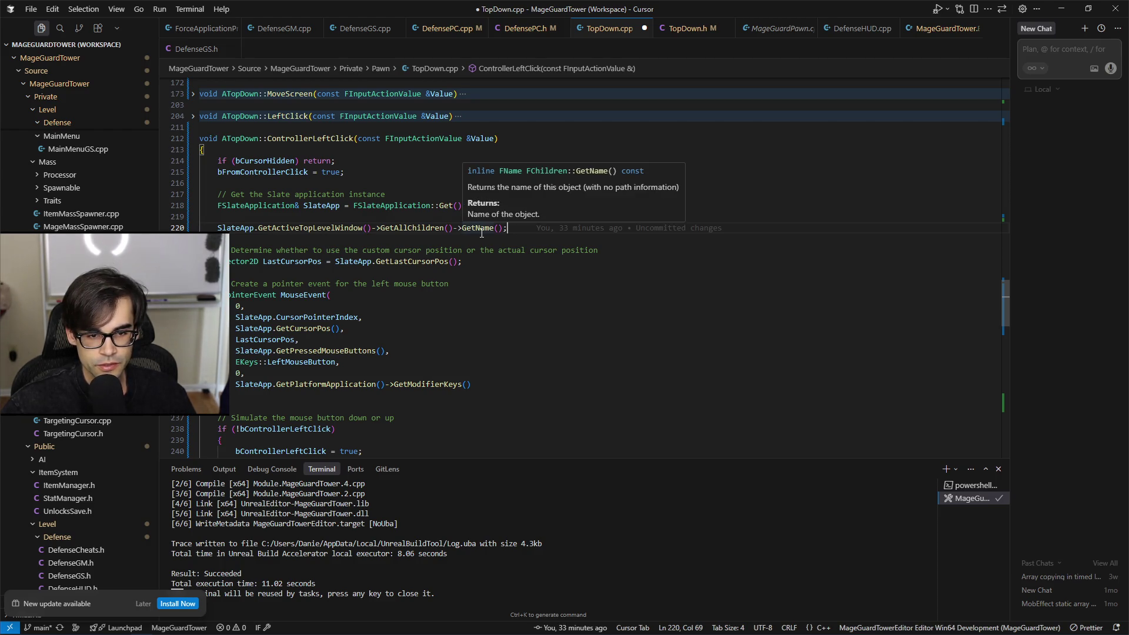
mouse_move(402, 229)
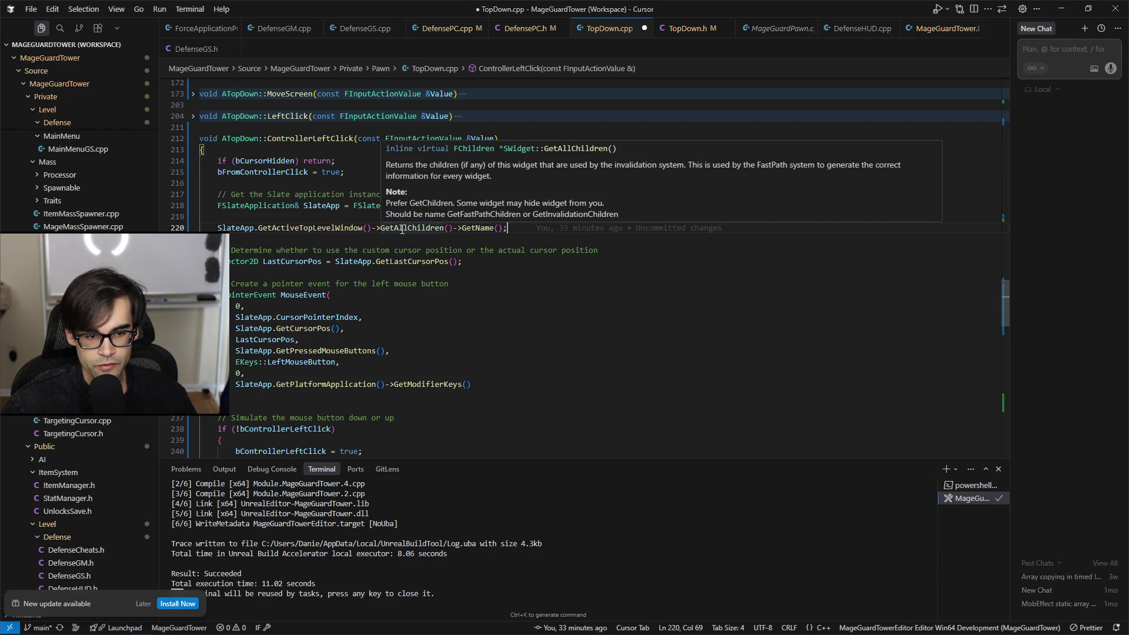
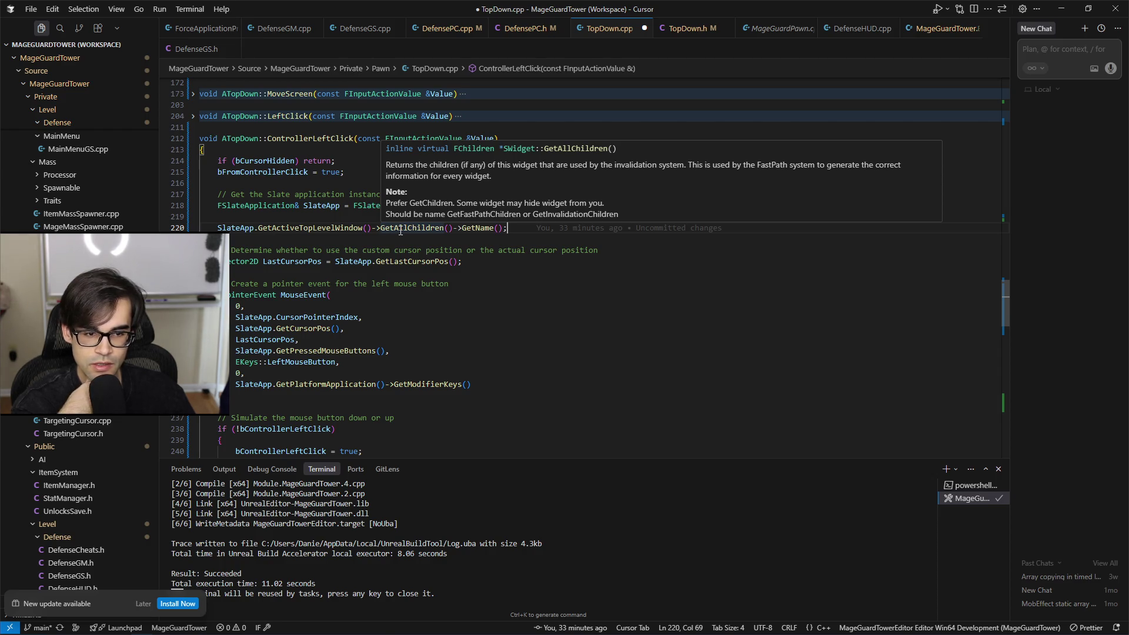
Step: Replace the GetName() call on line 220 with ForEachWidget from autocomplete
key("Left")
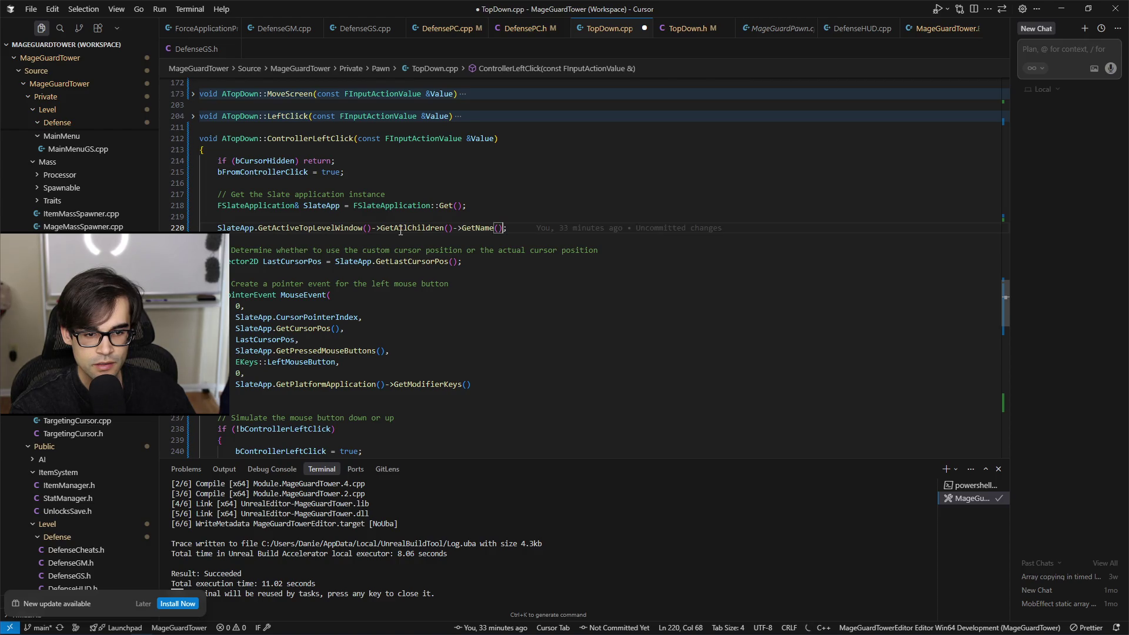
key("BackSpace")
key("BackSpace")
key("BackSpace")
key("ctrl+space")
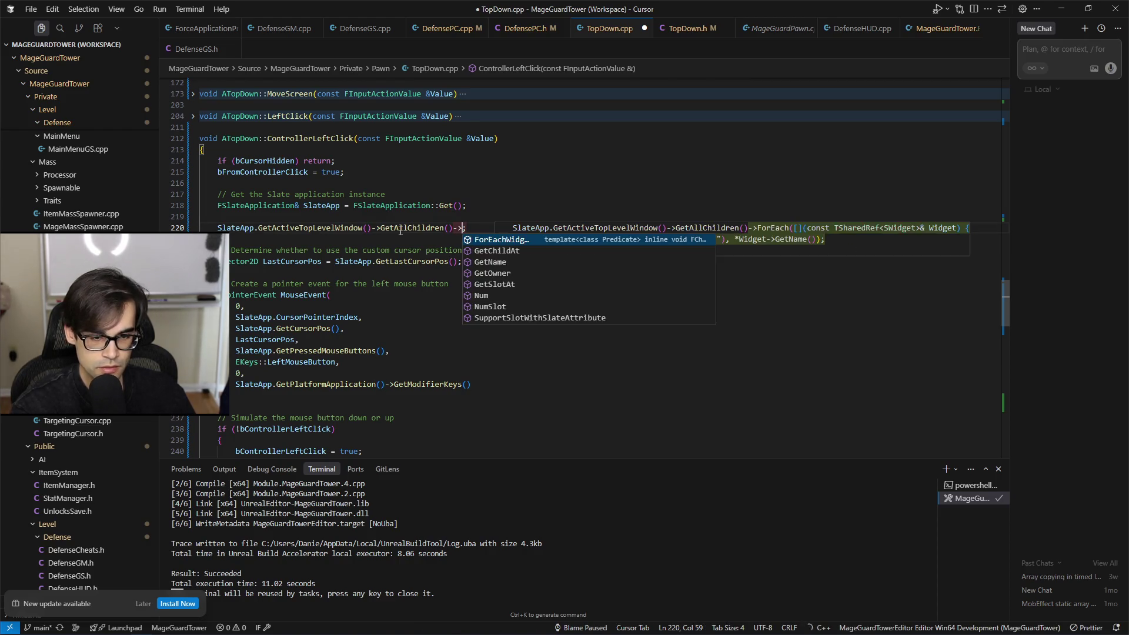
key("Return")
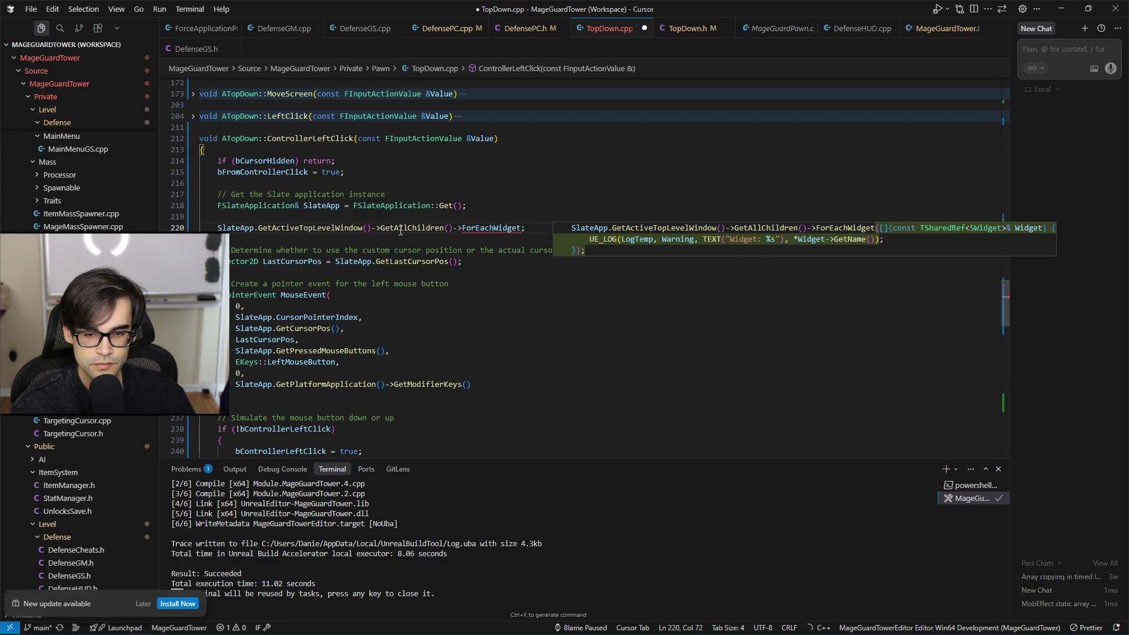
type("()")
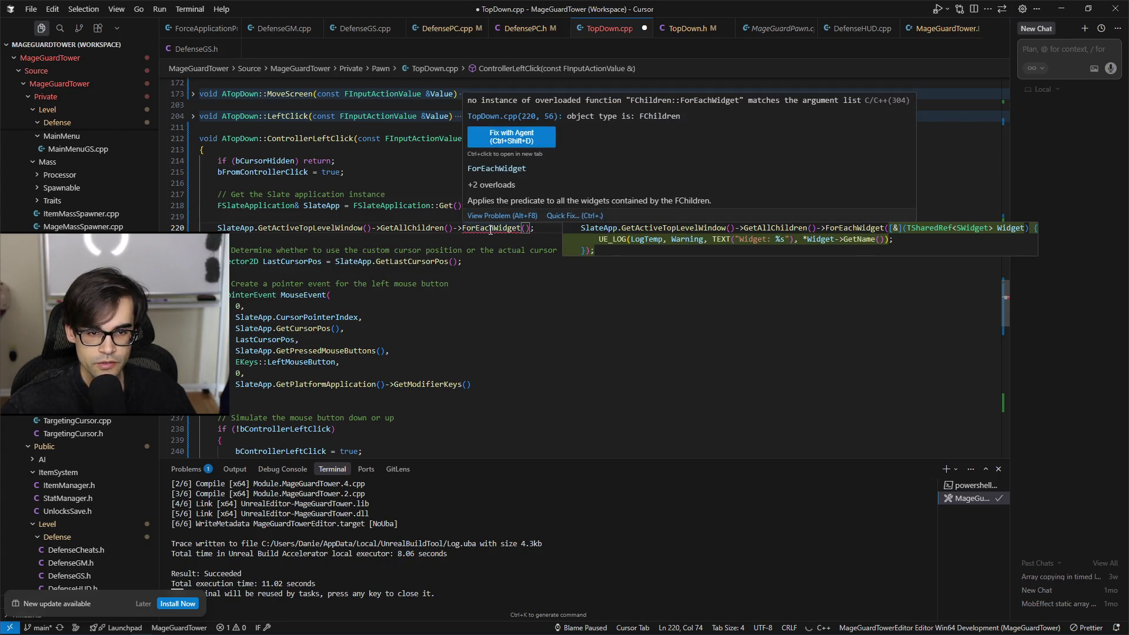
key("BackSpace")
key("BackSpace")
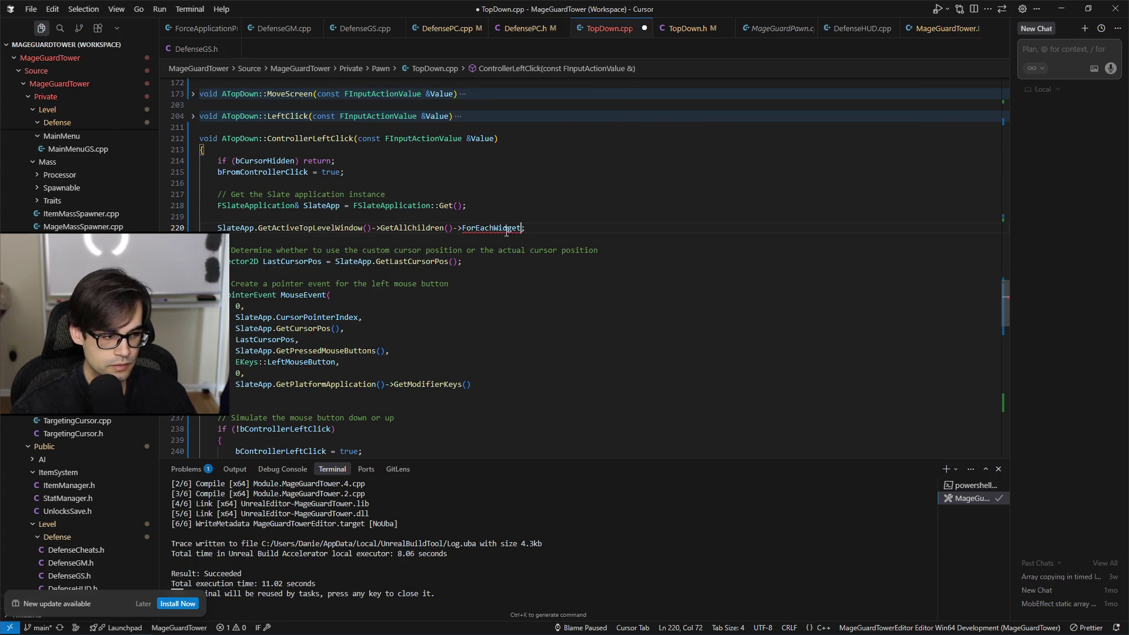
Step: Check the overload error on ForEachWidget and go to GetAllChildren's definition
left_click(505, 241)
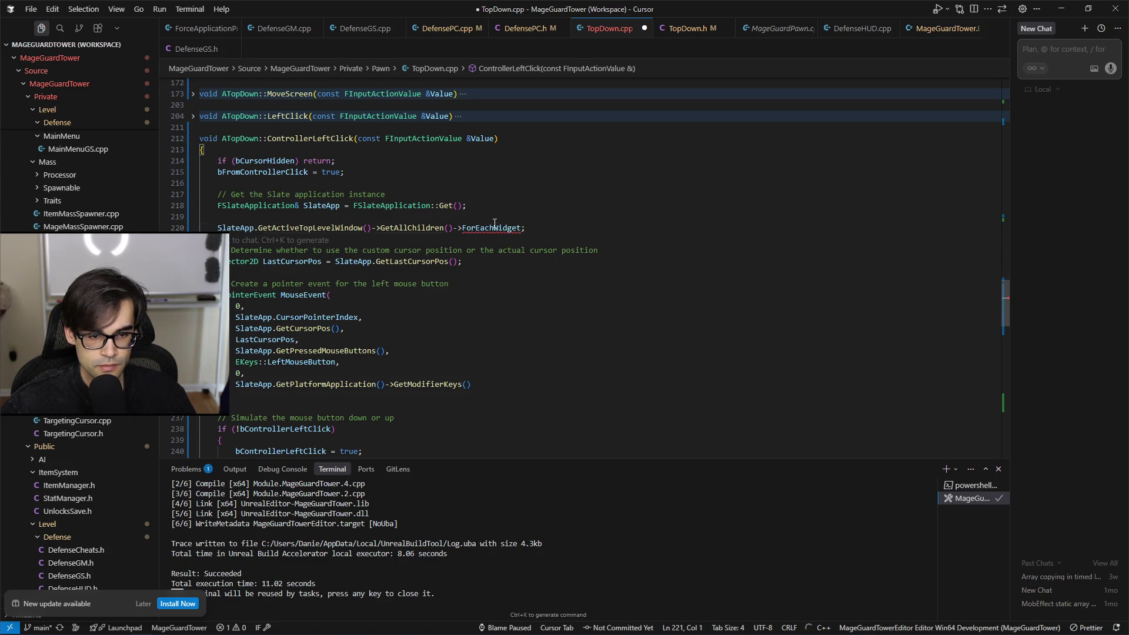
mouse_move(491, 226)
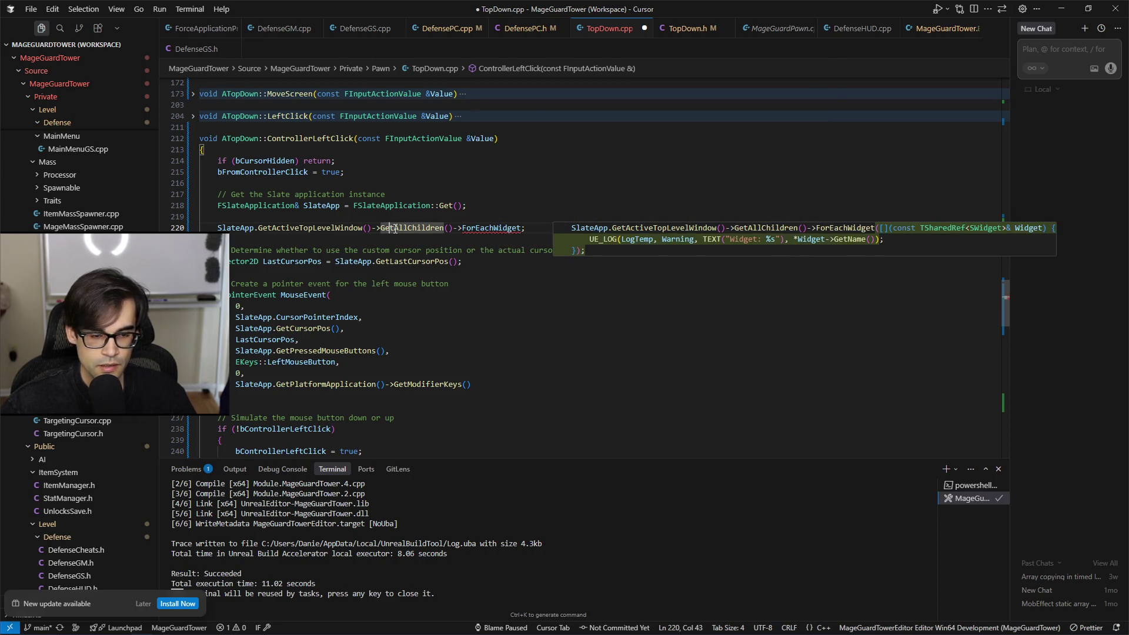
left_click(423, 228, "ctrl")
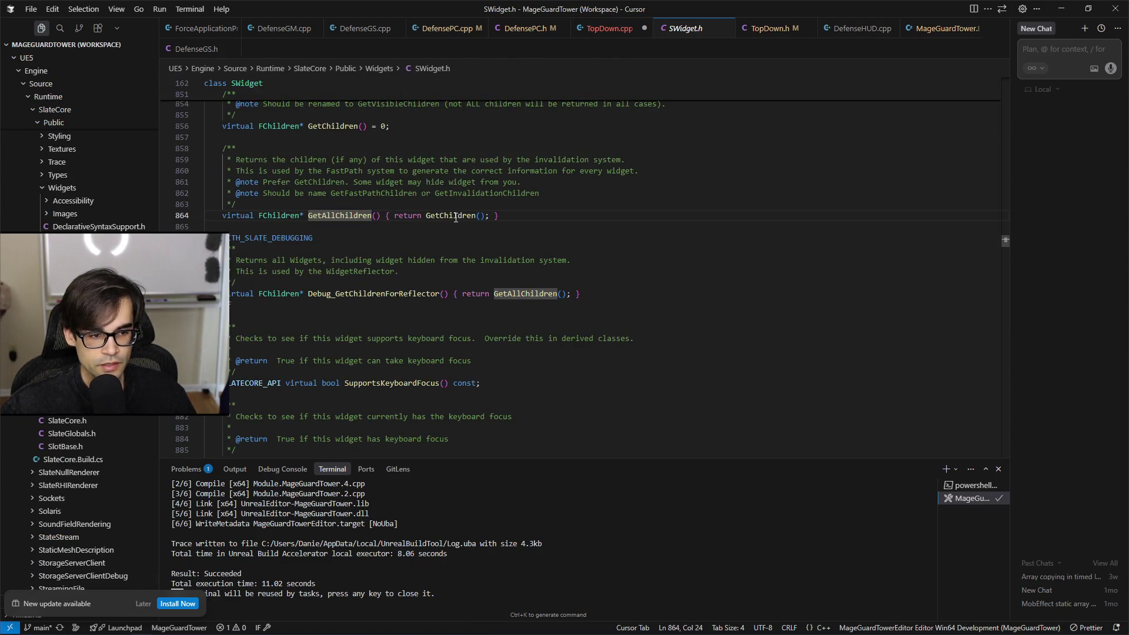
Step: Jump from SWidget.h to the FChildren class definition in ChildrenBase.h
mouse_move(455, 217)
mouse_move(283, 215)
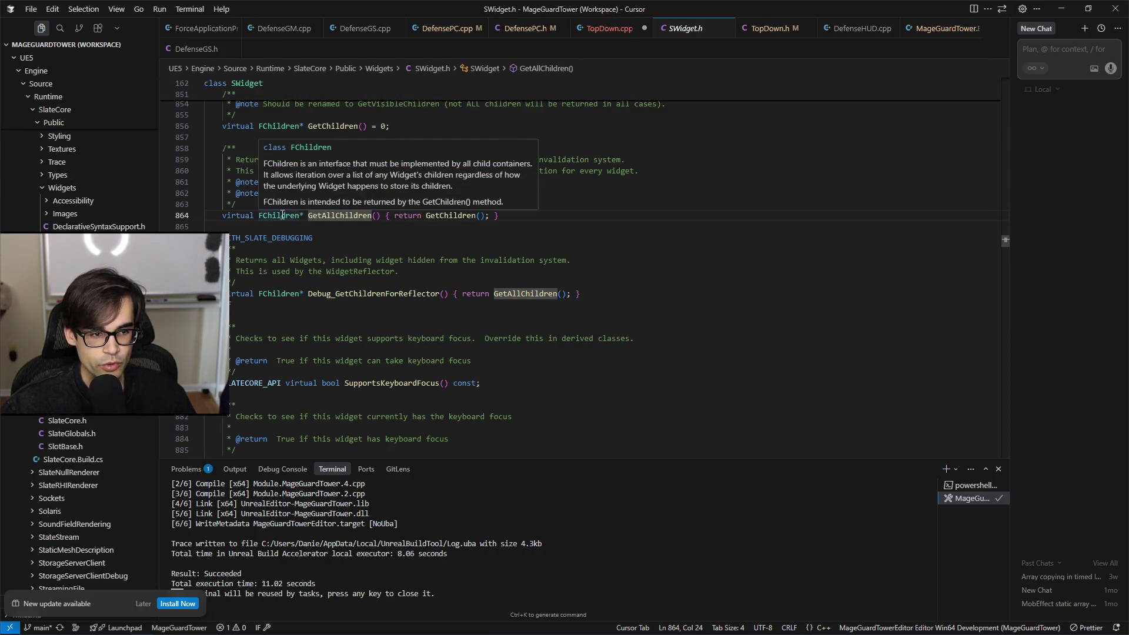
left_click(282, 215, "ctrl")
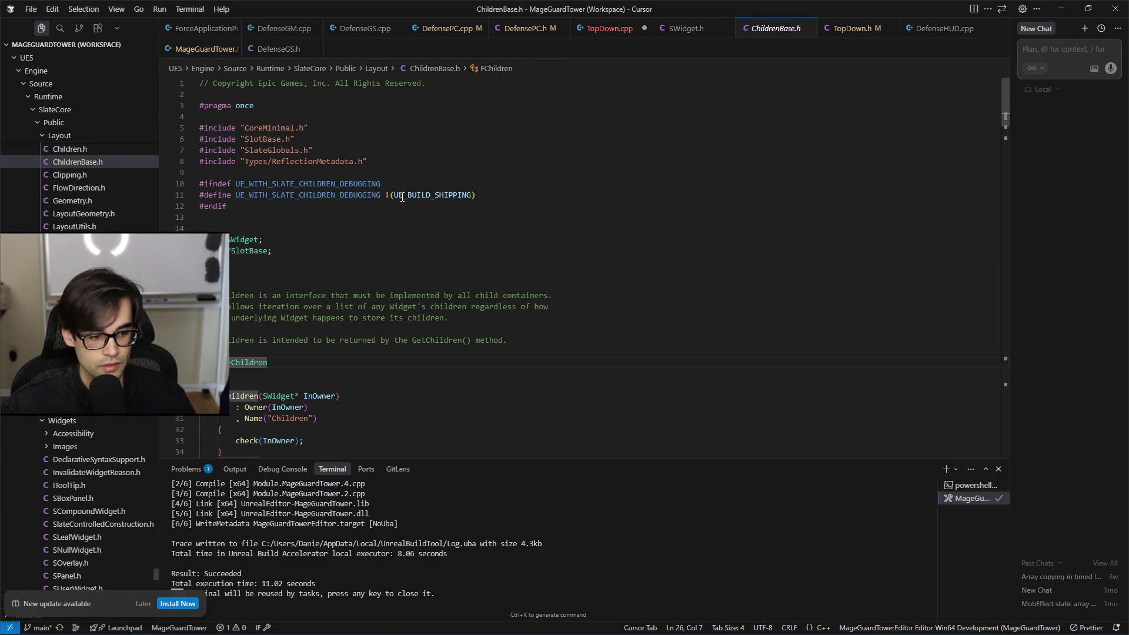
Step: Read through FChildren's ForEachWidget templates and FConstWidgetRef definitions, selecting operator on line 181
scroll(403, 198, "down", 4)
mouse_move(350, 315)
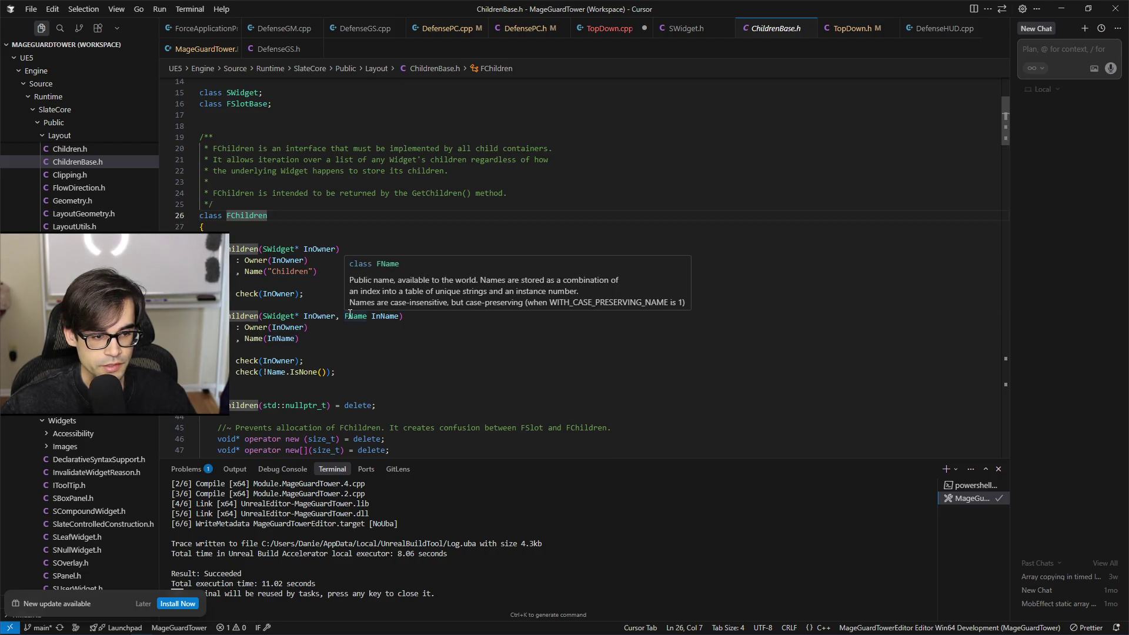
scroll(353, 316, "down", 2)
scroll(435, 350, "down", 2)
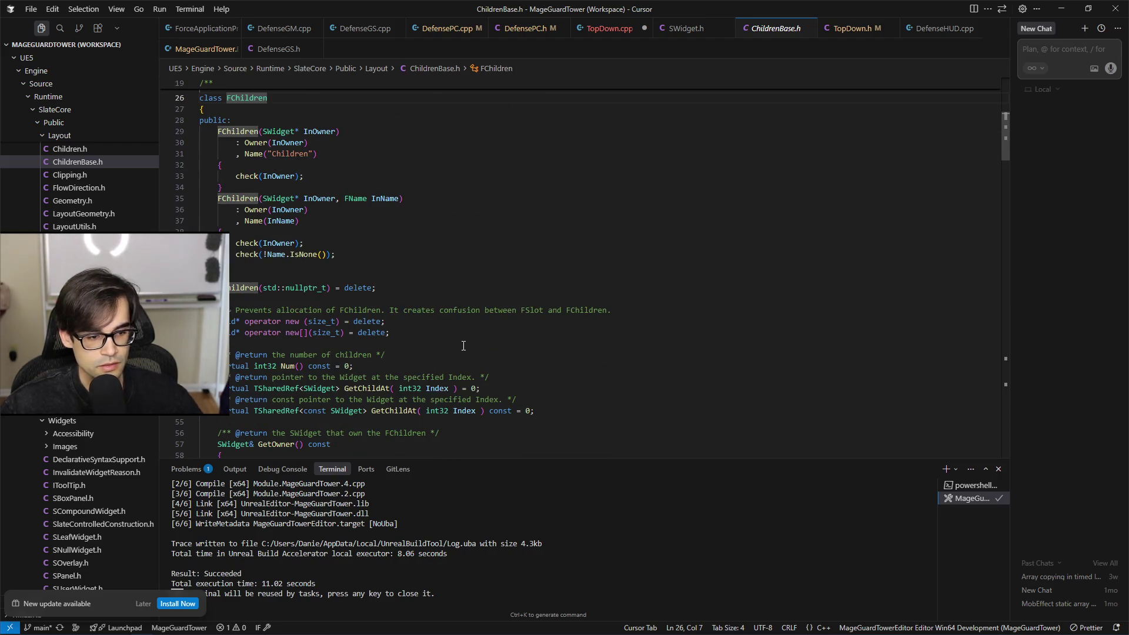
scroll(460, 343, "down", 3)
scroll(455, 338, "down", 3)
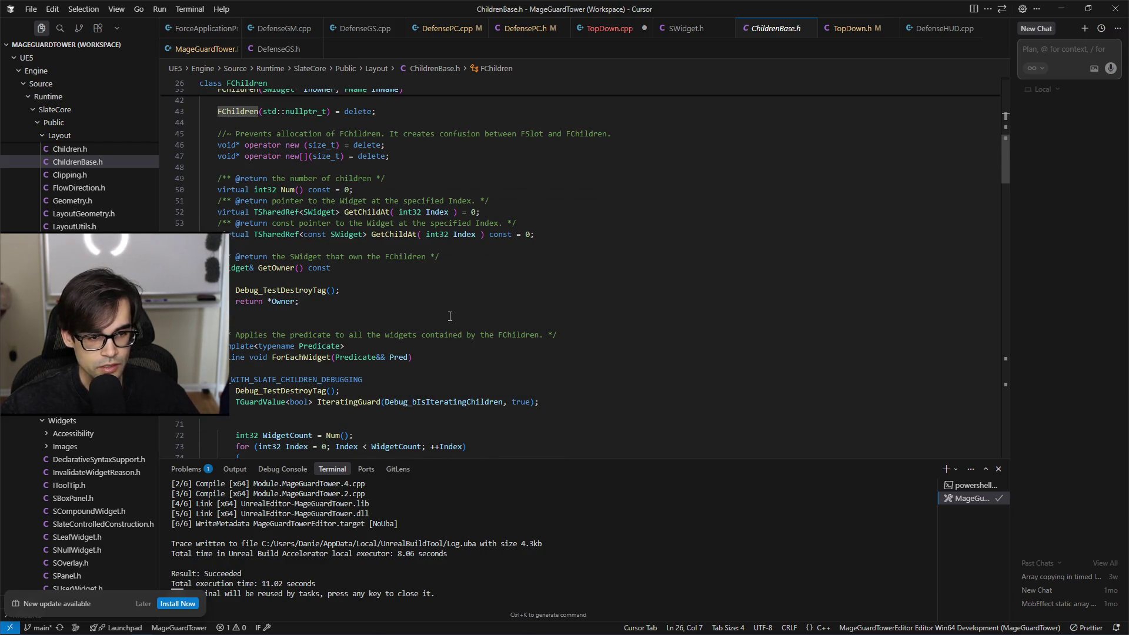
scroll(450, 320, "down", 2)
scroll(450, 318, "down", 2)
scroll(450, 317, "down", 2)
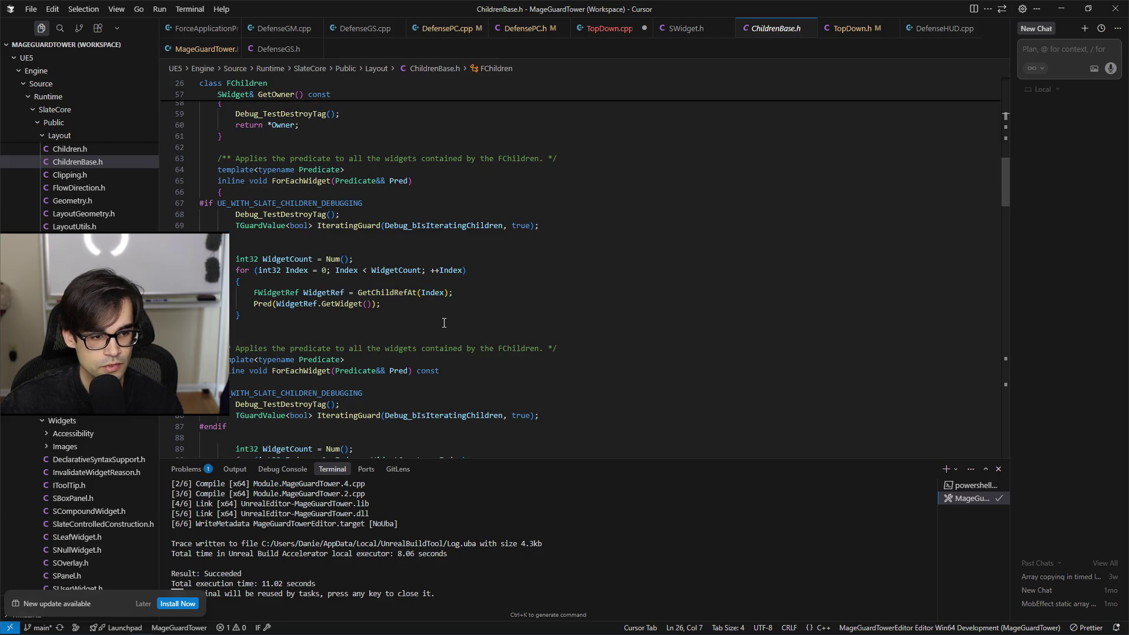
scroll(444, 315, "down", 3)
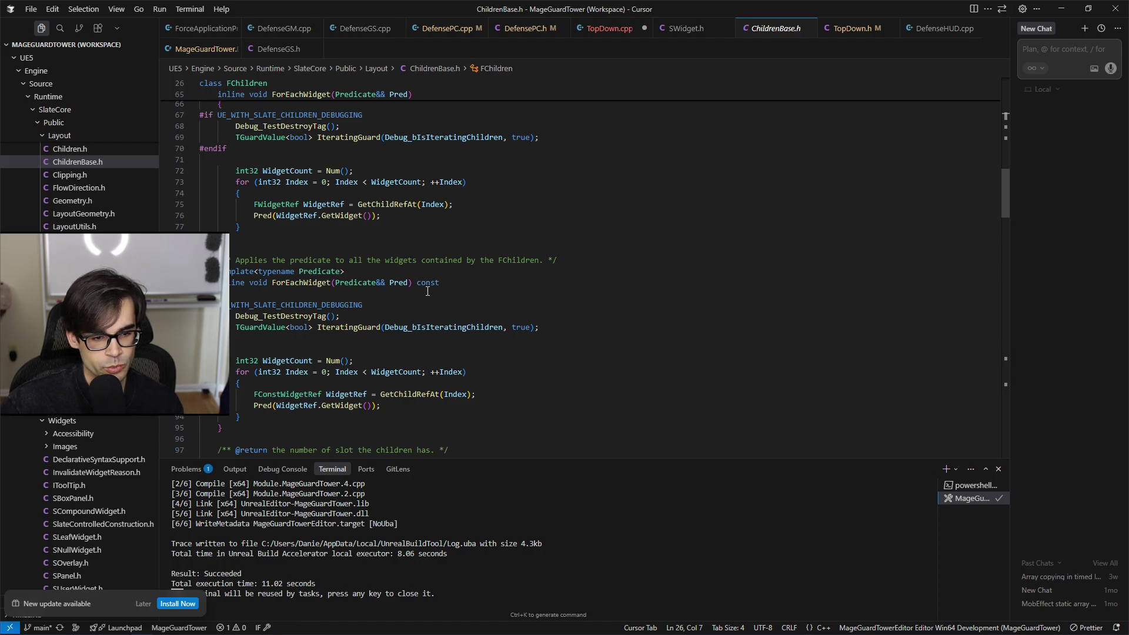
scroll(419, 295, "down", 3)
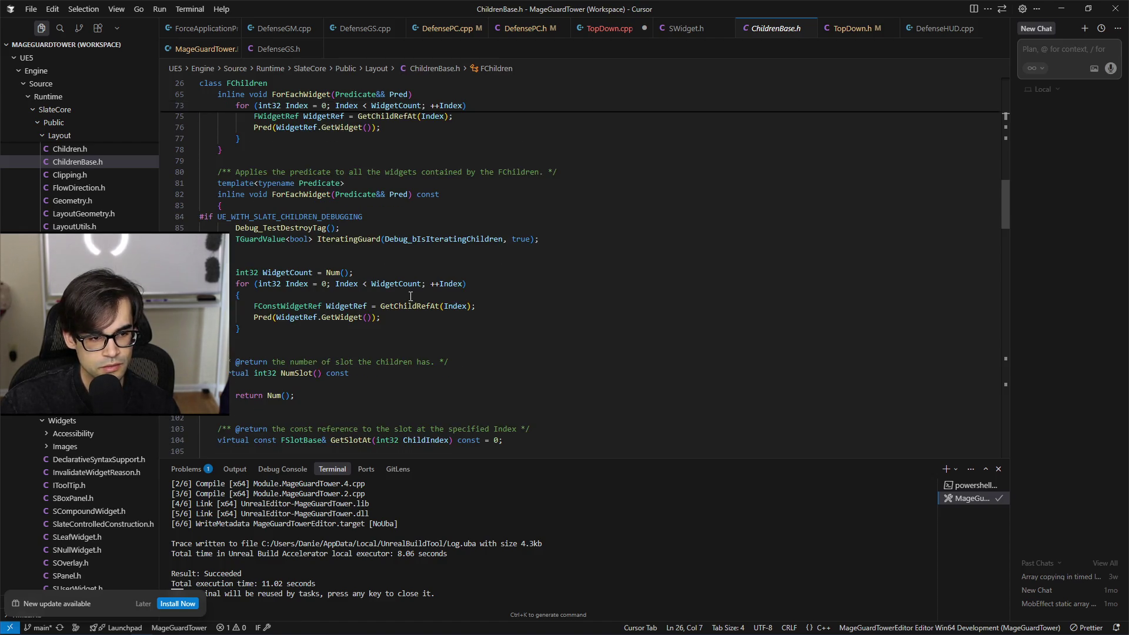
scroll(412, 297, "down", 5)
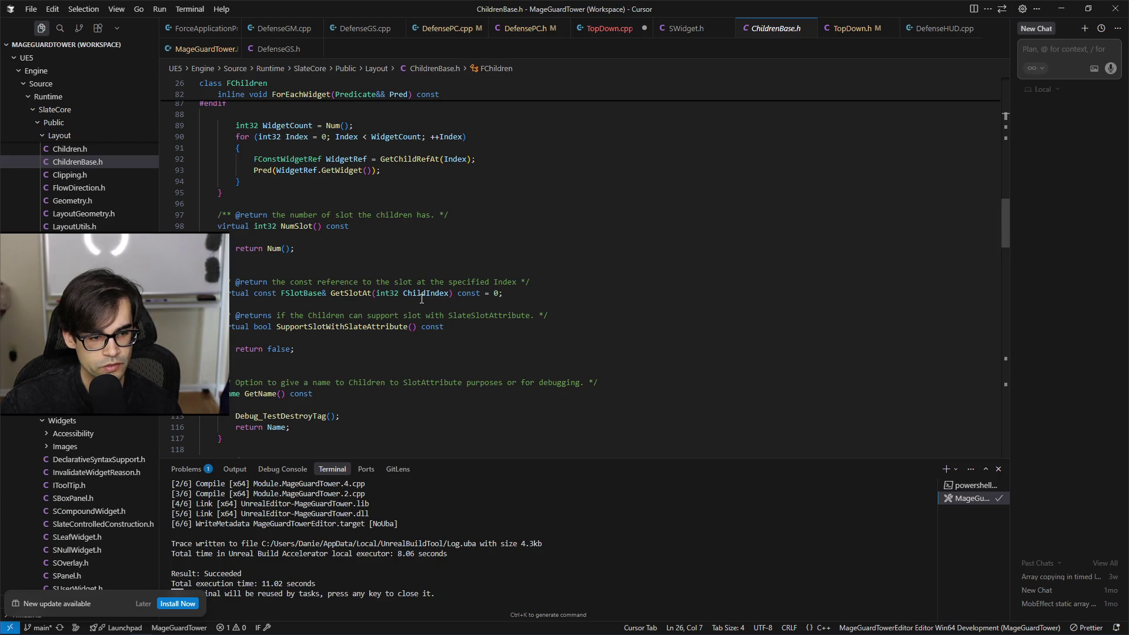
scroll(554, 308, "down", 3)
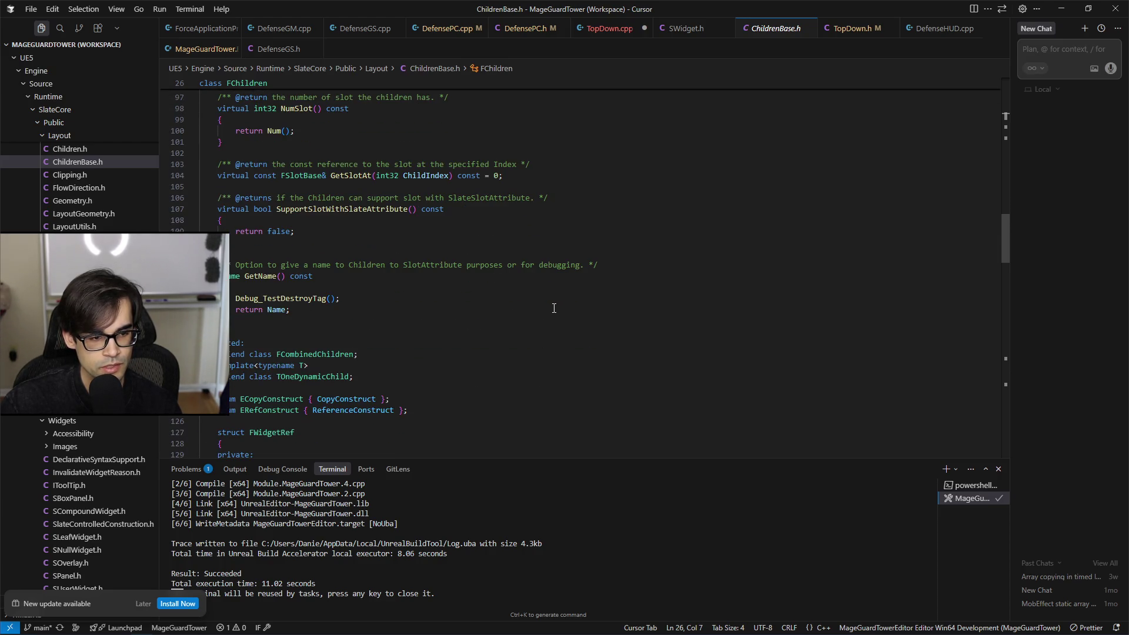
scroll(554, 308, "down", 12)
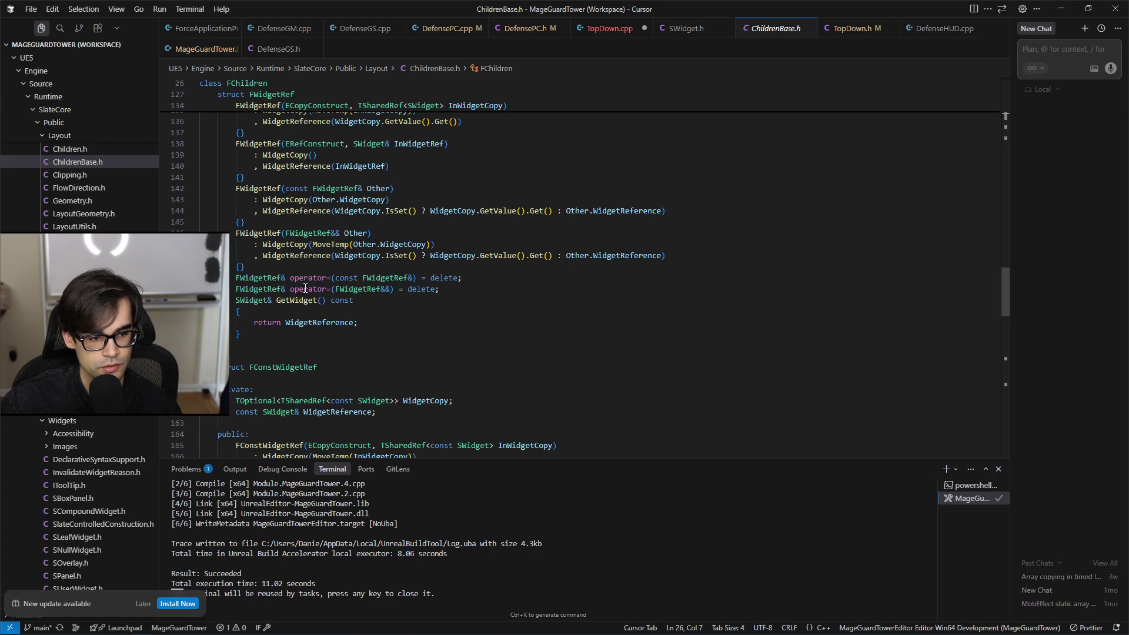
scroll(306, 289, "down", 12)
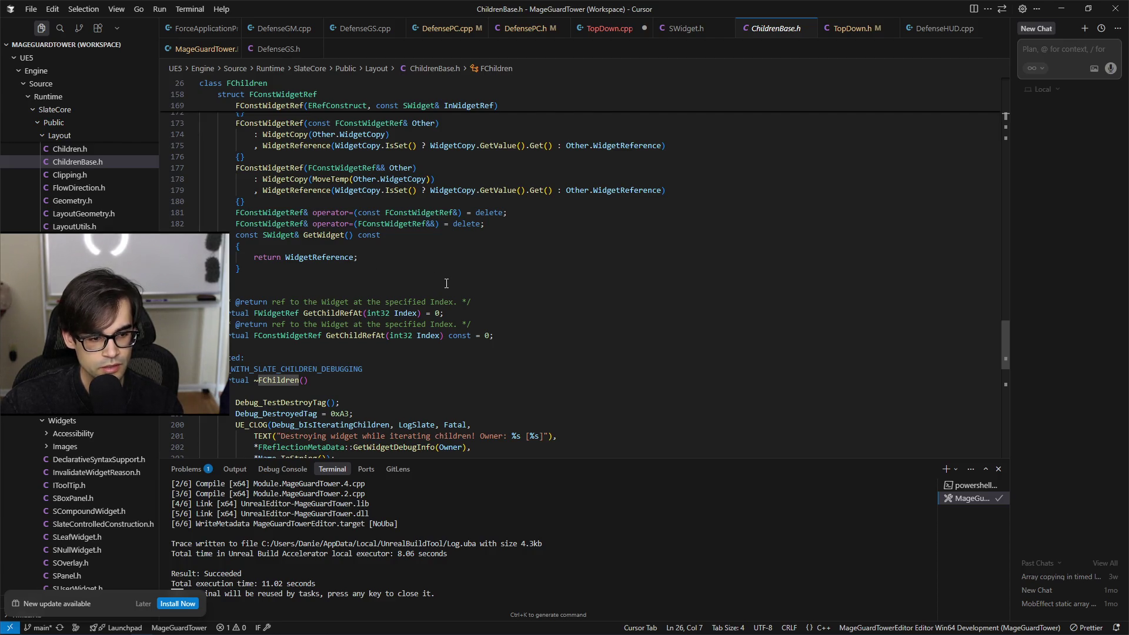
scroll(446, 284, "down", 8)
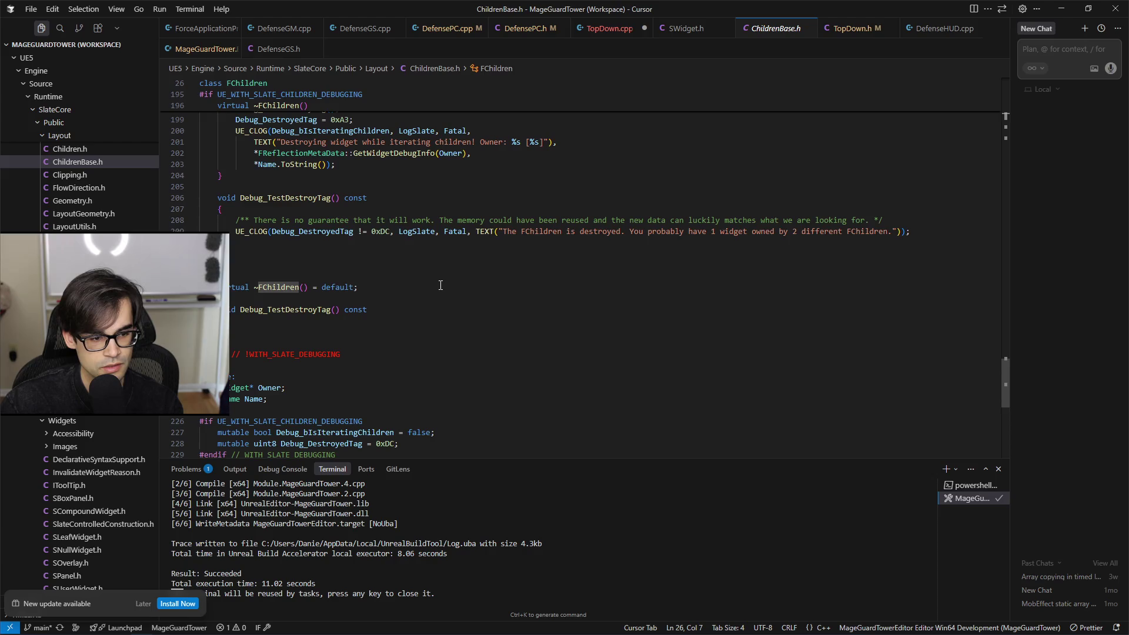
scroll(441, 286, "up", 10)
left_click(313, 274)
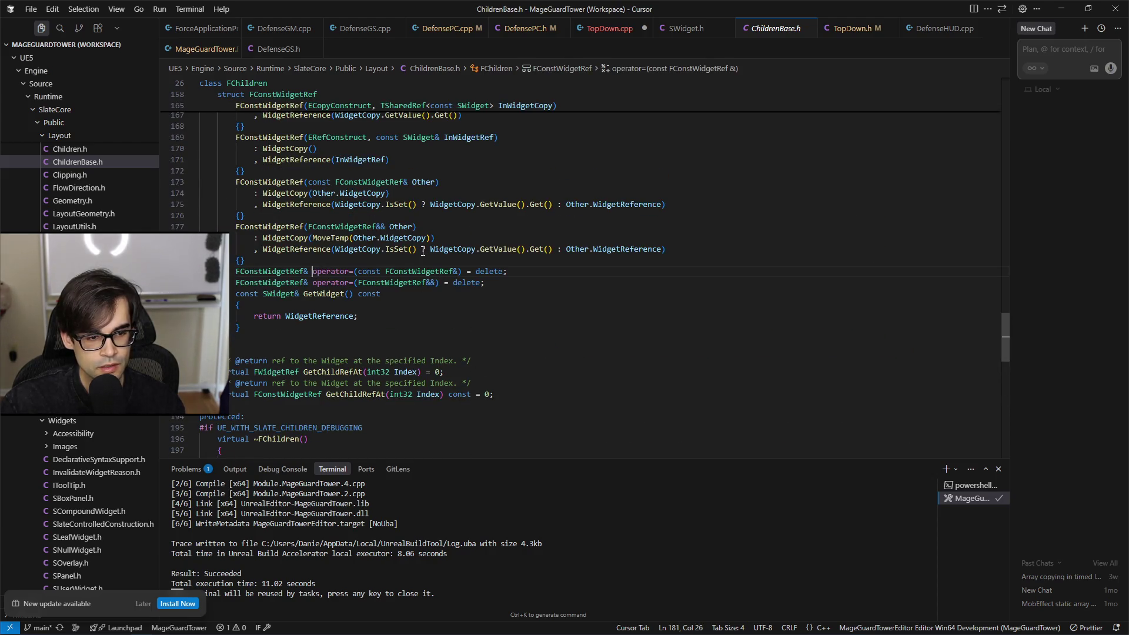
Step: Search ChildrenBase.h for 'operator', trying 'operator+' and 'operator=' before clearing the term
double_click(313, 274)
key("ctrl+f")
key("End")
type("+")
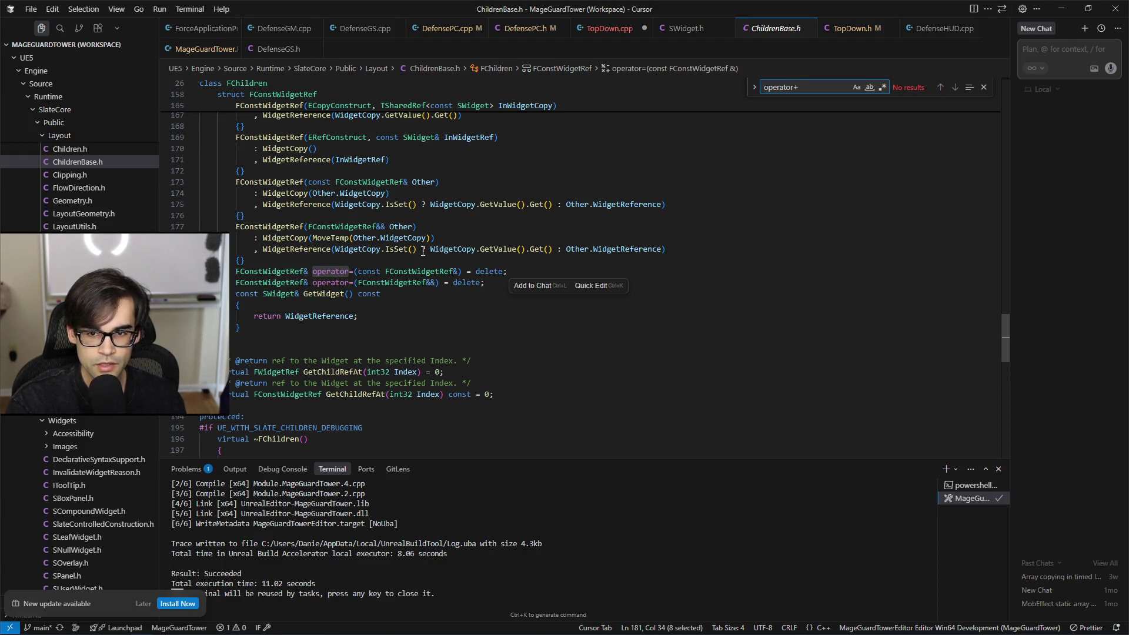
key("BackSpace")
type("=")
key("BackSpace")
key("BackSpace")
key("BackSpace")
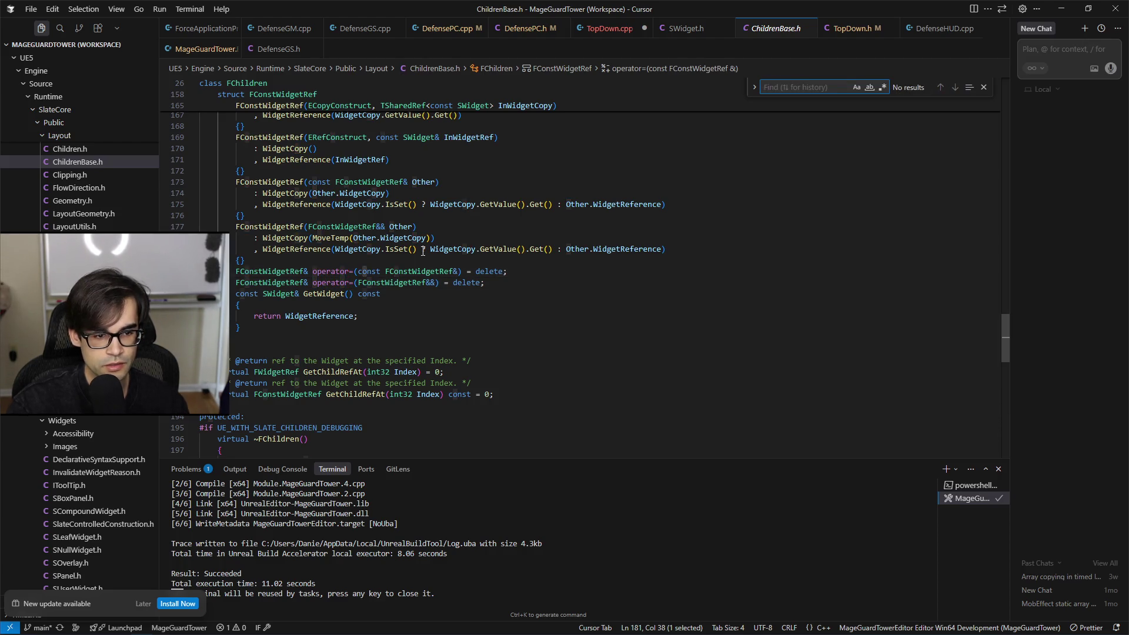
Step: Search for 'iter' and step through its matches, cycling back to the first
type("iter")
key("Return")
key("Return")
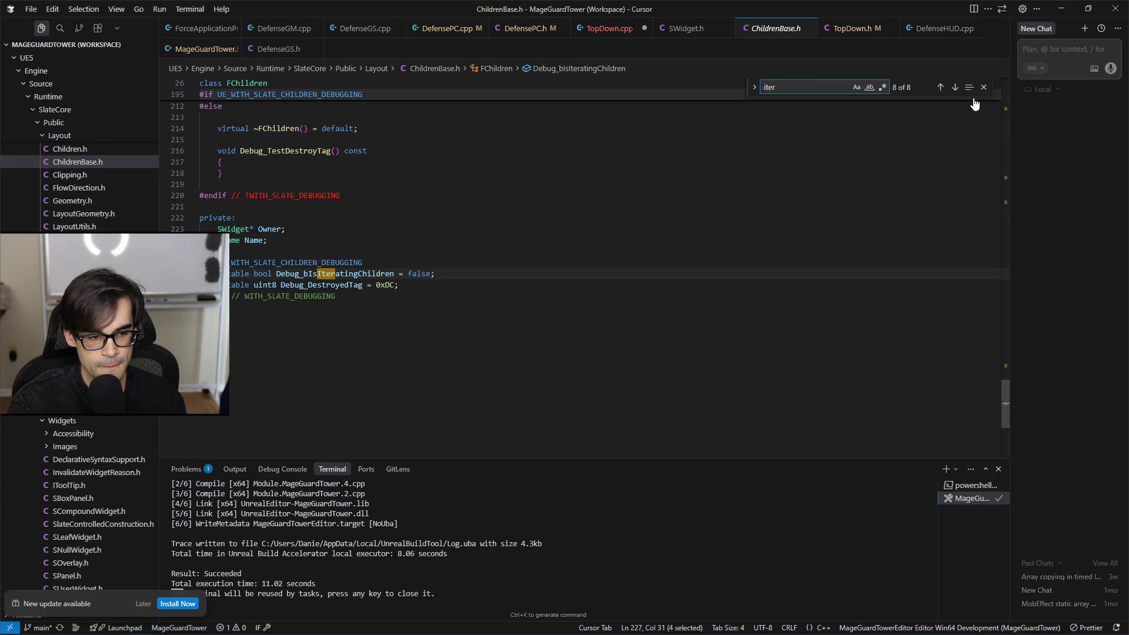
key("Return")
key("Return")
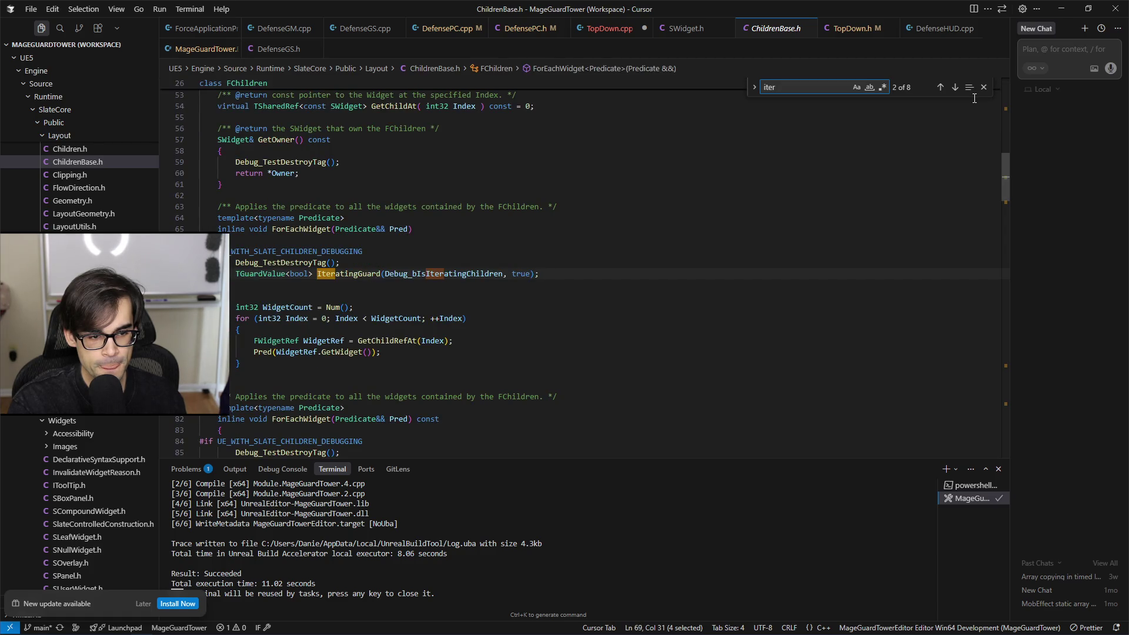
key("Return")
key("Return")
key("Return")
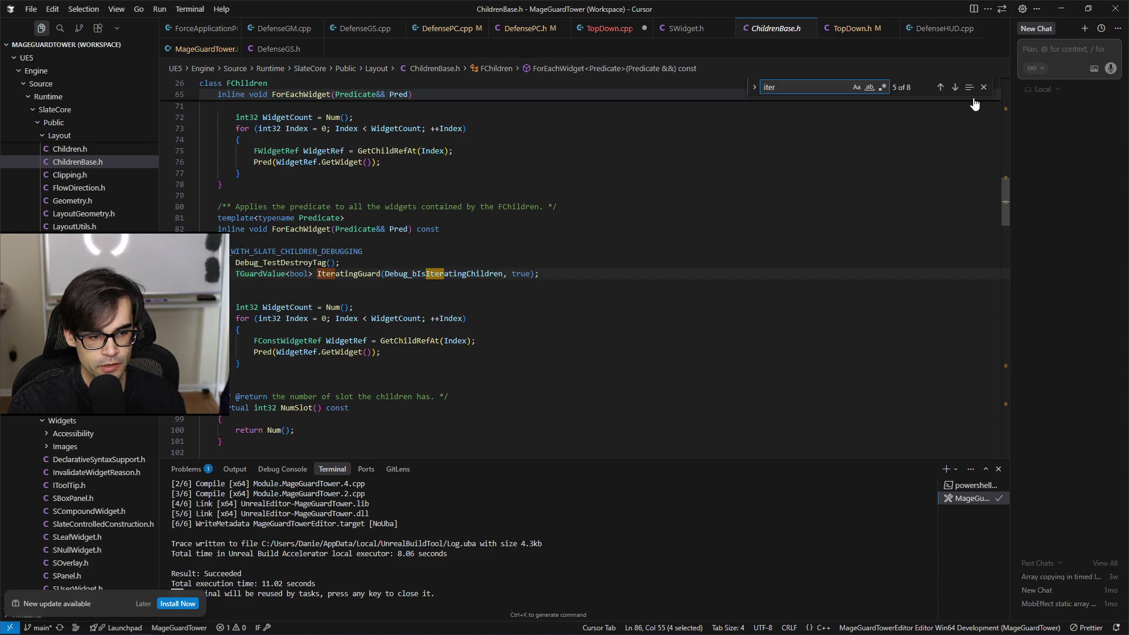
key("Return")
key("Return")
key("Return")
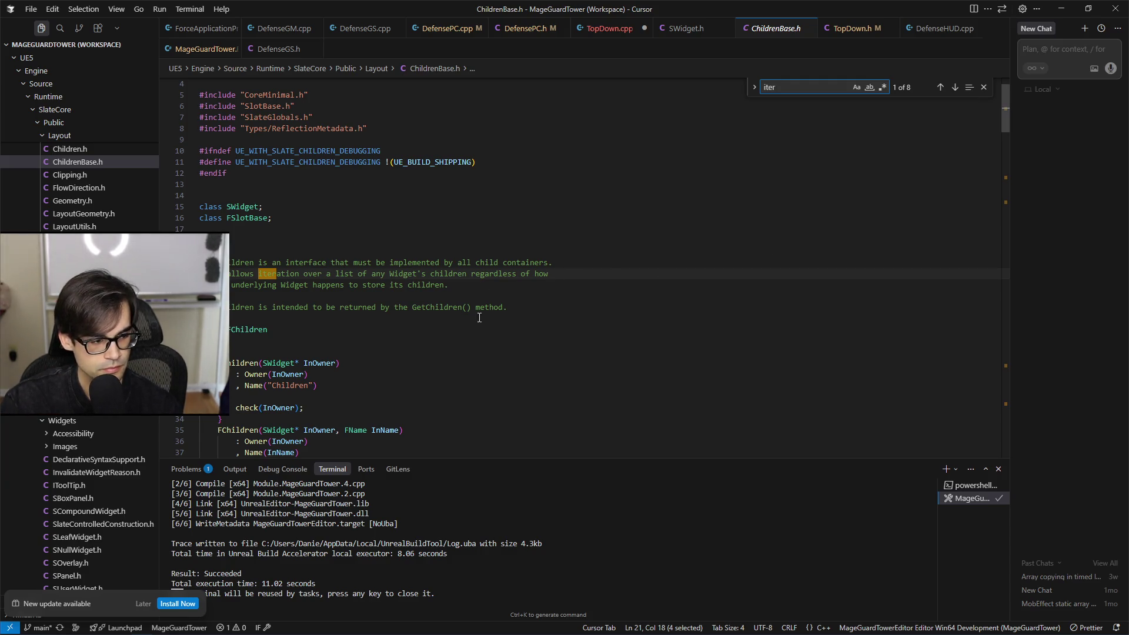
Step: Find FChildren's Num and GetChildAt declarations, highlight GetChildAt, and close the search
scroll(477, 321, "down", 4)
scroll(473, 323, "down", 1)
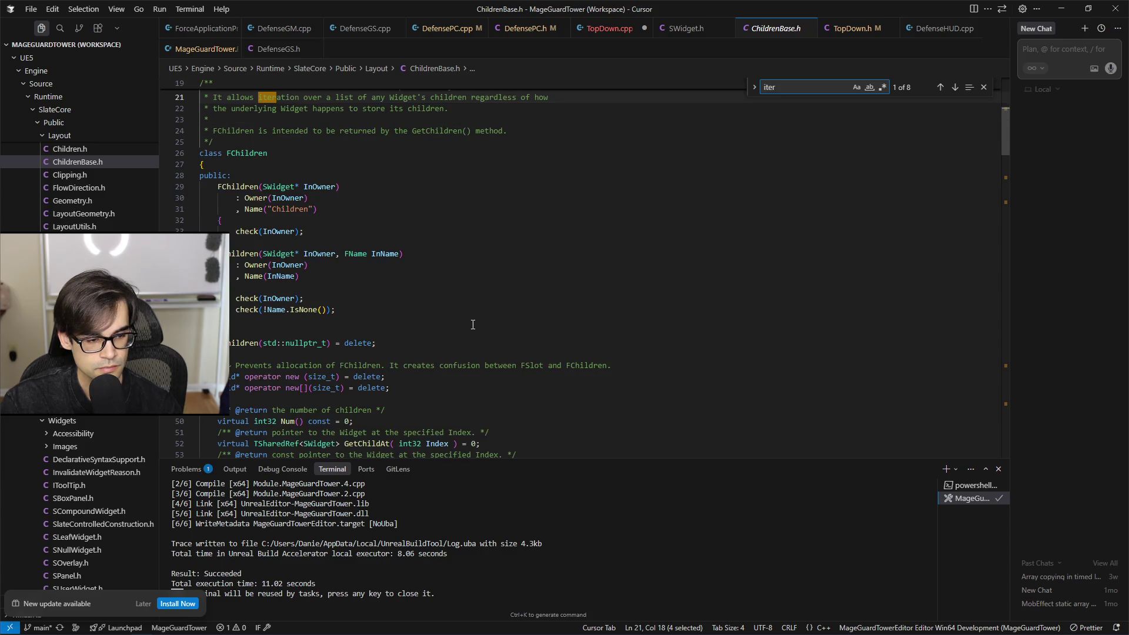
scroll(473, 322, "down", 1)
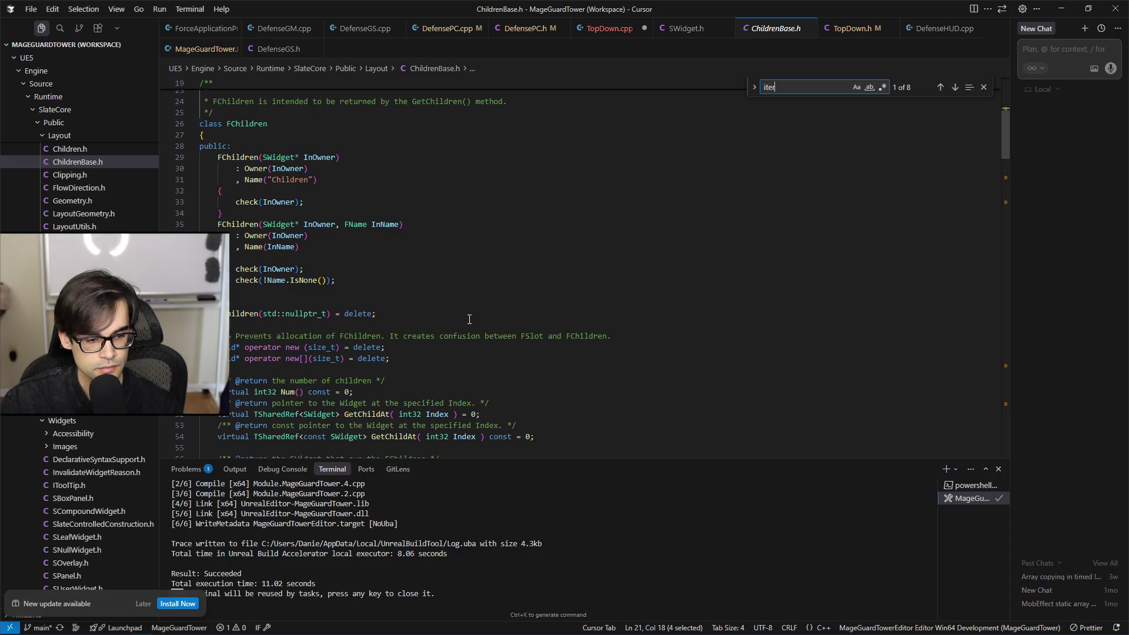
scroll(447, 341, "down", 1)
left_click(369, 386)
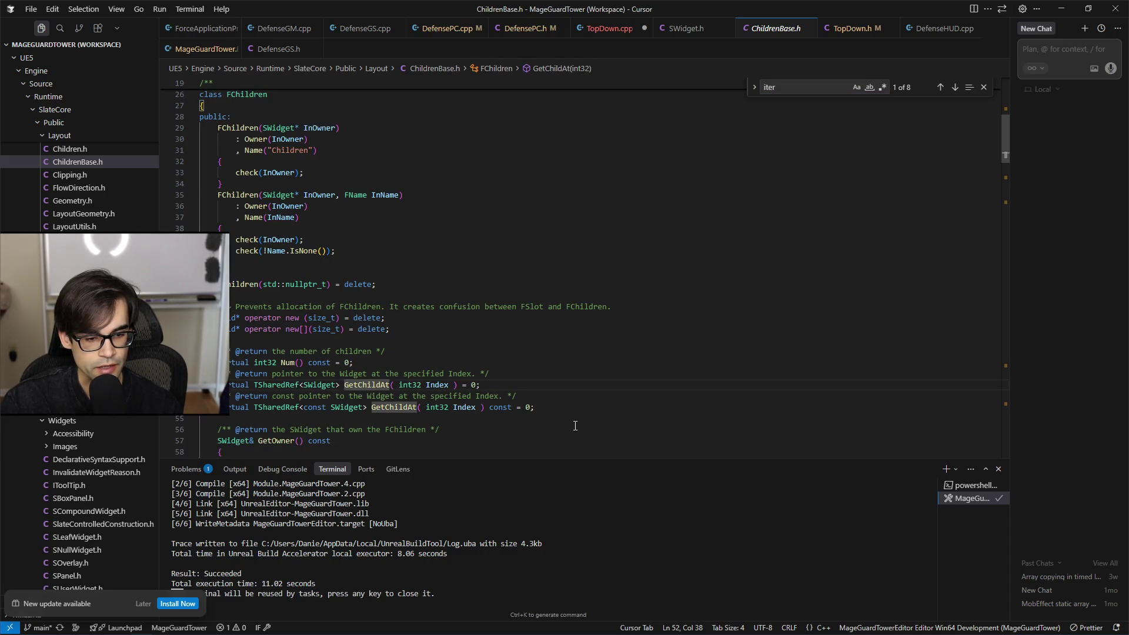
scroll(572, 419, "down", 2)
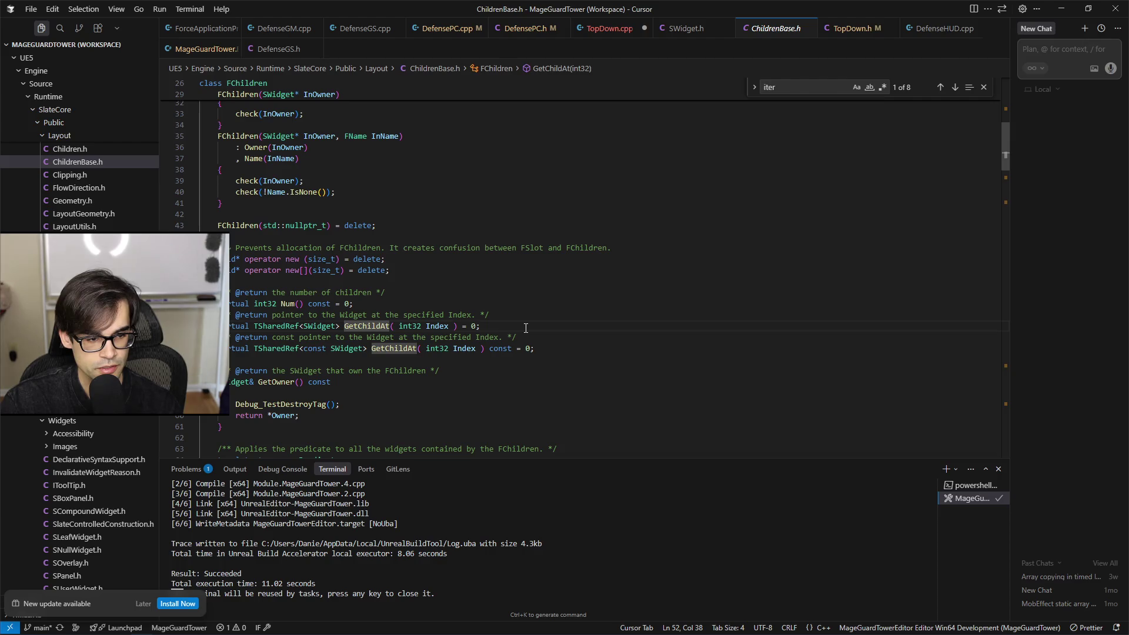
left_click(983, 87)
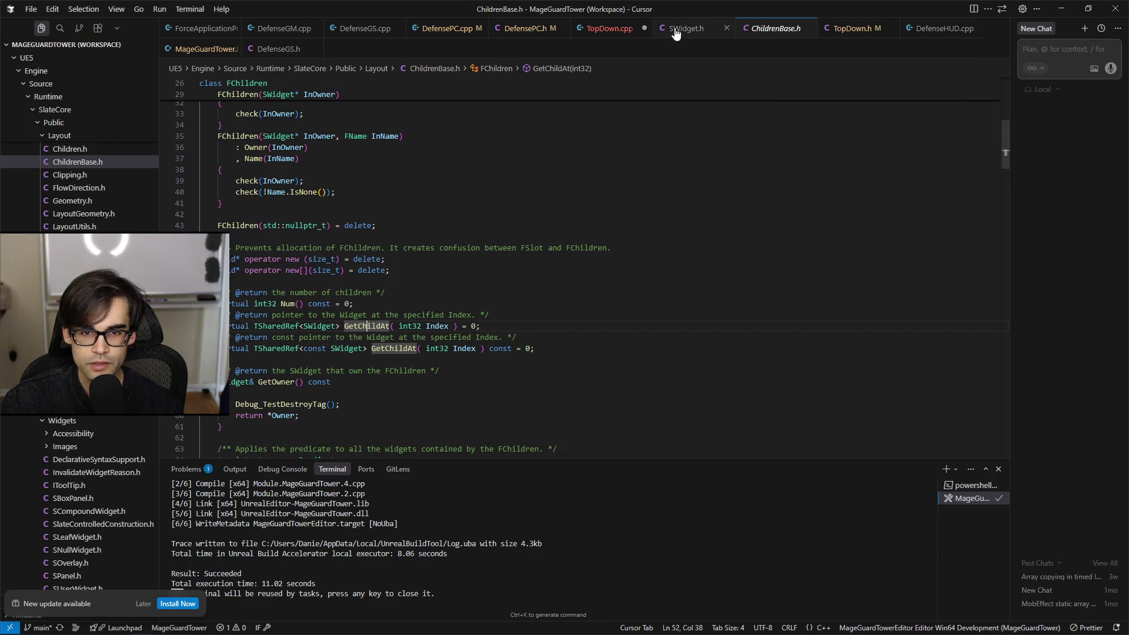
Step: In TopDown.cpp, replace ForEachWidget with Num() stored in NumChildren and log it
left_click(609, 29)
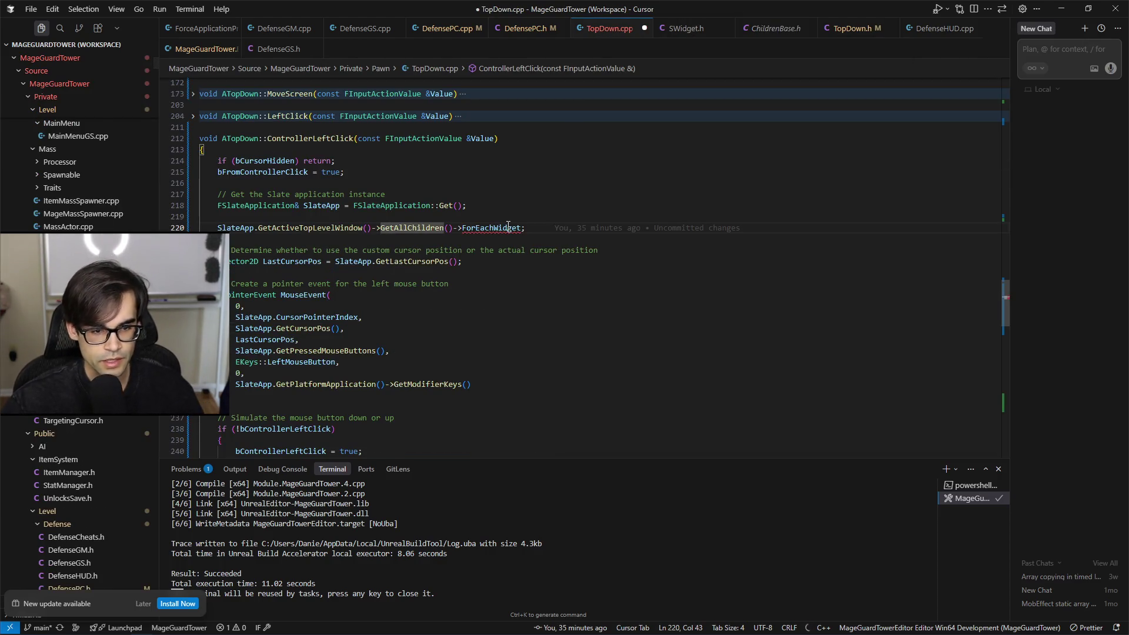
left_click(532, 228)
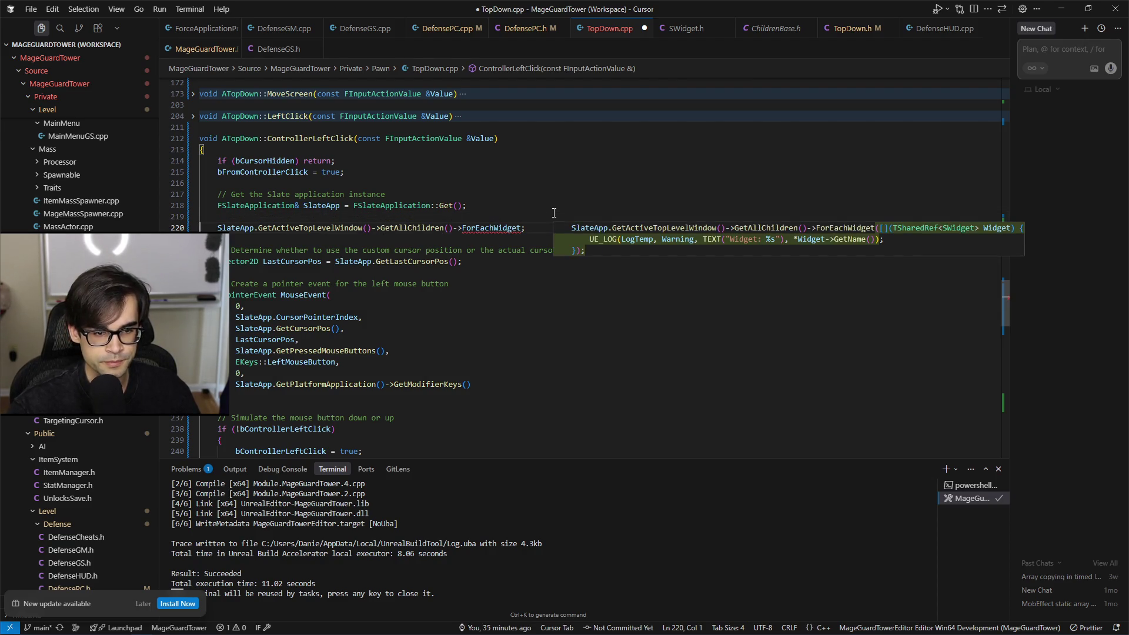
key("Left")
key("ctrl+BackSpace")
type("G")
key("BackSpace")
type("Nu")
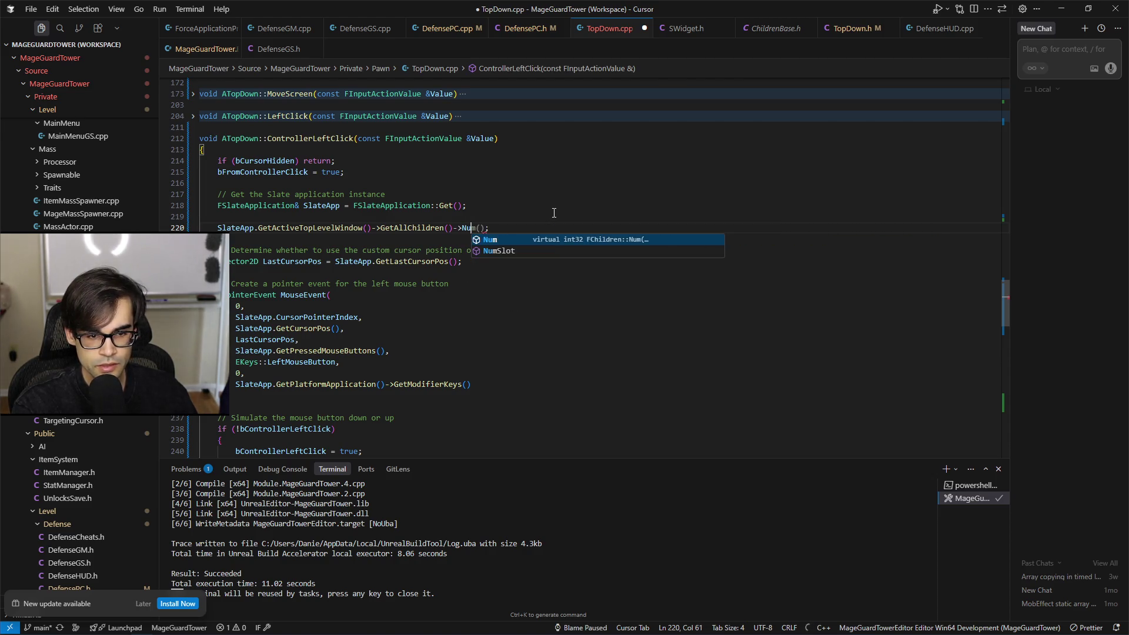
type("m")
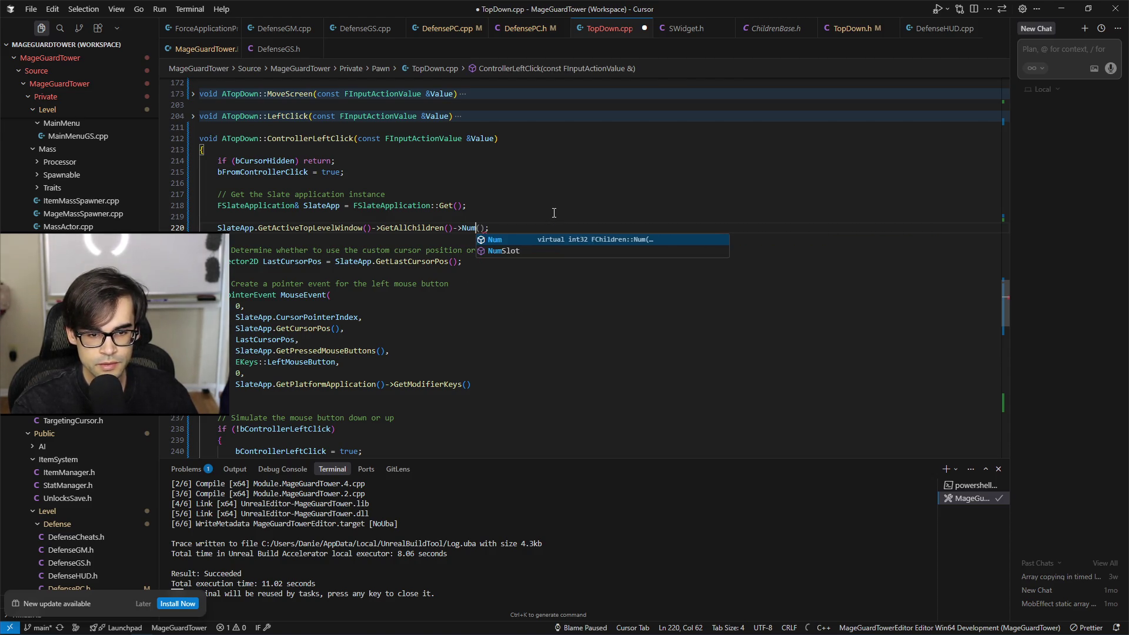
key("Right")
key("Right")
key("Tab")
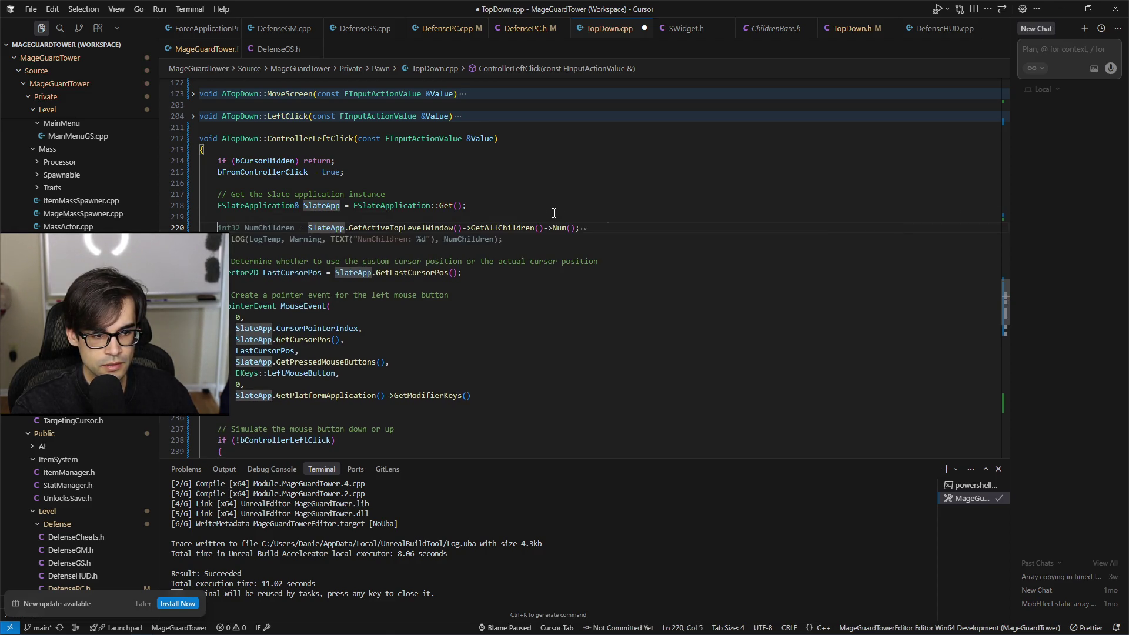
key("Tab")
Step: Add a for loop logging each GetChildAt(i) name, skipping the IsVisible suggestion, and save
key("Up")
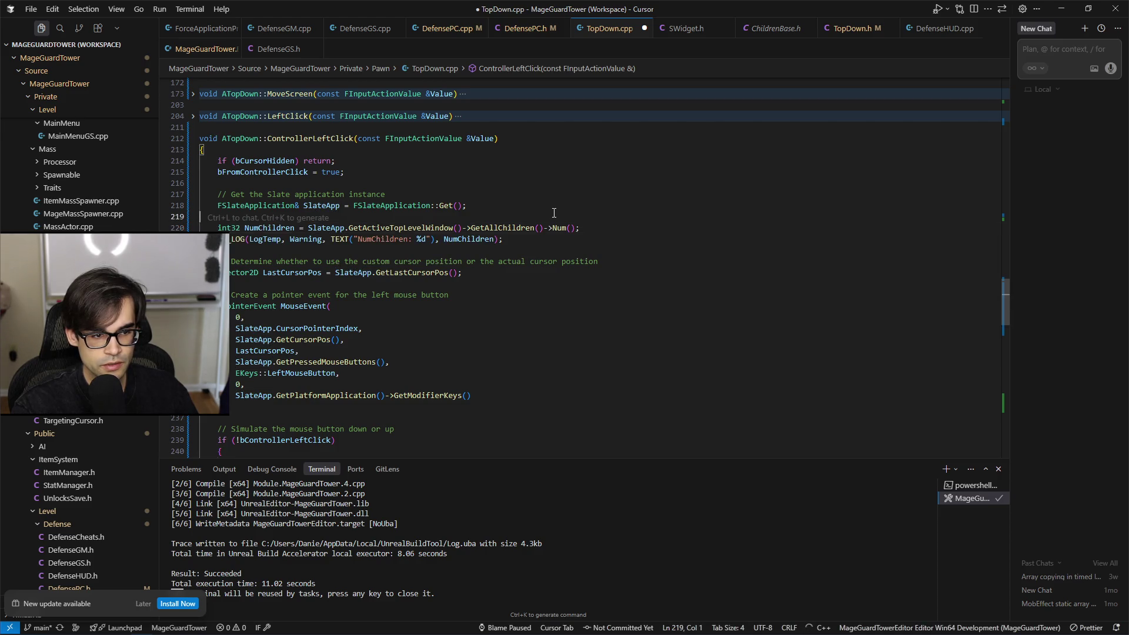
key("Down")
key("Down")
key("End")
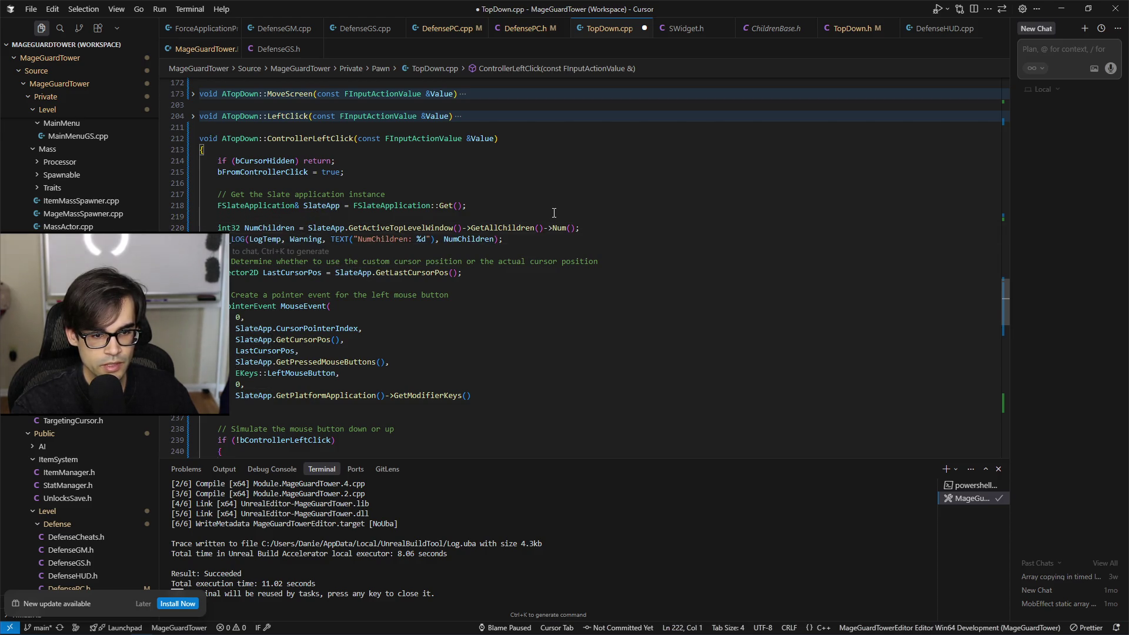
key("Return")
key("Return")
type("for")
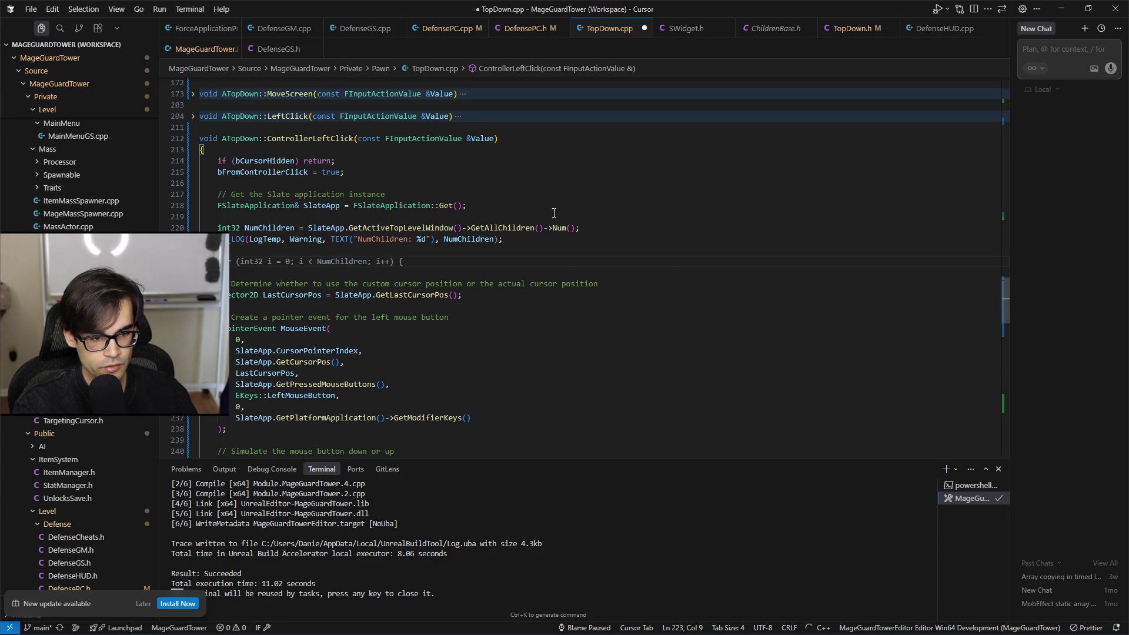
key("Tab")
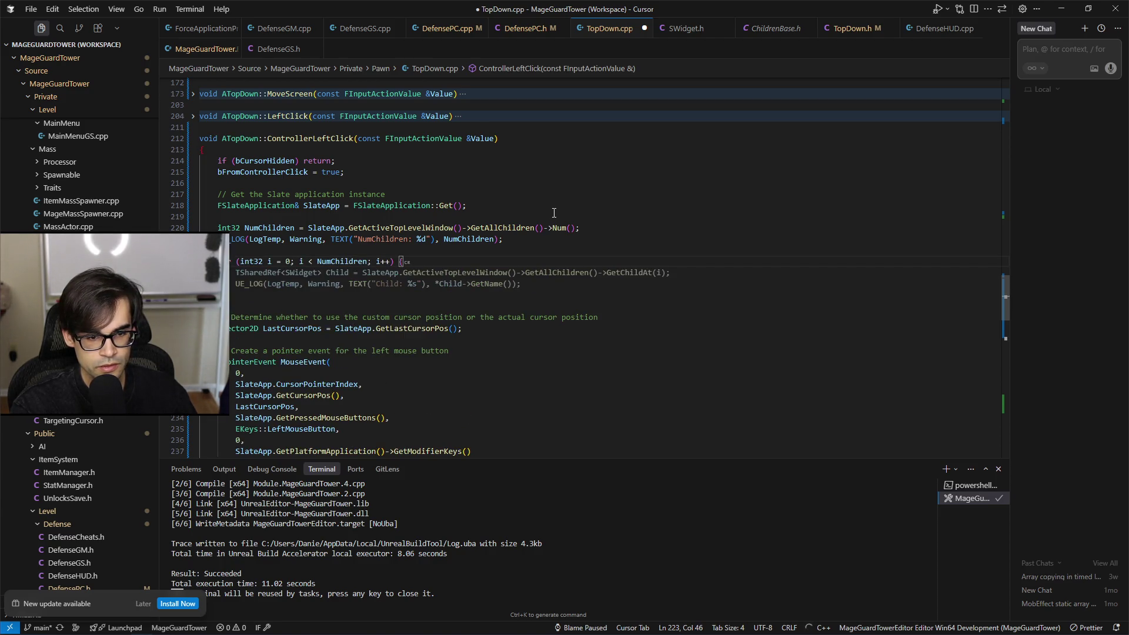
key("Tab")
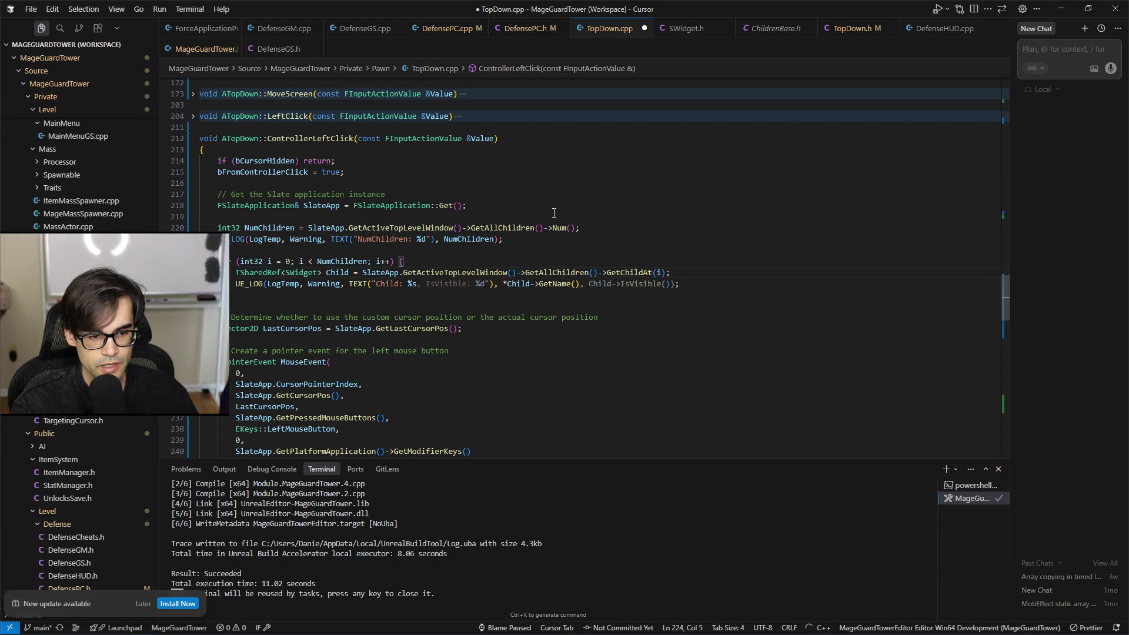
key("Escape")
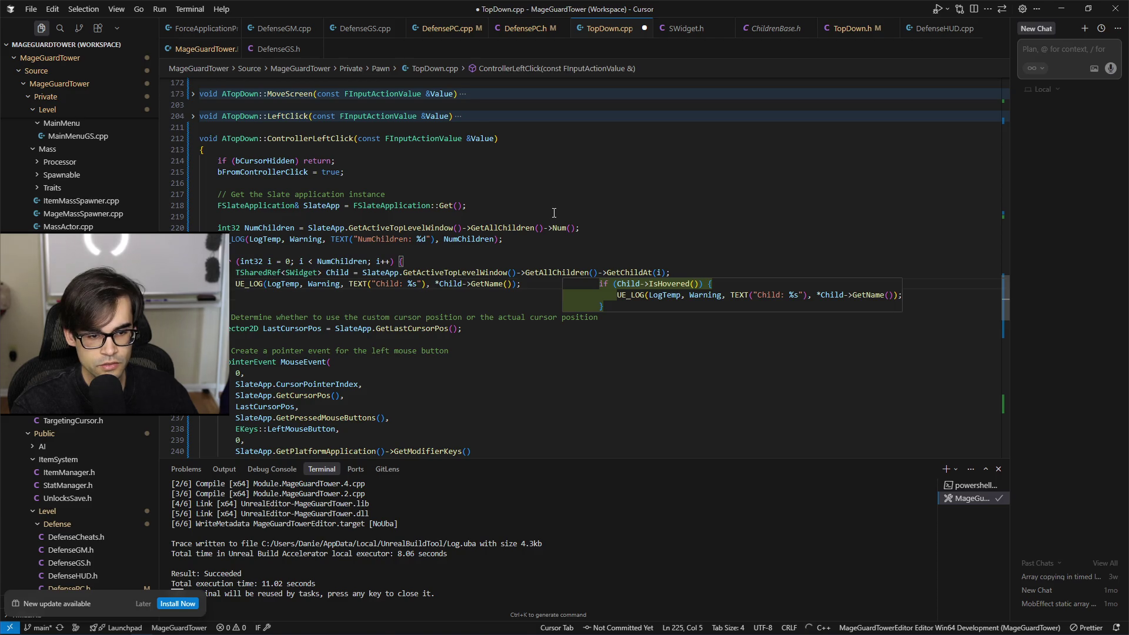
key("ctrl+s")
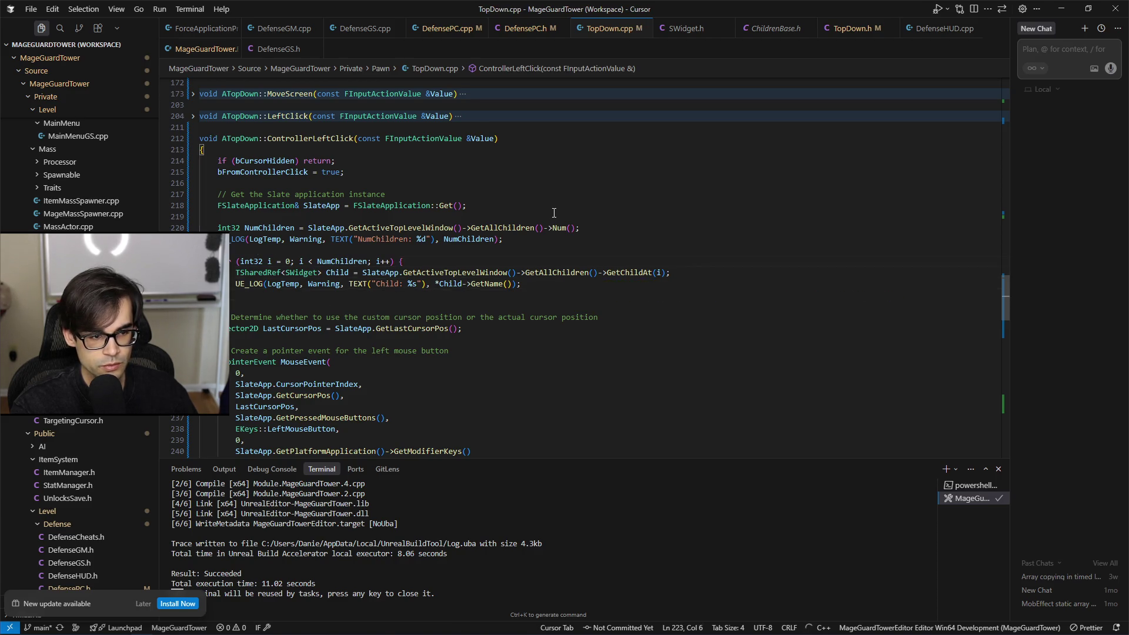
Step: Space out the new code with blank lines and add a '// test' comment above it
key("Tab")
key("Return")
key("Return")
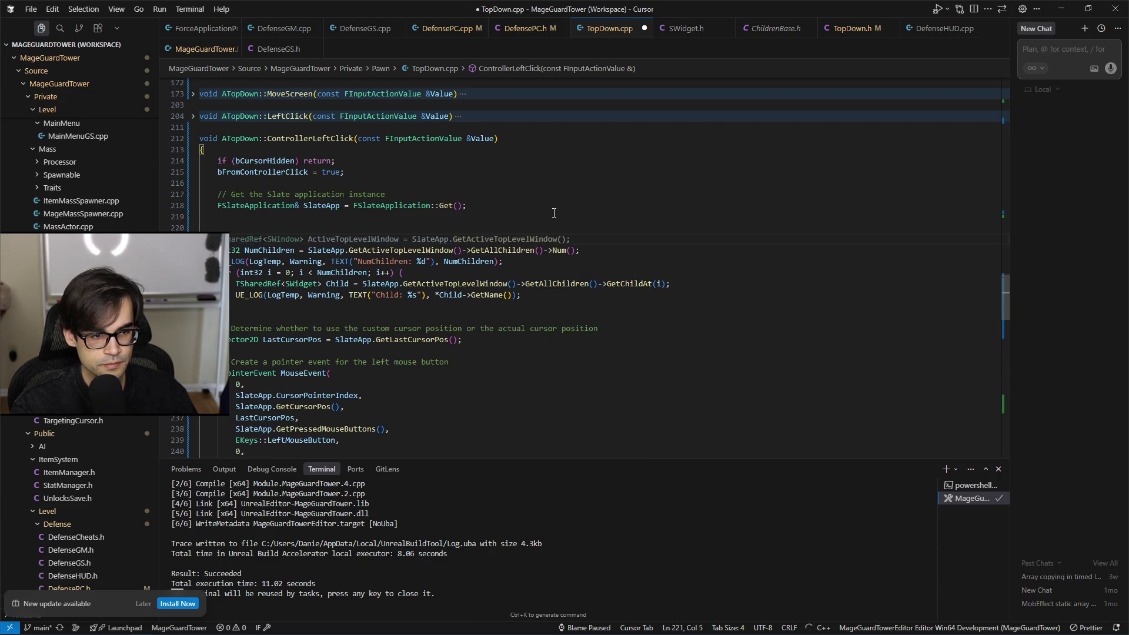
key("Tab")
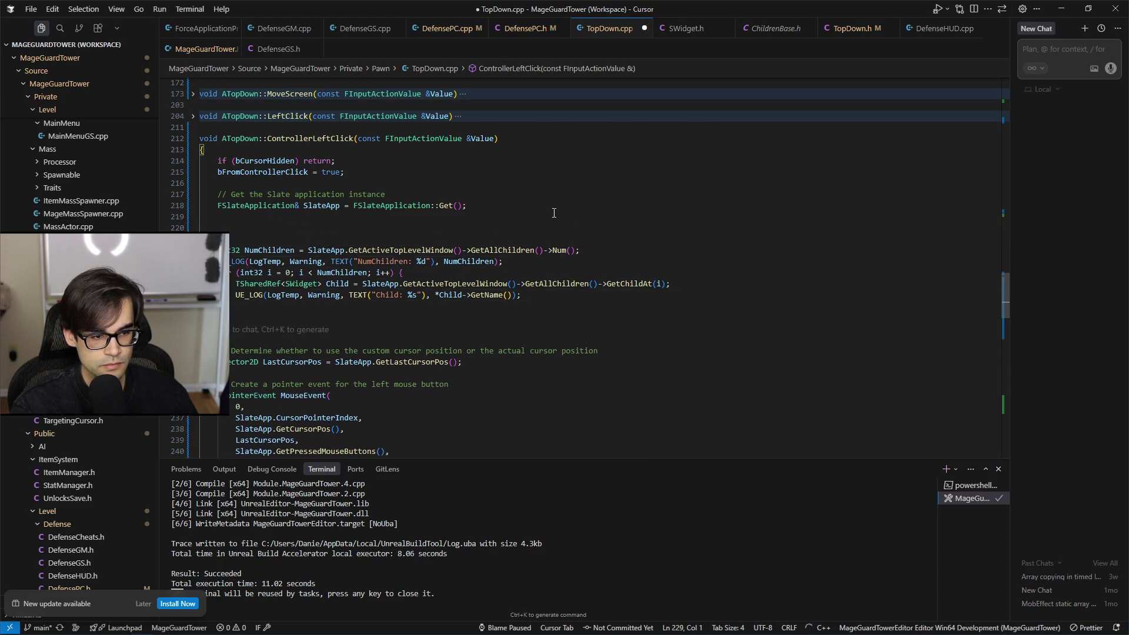
key("Up")
type("// test")
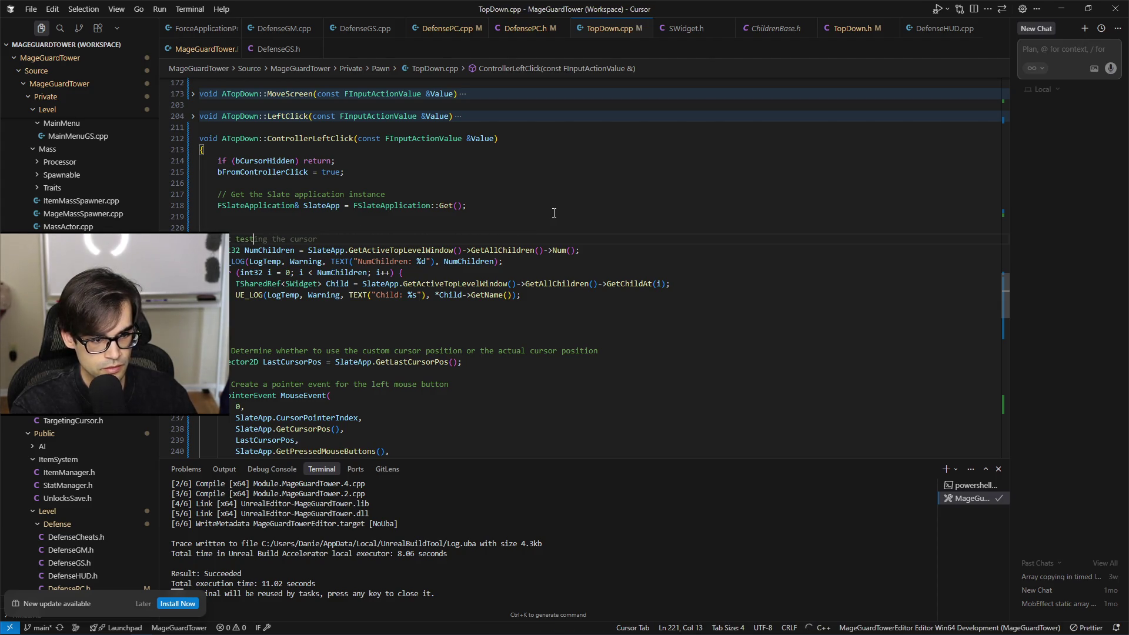
key("alt+Tab")
key("alt+Tab")
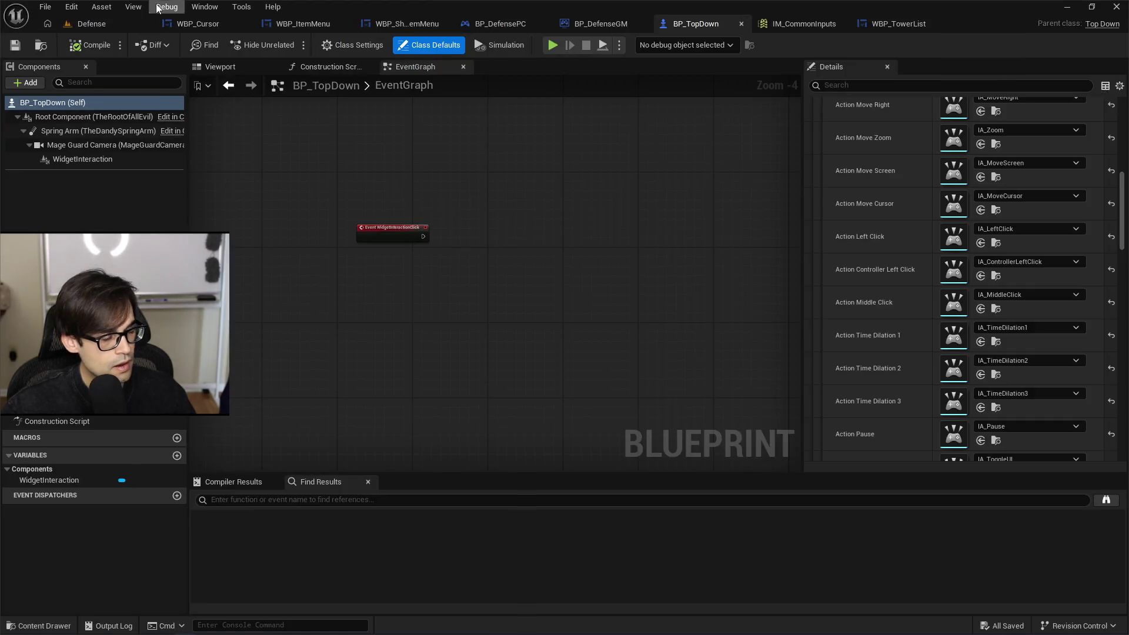
Step: Live Code recompile in Unreal, hit the C2039 GetName error, and return to the child-log line
left_click(125, 26)
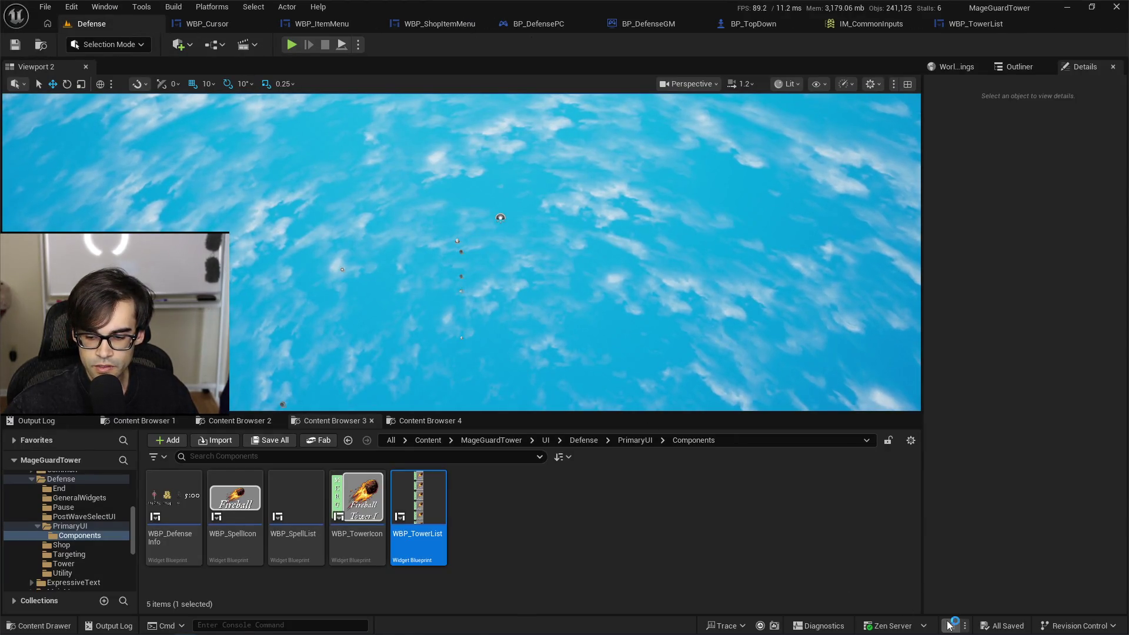
key("ctrl+alt+F11")
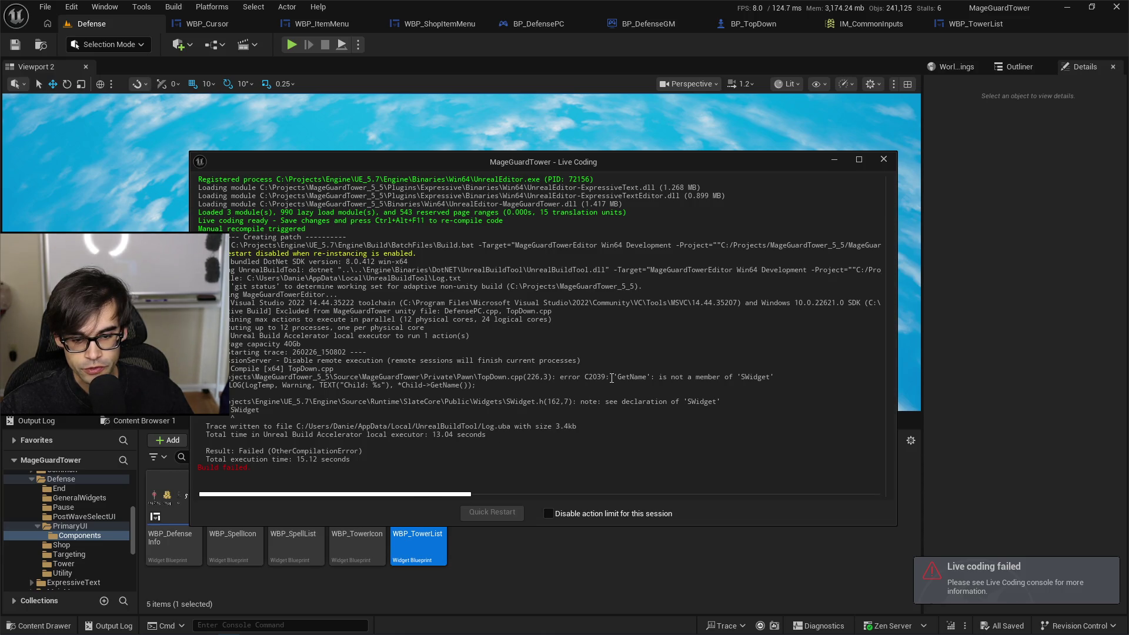
key("alt+Tab")
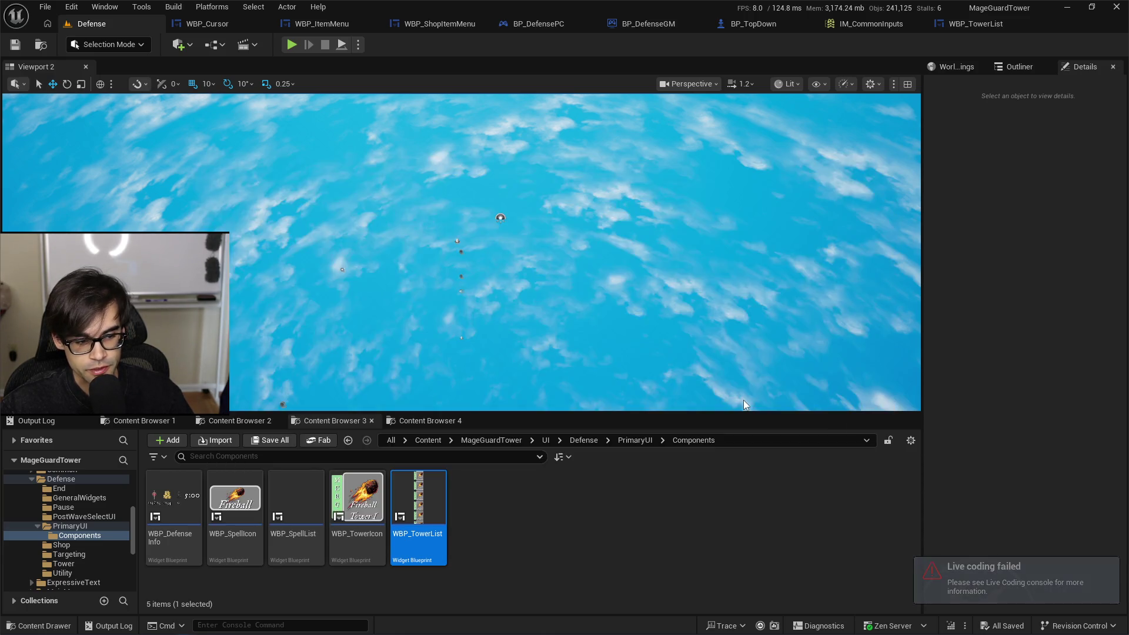
key("alt+Tab")
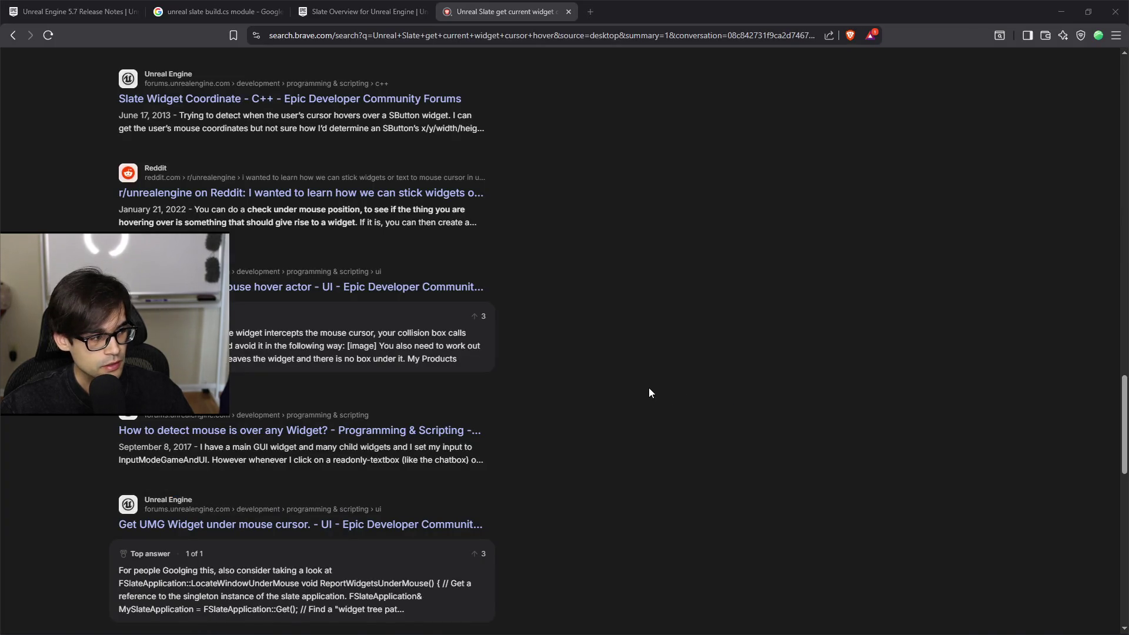
key("alt+Tab")
left_click(498, 301)
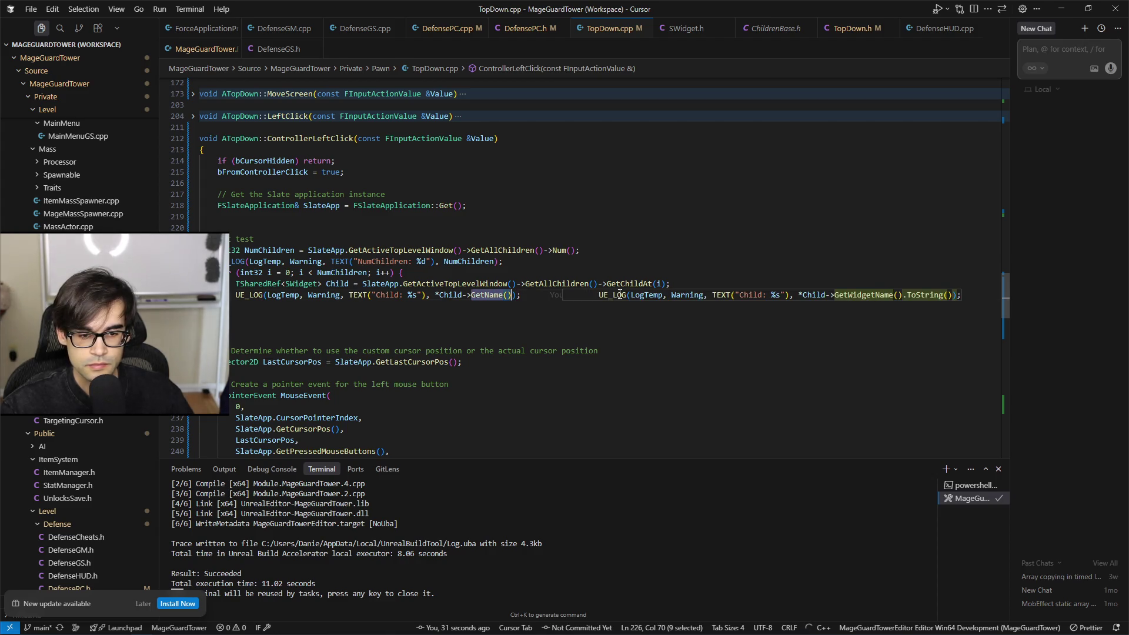
Step: Delete the failing name call on the child log line and list the widget's Get members
key("BackSpace")
key("BackSpace")
type("name")
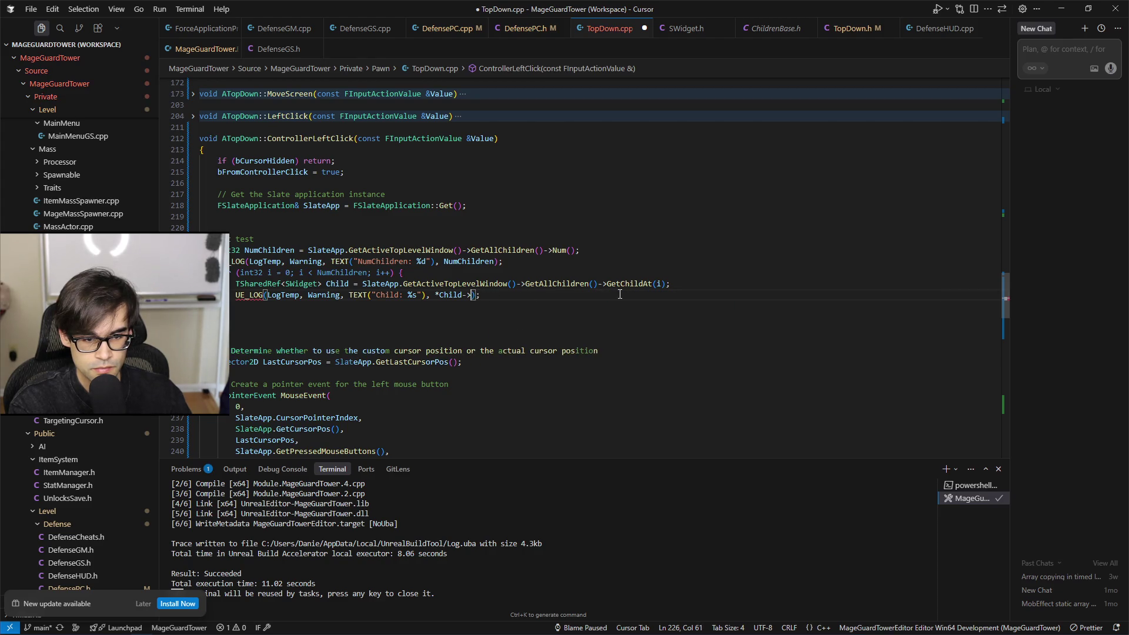
key("BackSpace")
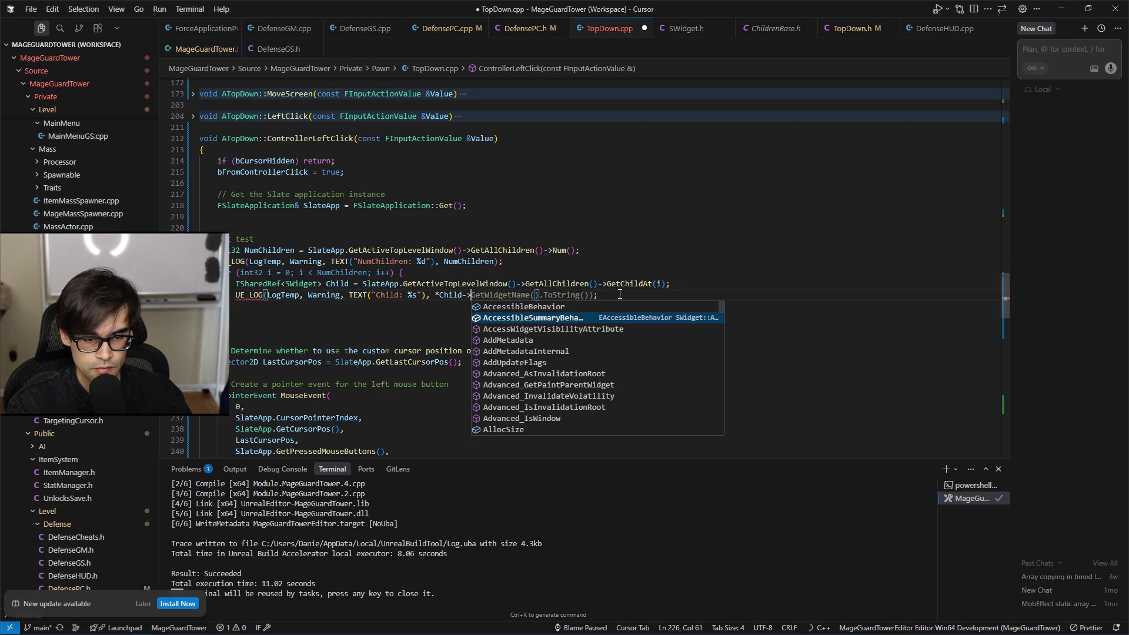
key("Up")
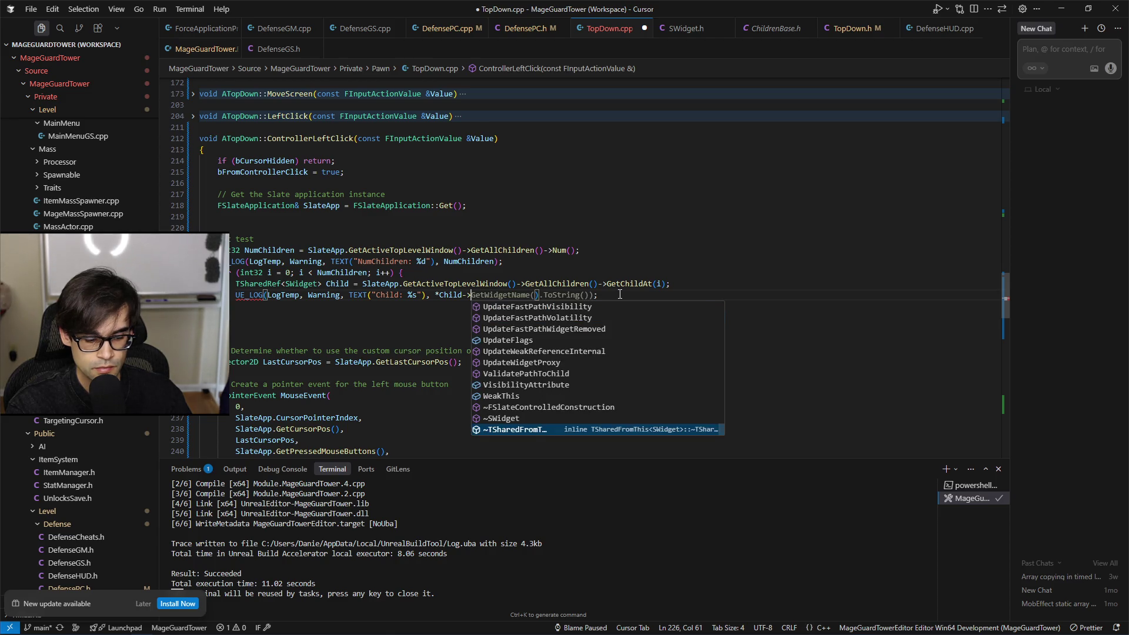
type("Get")
Step: Choose GetTypeAsString() from the getters and remove the leftover .ToString()
key("Down")
key("Down")
key("Down")
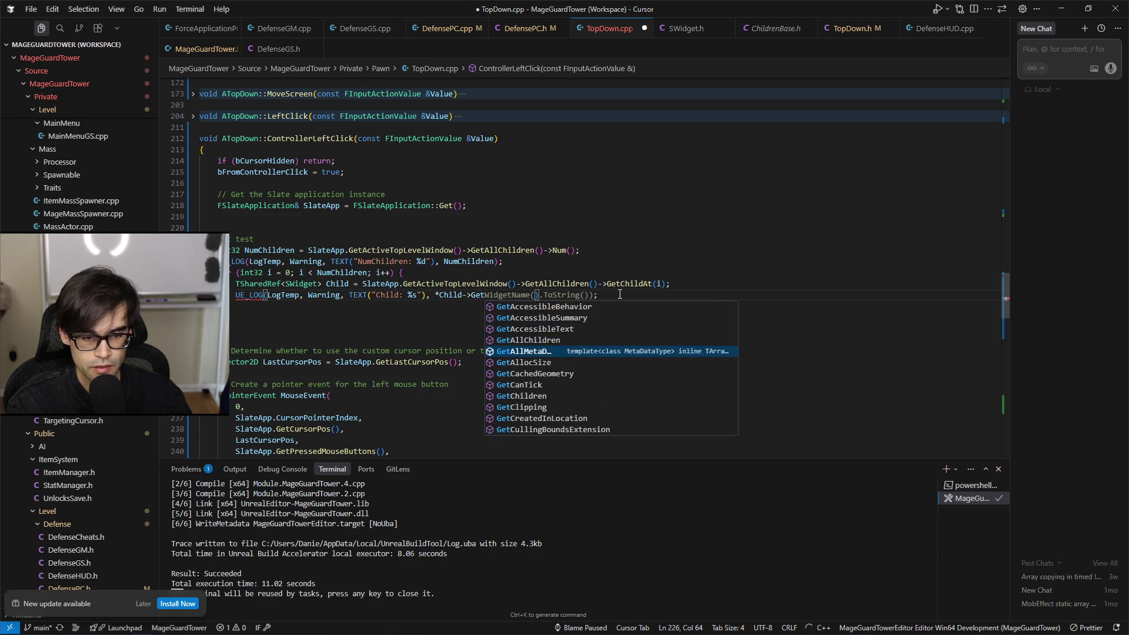
key("Down")
key("Down")
key("Down")
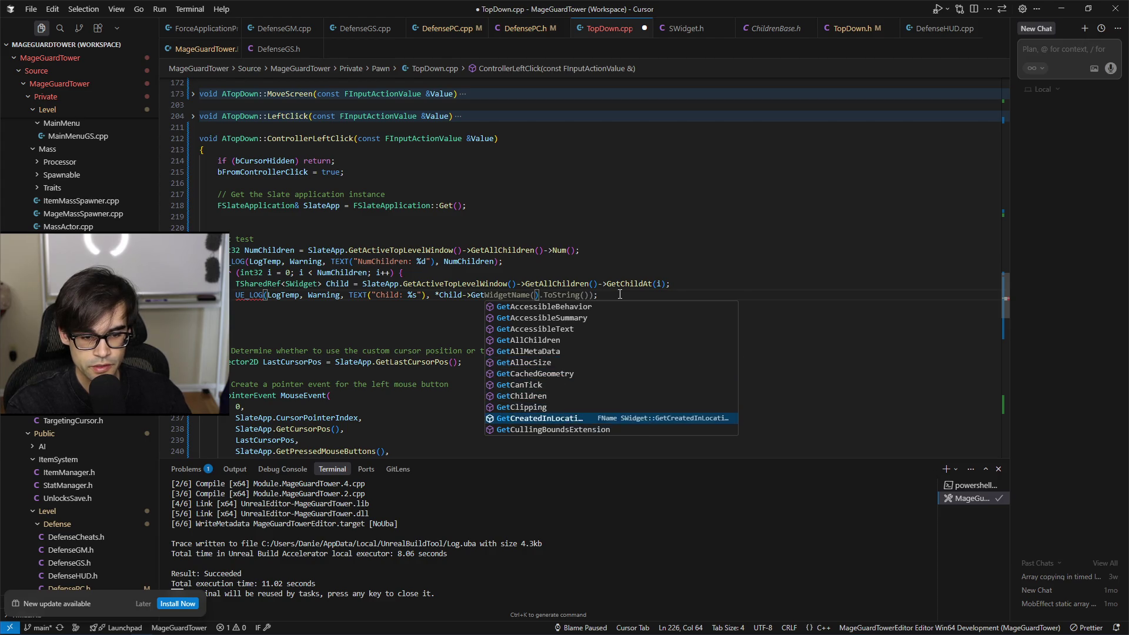
key("Down")
key("Down")
key("Down")
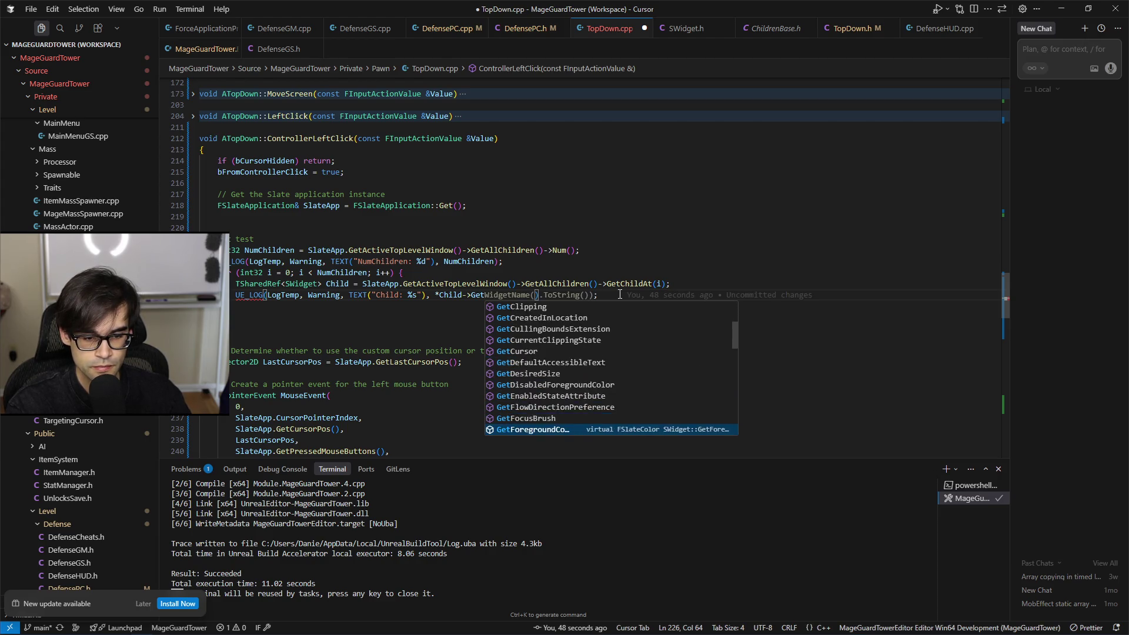
key("Down")
key("Down")
key("Down")
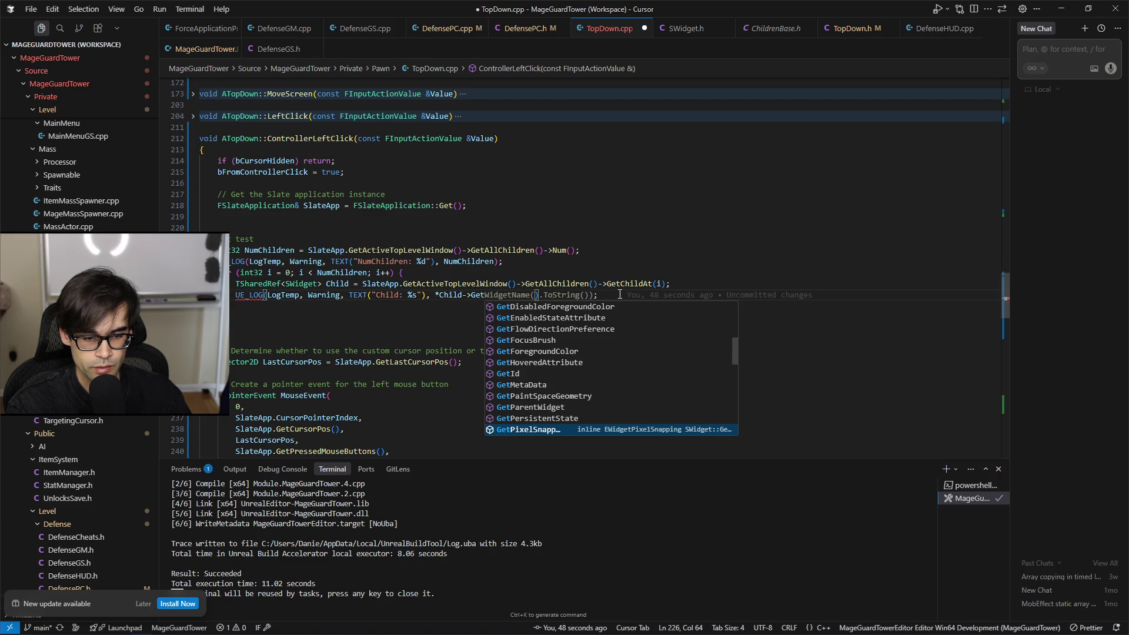
key("Down")
key("Down")
key("Down")
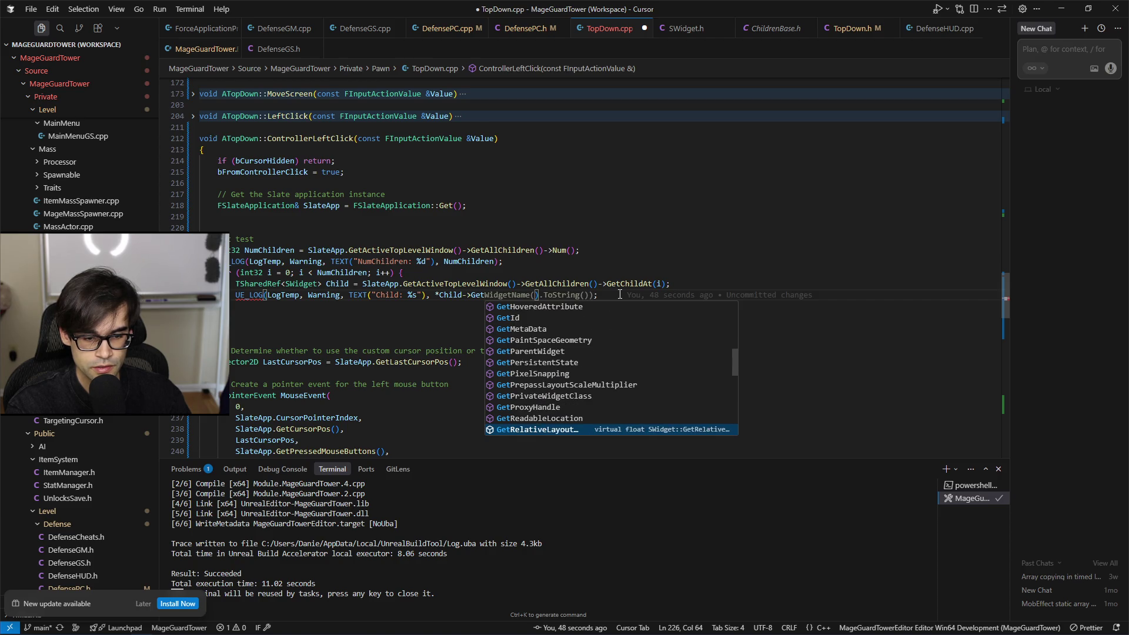
key("Down")
key("Down")
key("Down")
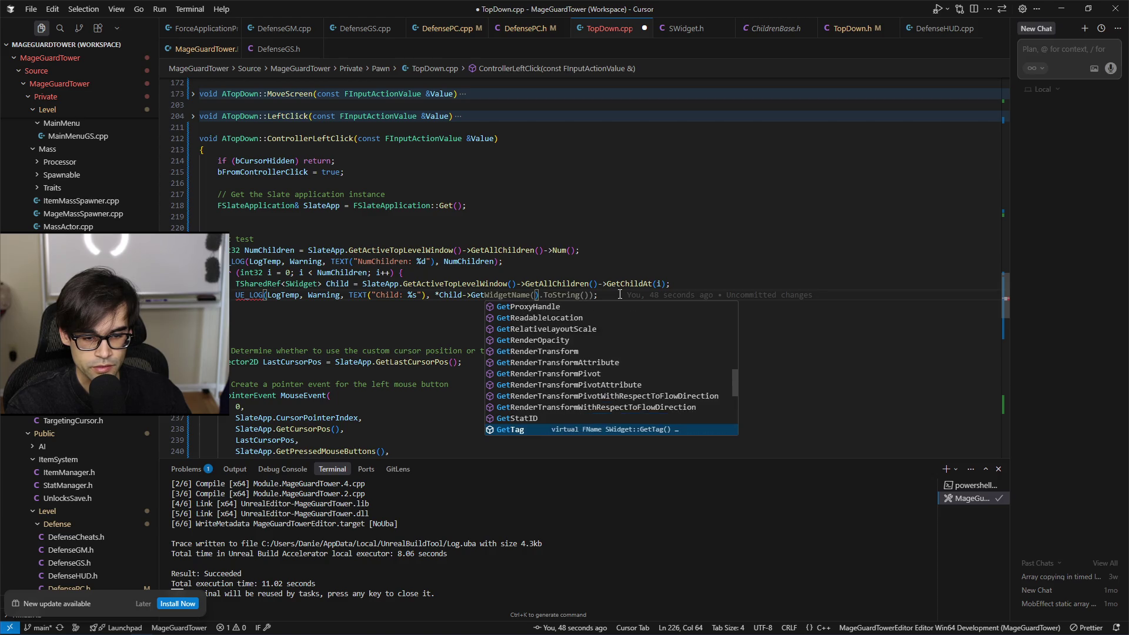
key("Down")
key("Down")
key("Down")
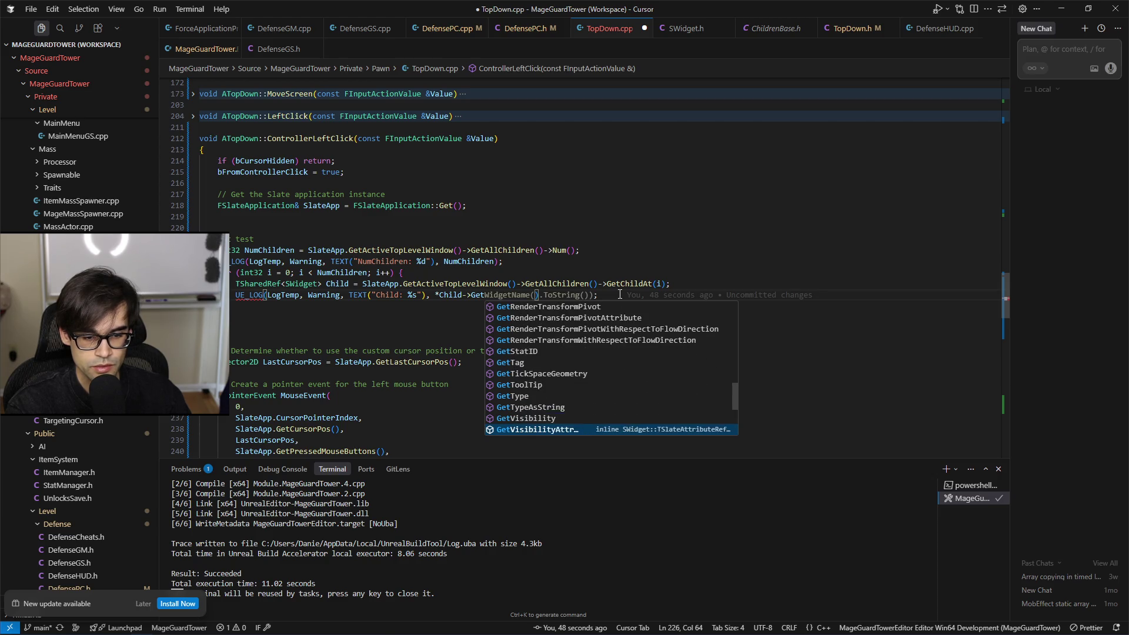
key("Up")
key("Up")
key("Up")
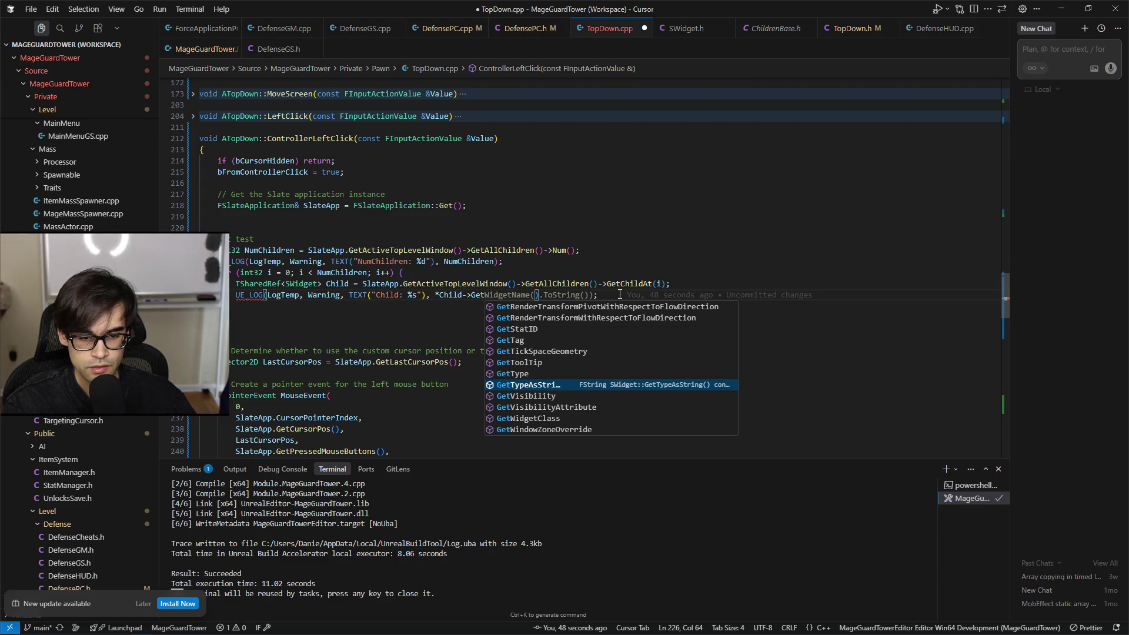
key("Return")
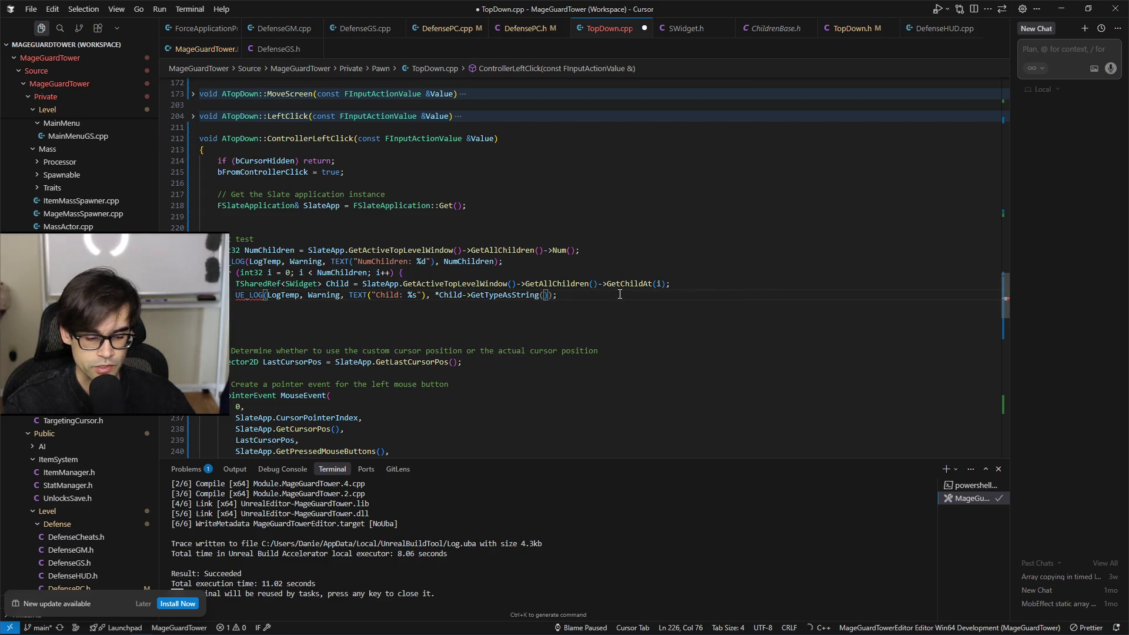
key("ctrl+z")
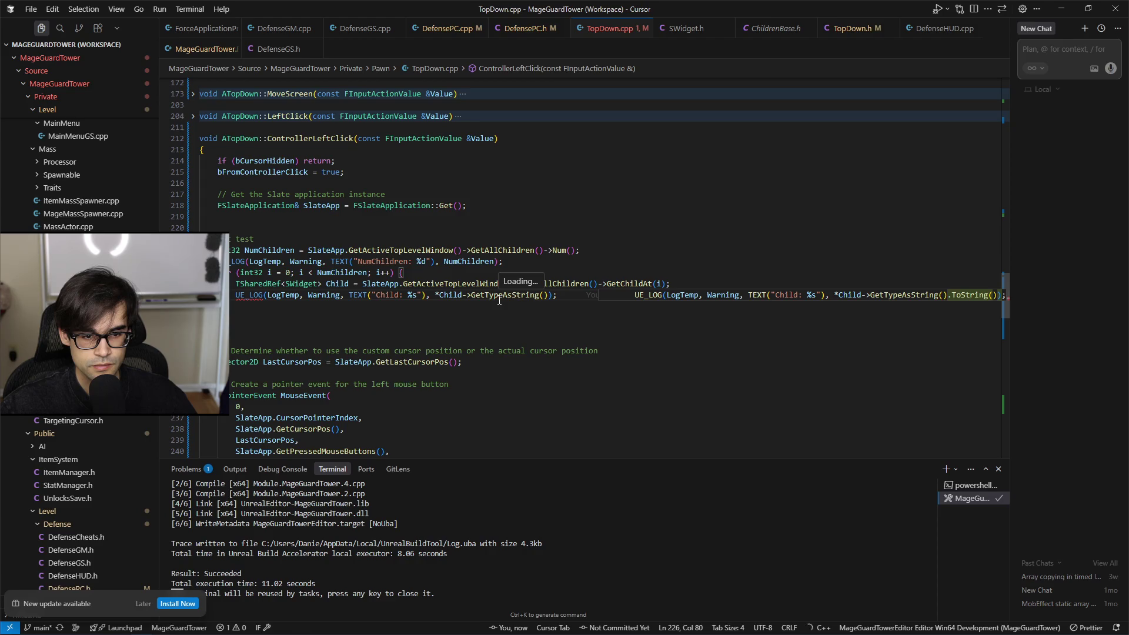
key("alt+Tab")
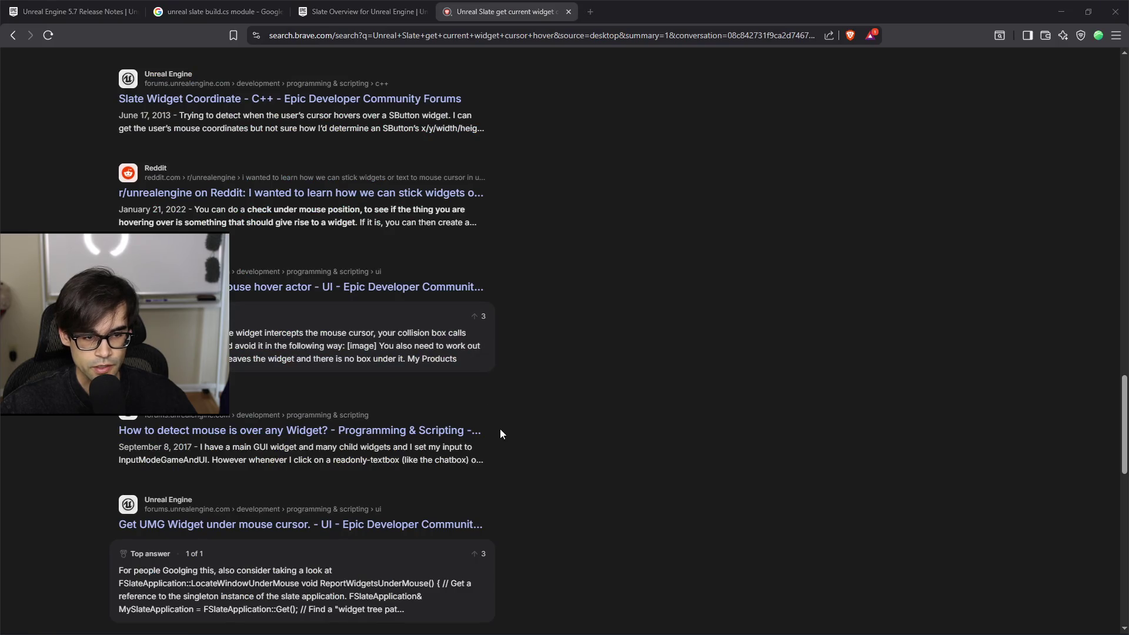
Step: Recompile with Live Coding, dismiss the build window, and clear the Output Log
key("alt+Tab")
key("ctrl+alt+F11")
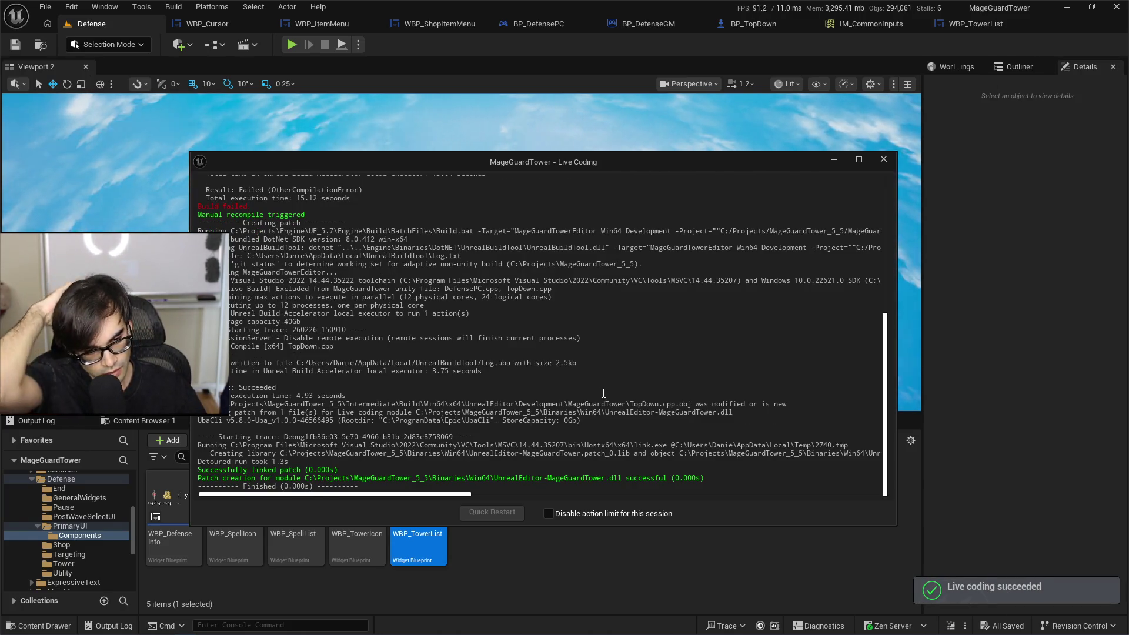
left_click(834, 160)
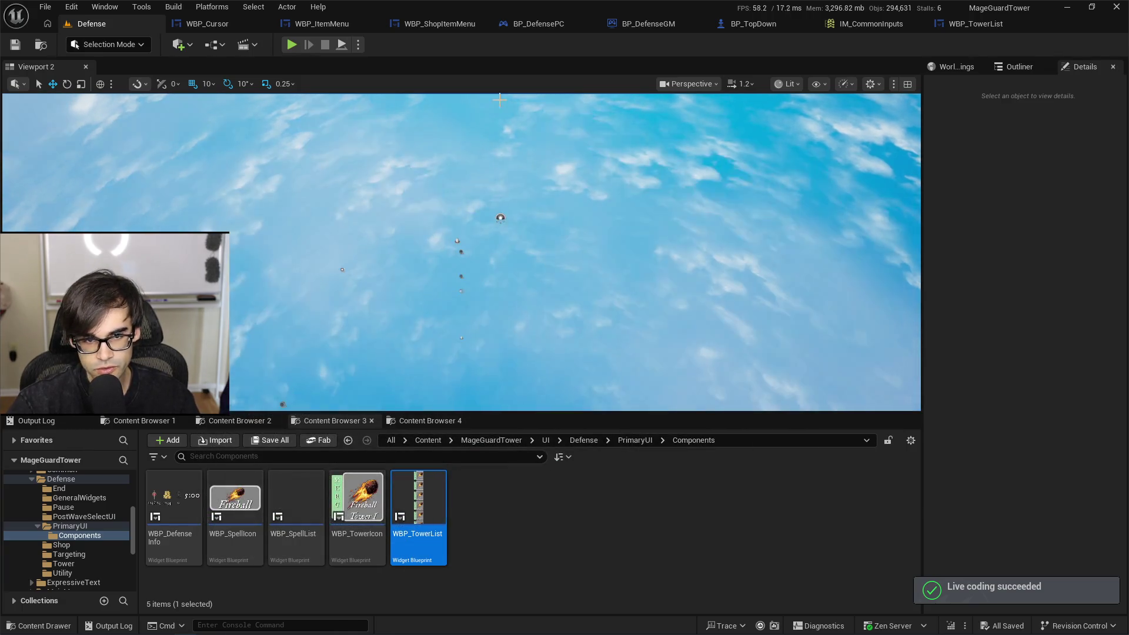
left_click(32, 420)
right_click(374, 336)
left_click(411, 349)
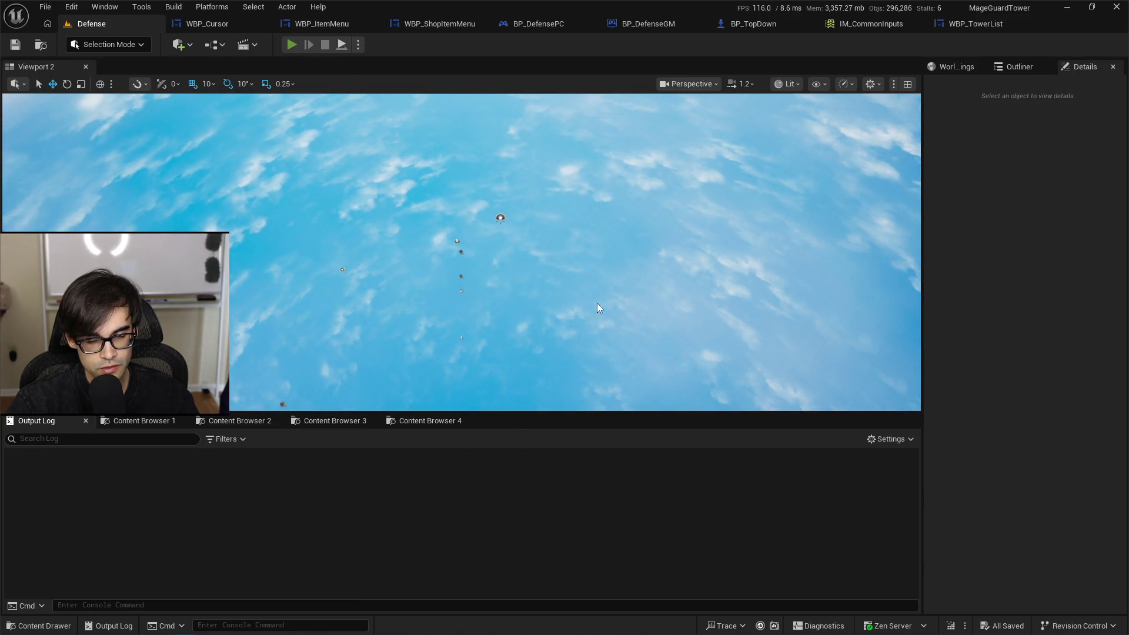
Step: Play the level, click tower buttons in the HUD to trigger the logging, then stop
key("alt+p")
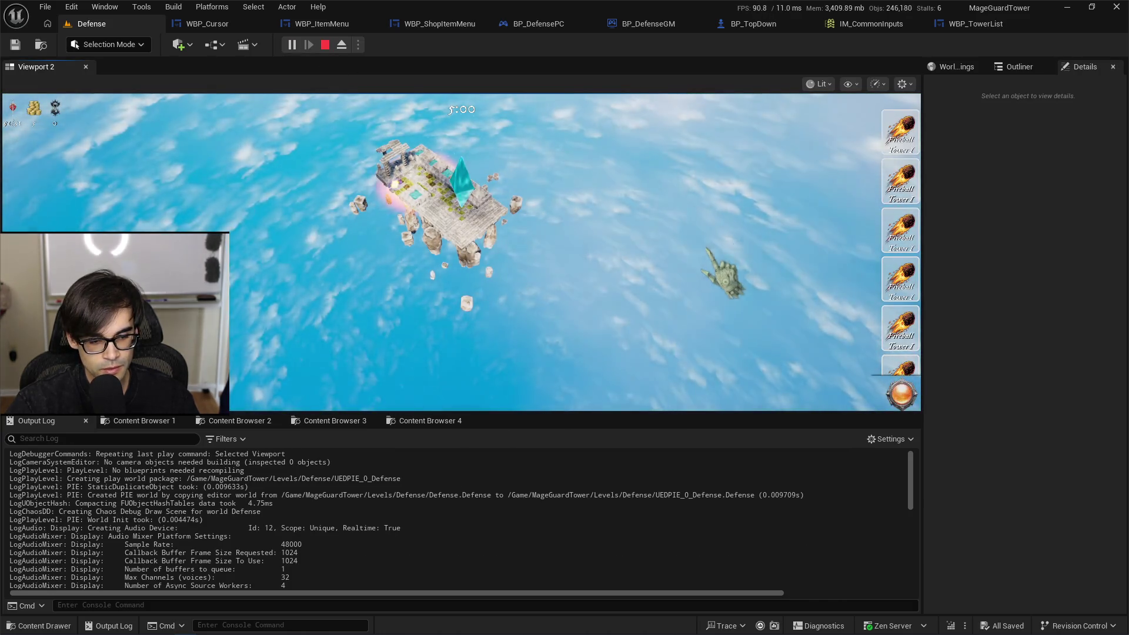
left_click(906, 285)
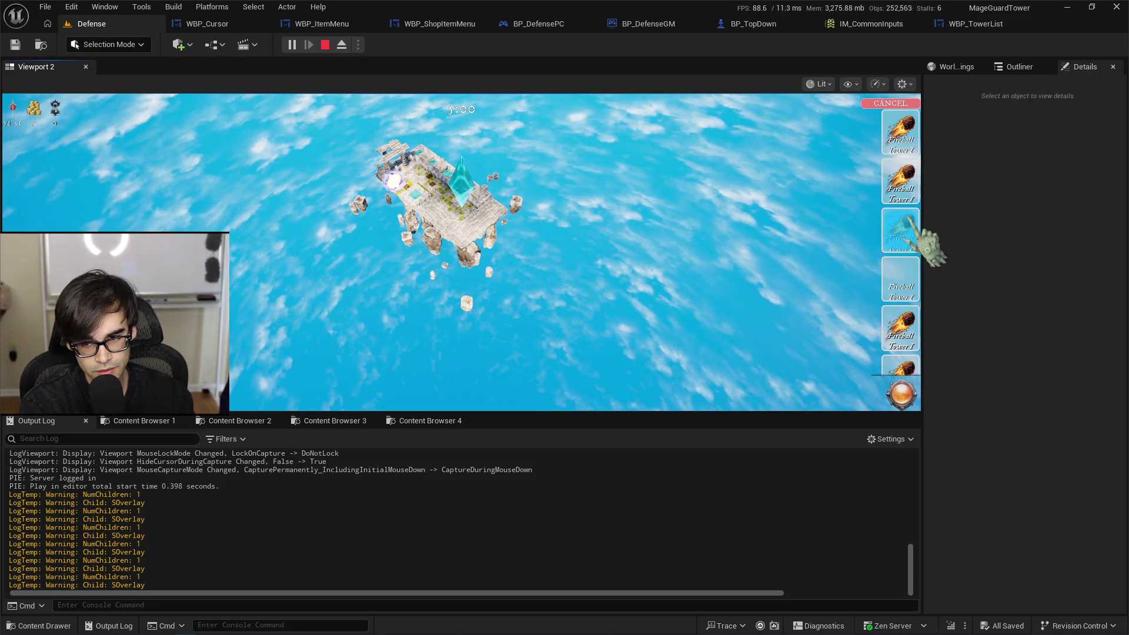
left_click(914, 292)
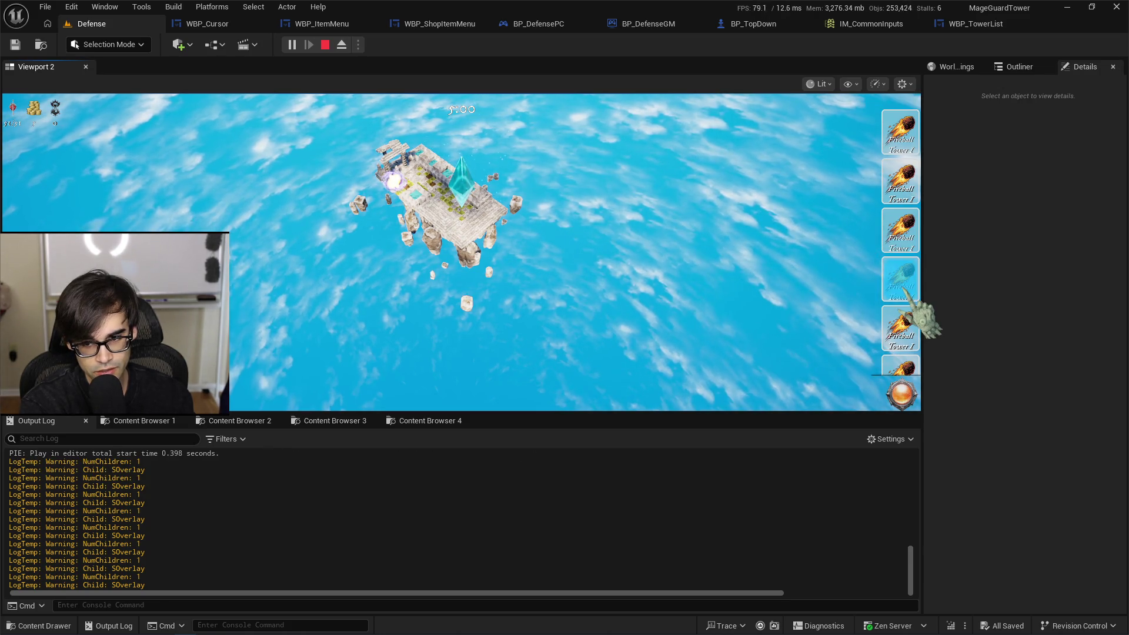
left_click(898, 179)
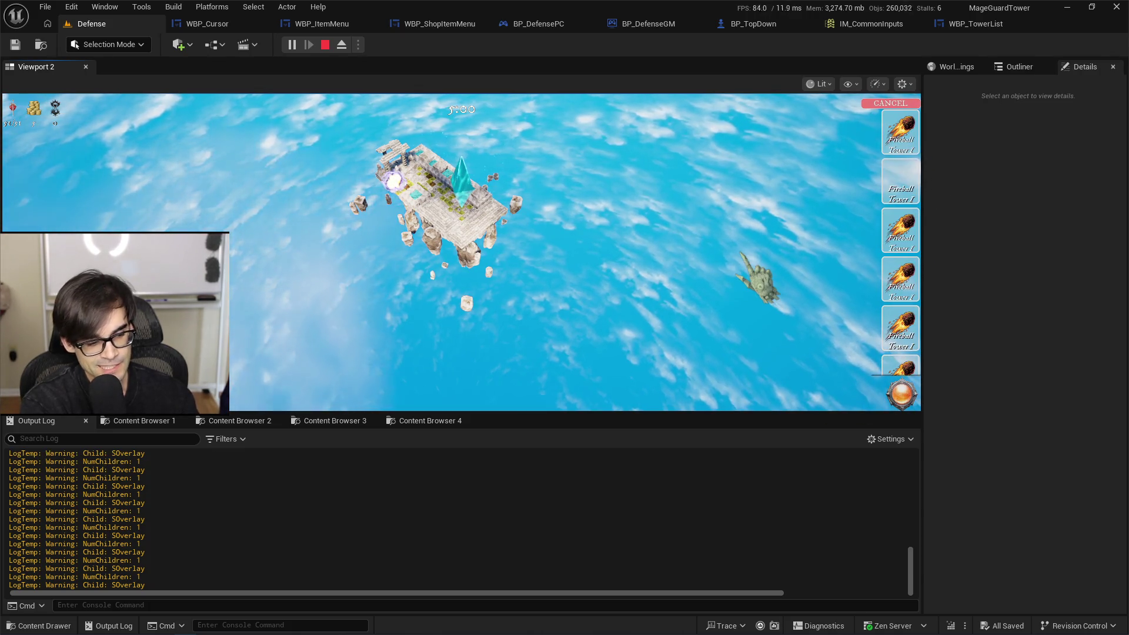
key("ctrl+alt+F11")
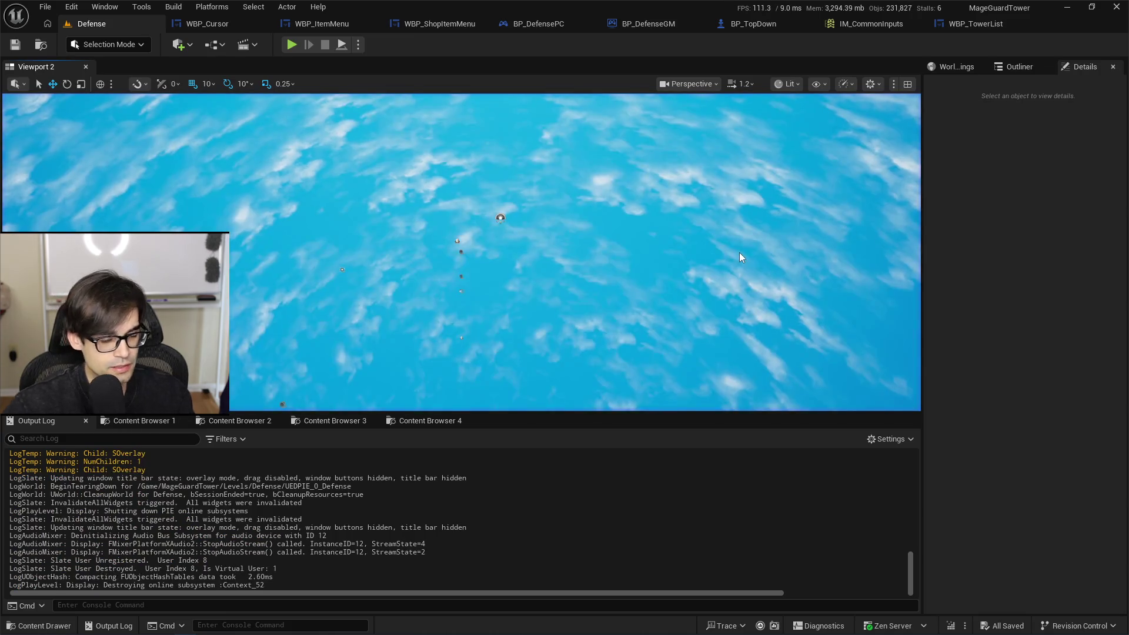
Step: In TopDown.cpp, start a new line above the NumChildren line and type SlateApp.Get
key("alt+Tab")
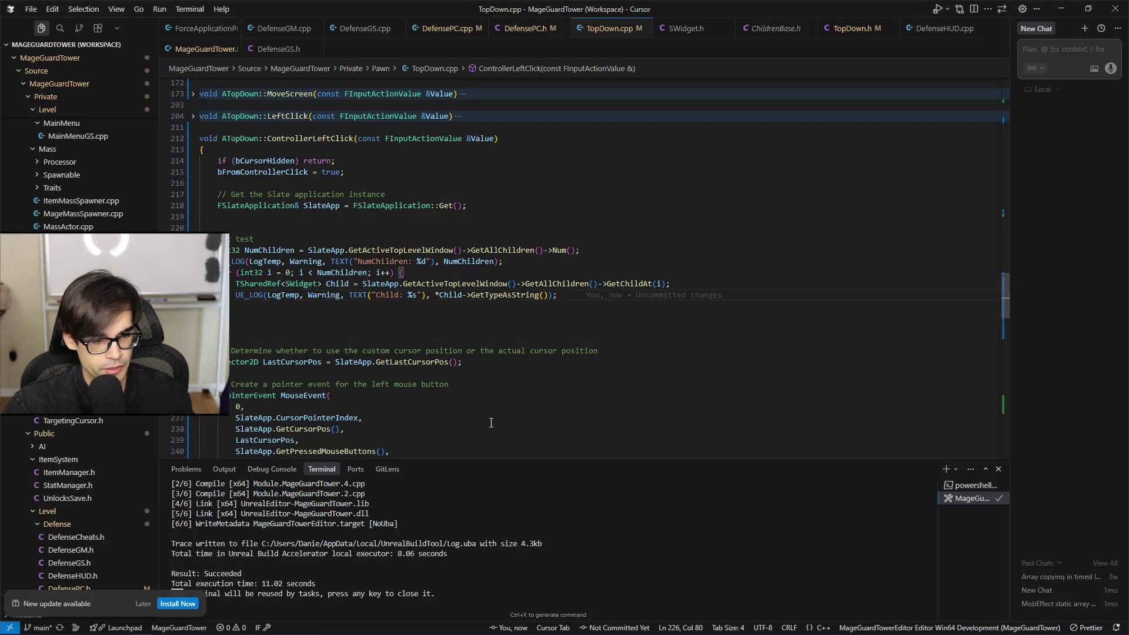
left_click(414, 250)
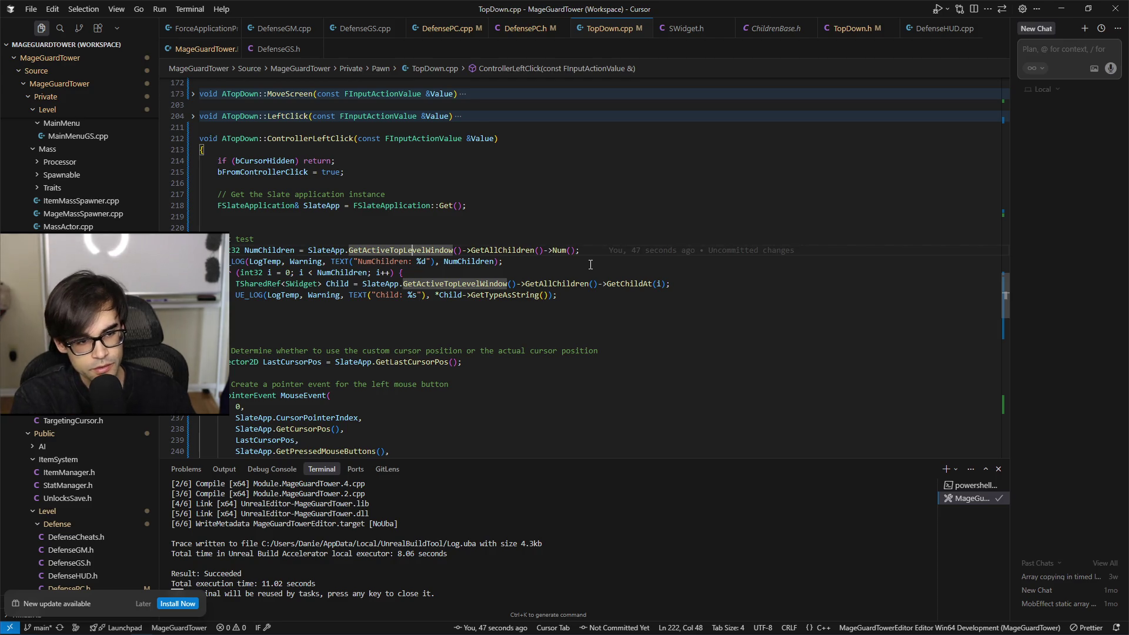
type("\\")
key("ctrl+z")
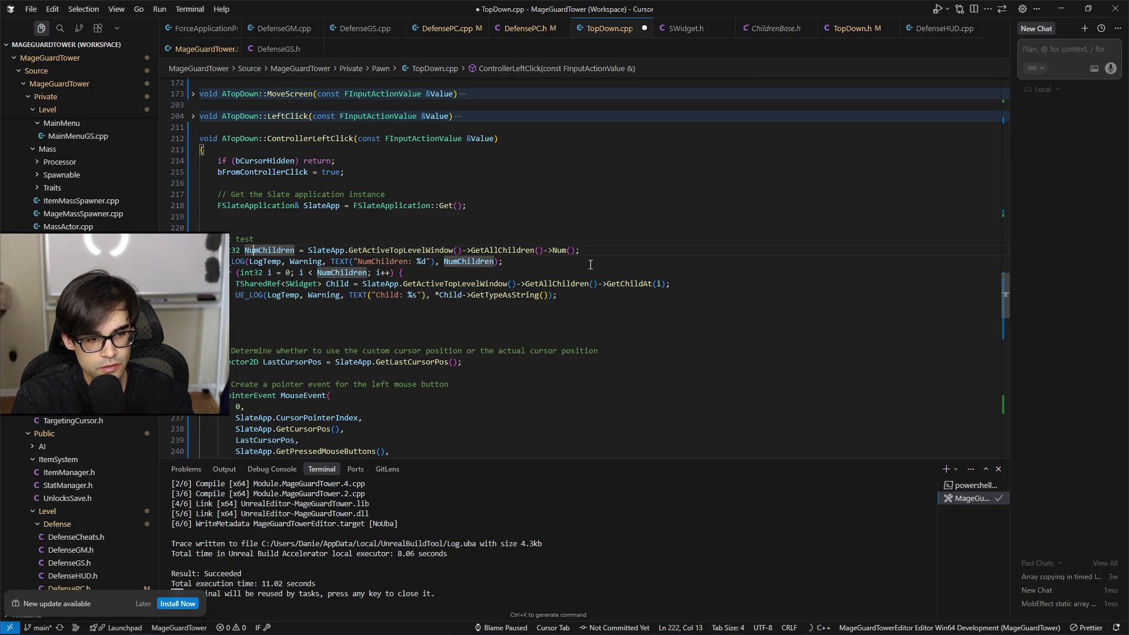
key("Return")
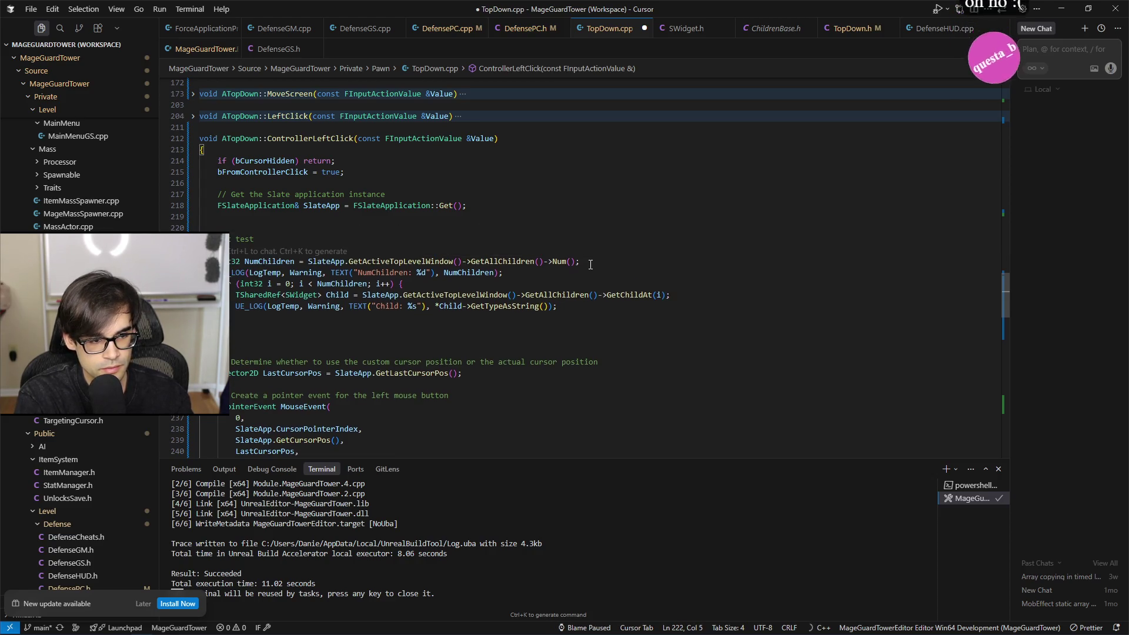
type("SlateApp.")
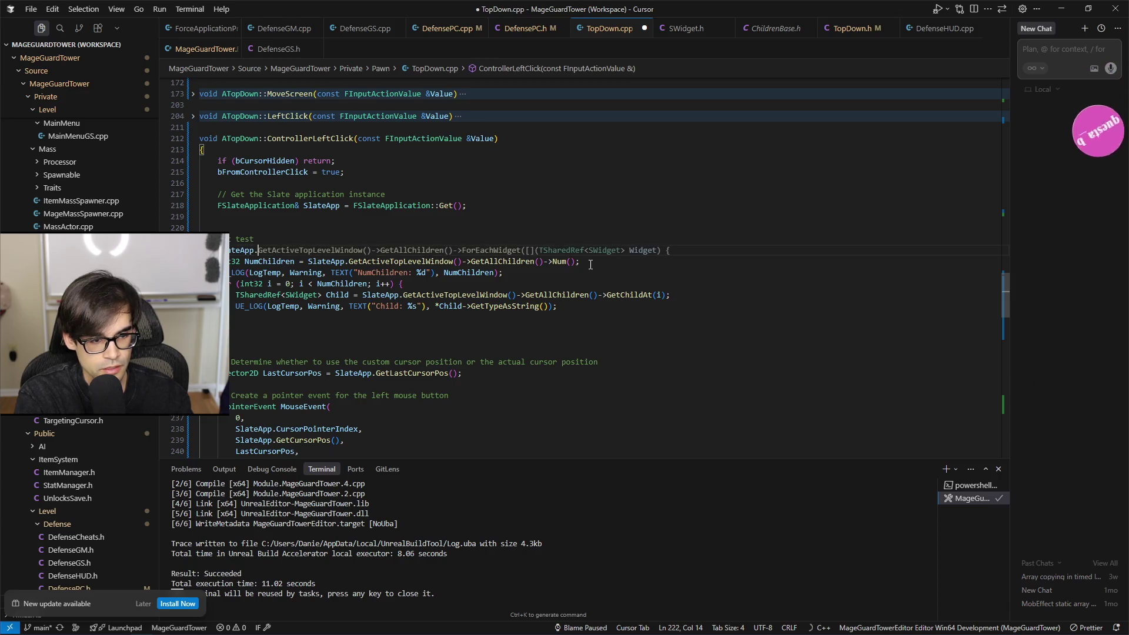
type("G")
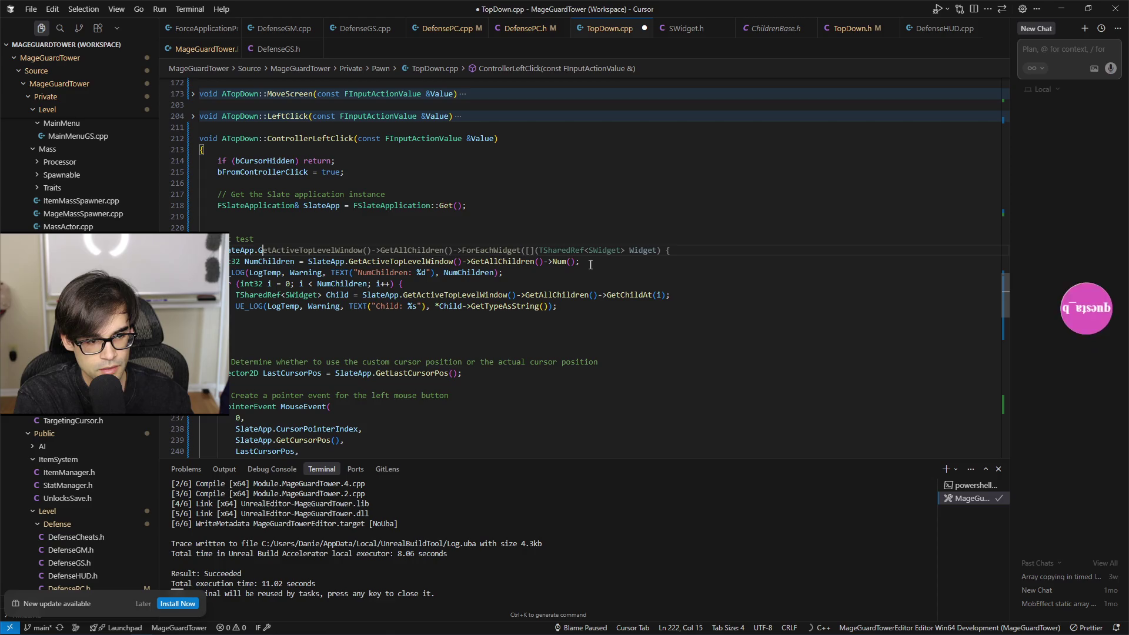
type("et")
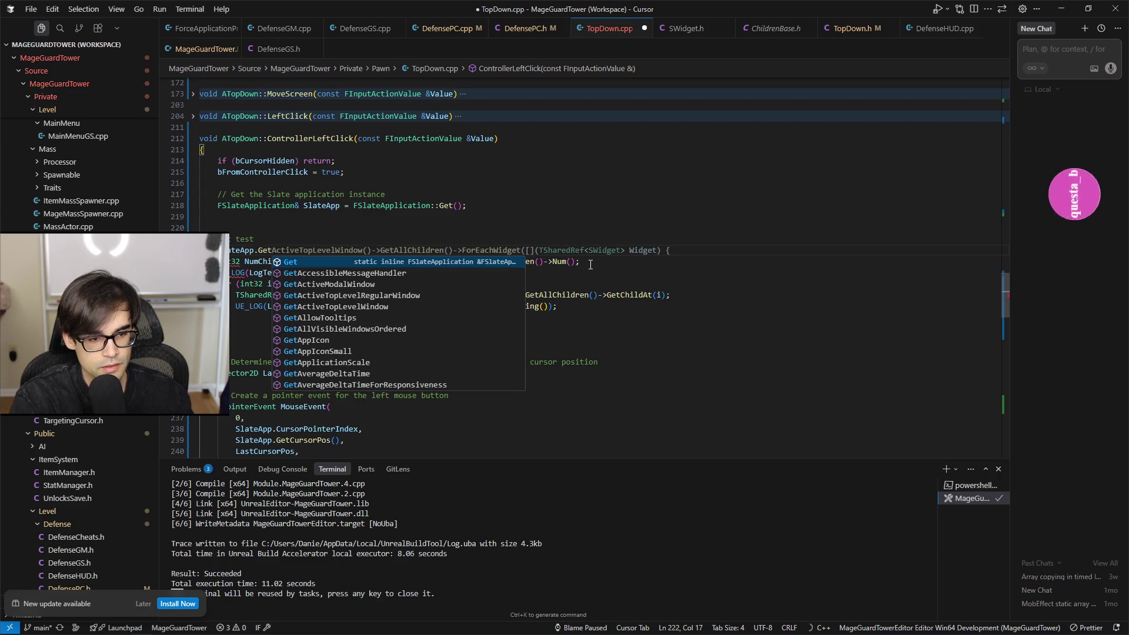
Step: Browse the FSlateApplication getter suggestions, such as GetHitTesting and GetMouseCaptureWindow, without accepting one
key("Down")
key("Down")
key("Down")
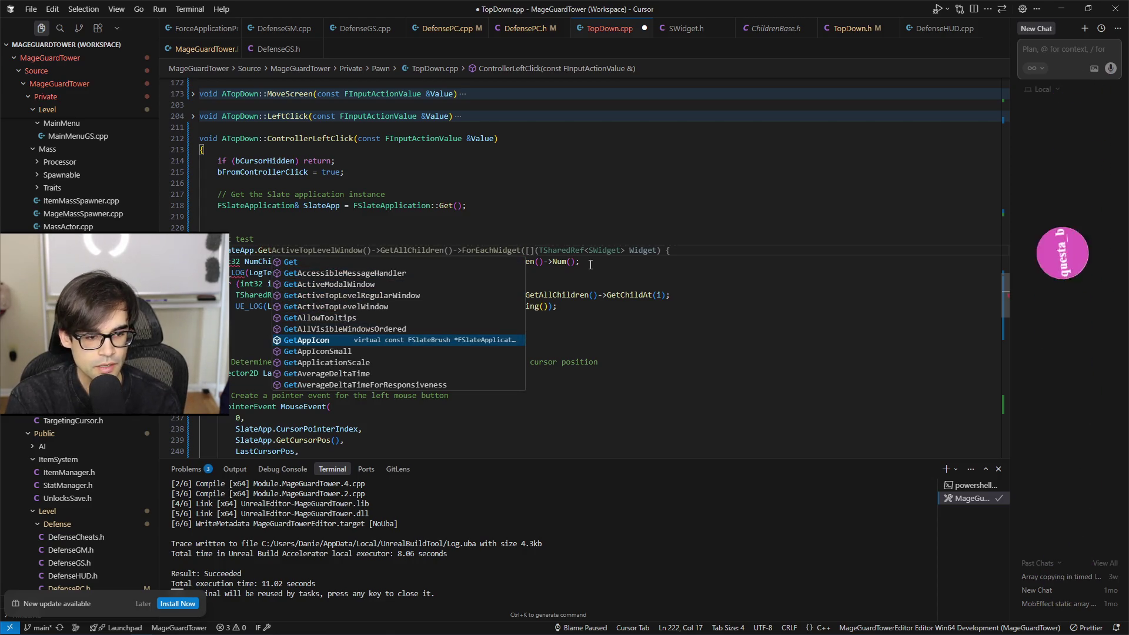
key("Down")
key("Down")
key("Down")
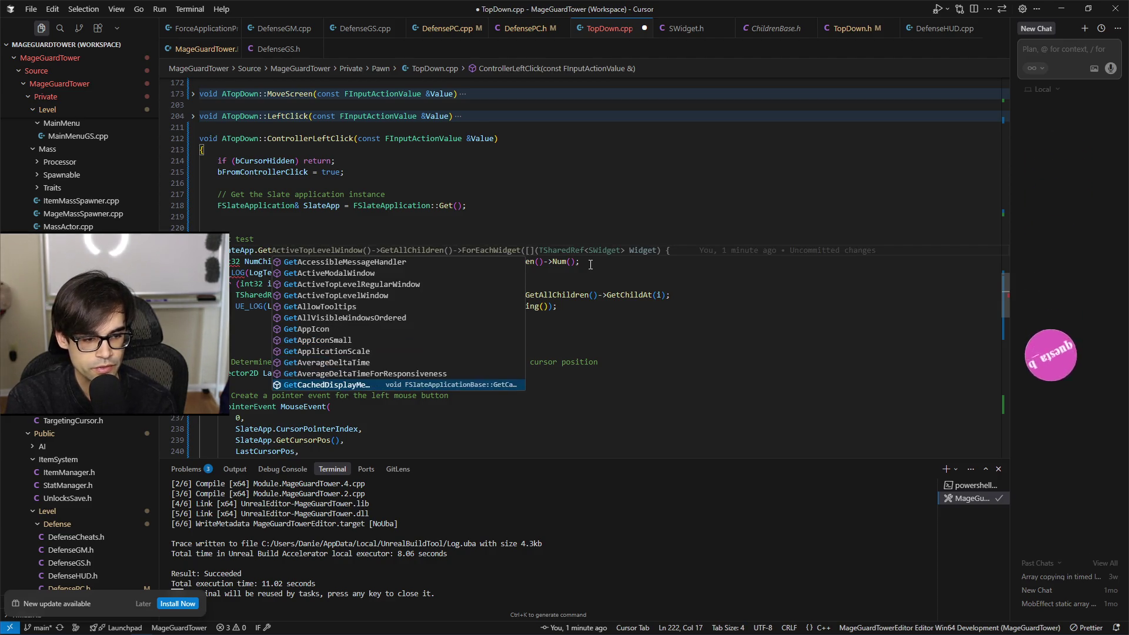
key("Down")
key("Down")
key("Down")
key("Down")
key("Down")
key("Down")
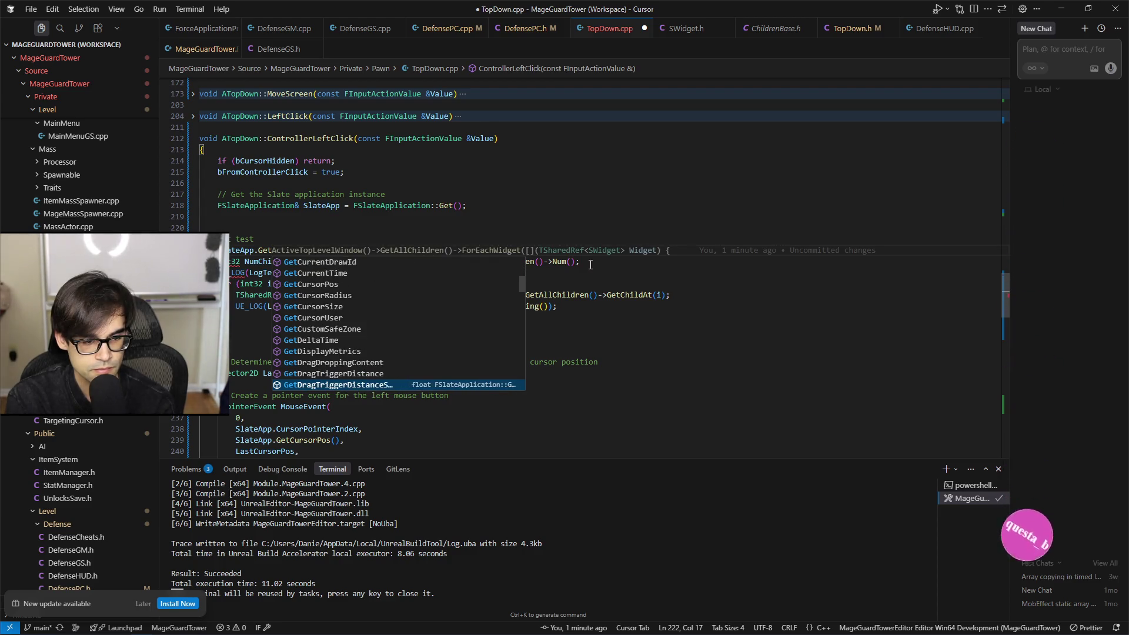
key("Down")
key("Down")
key("Down")
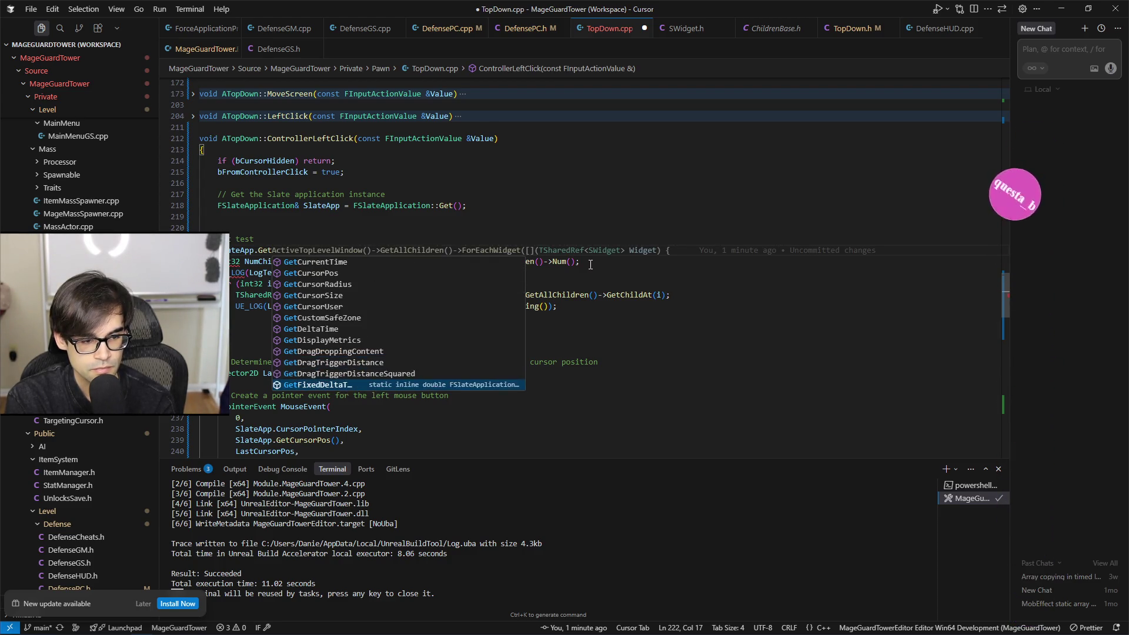
key("Up")
key("Up")
key("Up")
key("Down")
key("Down")
key("Down")
key("Down")
key("Down")
key("Down")
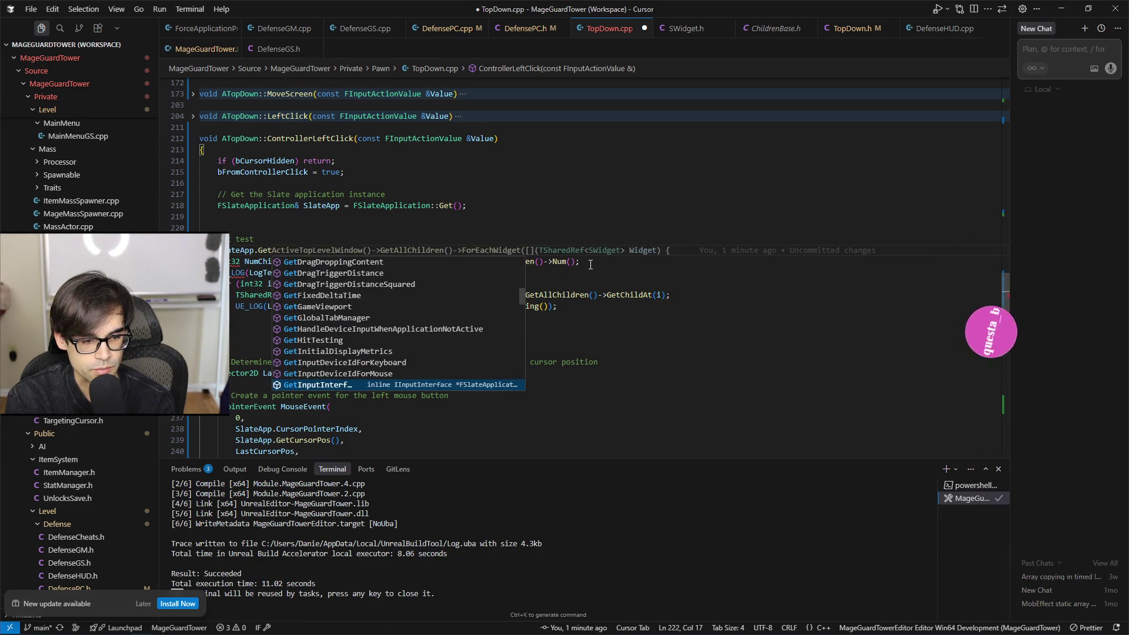
key("Up")
key("Up")
key("Up")
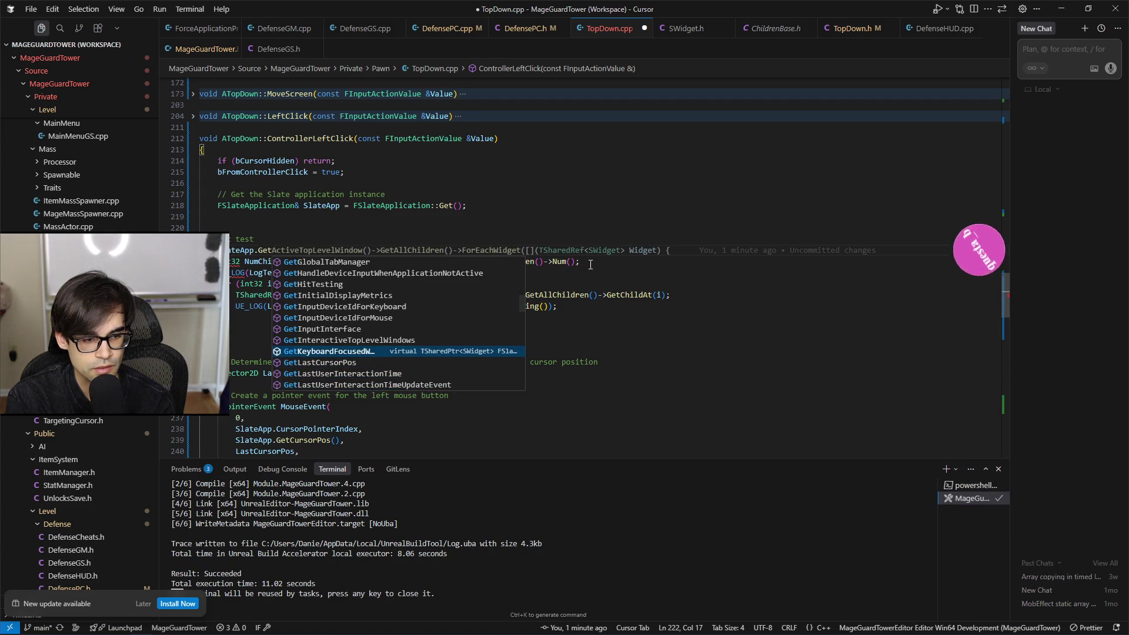
key("Down")
key("Down")
key("Down")
key("Down")
key("Down")
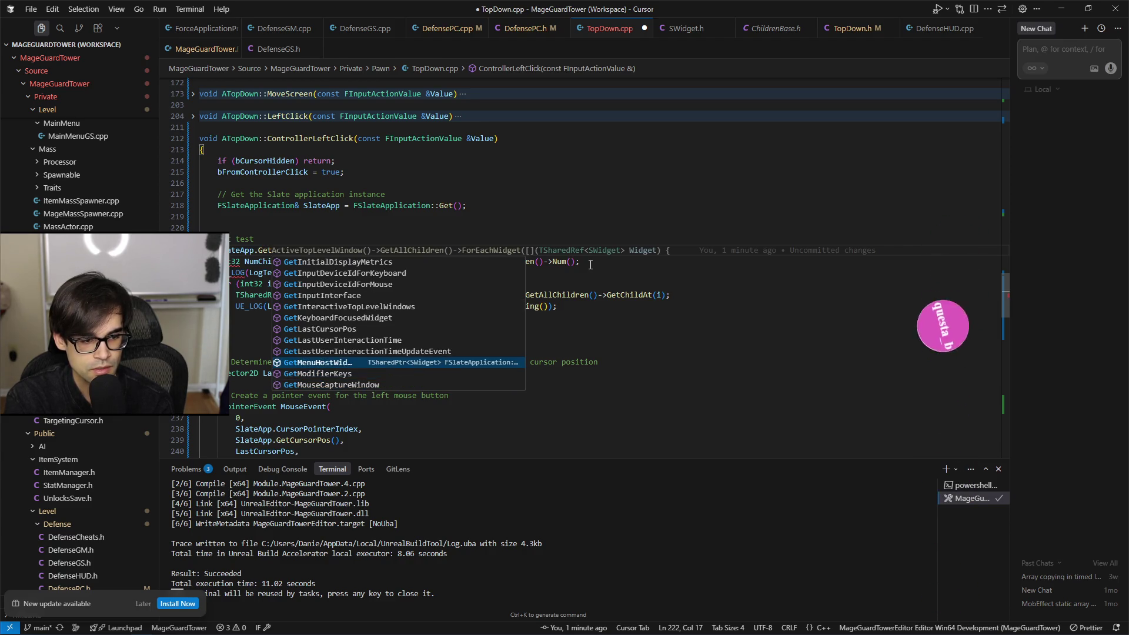
key("Down")
key("Up")
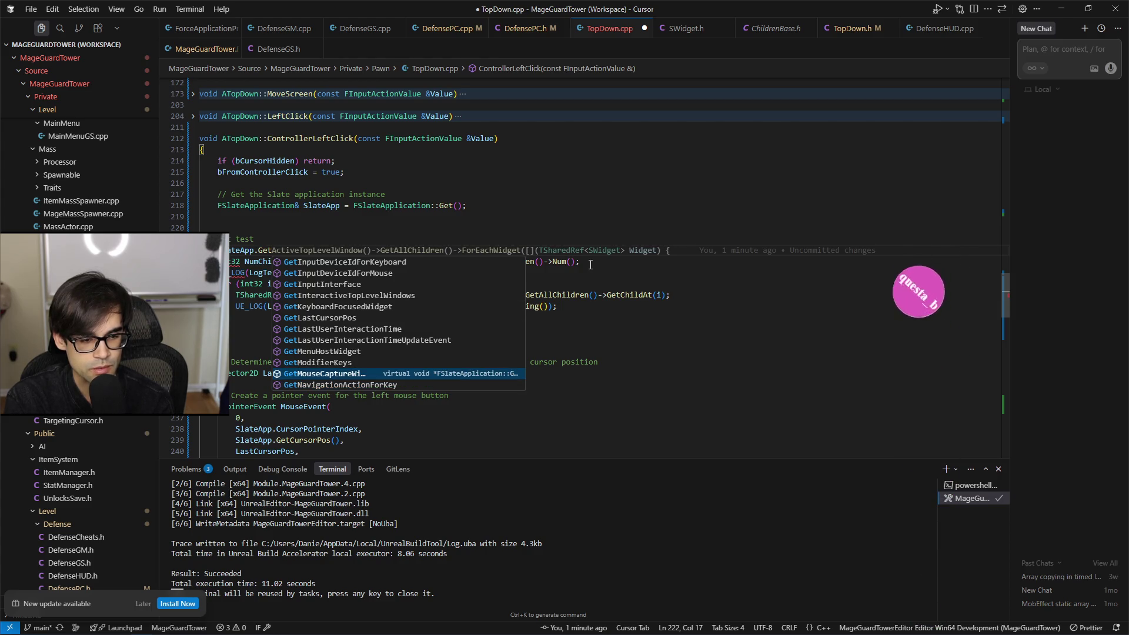
key("Down")
key("Down")
key("Down")
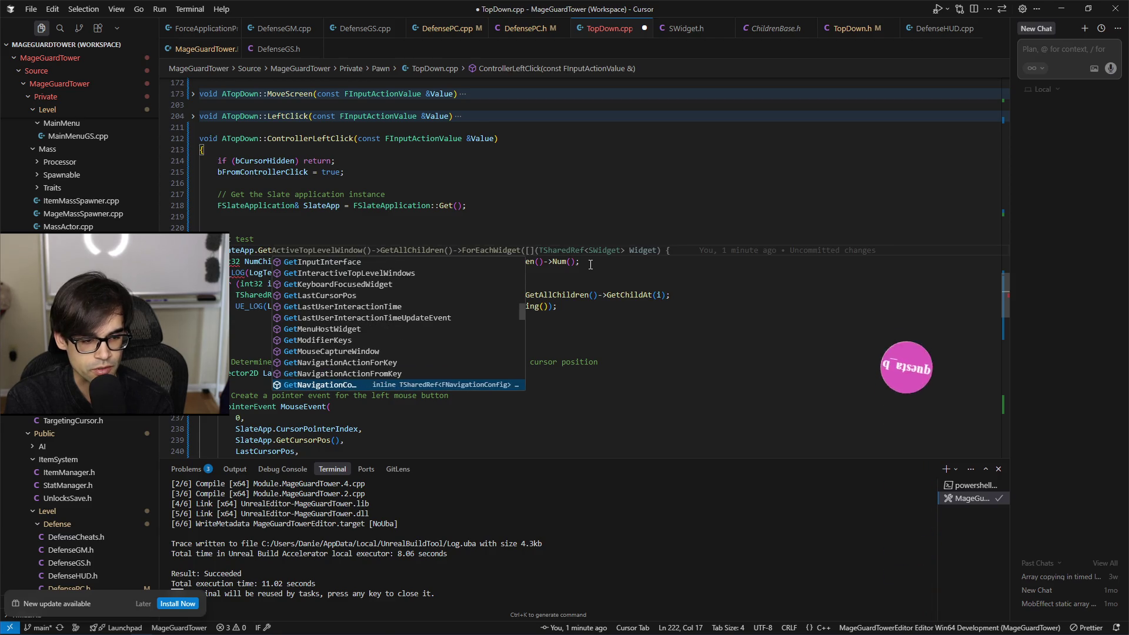
key("Down")
key("Down")
key("Down")
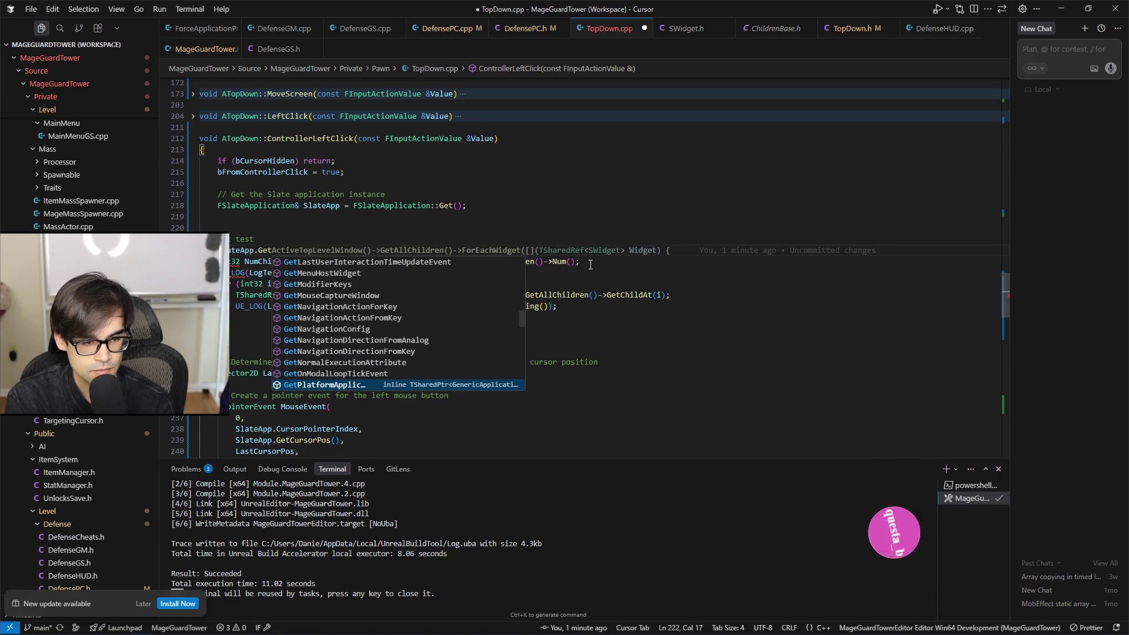
key("Down")
key("Down")
key("Down")
key("Down")
key("Down")
key("Down")
key("Down")
key("Down")
key("Down")
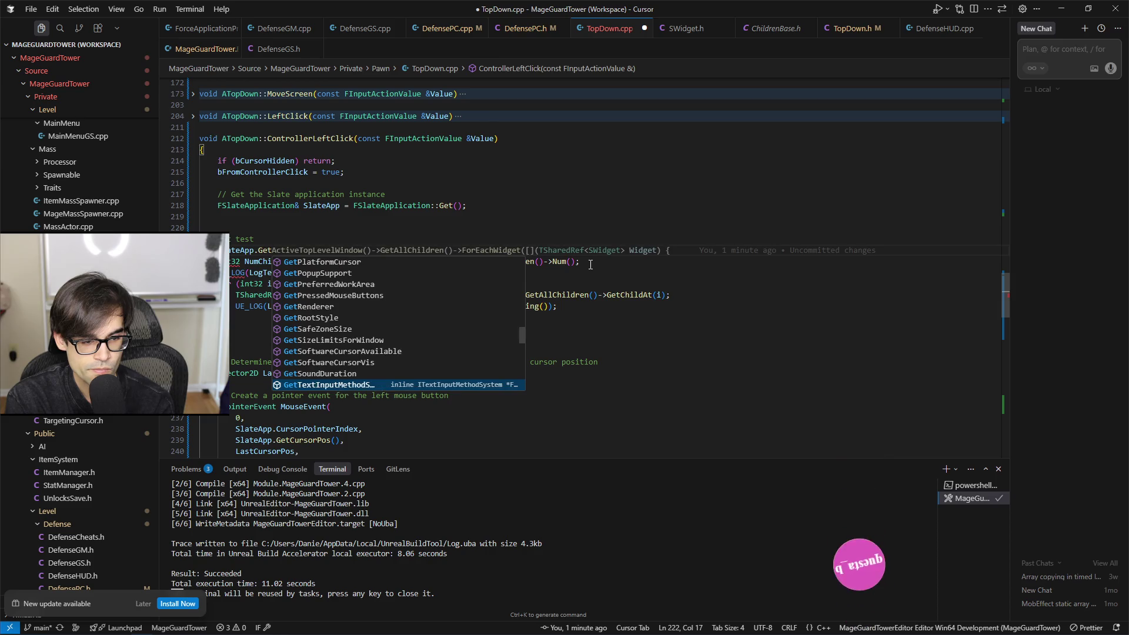
key("Down")
key("Down")
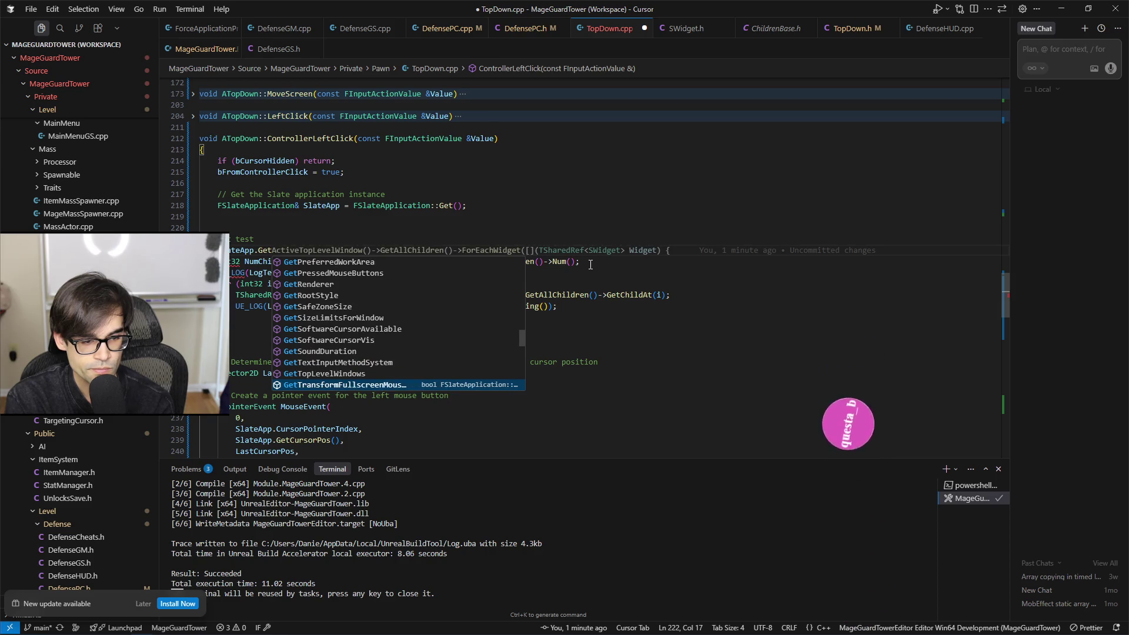
Step: Look through the remaining Slate function suggestions unaccepted, then return to the Brave search results
key("Down")
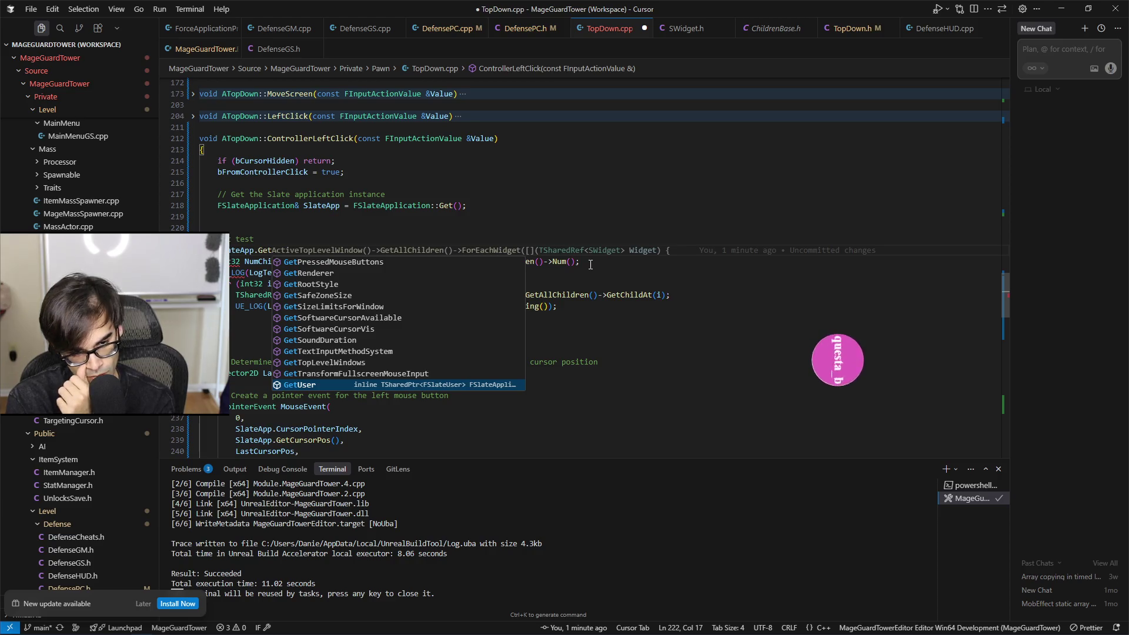
key("Down")
key("Down")
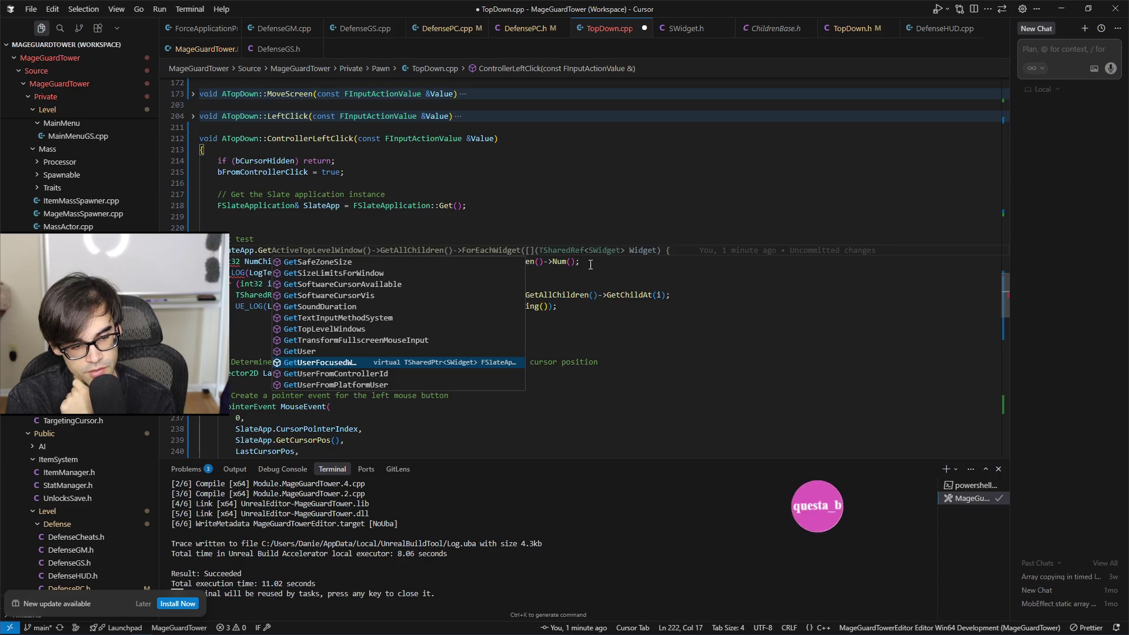
key("Up")
key("Down")
key("Down")
key("Down")
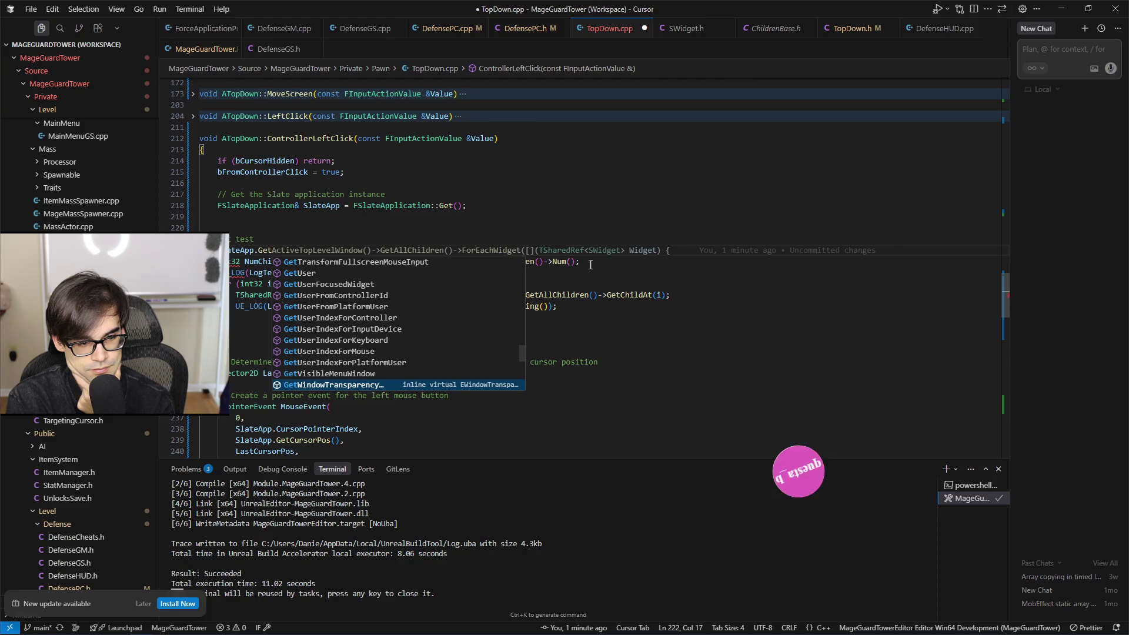
key("Down")
key("Up")
key("Down")
key("Up")
key("Down")
key("Down")
key("Up")
key("Up")
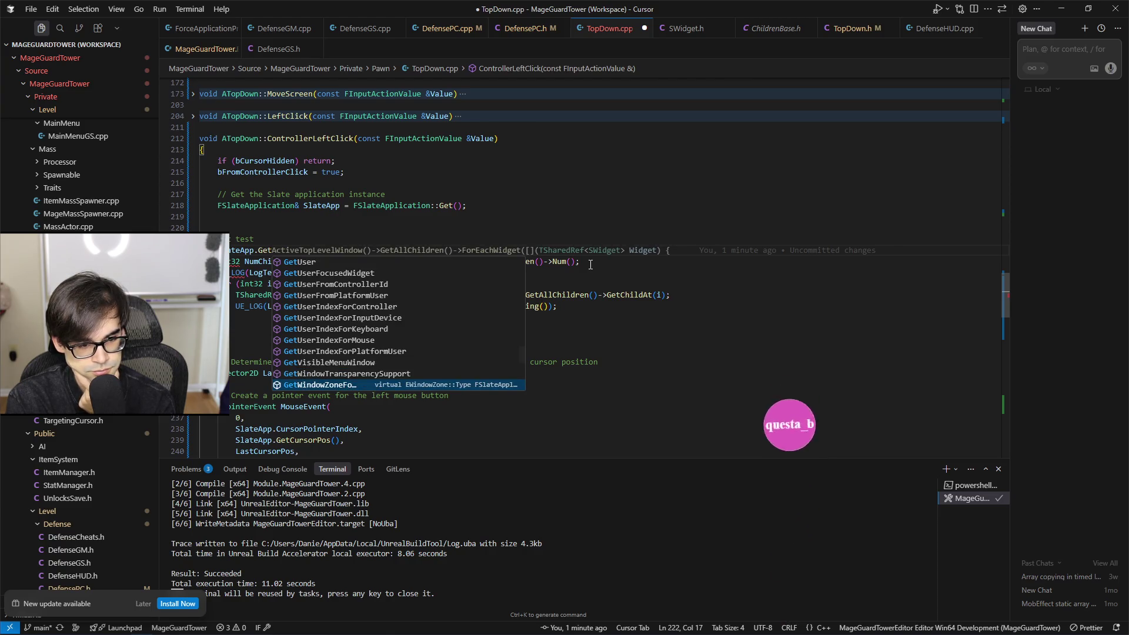
key("Down")
key("Down")
key("Down")
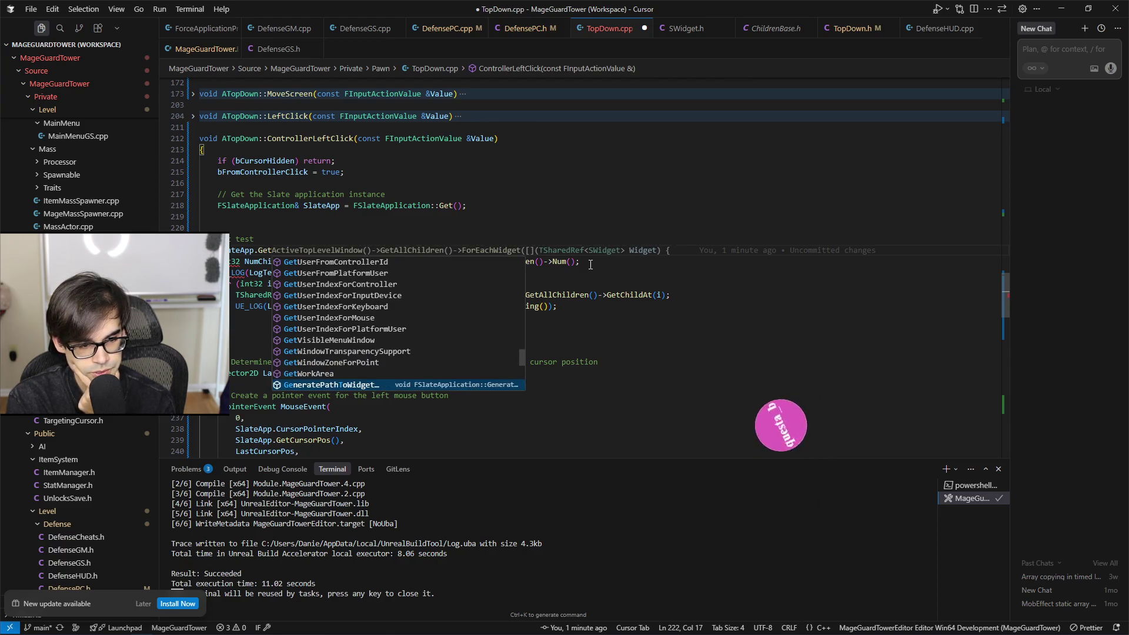
key("Down")
key("Down")
key("Down")
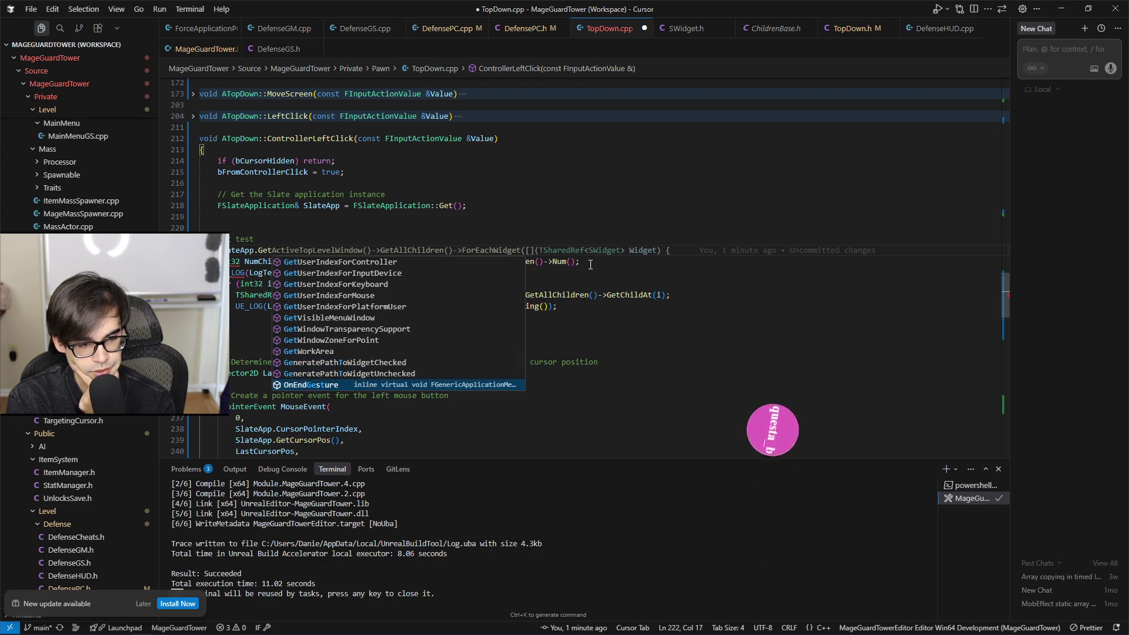
key("Down")
key("Down")
key("Down")
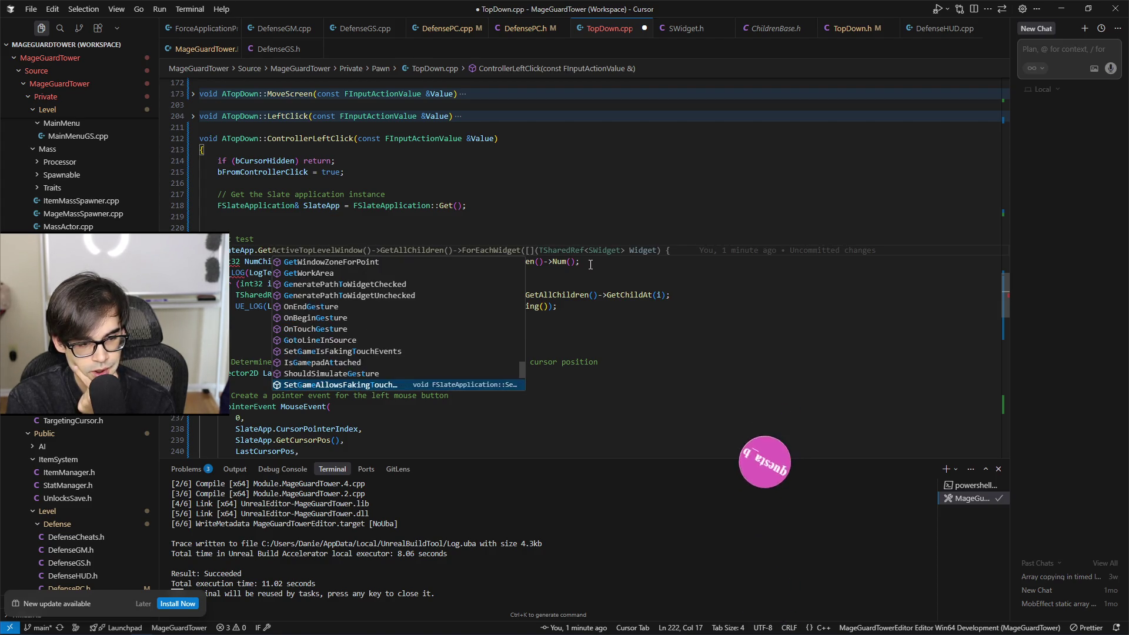
key("Down")
key("Down")
key("Down")
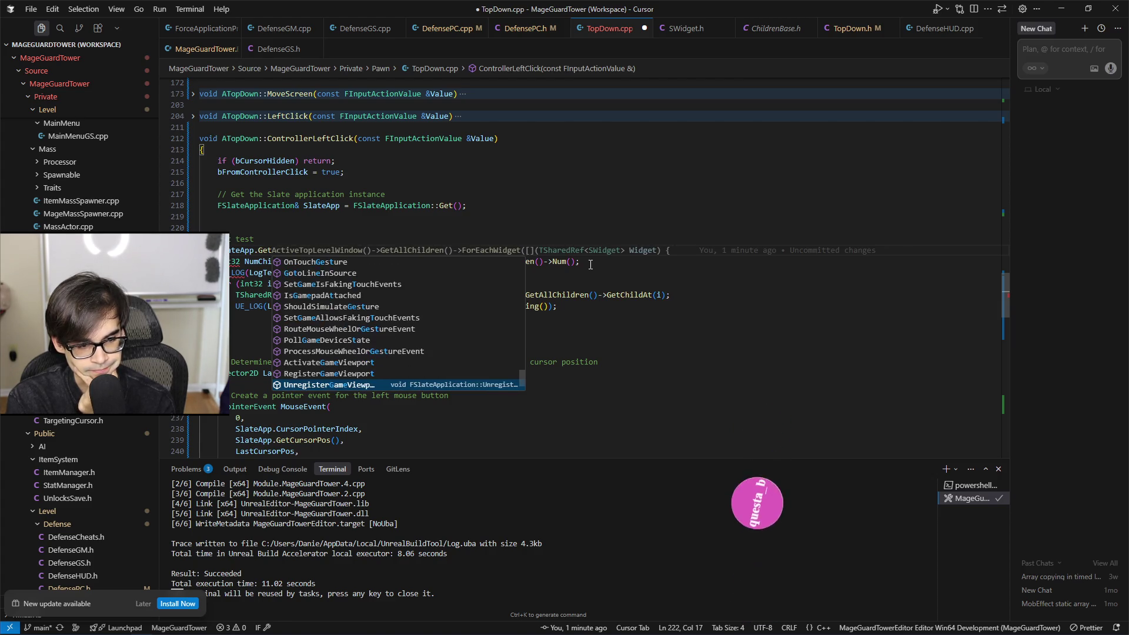
key("Down")
key("Down")
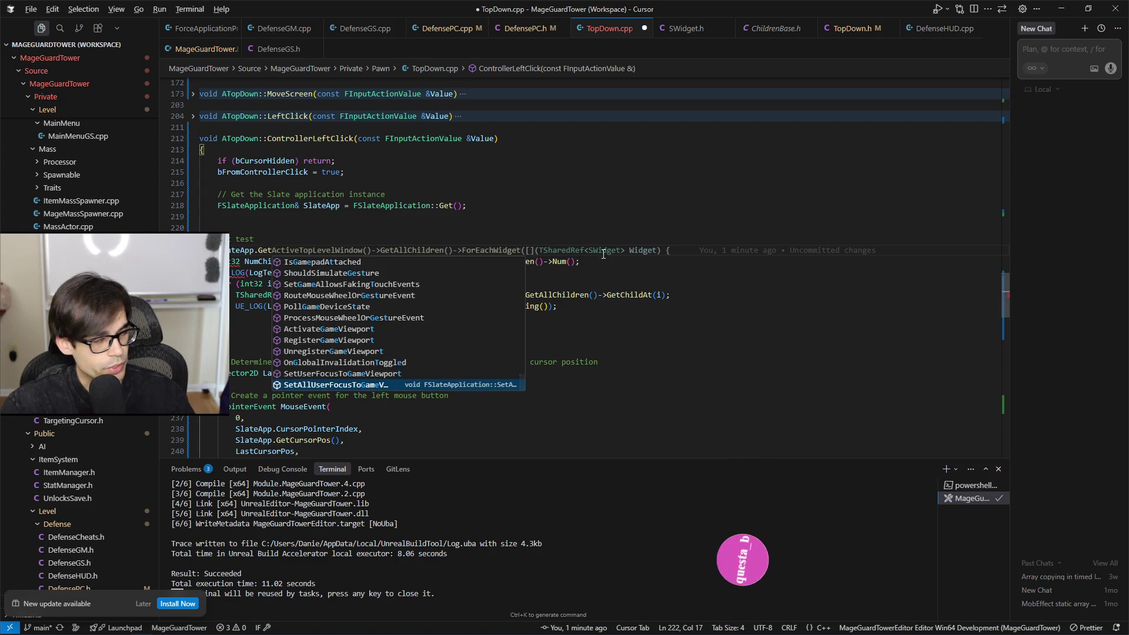
key("alt+Tab")
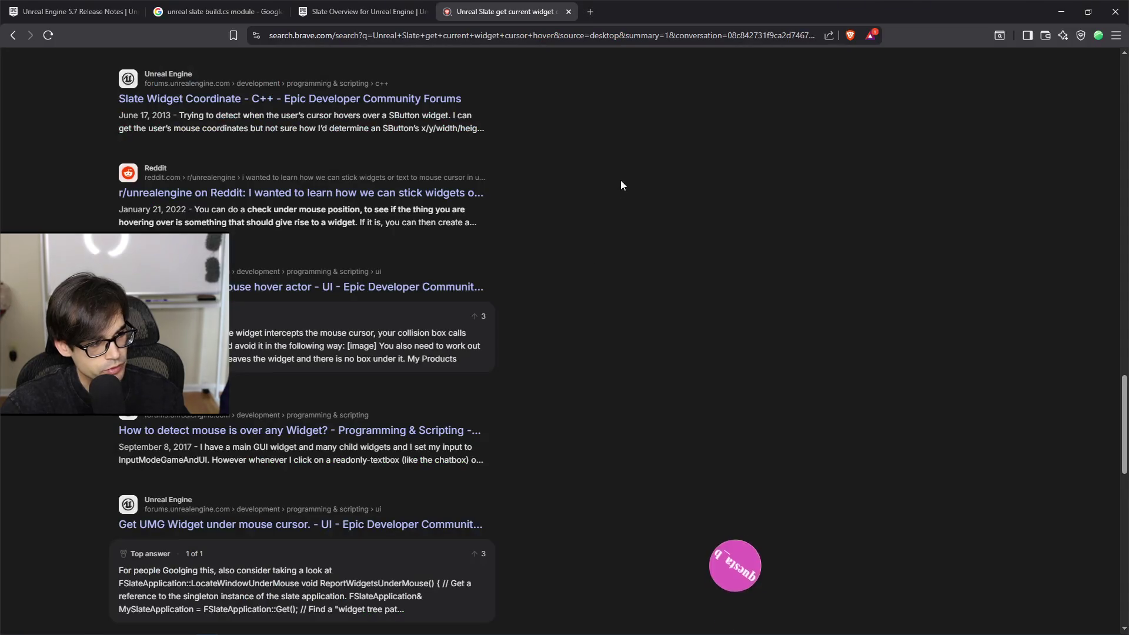
Step: From the browser history, open the Show and Hide Mouse Cursor thread, view it, then close it
key("ctrl+h")
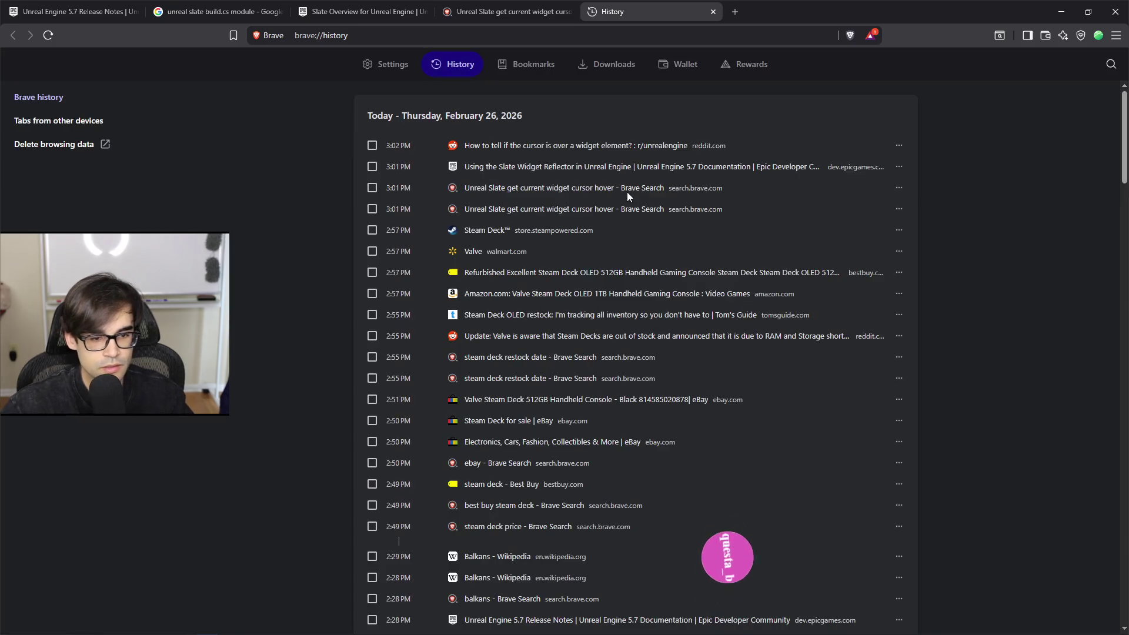
scroll(574, 389, "down", 5)
scroll(573, 384, "down", 6)
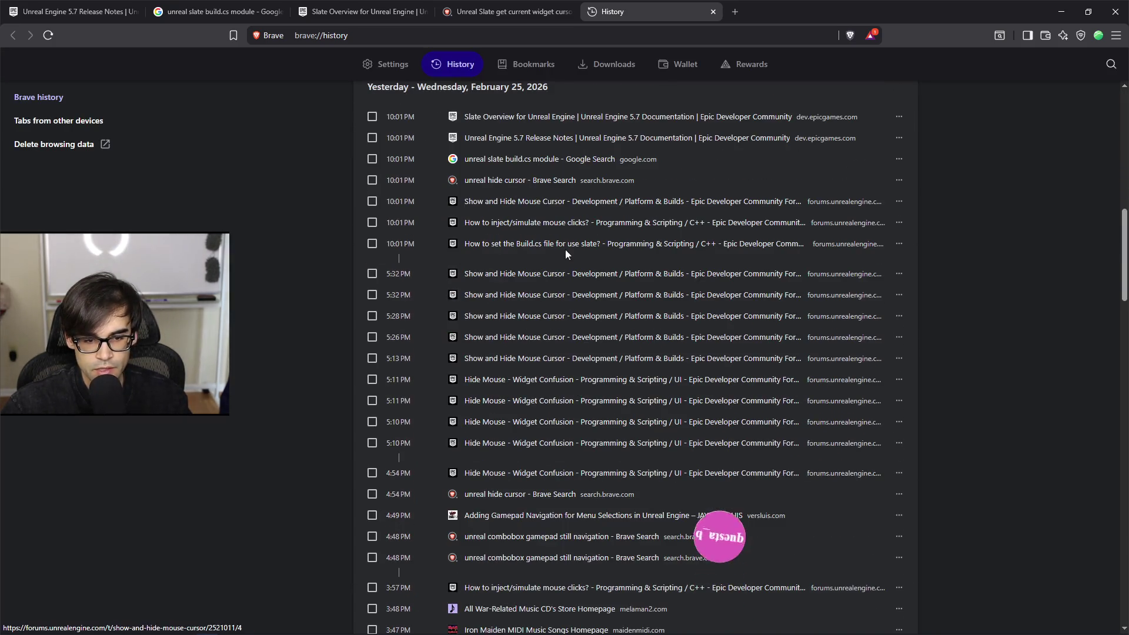
middle_click(576, 272)
left_click(791, 12)
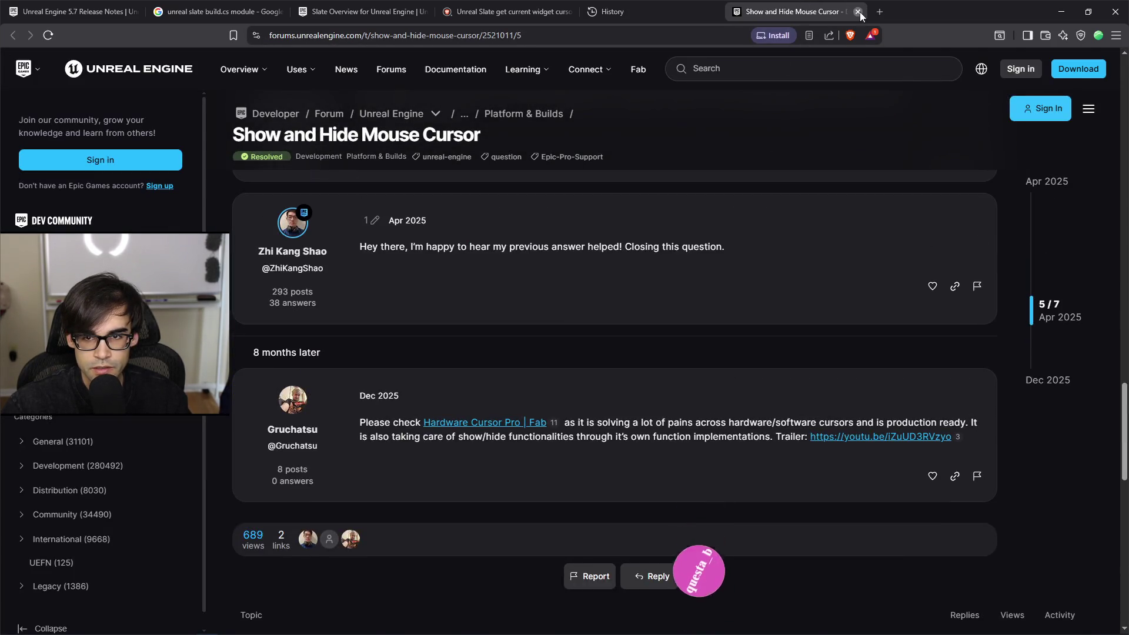
left_click(859, 12)
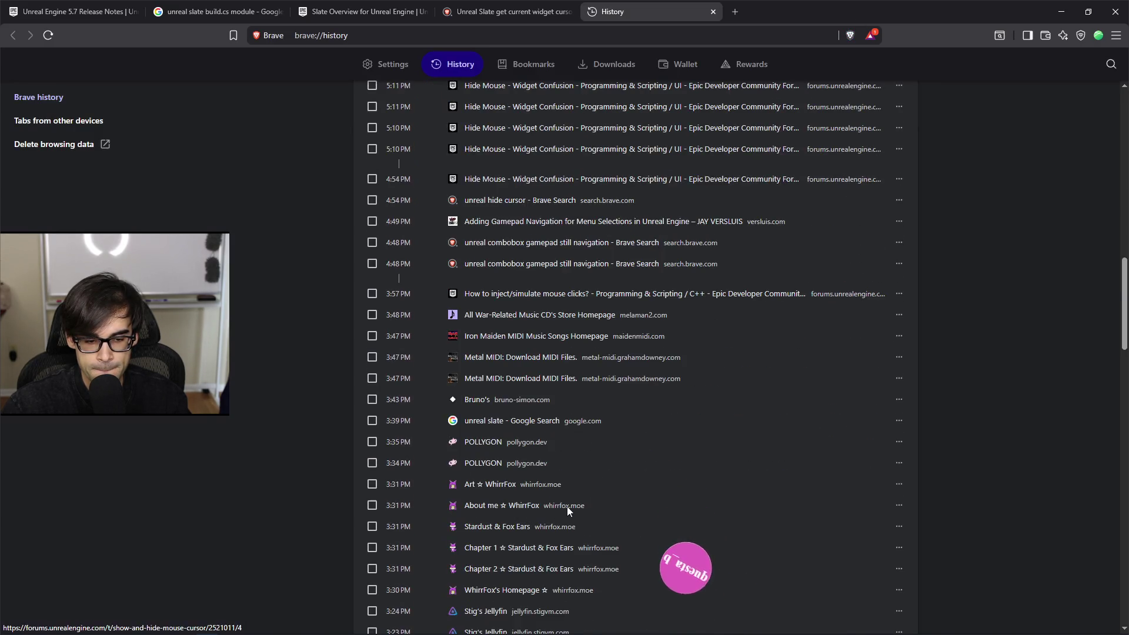
Step: Open the Manually trigger onclick button events thread from history in a background tab
scroll(567, 507, "down", 15)
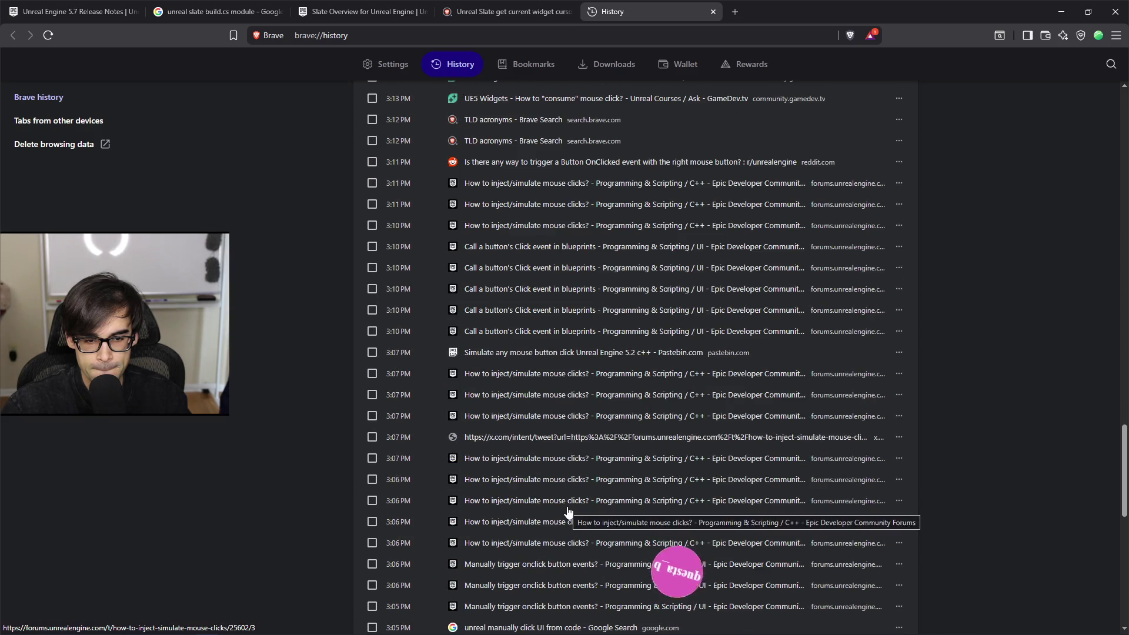
scroll(568, 419, "down", 3)
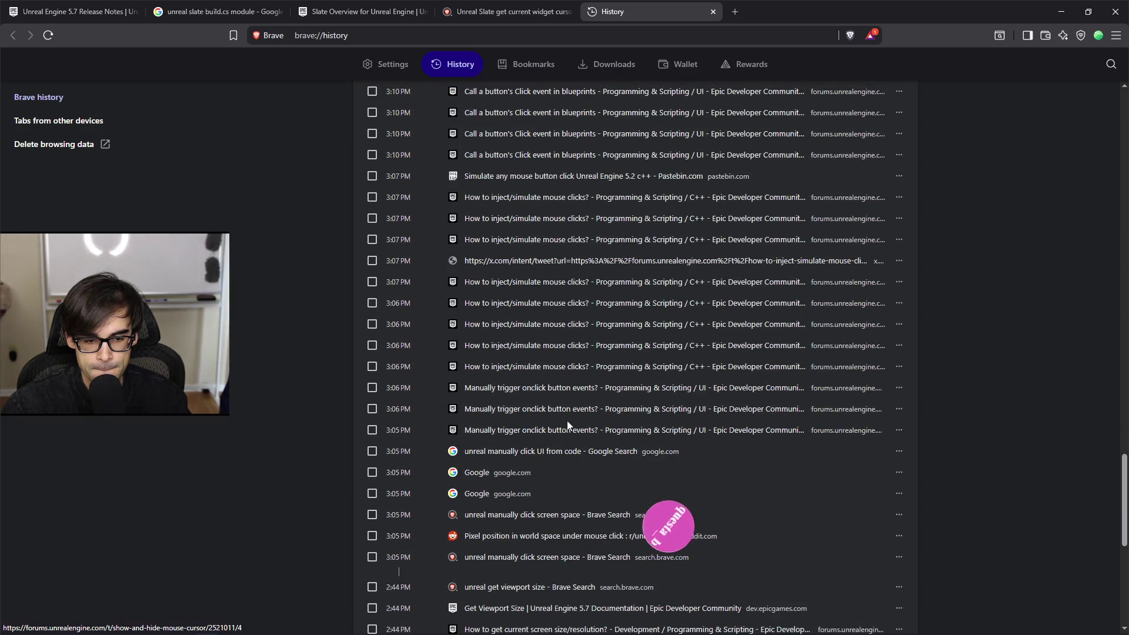
middle_click(542, 388)
Step: Open the How to inject/simulate mouse clicks? thread and scroll through its code posts
left_click(581, 240, "ctrl+shift")
scroll(607, 456, "down", 20)
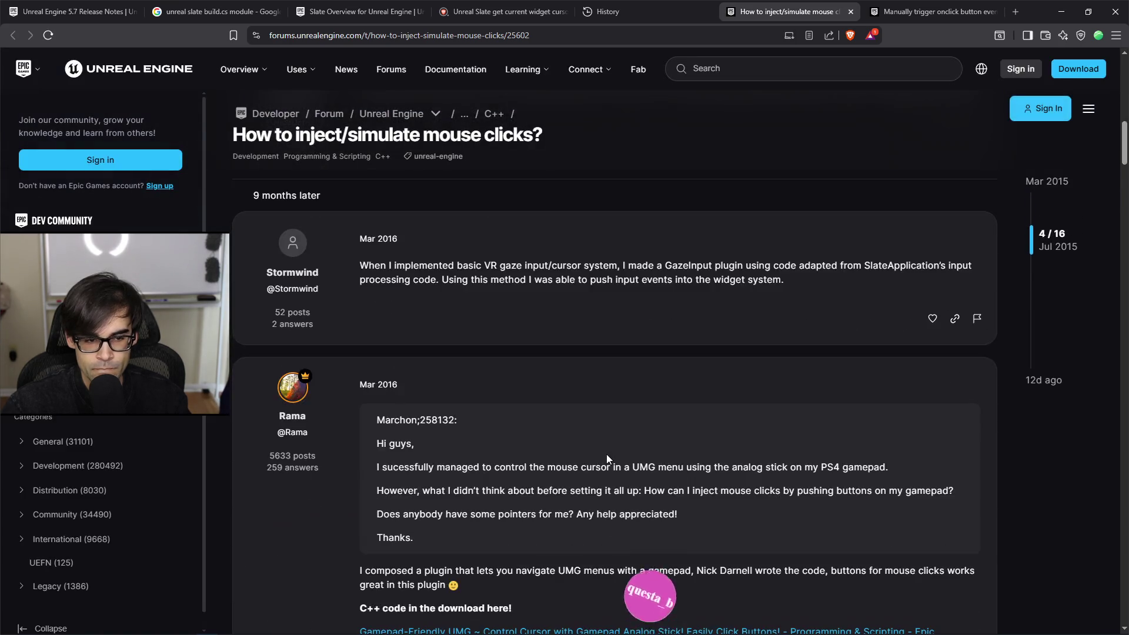
scroll(607, 456, "down", 20)
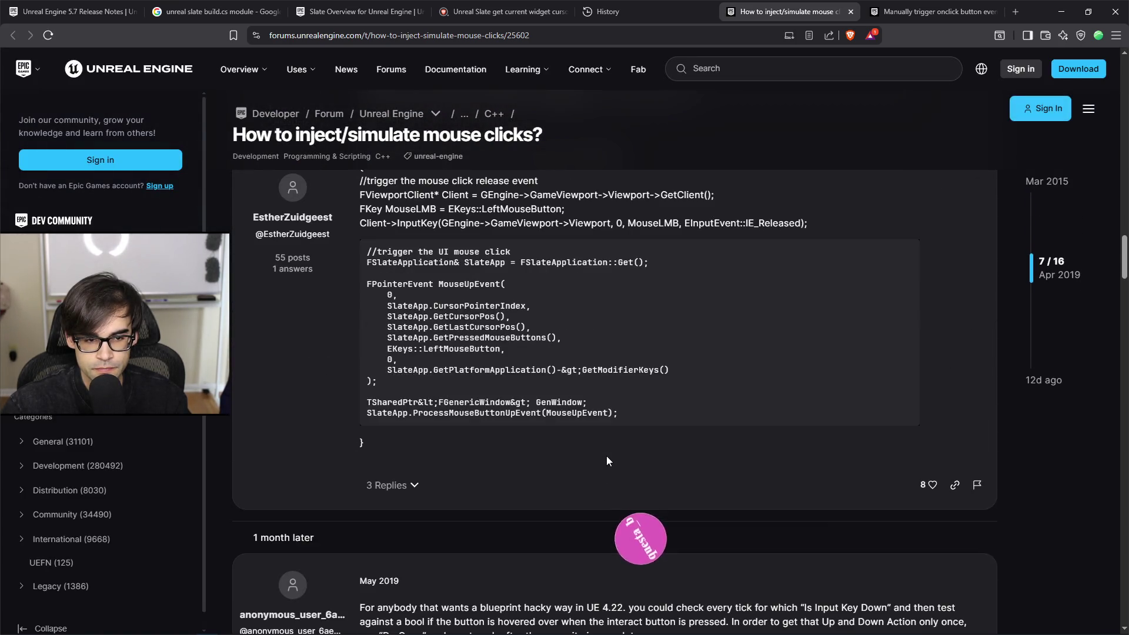
scroll(607, 456, "down", 15)
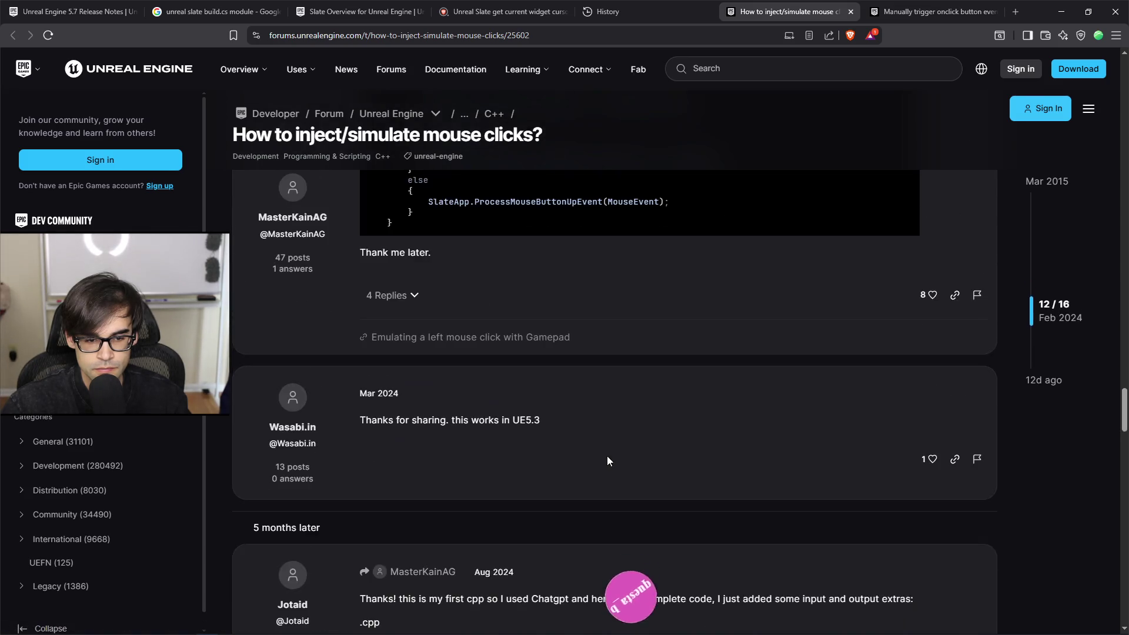
scroll(607, 456, "up", 8)
scroll(607, 457, "down", 10)
scroll(609, 460, "up", 8)
scroll(608, 461, "down", 10)
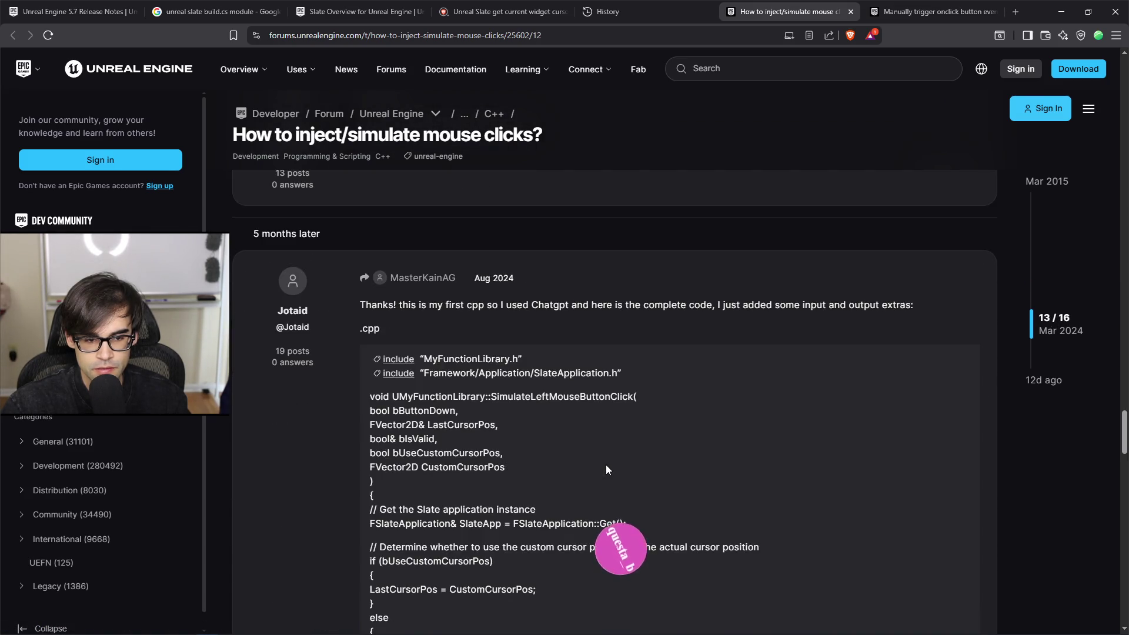
scroll(606, 464, "down", 3)
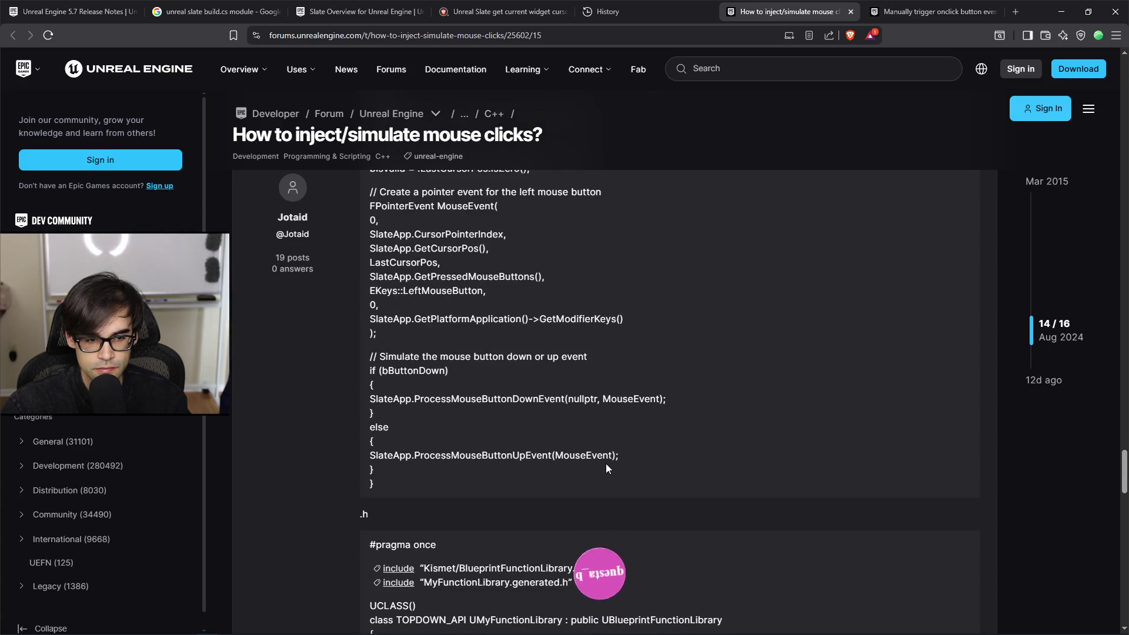
scroll(607, 468, "up", 4)
scroll(607, 465, "down", 20)
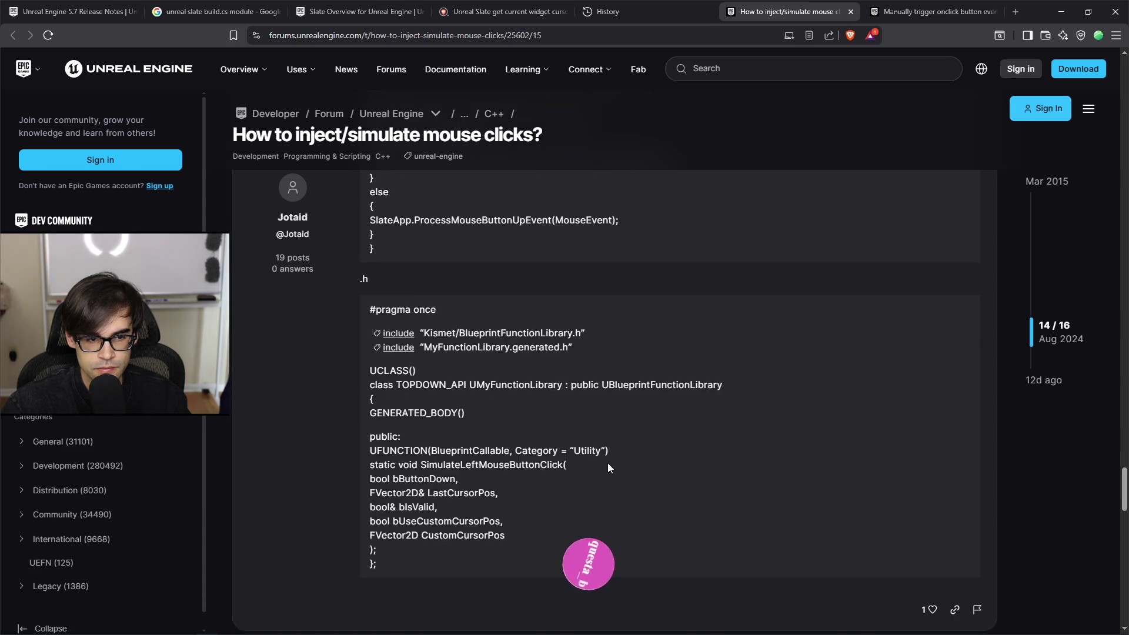
scroll(694, 475, "up", 5)
scroll(694, 477, "up", 10)
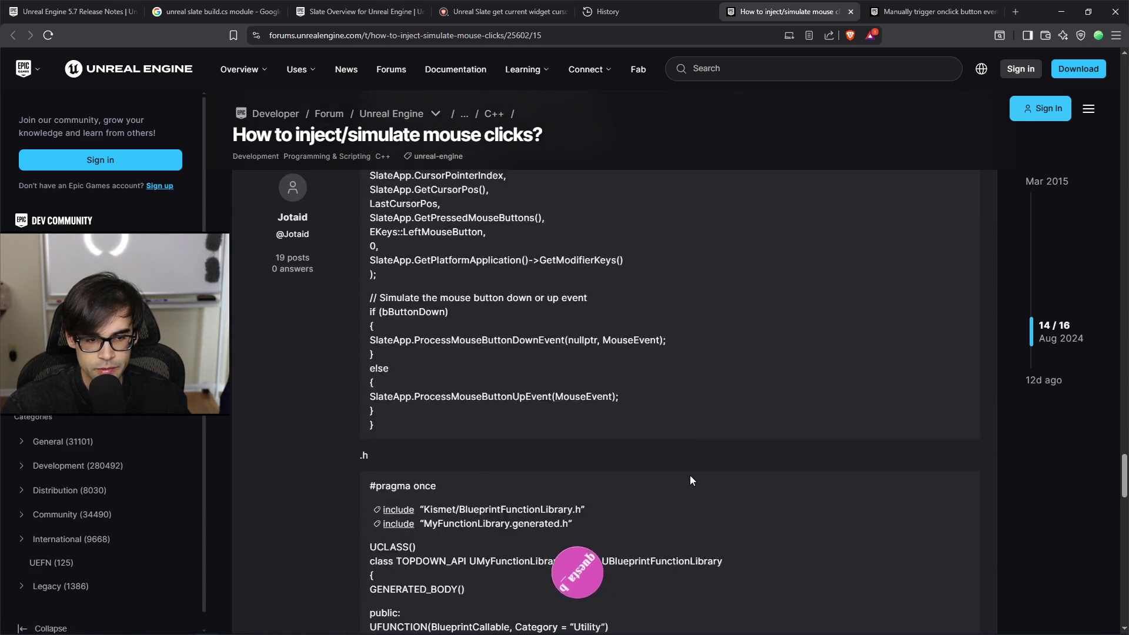
scroll(667, 484, "up", 6)
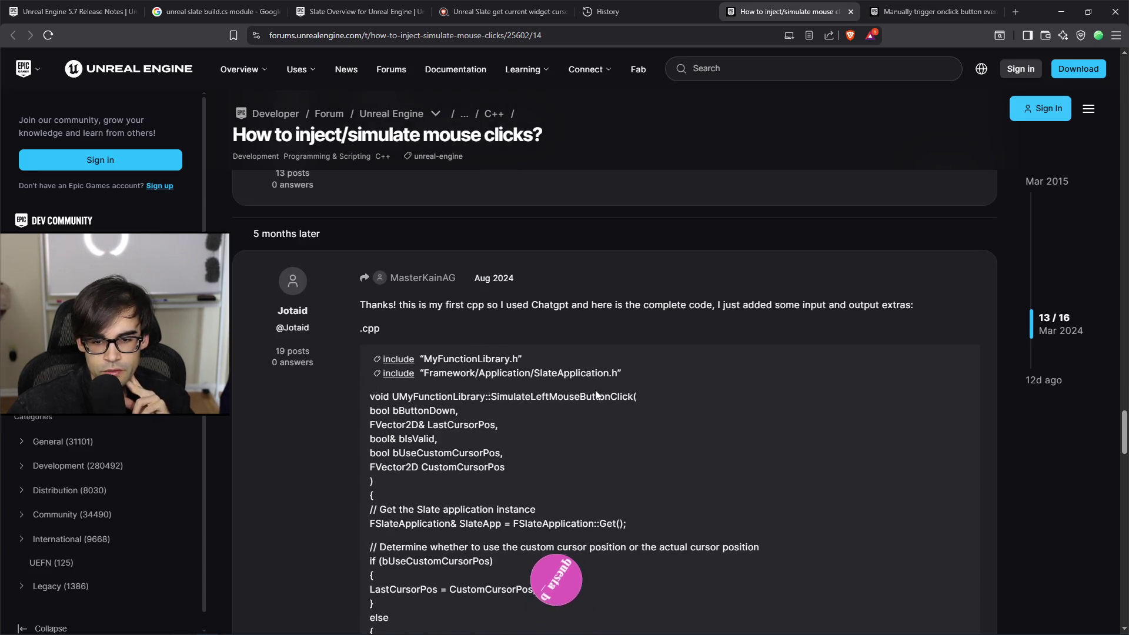
left_click_drag(447, 309, 742, 306)
left_click(735, 327)
Step: Read further through the thread's code posts, then close the mouse-click simulation tab
scroll(693, 344, "down", 2)
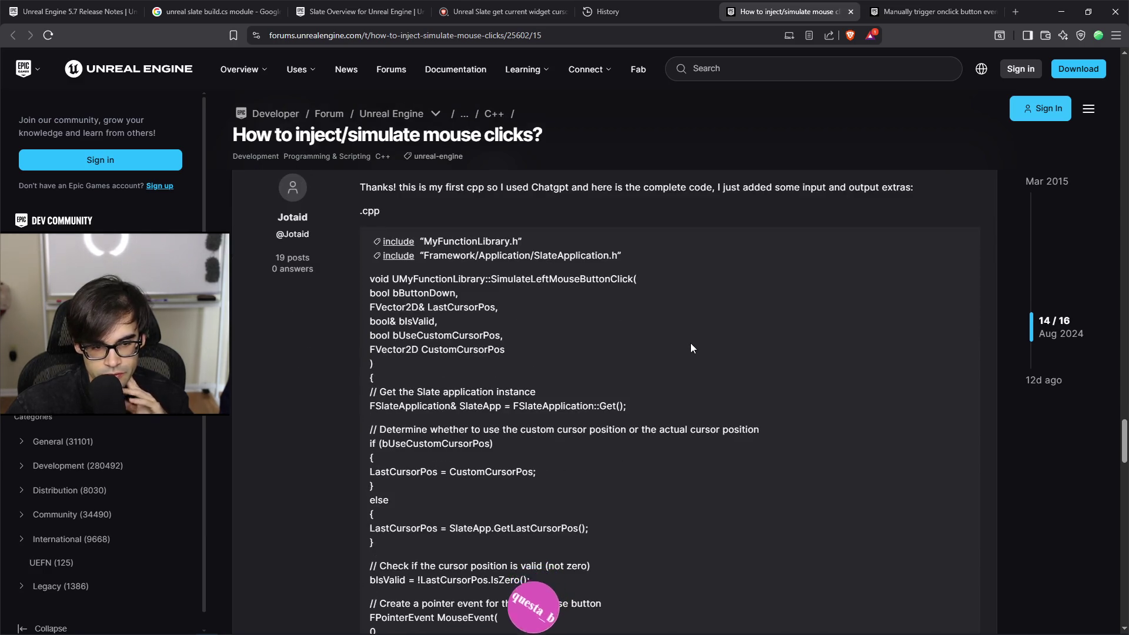
scroll(684, 345, "down", 2)
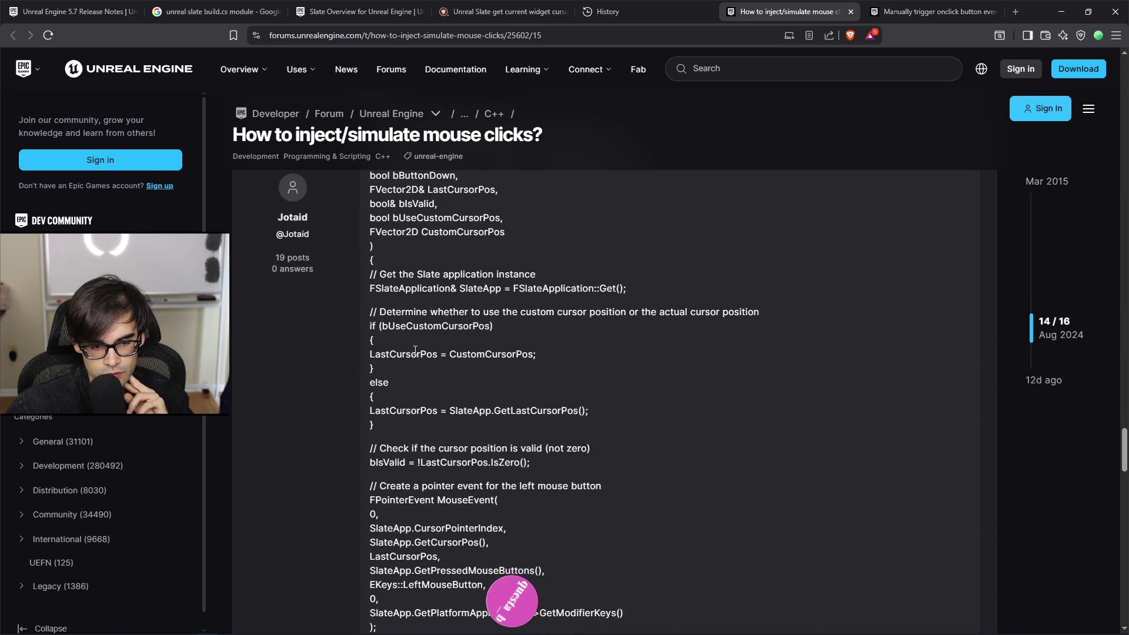
scroll(415, 458, "down", 1)
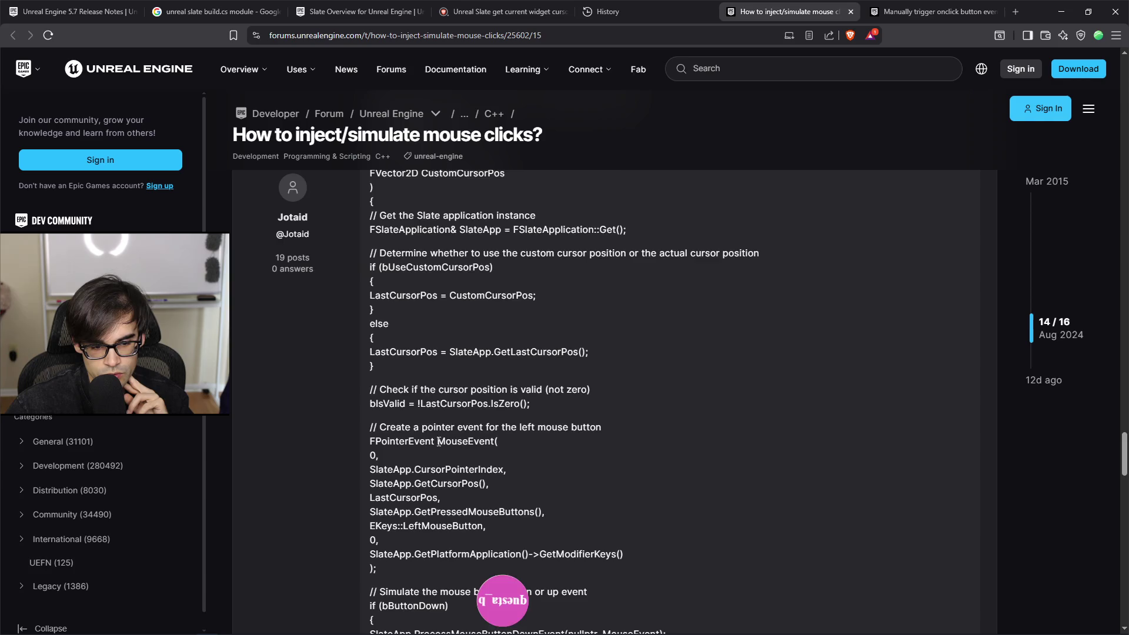
scroll(434, 443, "down", 2)
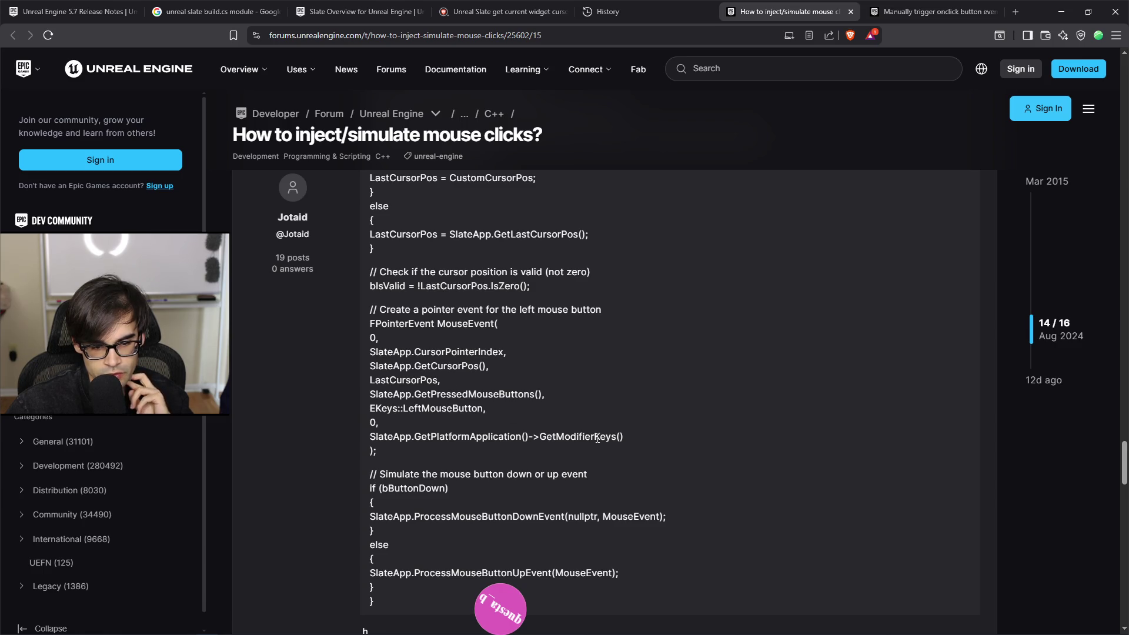
scroll(593, 447, "down", 1)
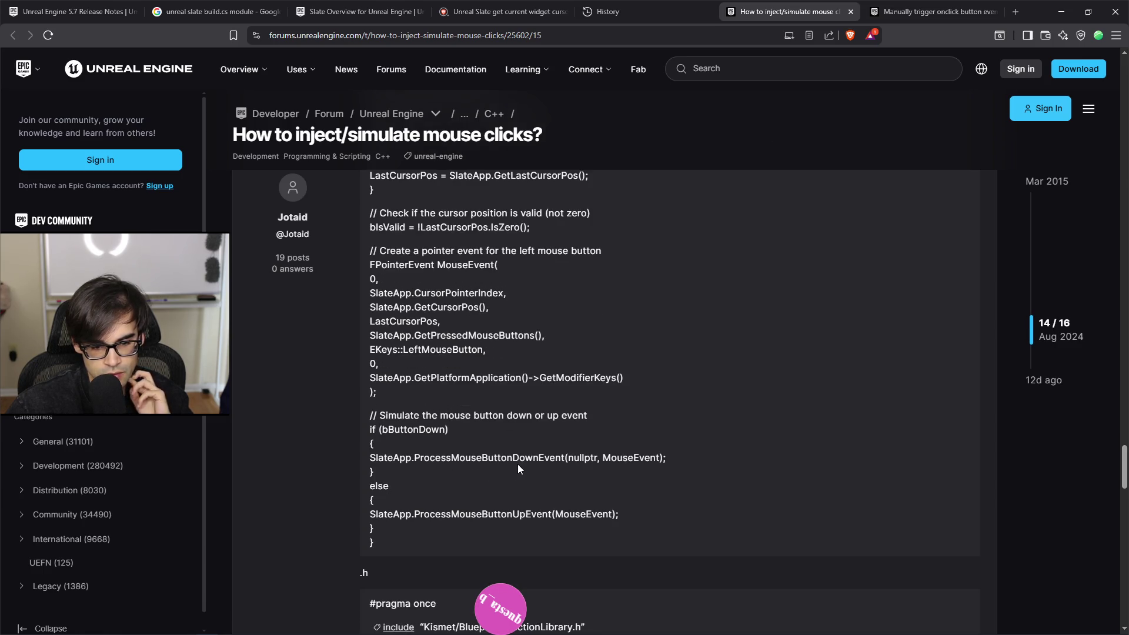
scroll(518, 465, "up", 10)
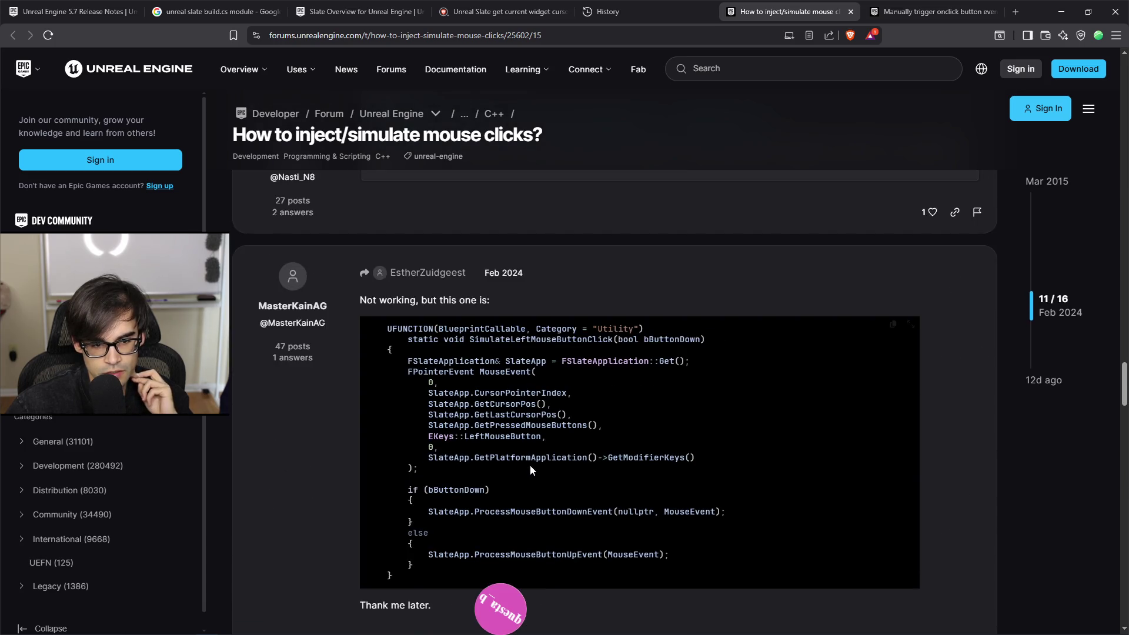
scroll(528, 471, "up", 5)
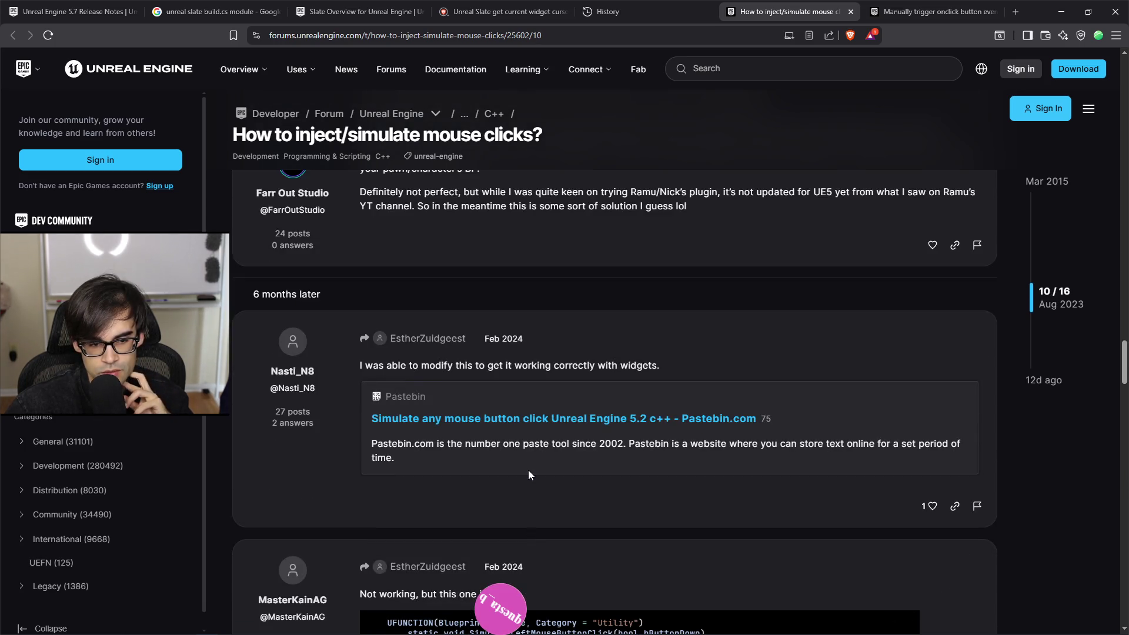
scroll(528, 471, "up", 12)
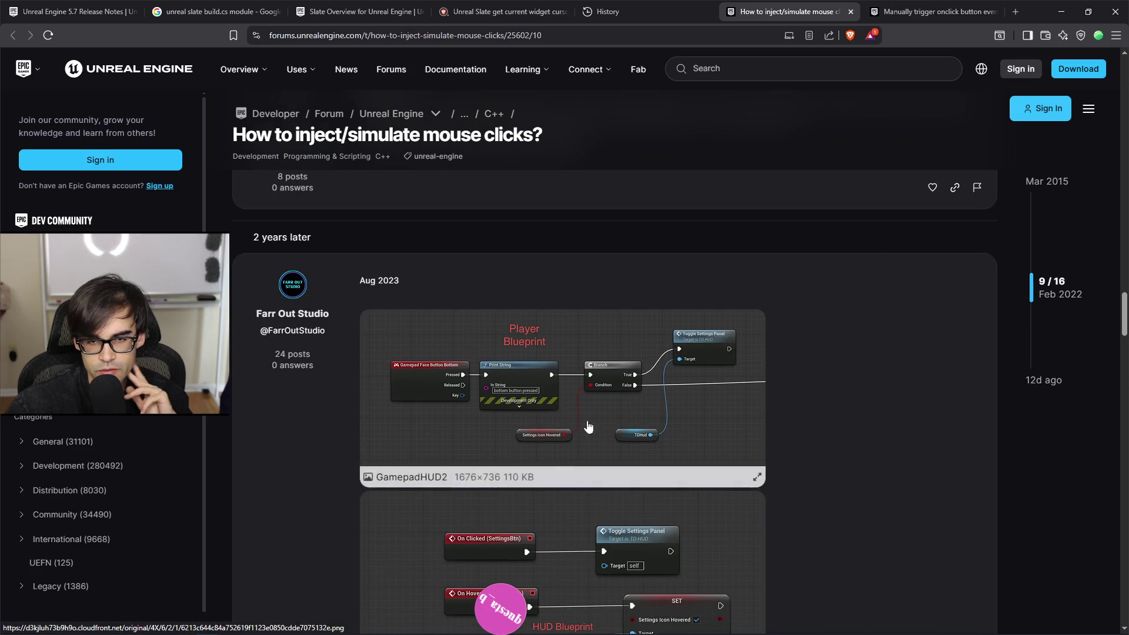
left_click(851, 11)
scroll(709, 322, "up", 5)
scroll(708, 322, "up", 10)
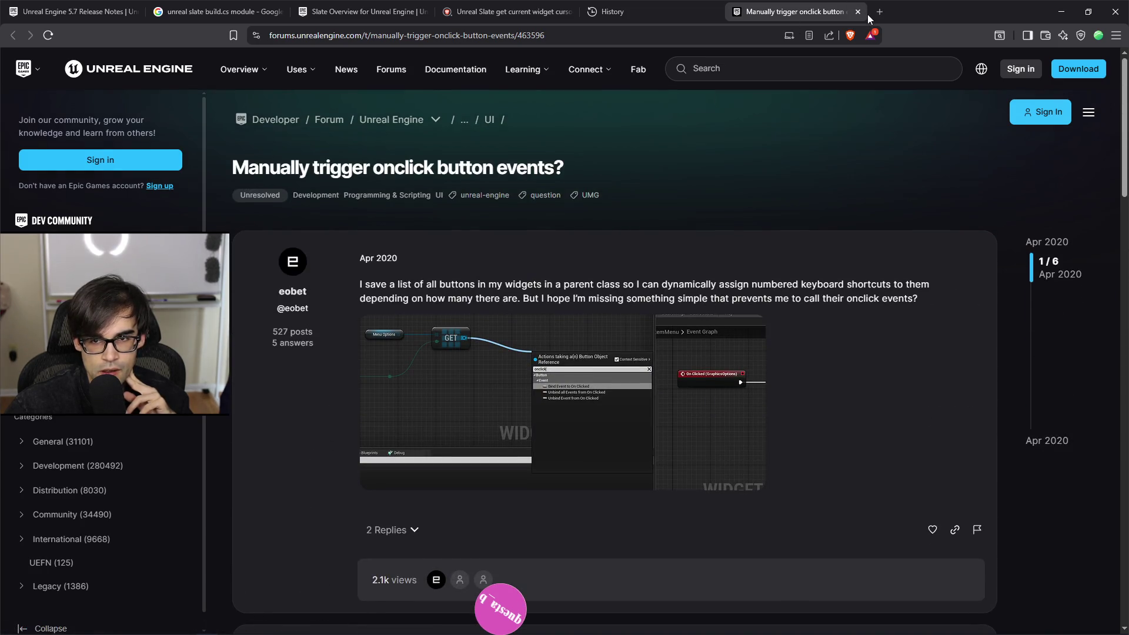
Step: Close the Manually trigger onclick tab and scroll back through the history list
left_click(859, 11)
scroll(690, 307, "down", 5)
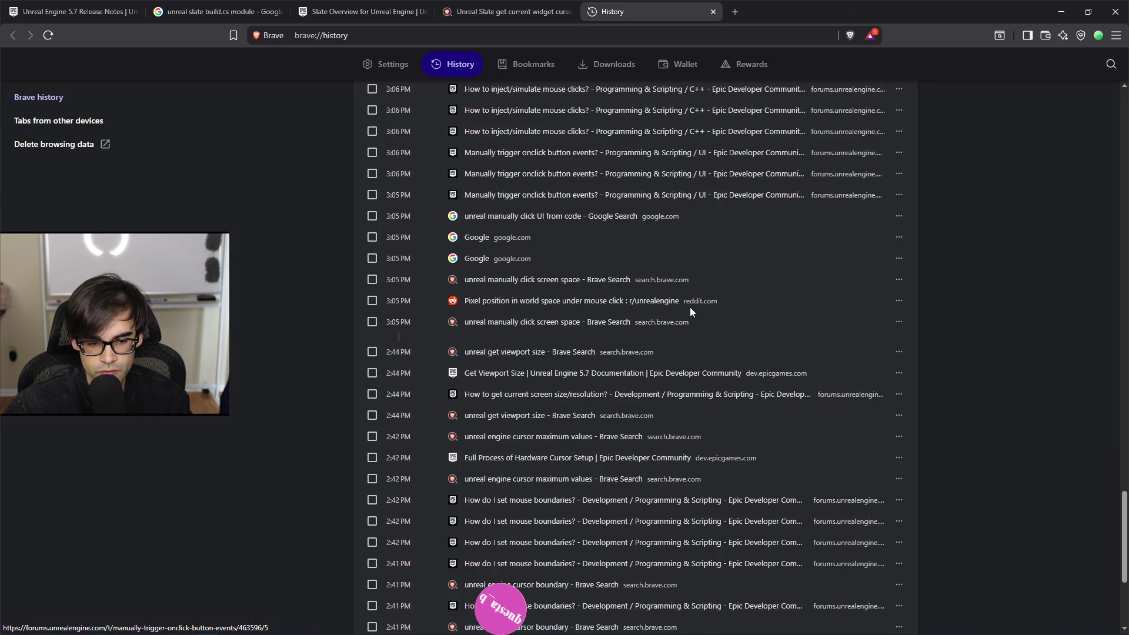
scroll(588, 449, "down", 1)
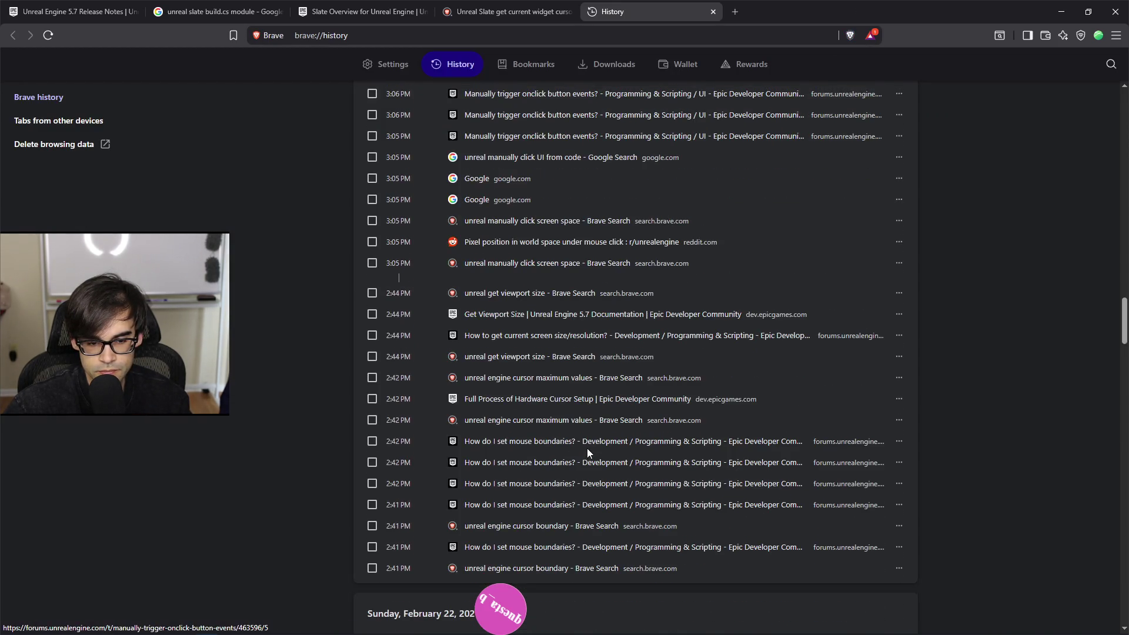
scroll(574, 441, "down", 4)
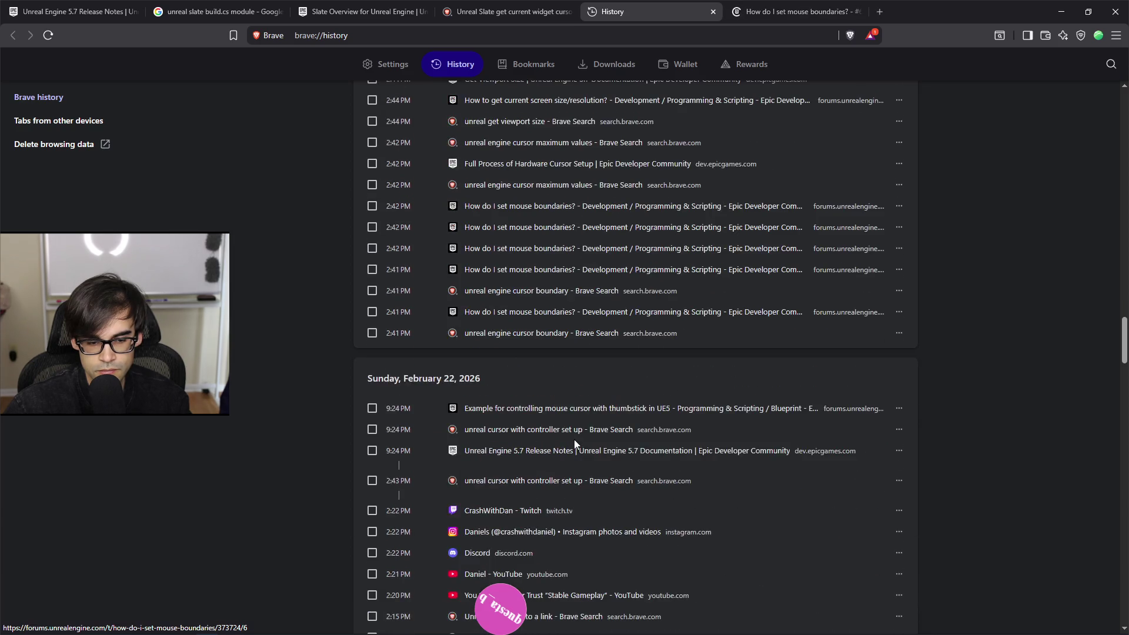
scroll(574, 440, "up", 1)
scroll(575, 437, "up", 5)
scroll(577, 443, "up", 4)
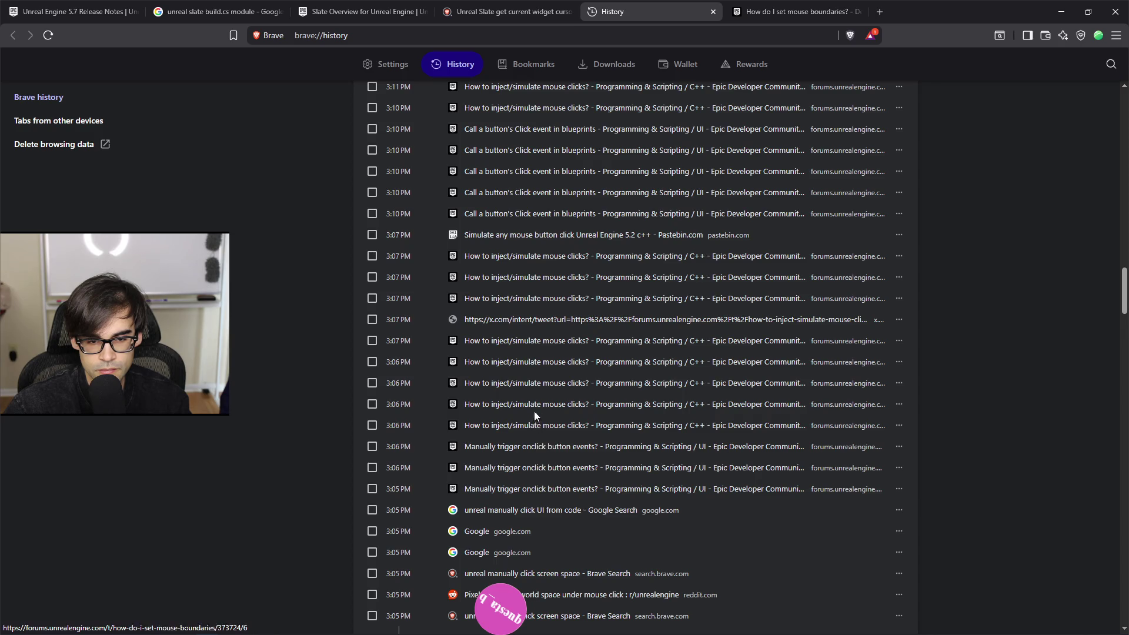
scroll(535, 417, "up", 6)
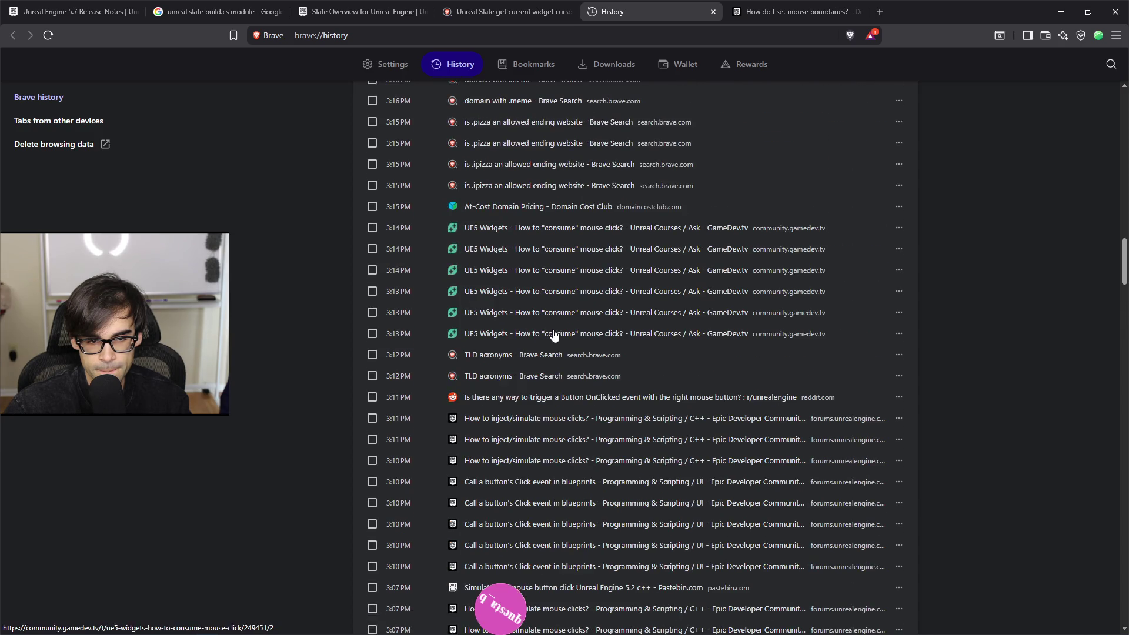
scroll(539, 344, "up", 8)
scroll(540, 348, "up", 9)
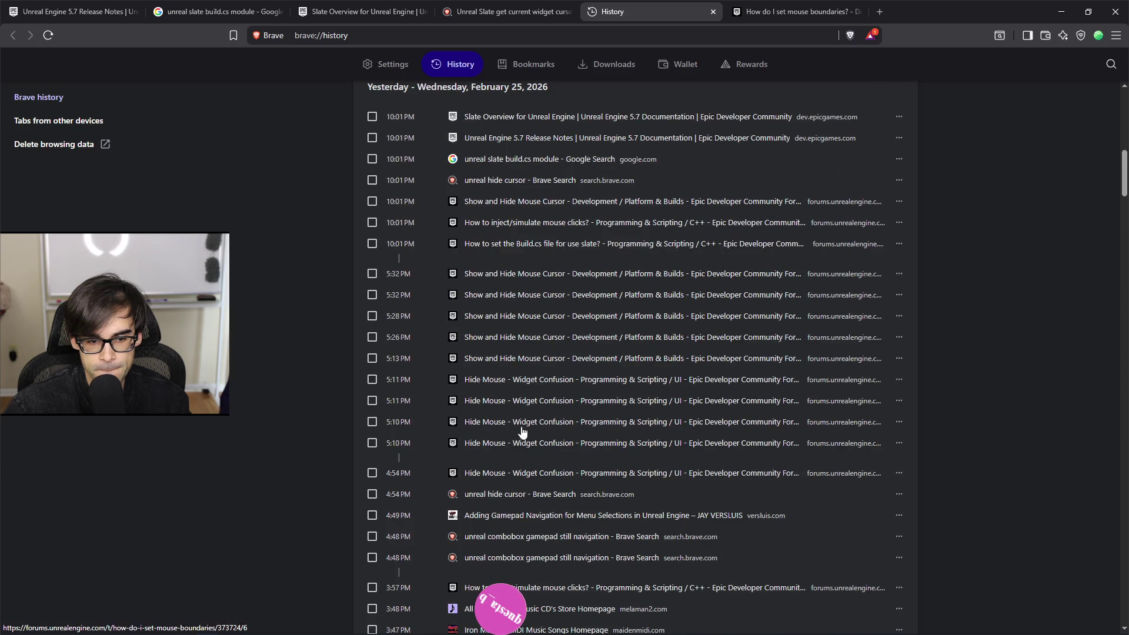
Step: Open the Hide Mouse - Widget Confusion and Show and Hide Mouse Cursor threads, then view mouse boundaries
middle_click(526, 448)
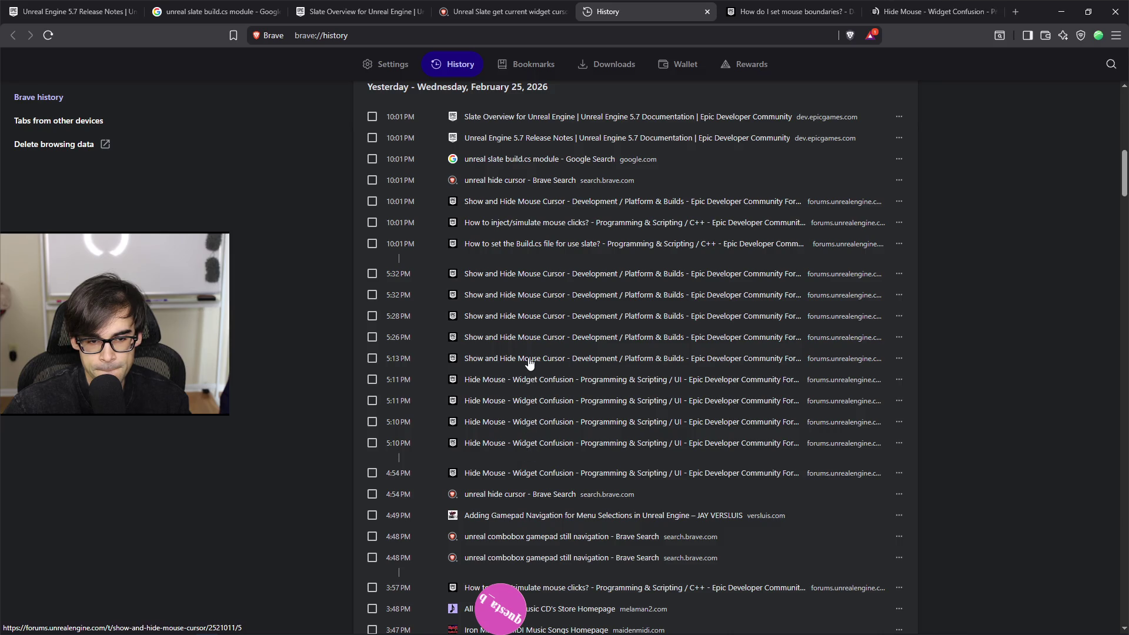
middle_click(527, 360)
scroll(542, 355, "up", 2)
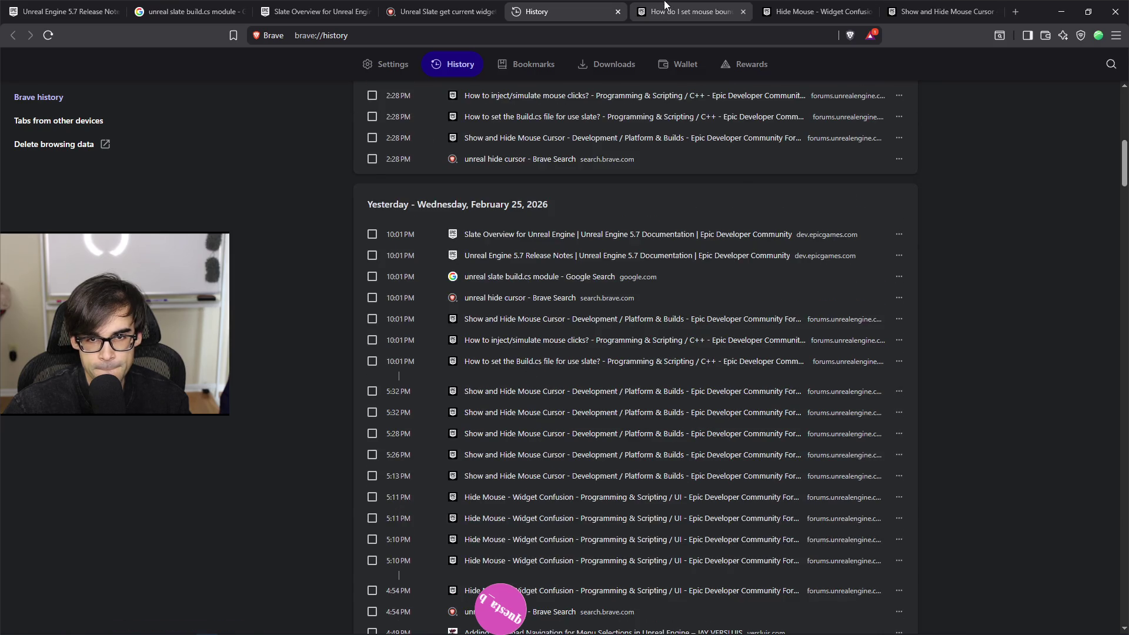
left_click(693, 11)
scroll(605, 400, "up", 15)
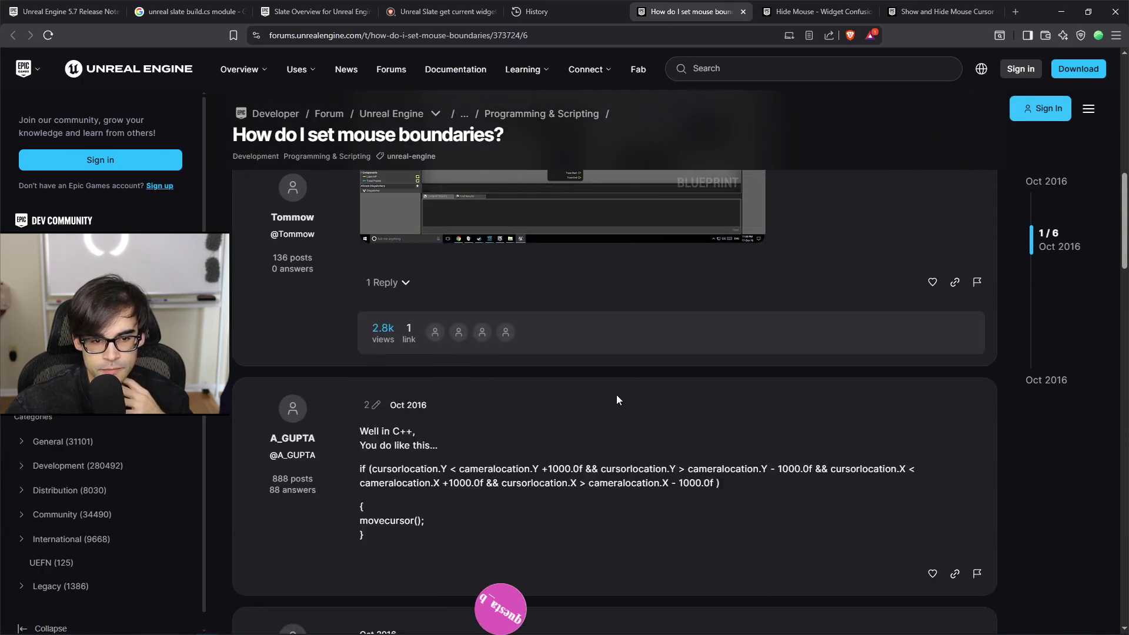
Step: Close the How do I set mouse boundaries? tab
left_click(745, 12)
scroll(767, 435, "down", 10)
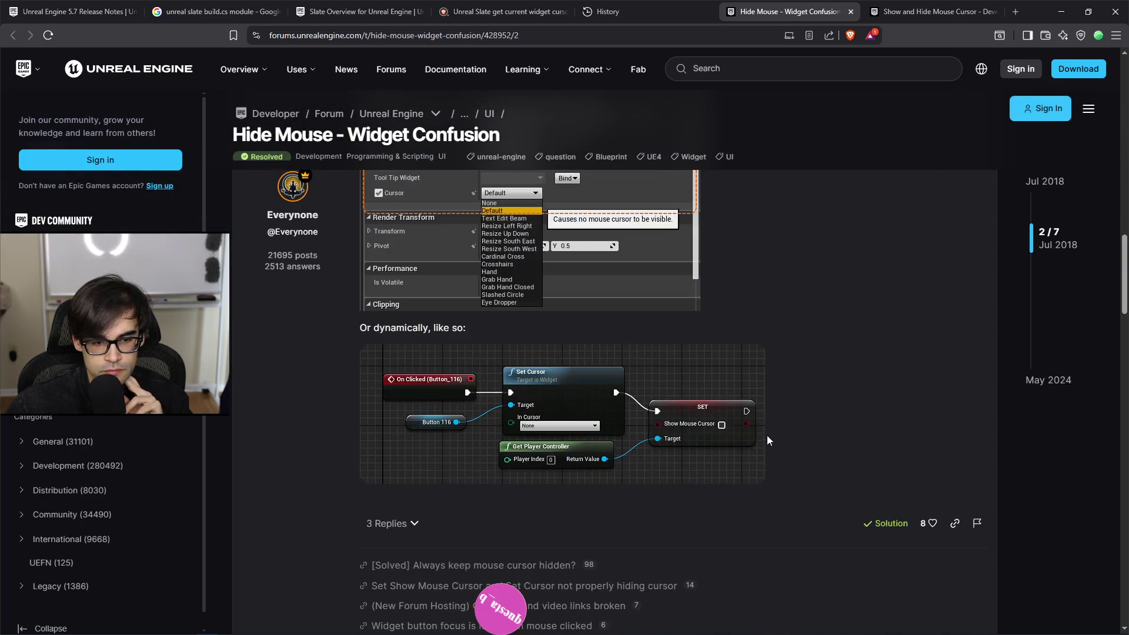
scroll(766, 429, "down", 15)
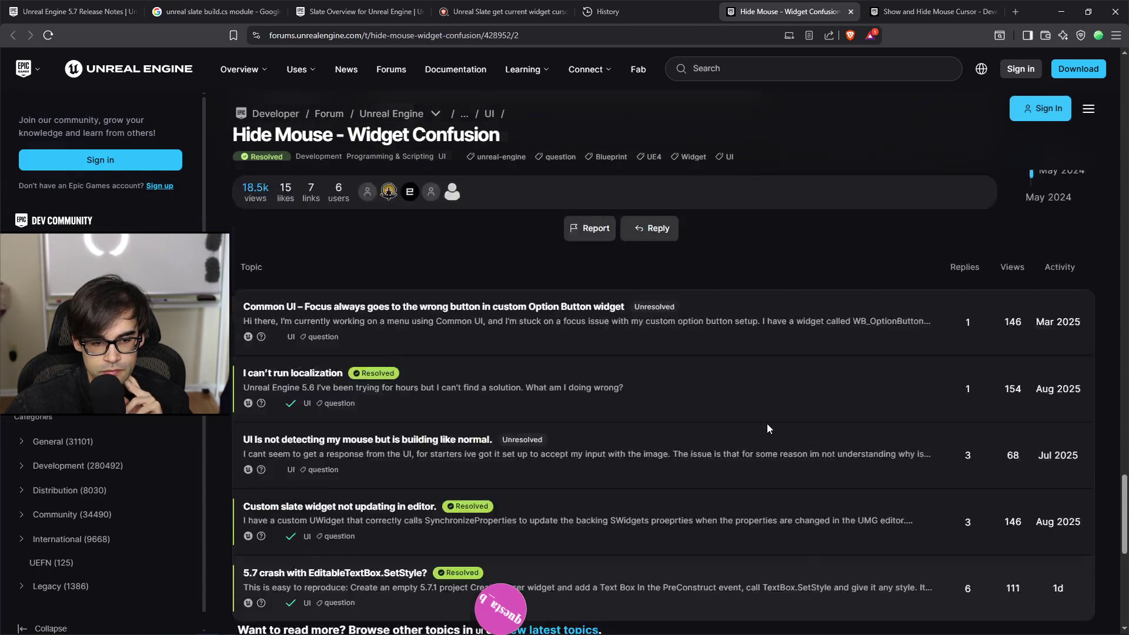
scroll(767, 424, "up", 8)
Step: Close the Hide Mouse - Widget Confusion tab
left_click(850, 12)
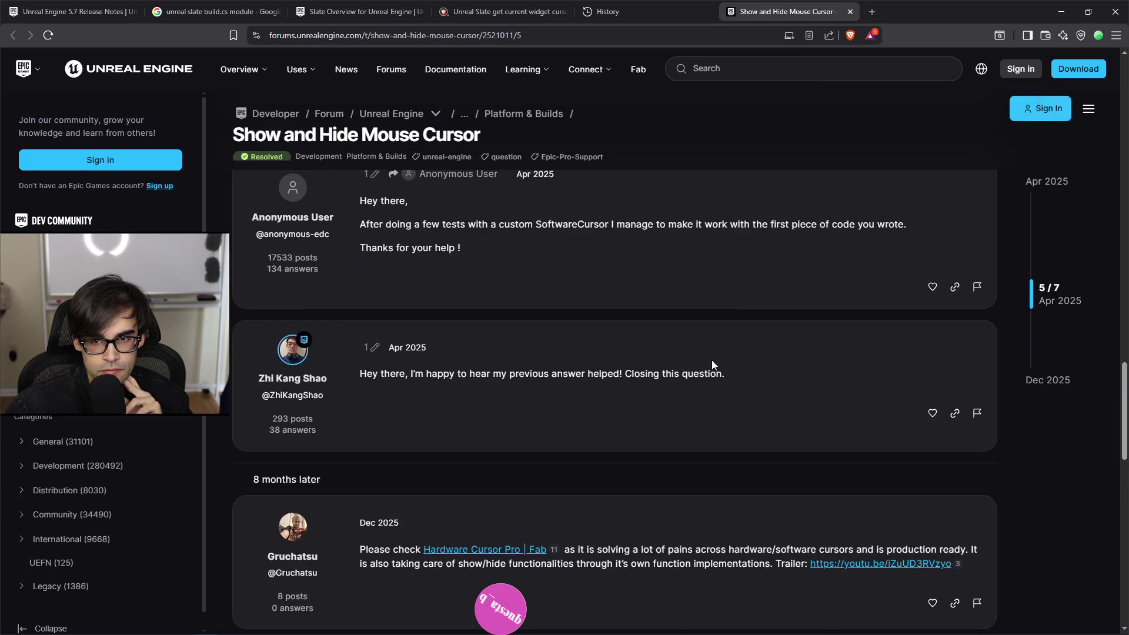
scroll(713, 393, "down", 5)
scroll(759, 393, "up", 4)
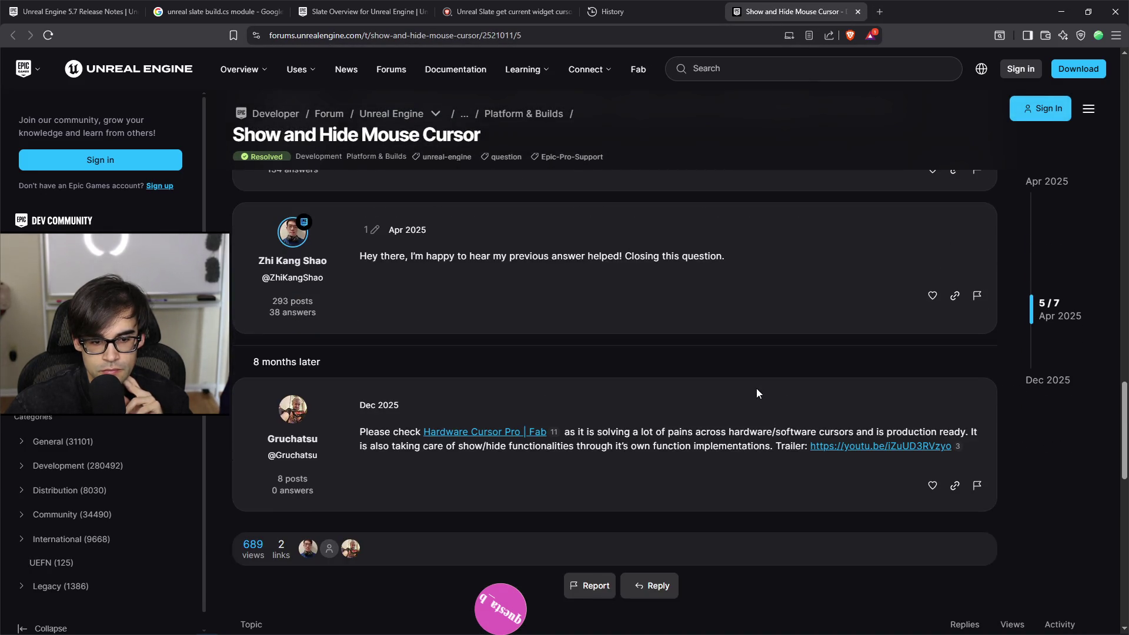
scroll(758, 393, "up", 10)
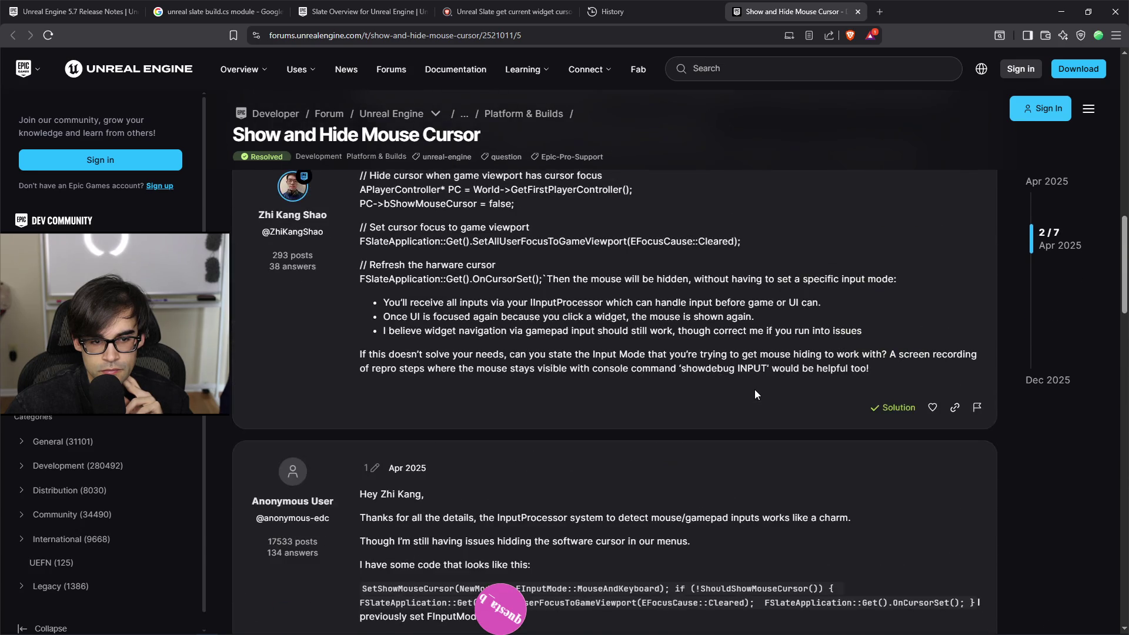
scroll(756, 394, "up", 8)
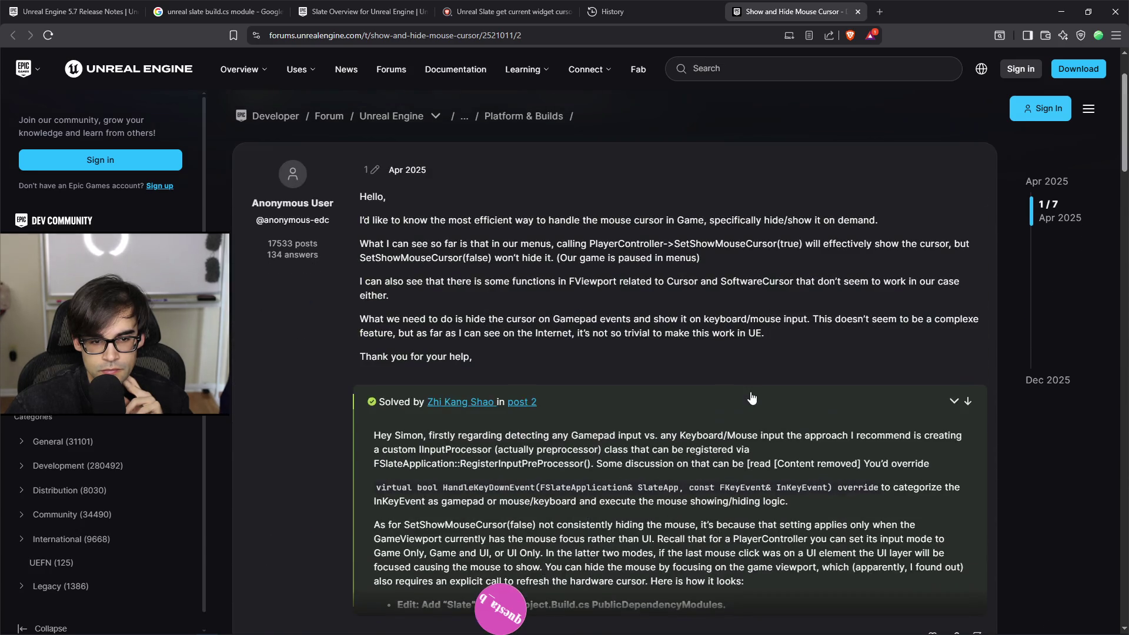
Step: Scroll through the Show and Hide Mouse Cursor thread to read its solution
scroll(703, 393, "down", 4)
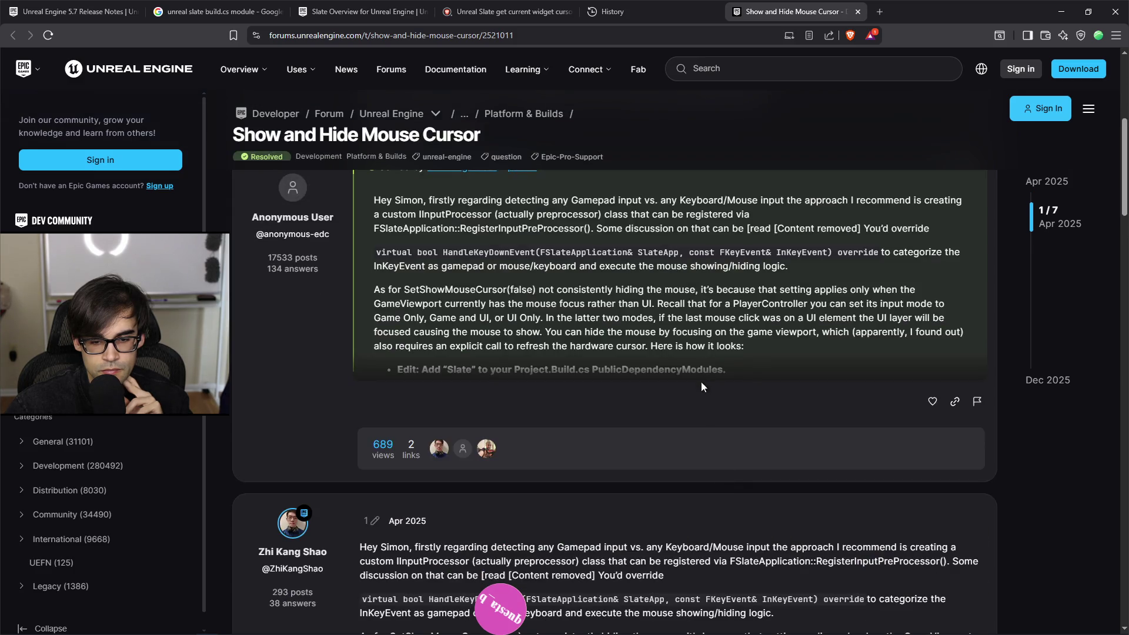
scroll(697, 388, "down", 7)
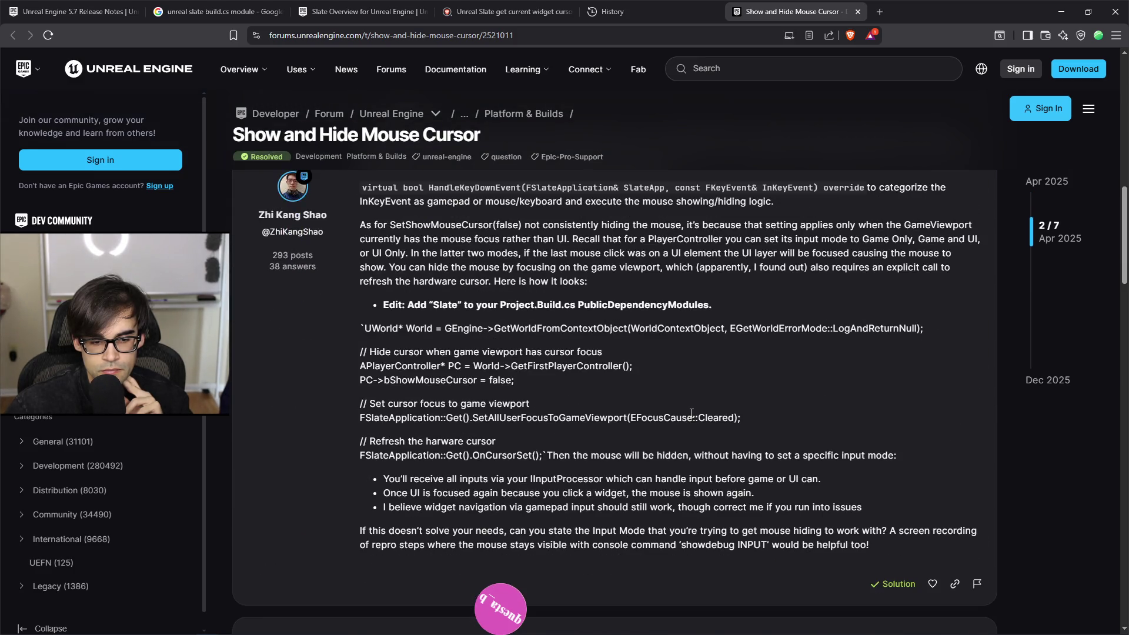
scroll(691, 416, "up", 12)
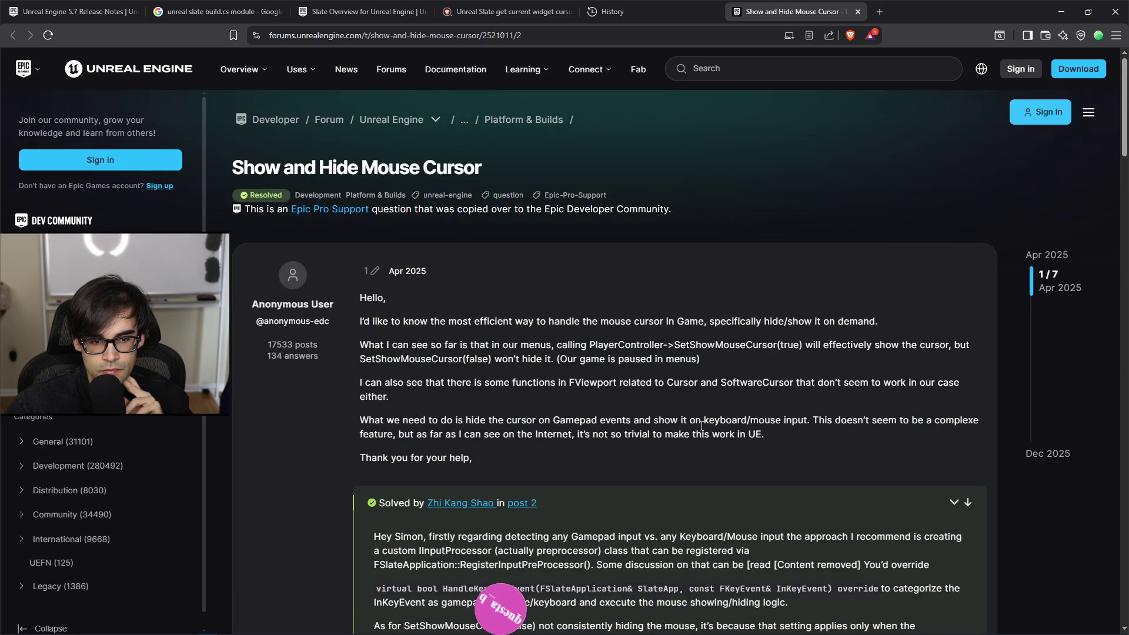
scroll(706, 418, "down", 5)
scroll(707, 420, "down", 3)
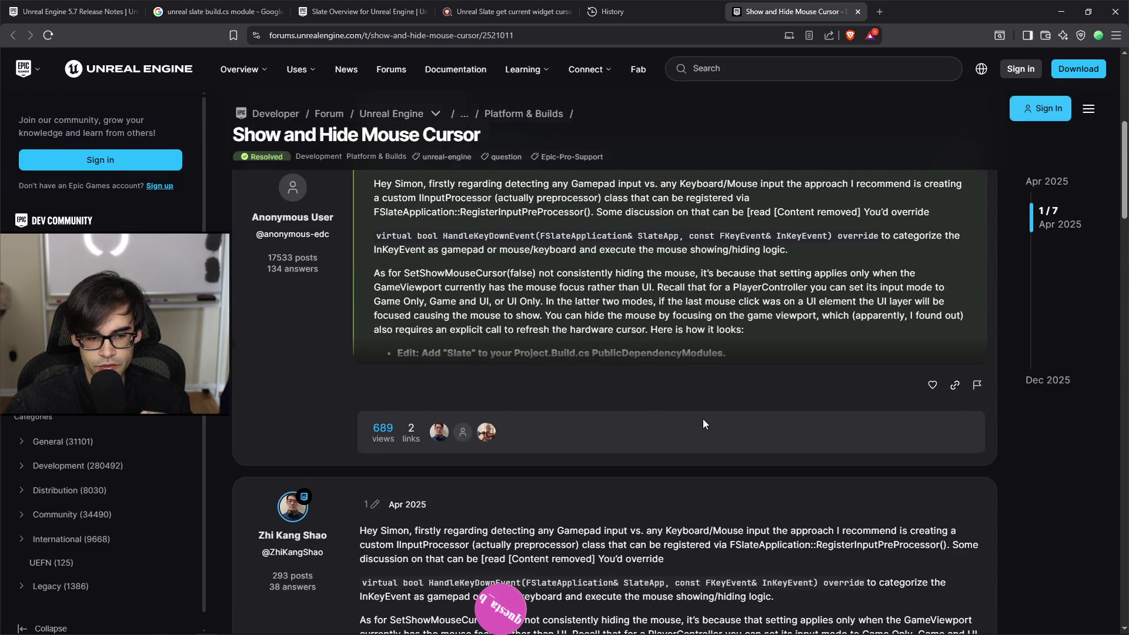
scroll(707, 412, "down", 1)
scroll(709, 395, "down", 1)
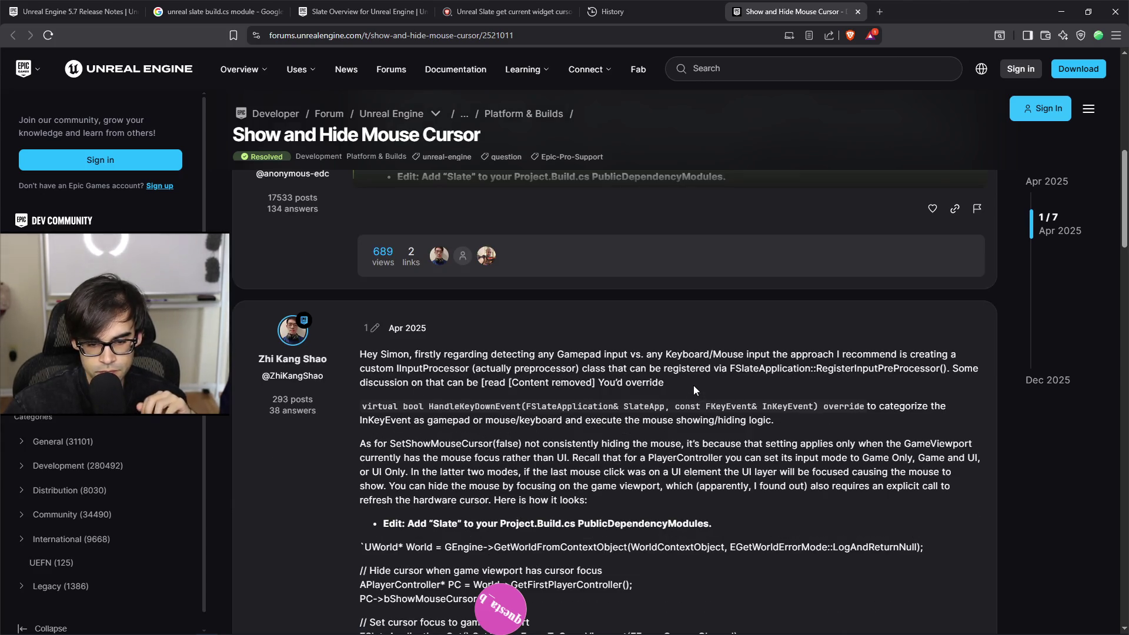
scroll(694, 390, "down", 2)
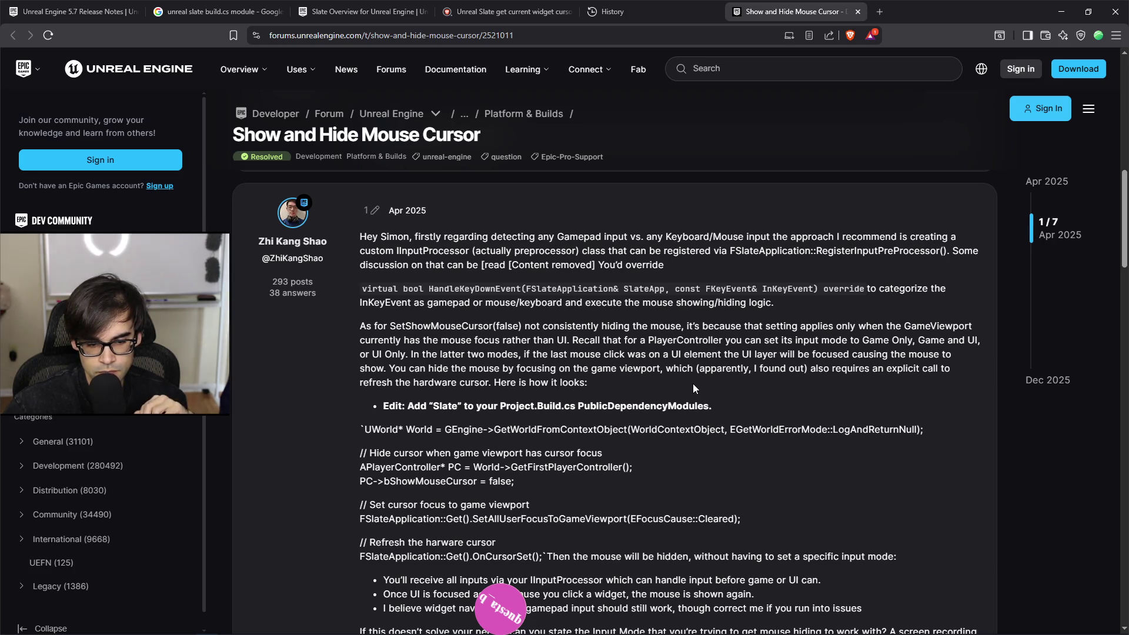
scroll(693, 384, "down", 2)
scroll(693, 383, "down", 3)
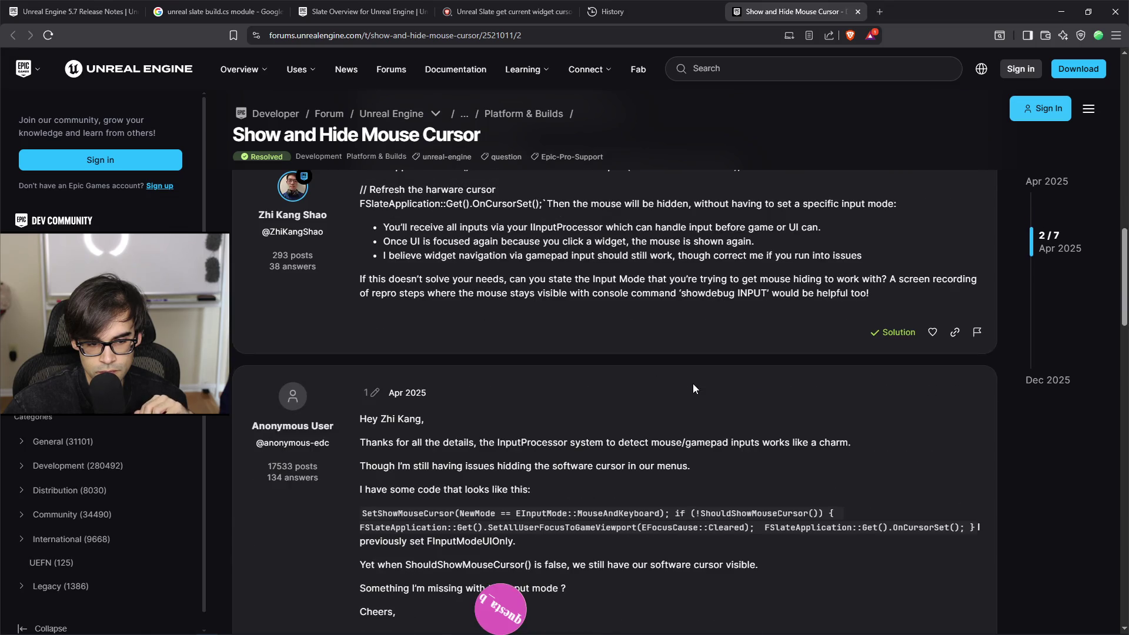
scroll(693, 383, "down", 4)
scroll(693, 383, "down", 3)
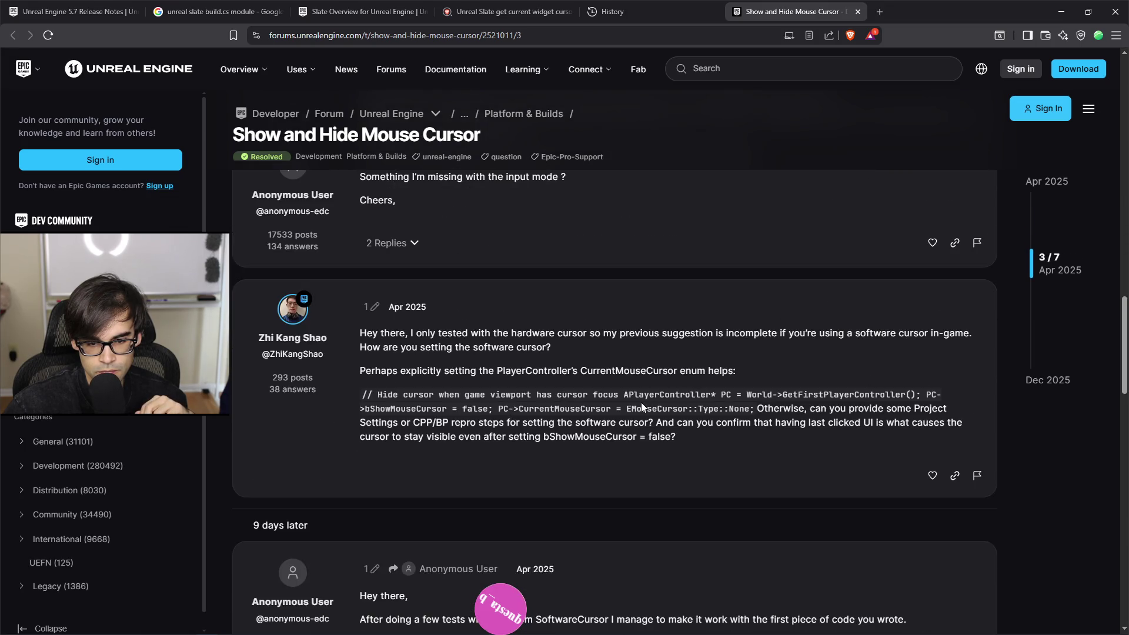
scroll(614, 420, "down", 10)
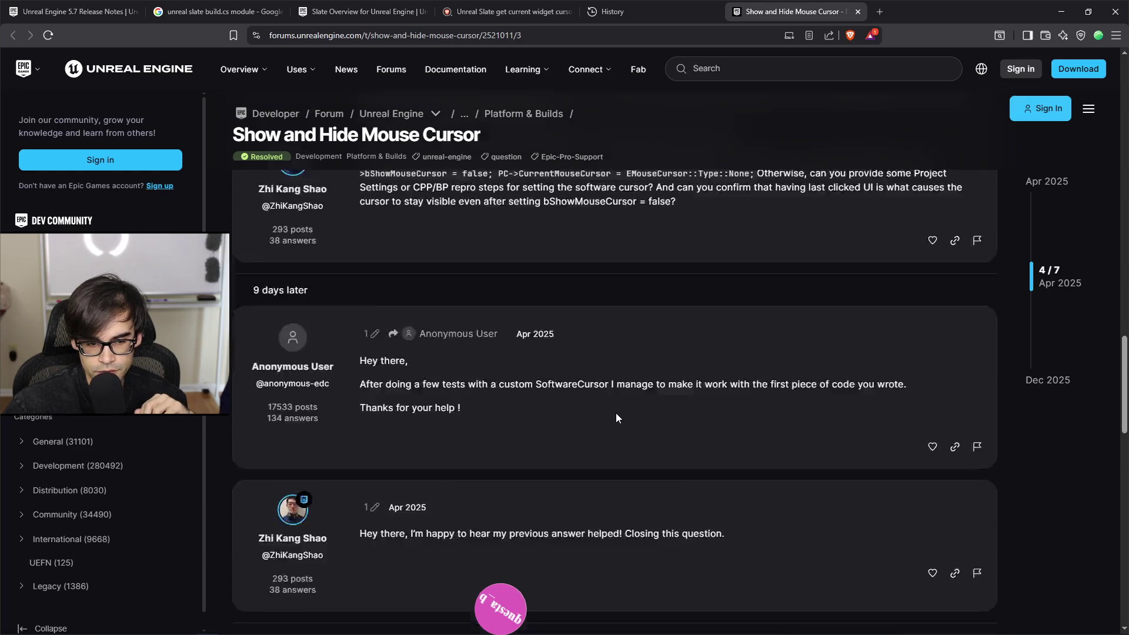
Step: Close the Show and Hide Mouse Cursor tab and scroll down the browsing history
left_click(858, 12)
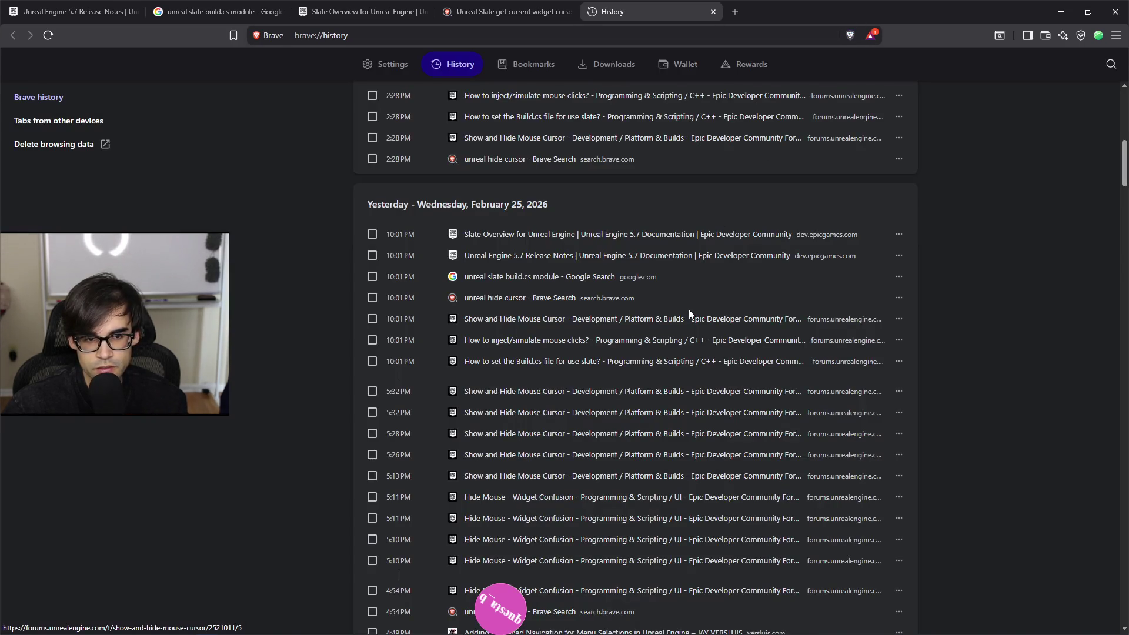
scroll(689, 309, "up", 6)
scroll(690, 308, "down", 7)
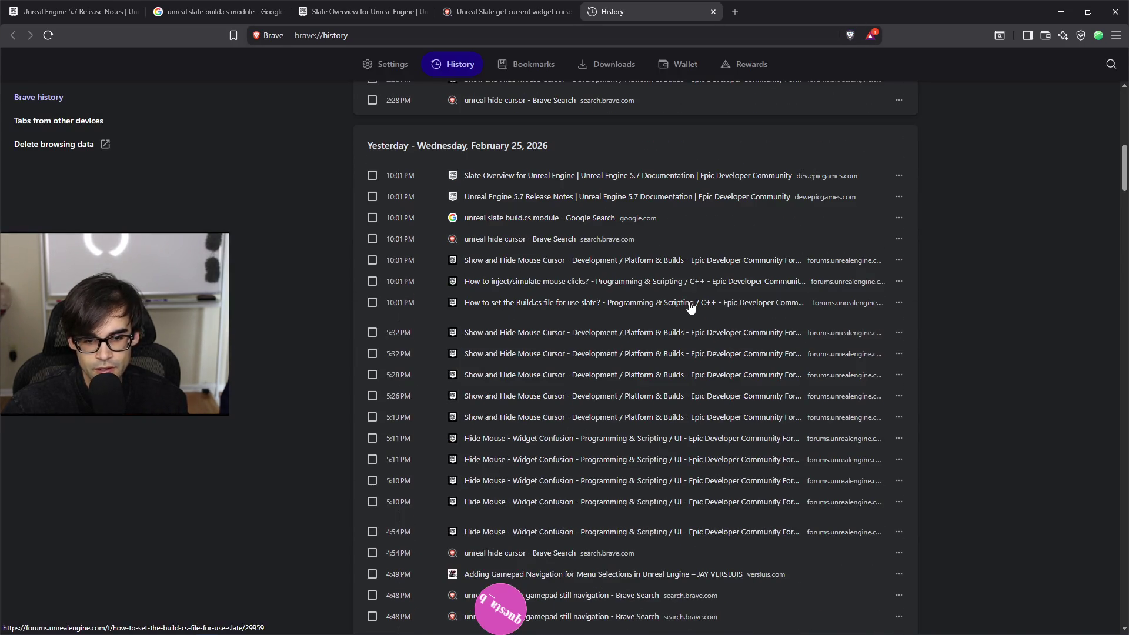
scroll(690, 306, "down", 1)
scroll(551, 384, "down", 3)
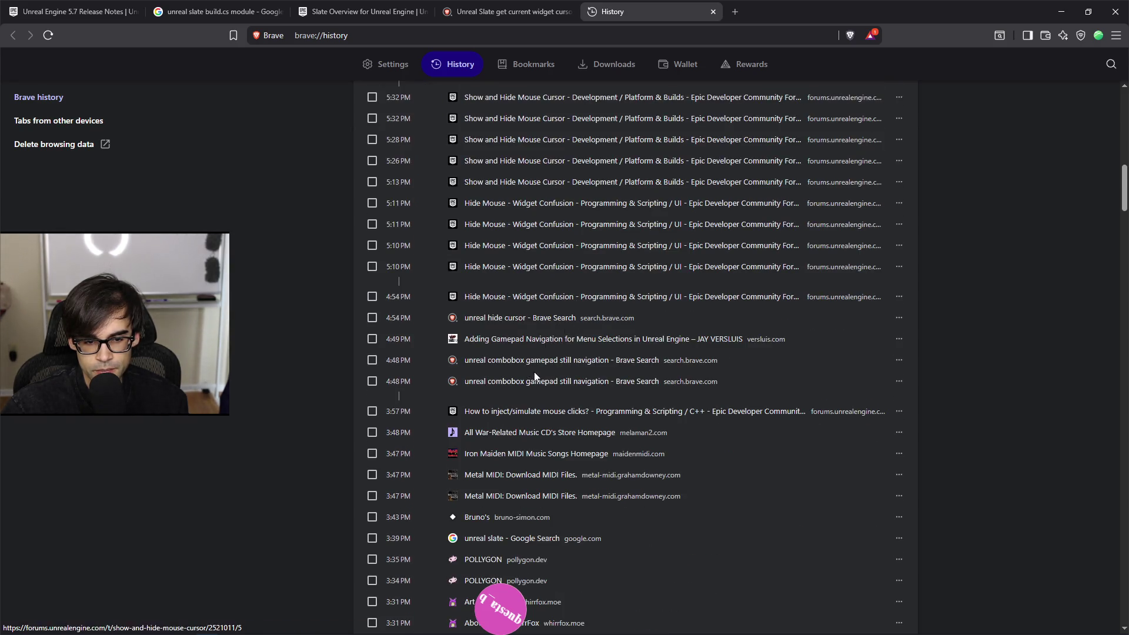
scroll(541, 388, "down", 1)
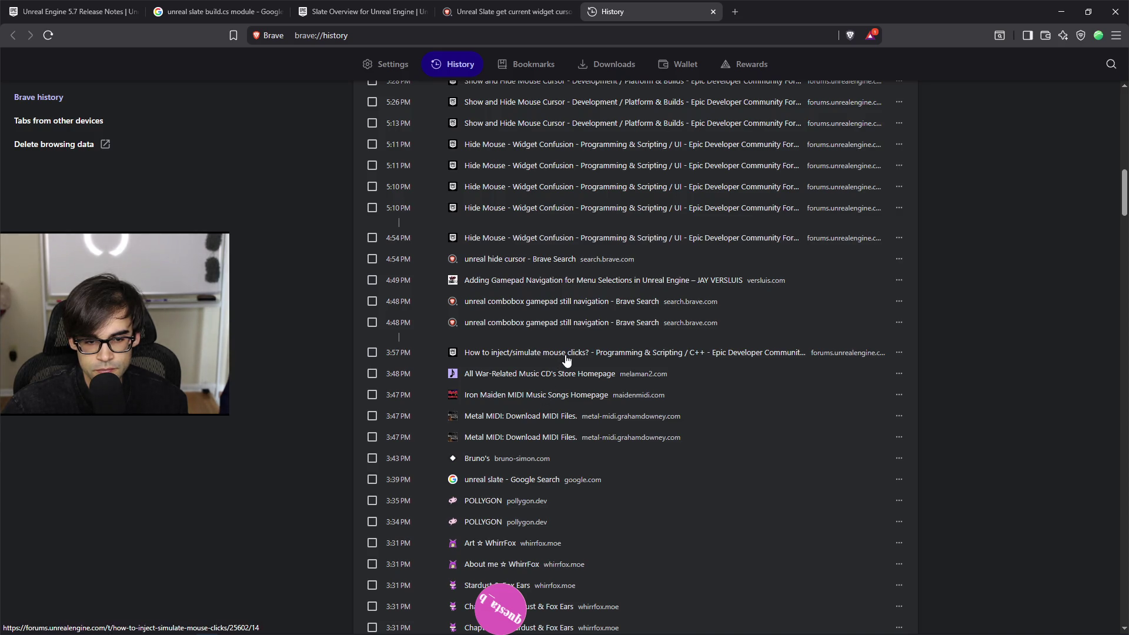
scroll(566, 360, "down", 6)
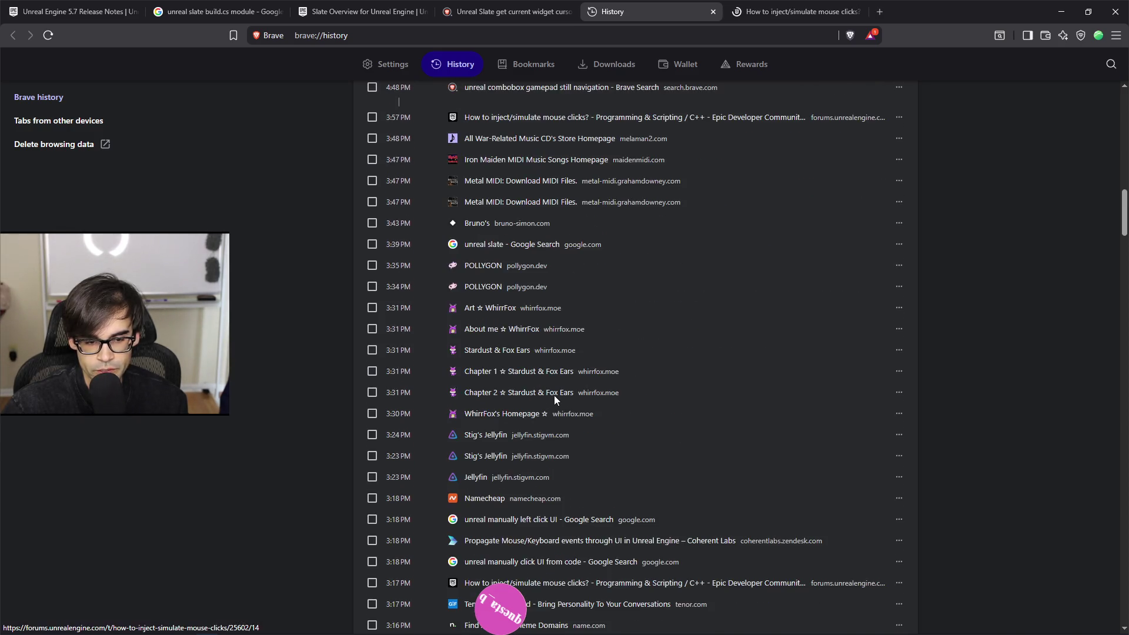
scroll(547, 393, "down", 2)
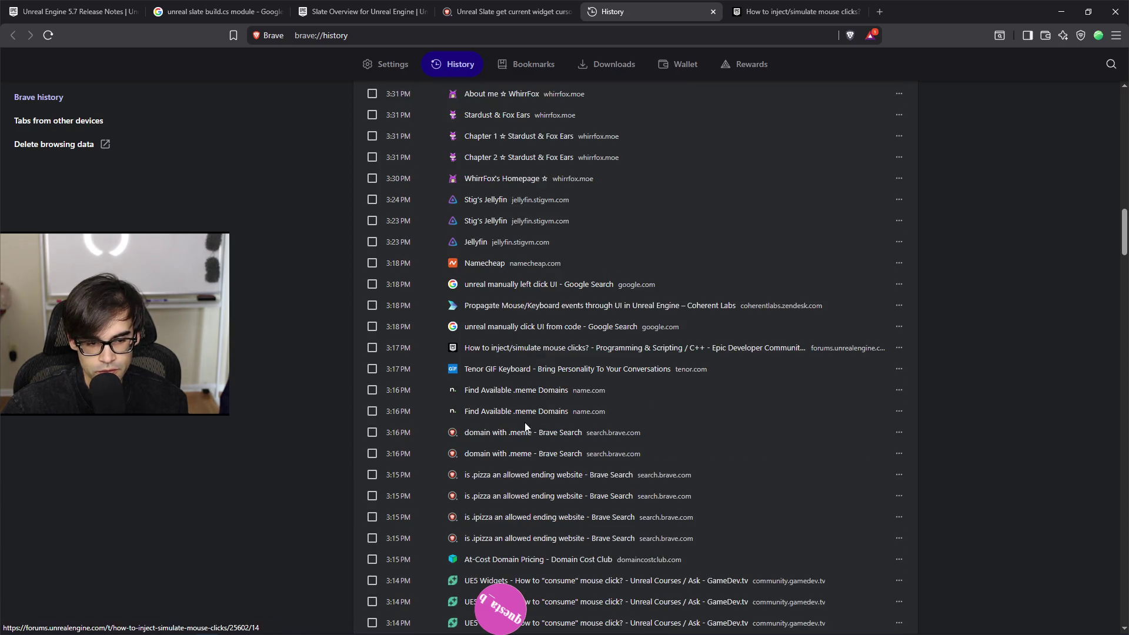
scroll(559, 400, "down", 3)
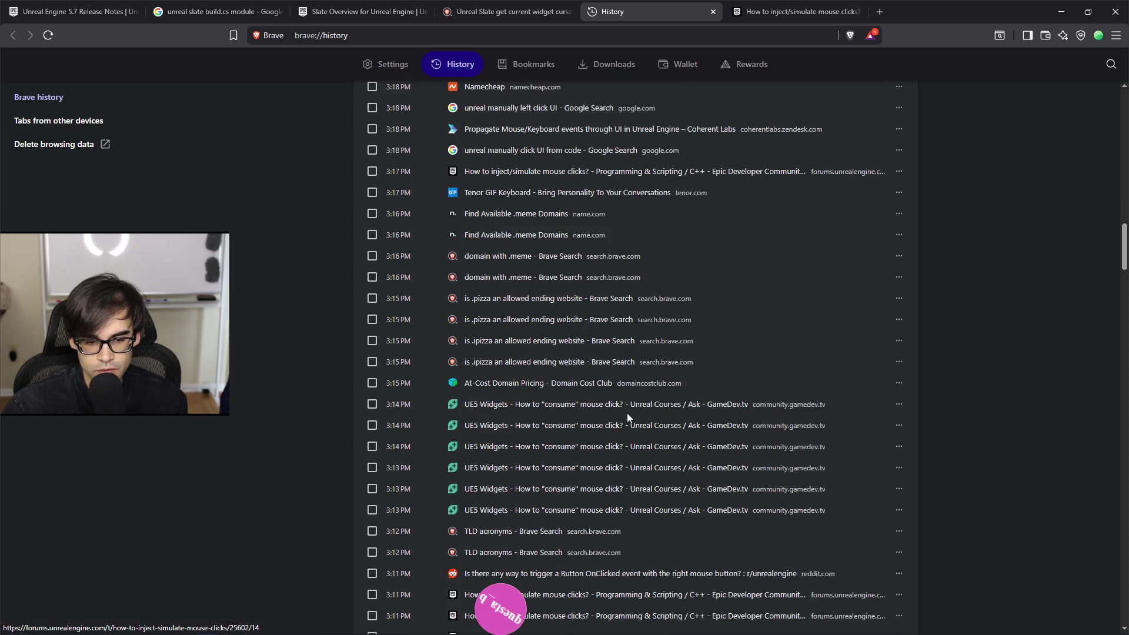
scroll(591, 435, "down", 4)
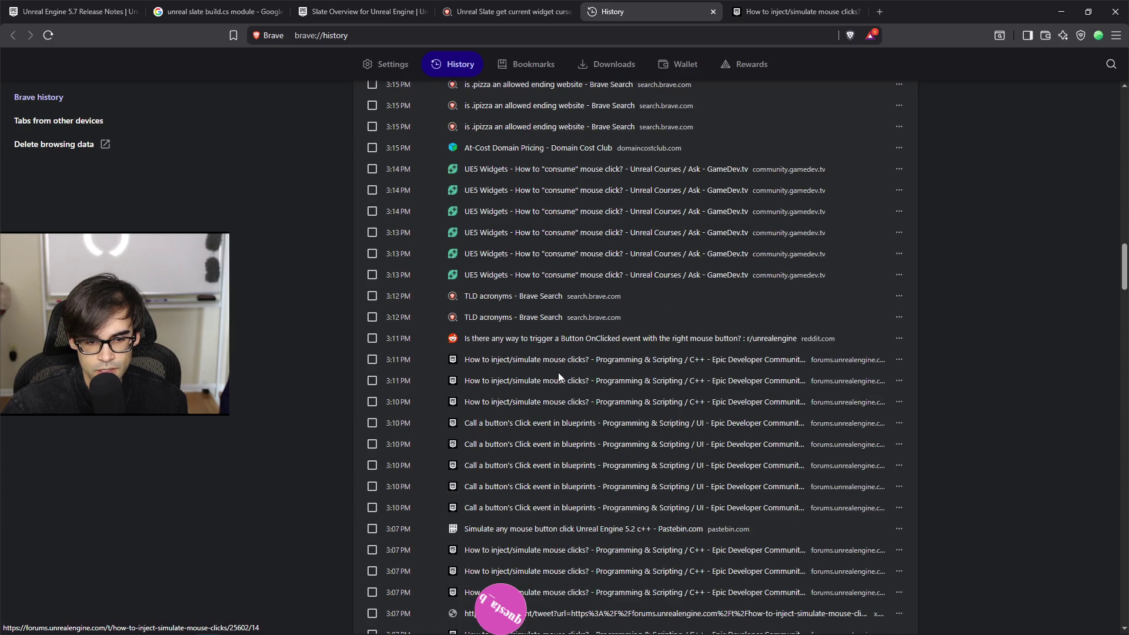
Step: Reopen the mouse-click simulation, button Click event, Pastebin and onclick entries in background tabs, then view one
middle_click(561, 363)
middle_click(548, 424)
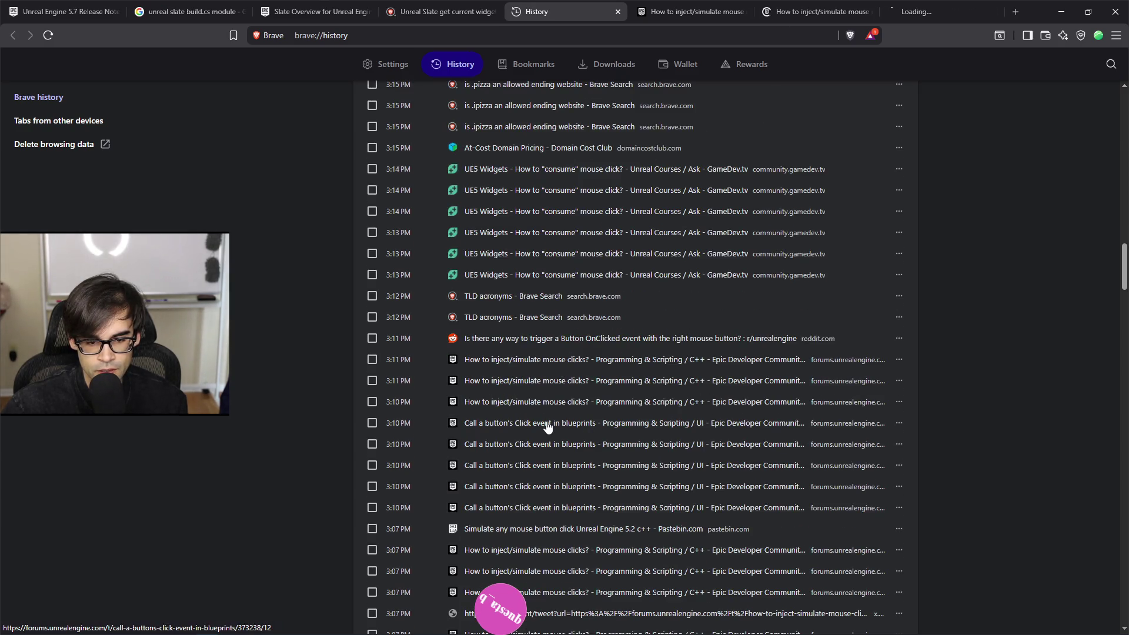
scroll(548, 428, "down", 1)
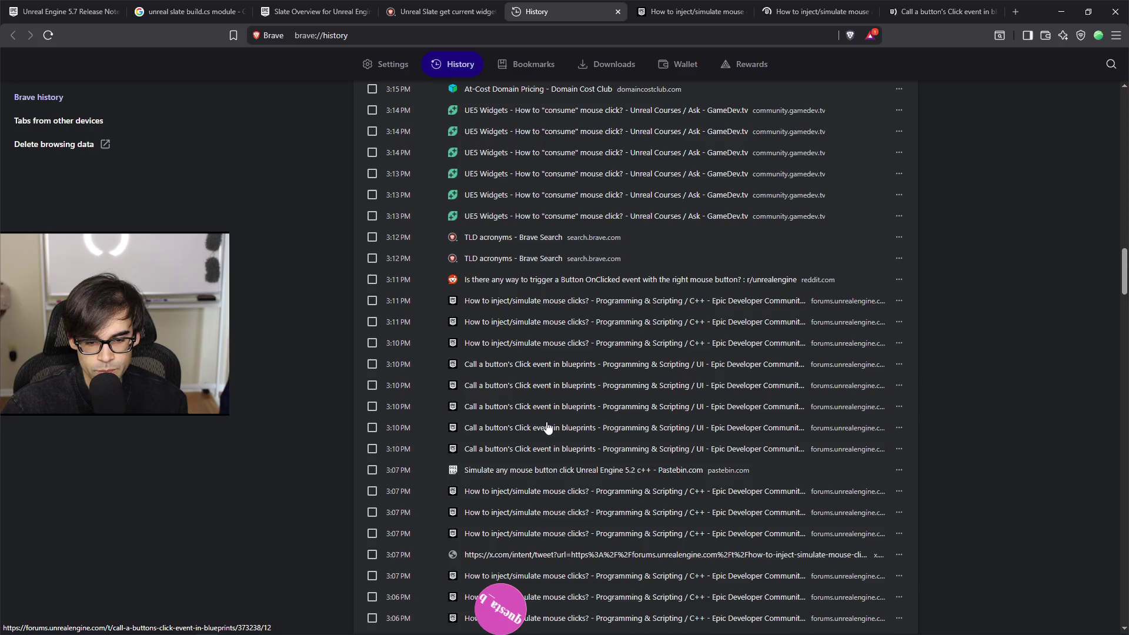
middle_click(531, 470)
scroll(533, 470, "down", 1)
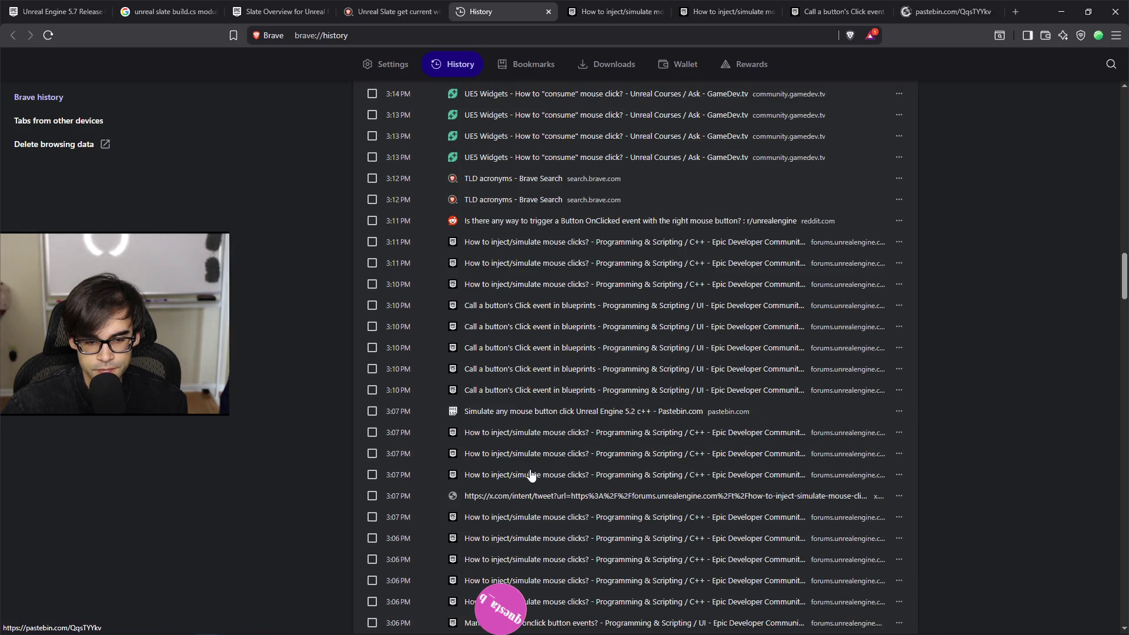
middle_click(552, 438)
scroll(532, 469, "down", 3)
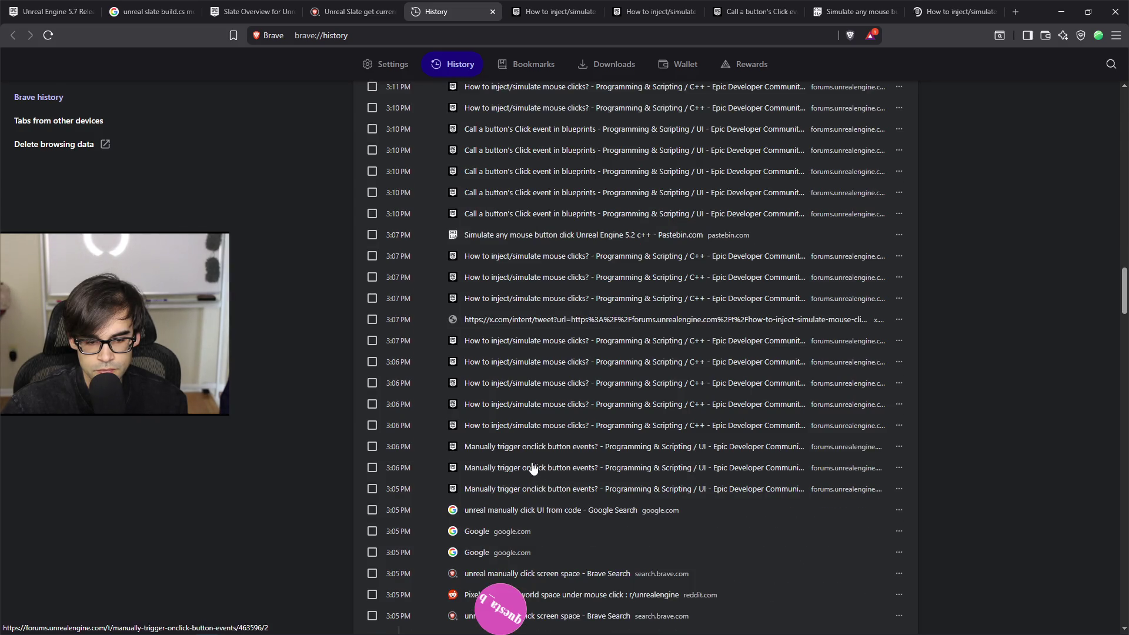
middle_click(541, 451)
scroll(540, 452, "down", 3)
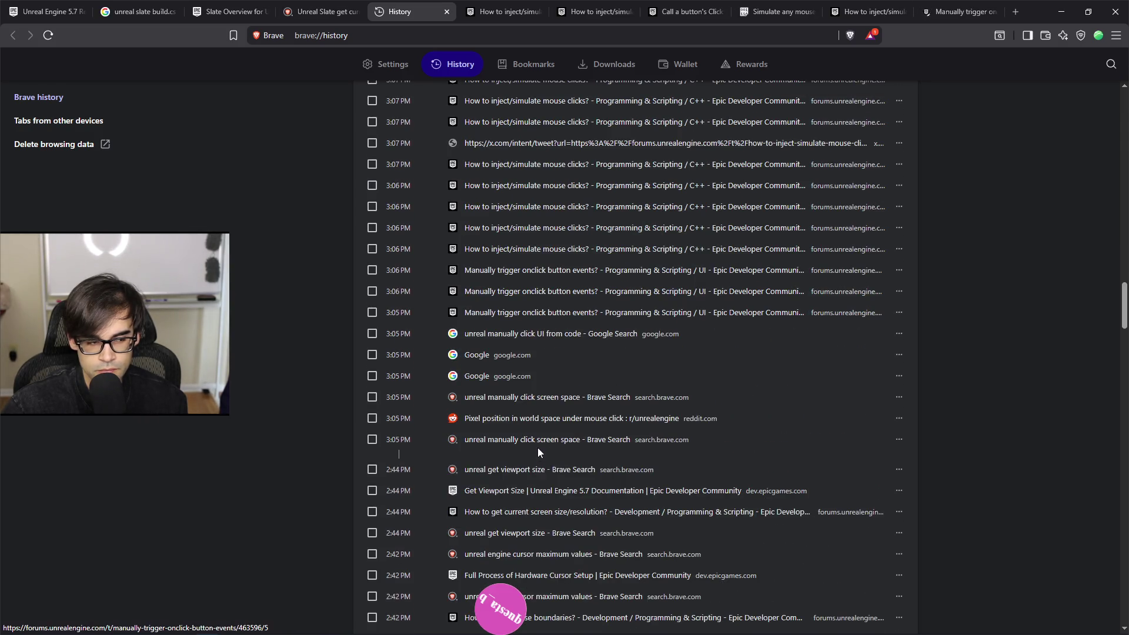
left_click(529, 14)
Step: Read through the replies of the 'How to inject/simulate mouse clicks?' thread, then close that copy
scroll(553, 341, "down", 1)
scroll(553, 341, "down", 8)
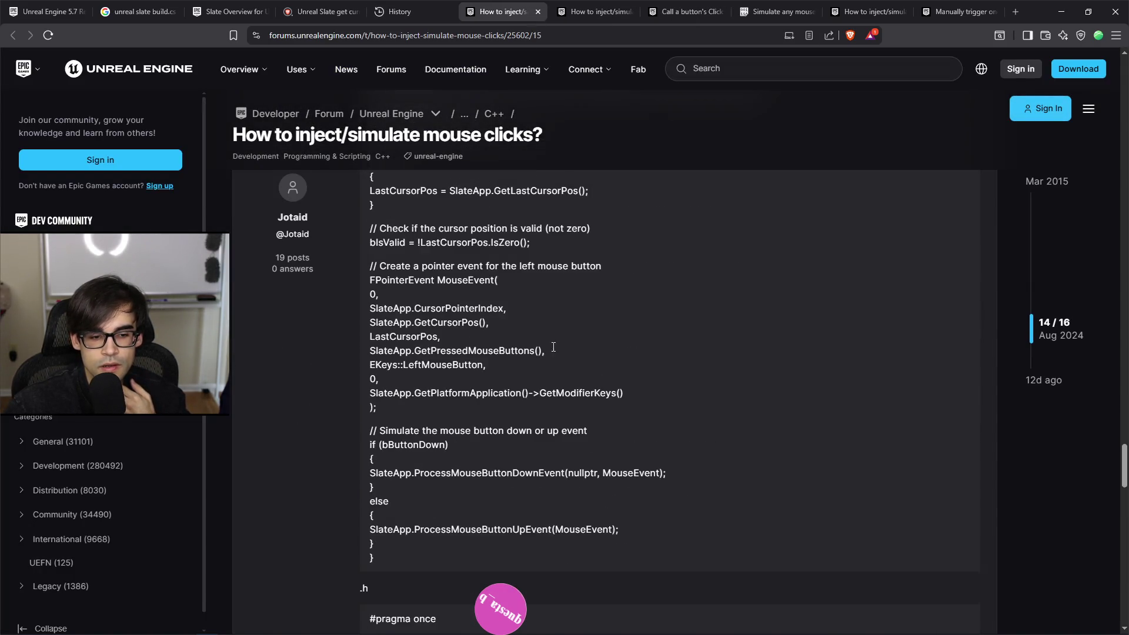
scroll(553, 350, "down", 13)
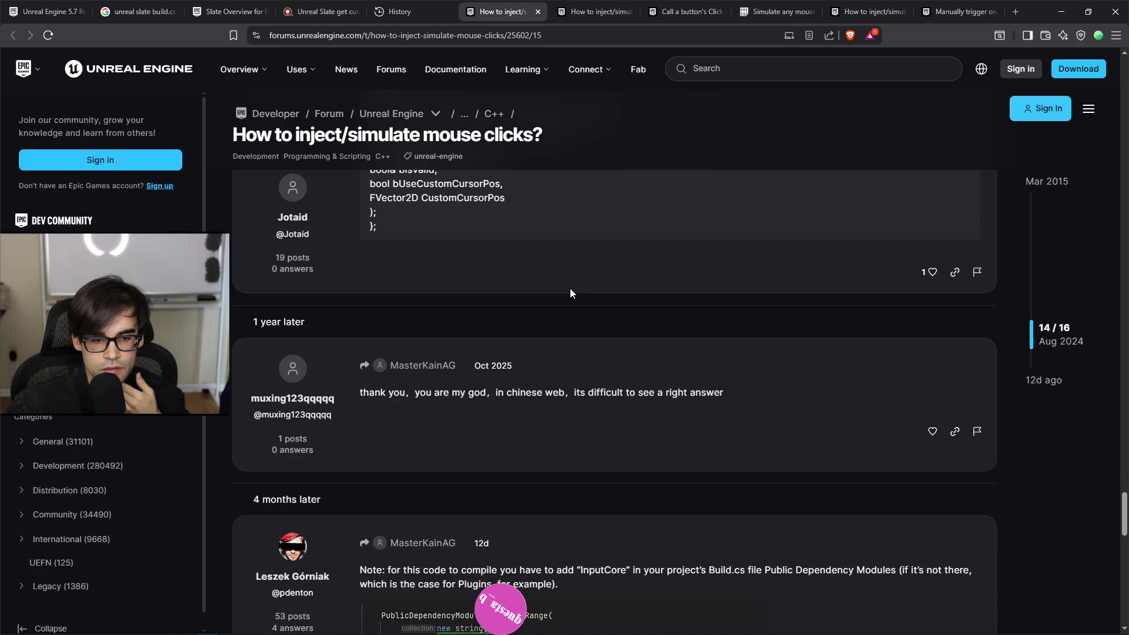
scroll(575, 291, "down", 3)
scroll(575, 294, "down", 6)
scroll(575, 298, "up", 6)
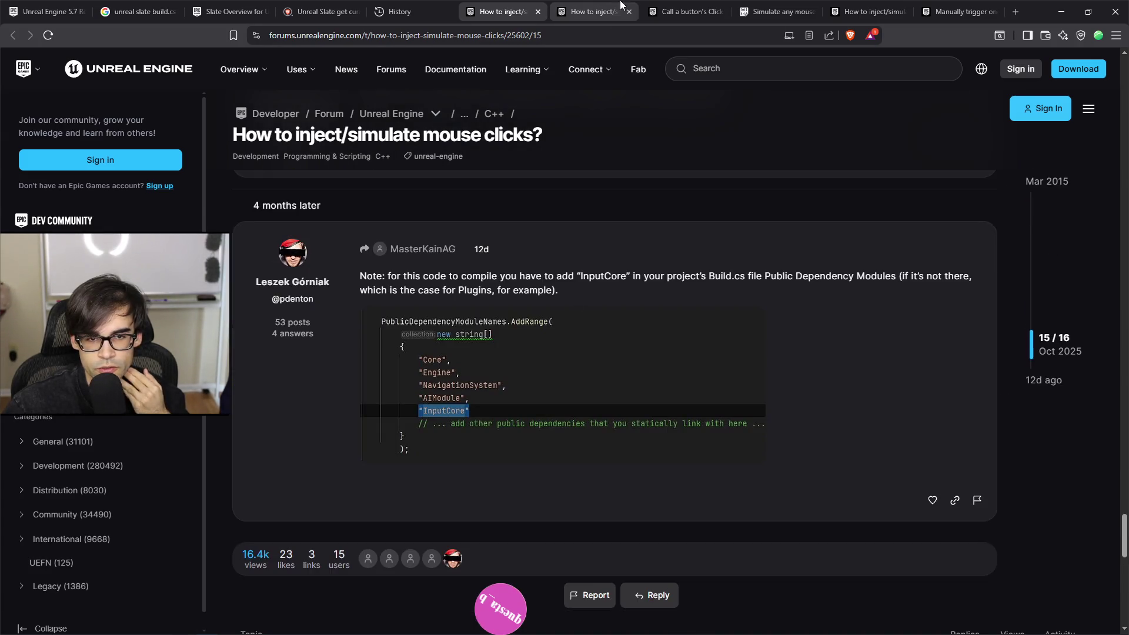
left_click(537, 12)
Step: Review the remaining mouse-click simulation thread and close it, leaving 'Call a button's Click event in blueprints' showing
scroll(615, 376, "up", 10)
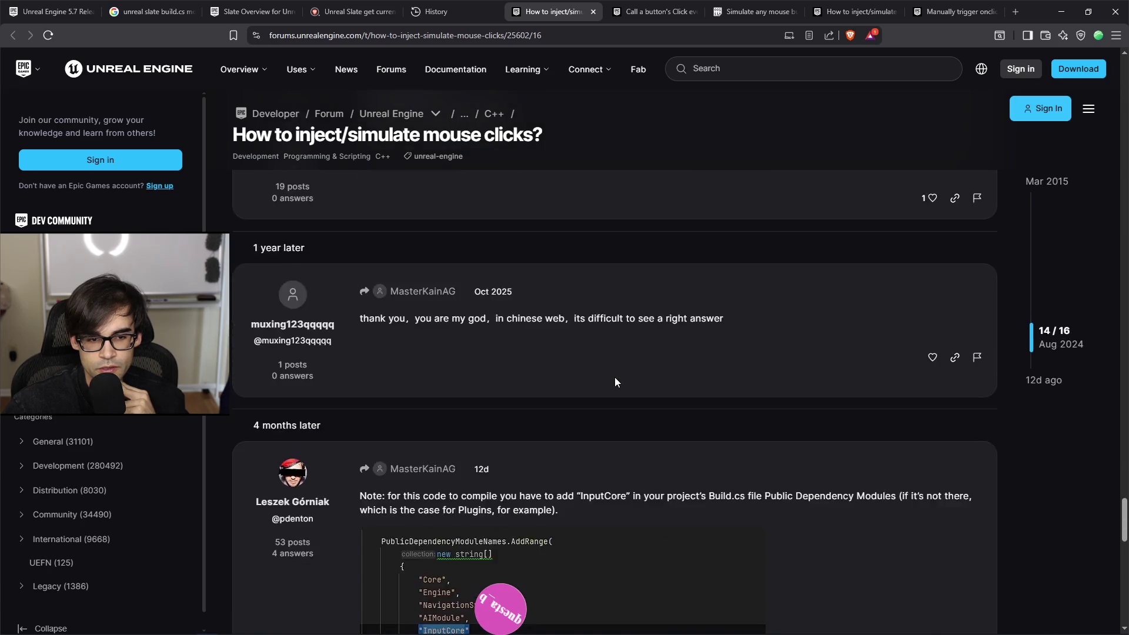
scroll(616, 378, "up", 8)
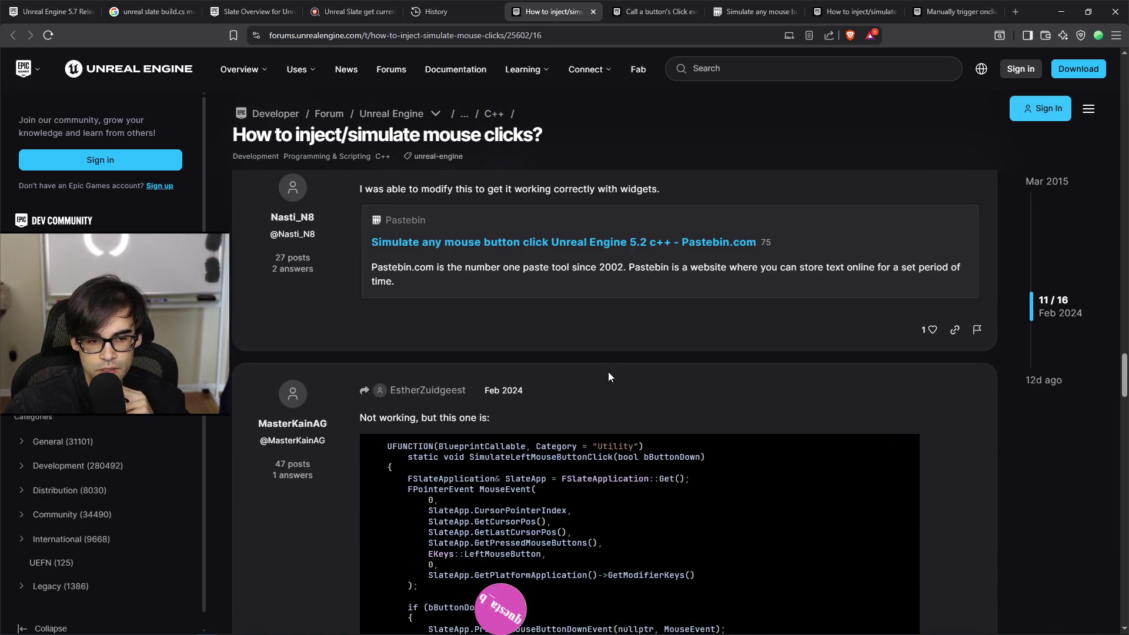
scroll(609, 374, "down", 2)
scroll(608, 374, "up", 12)
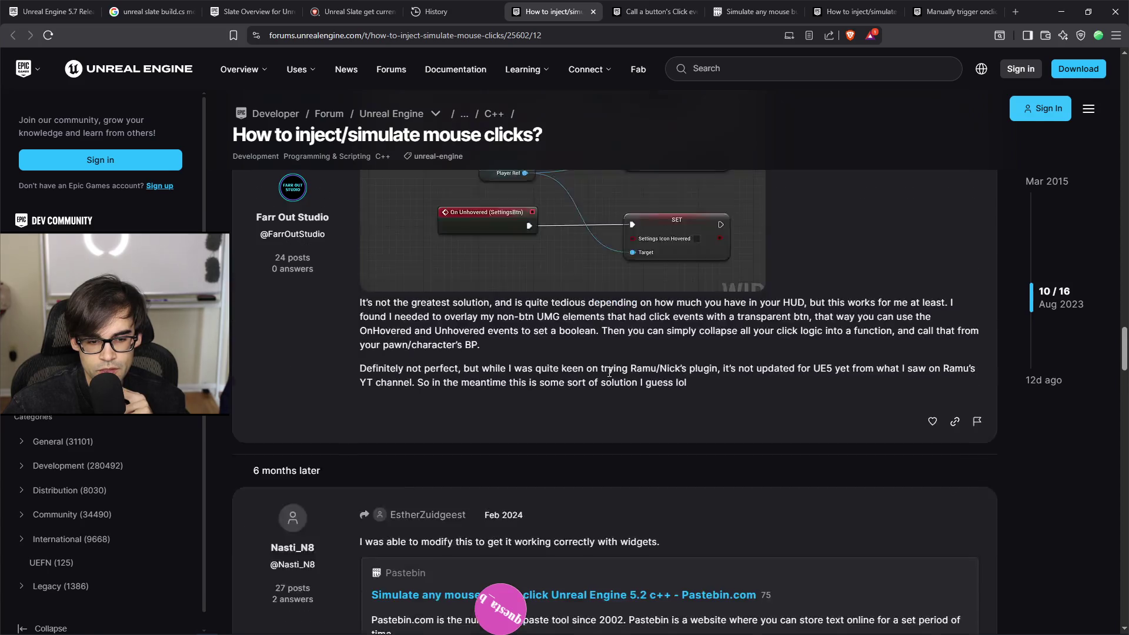
scroll(603, 373, "up", 10)
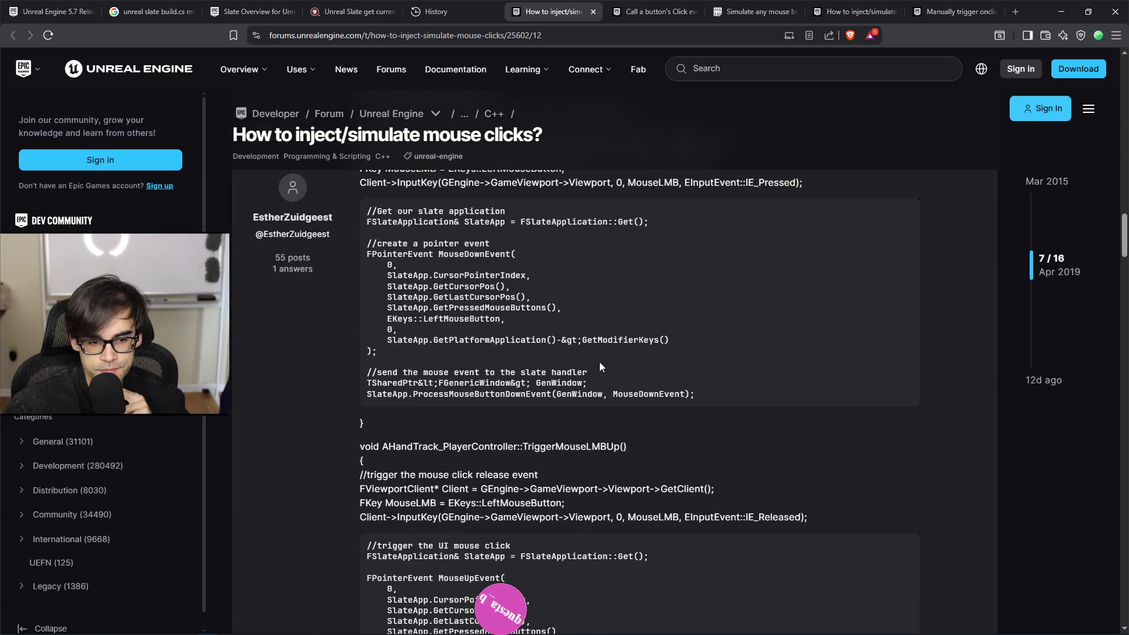
scroll(599, 363, "down", 4)
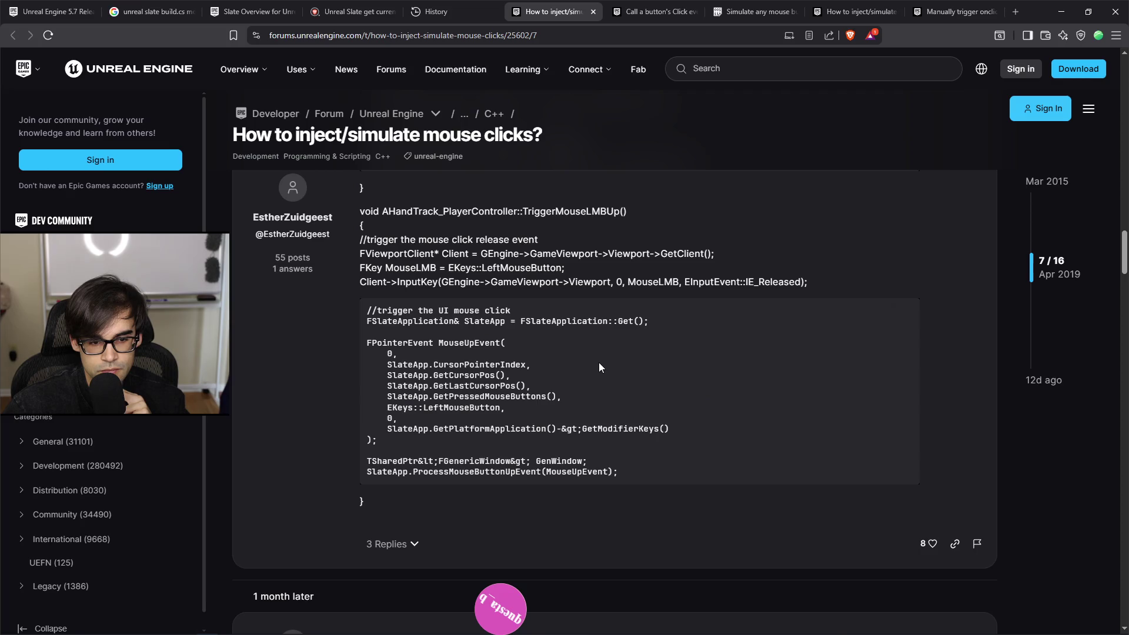
scroll(598, 362, "up", 20)
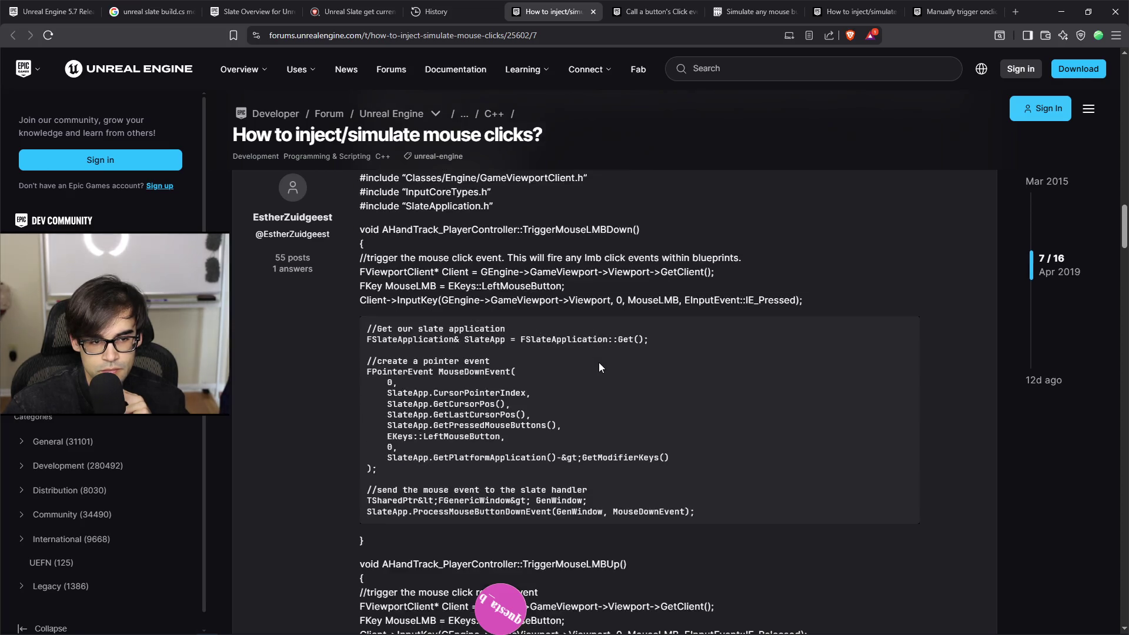
scroll(598, 362, "up", 15)
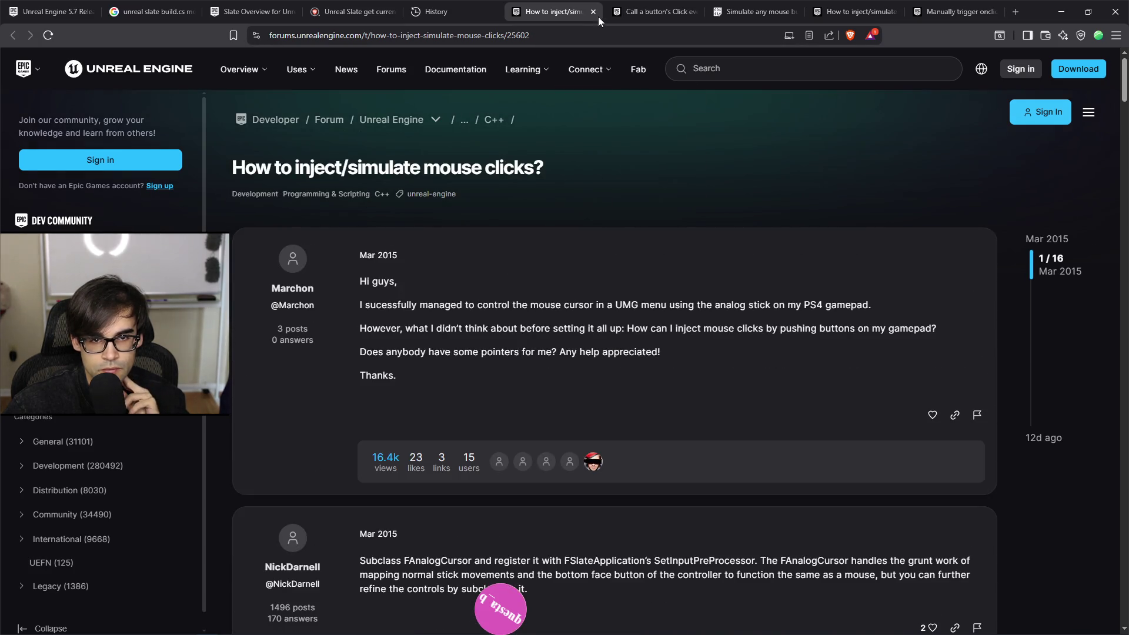
left_click(594, 12)
scroll(647, 377, "up", 6)
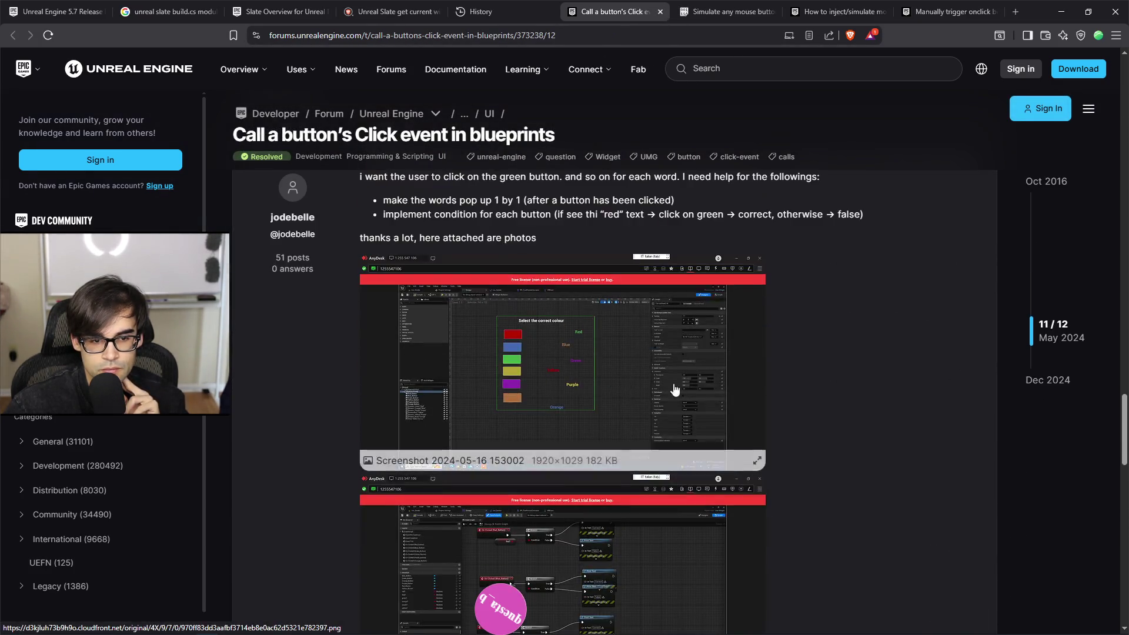
scroll(759, 390, "up", 20)
scroll(759, 394, "up", 10)
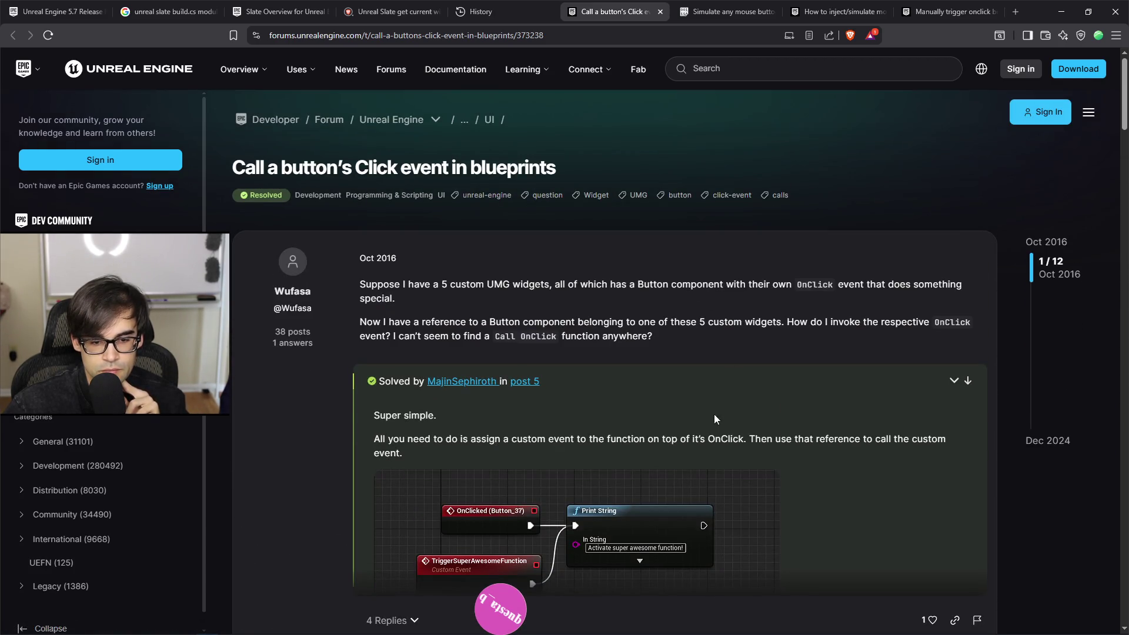
Step: Close the button Click event thread and select Pastebin lines 32–34 that locate the widget window under the mouse
left_click(660, 12)
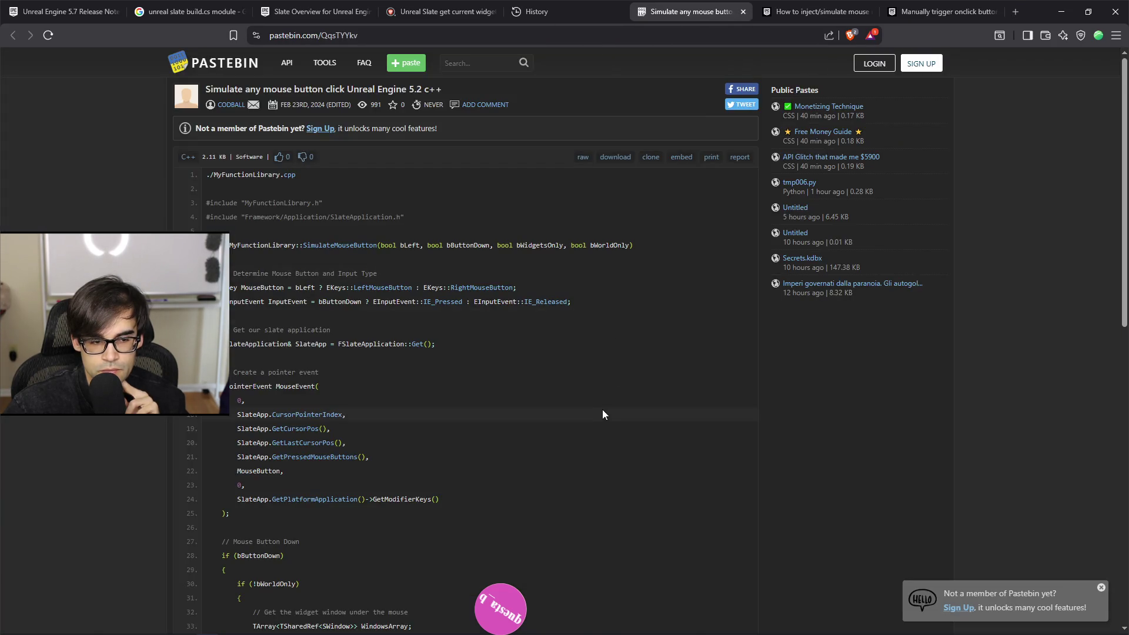
scroll(603, 412, "down", 8)
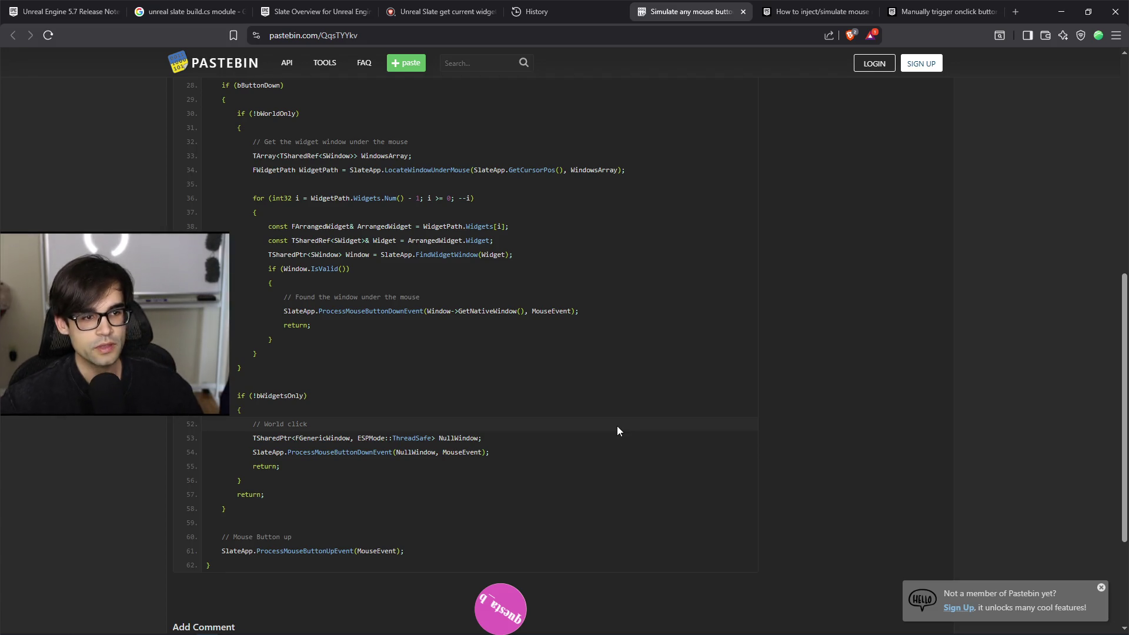
scroll(617, 427, "up", 1)
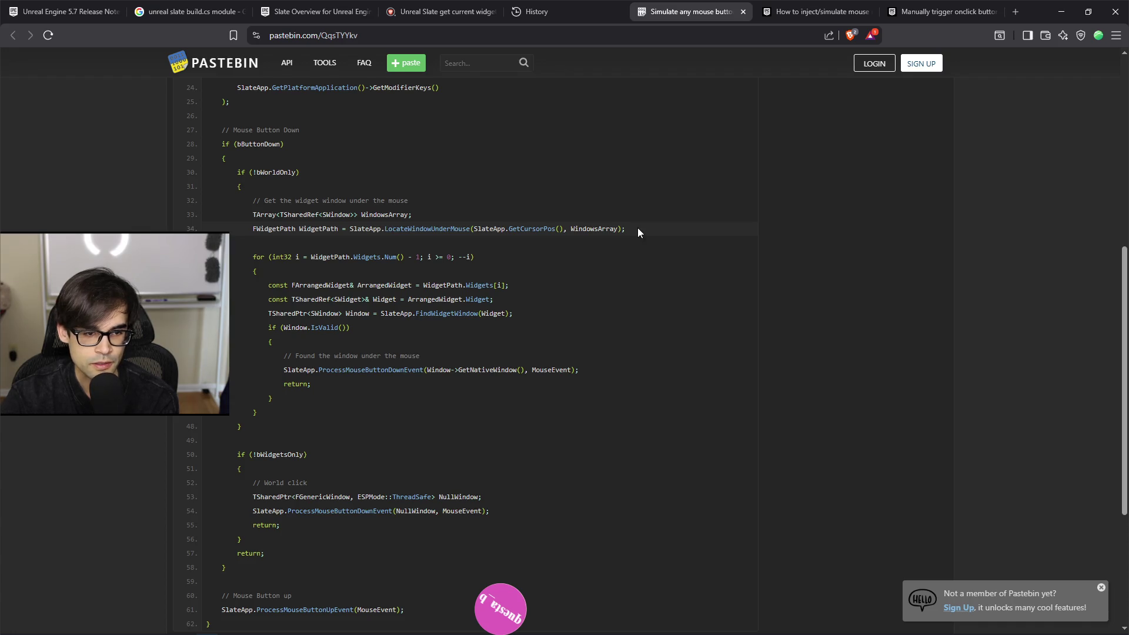
mouse_move(634, 229)
left_mouse_down()
mouse_move(353, 229)
mouse_move(193, 212)
left_mouse_up()
key("ctrl+c")
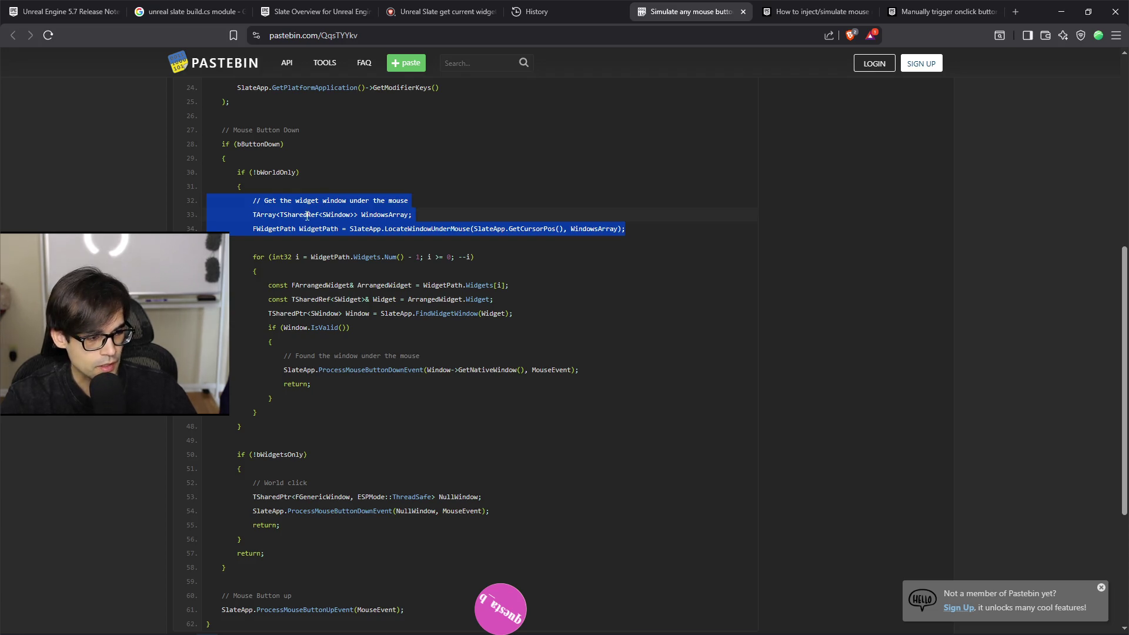
key("alt+Tab")
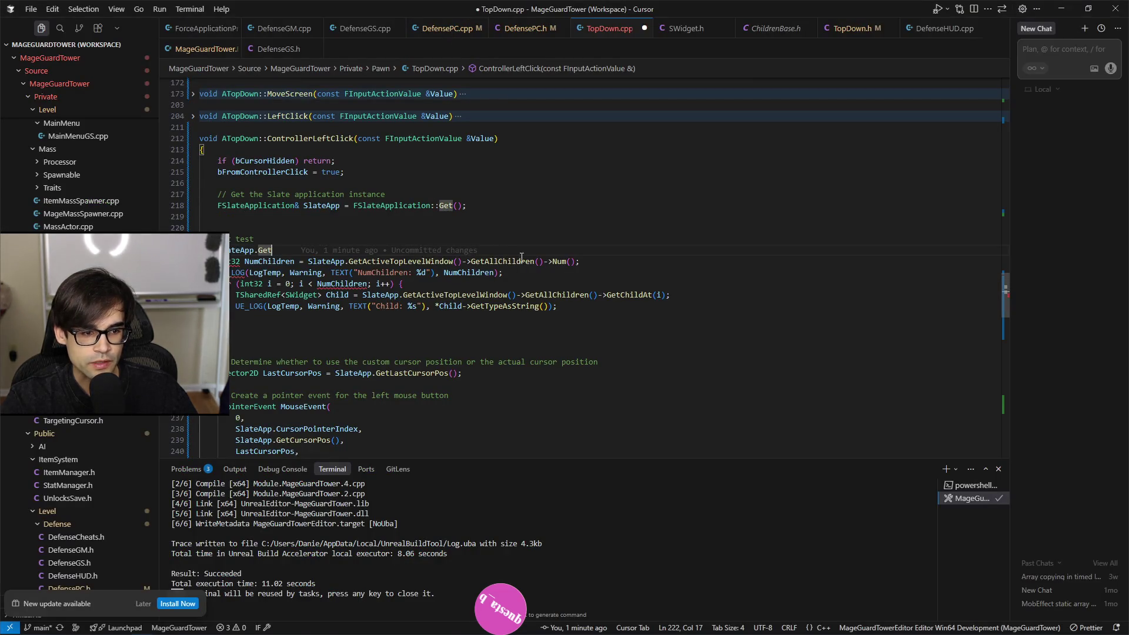
Step: Paste the widget-path lookup code over the partial SlateApp.Get line and fix the TArray line's indentation
key("shift+Home")
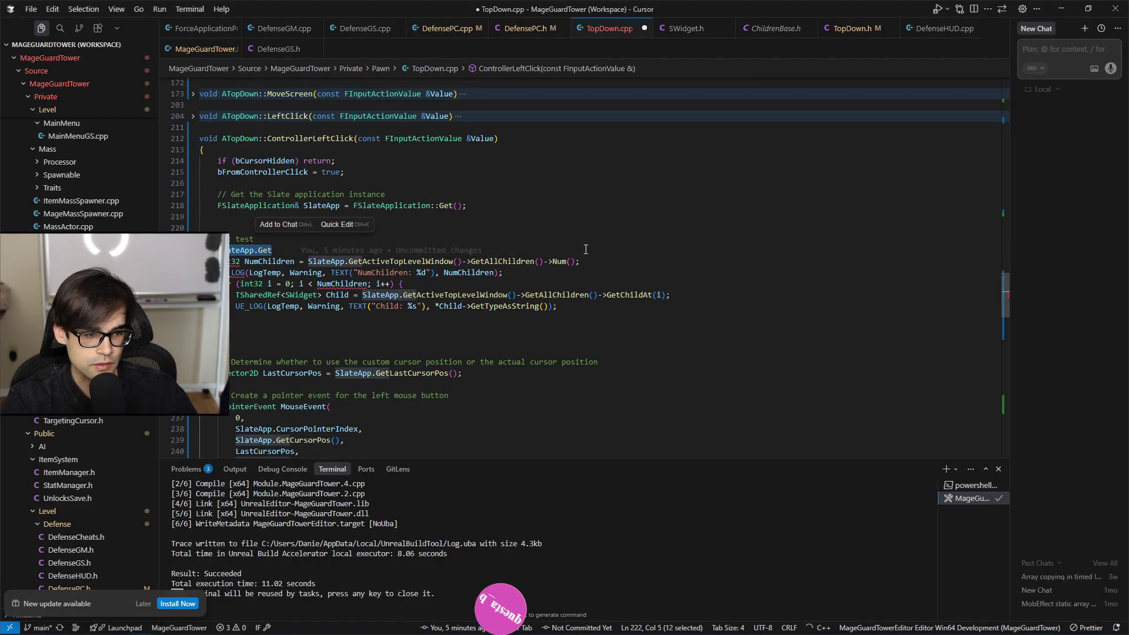
key("ctrl+v")
key("Home")
key("BackSpace")
key("BackSpace")
key("BackSpace")
key("Up")
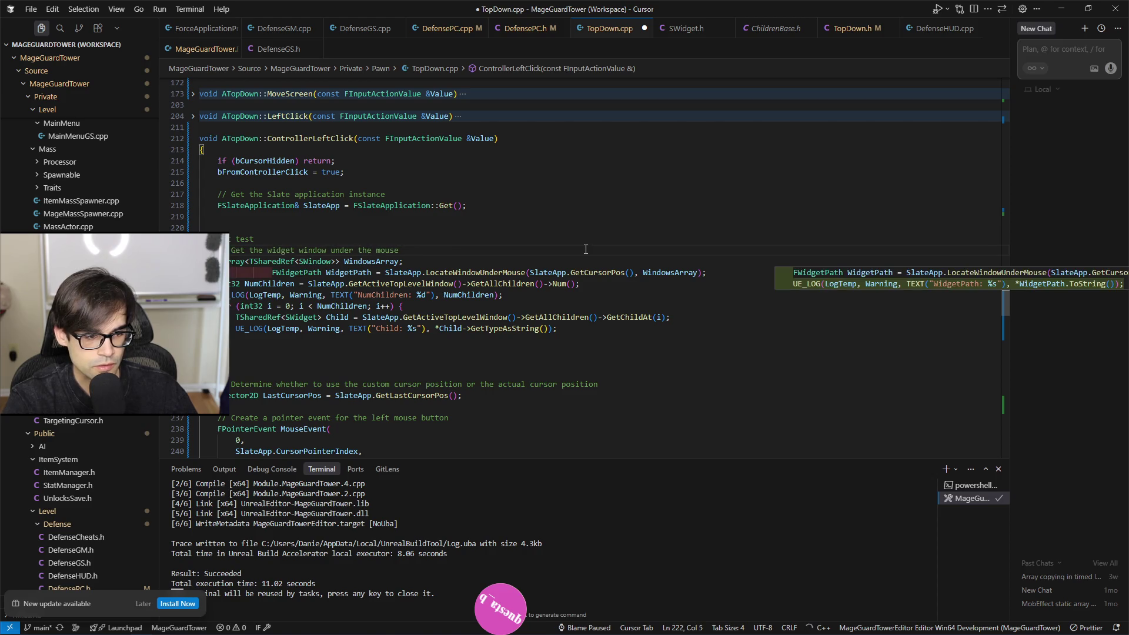
key("Down")
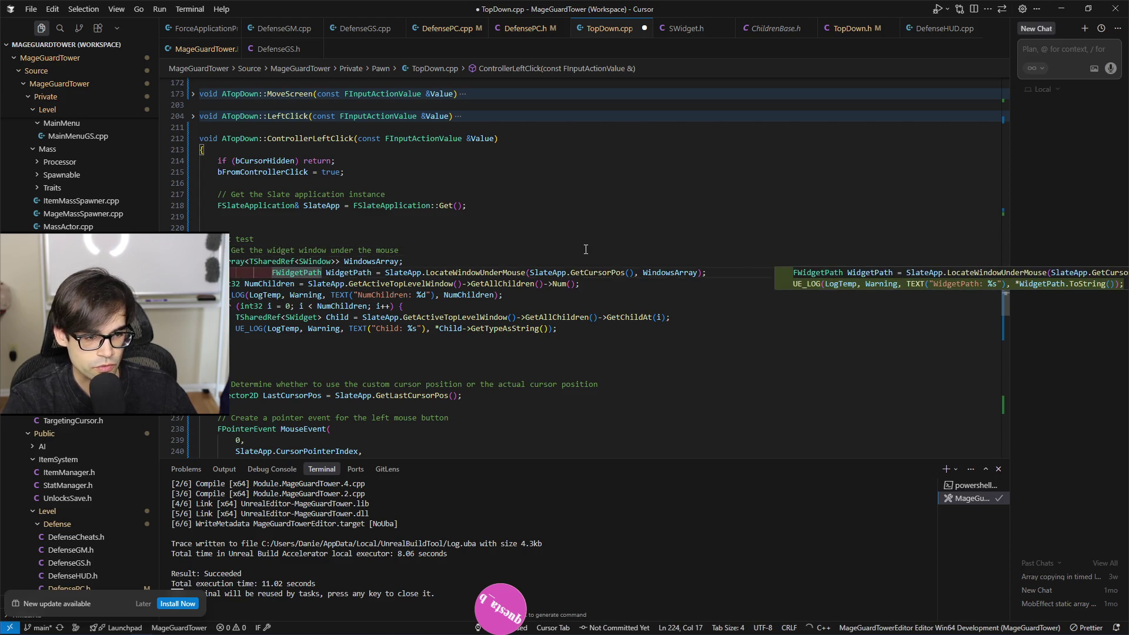
Step: Accept suggestions that count NumChildren and loop over WidgetPath.Widgets logging each widget's type
key("Tab")
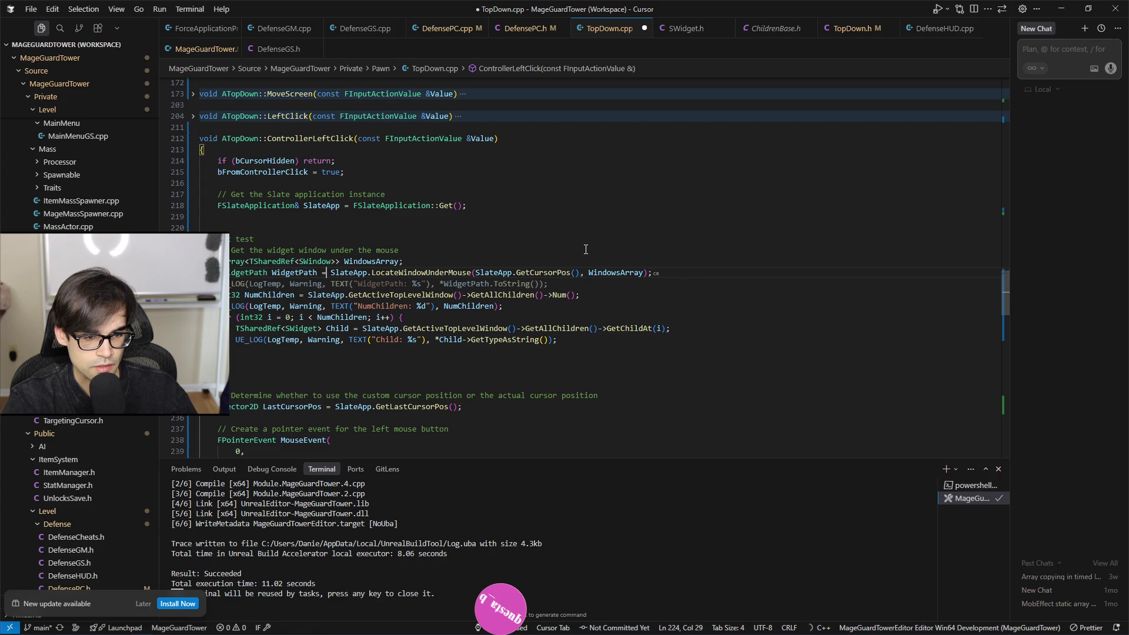
key("ctrl+Right")
key("ctrl+Right")
key("ctrl+Right")
key("ctrl+Right")
key("Return")
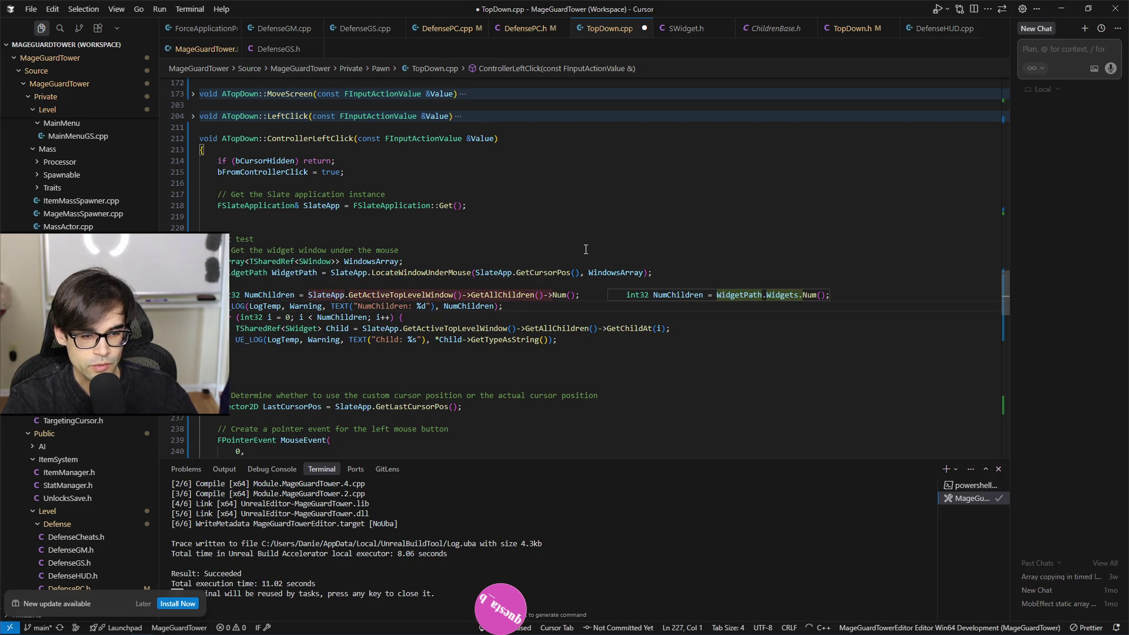
key("Tab")
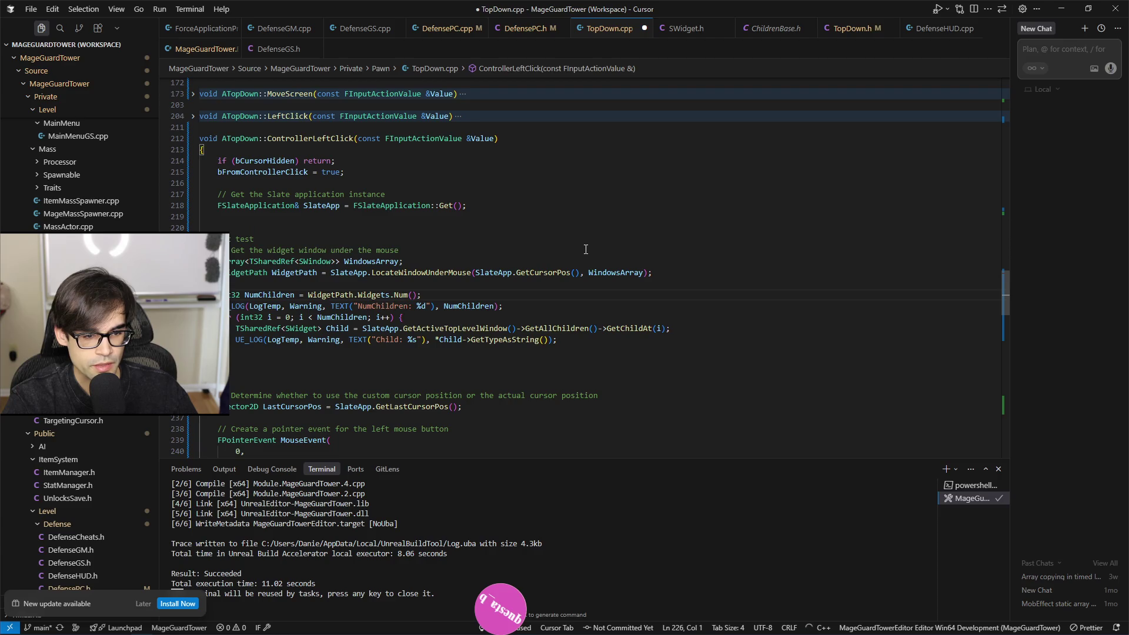
key("Tab")
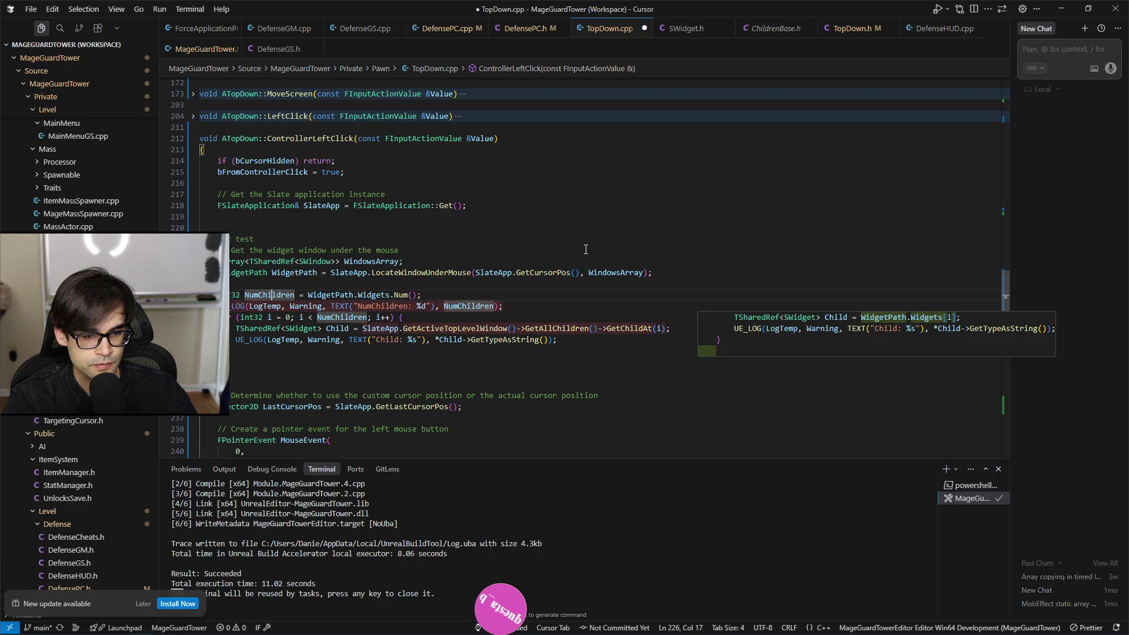
key("Tab")
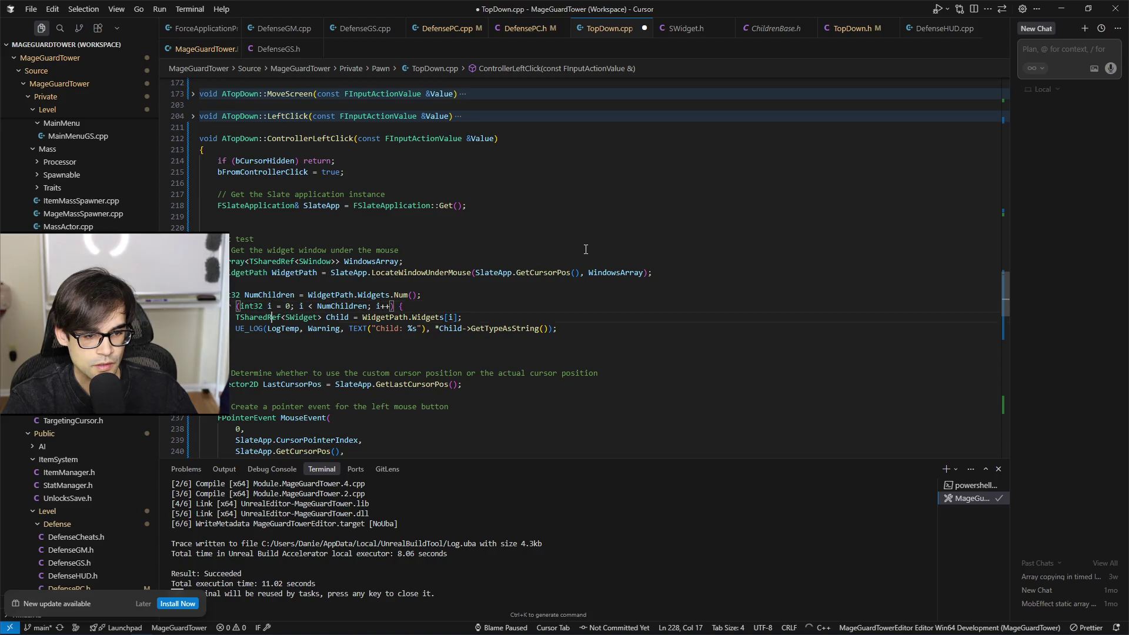
key("Up")
key("Up")
key("End")
key("Return")
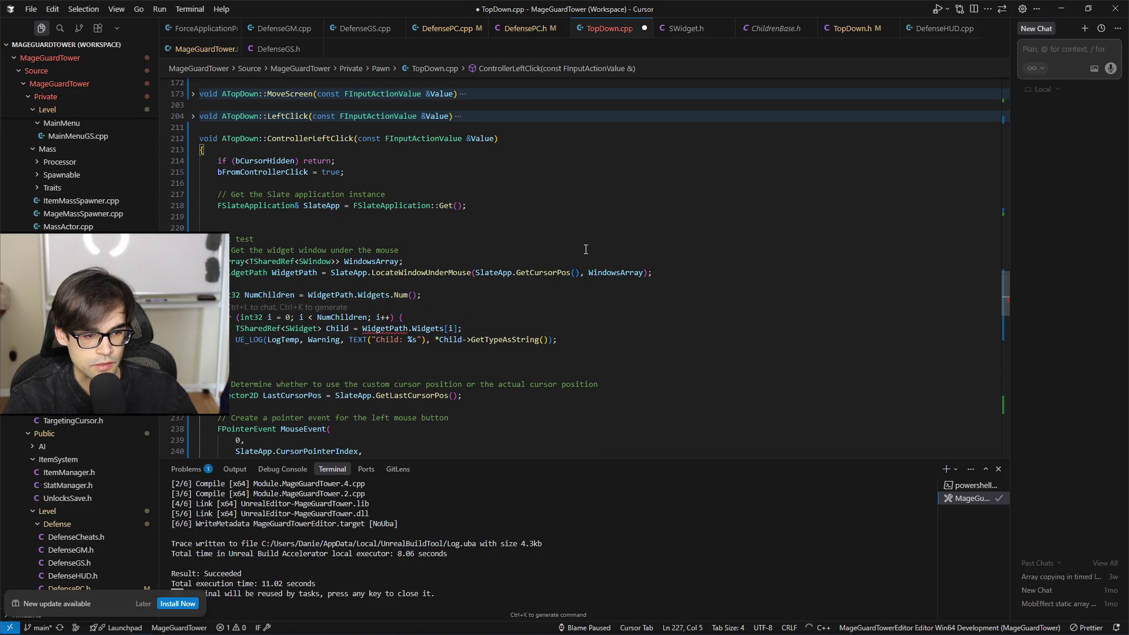